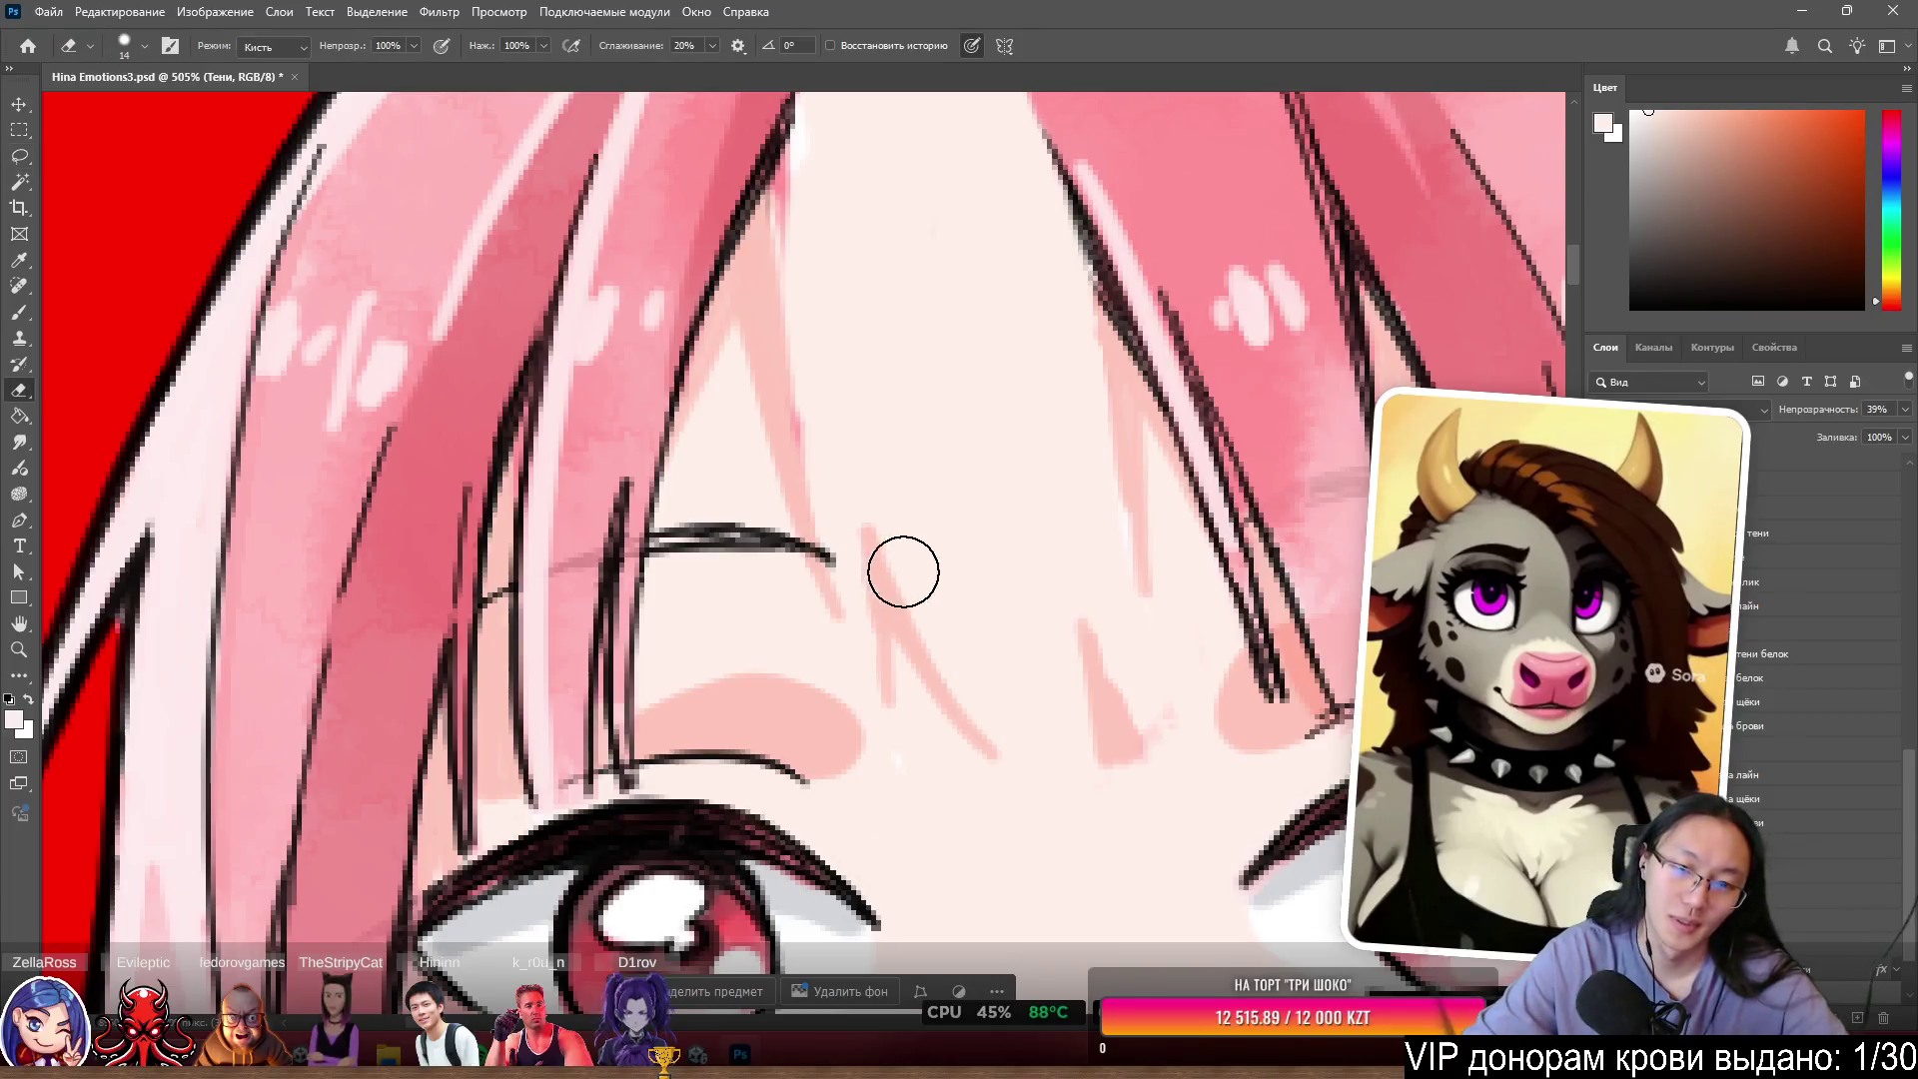
- On the Тени layer, erase the faint pink line below the closed eye, the pink triangle and the streak by the hairline
mouse_move(900, 565)
left_mouse_down()
mouse_move(877, 569)
mouse_move(931, 661)
left_mouse_up()
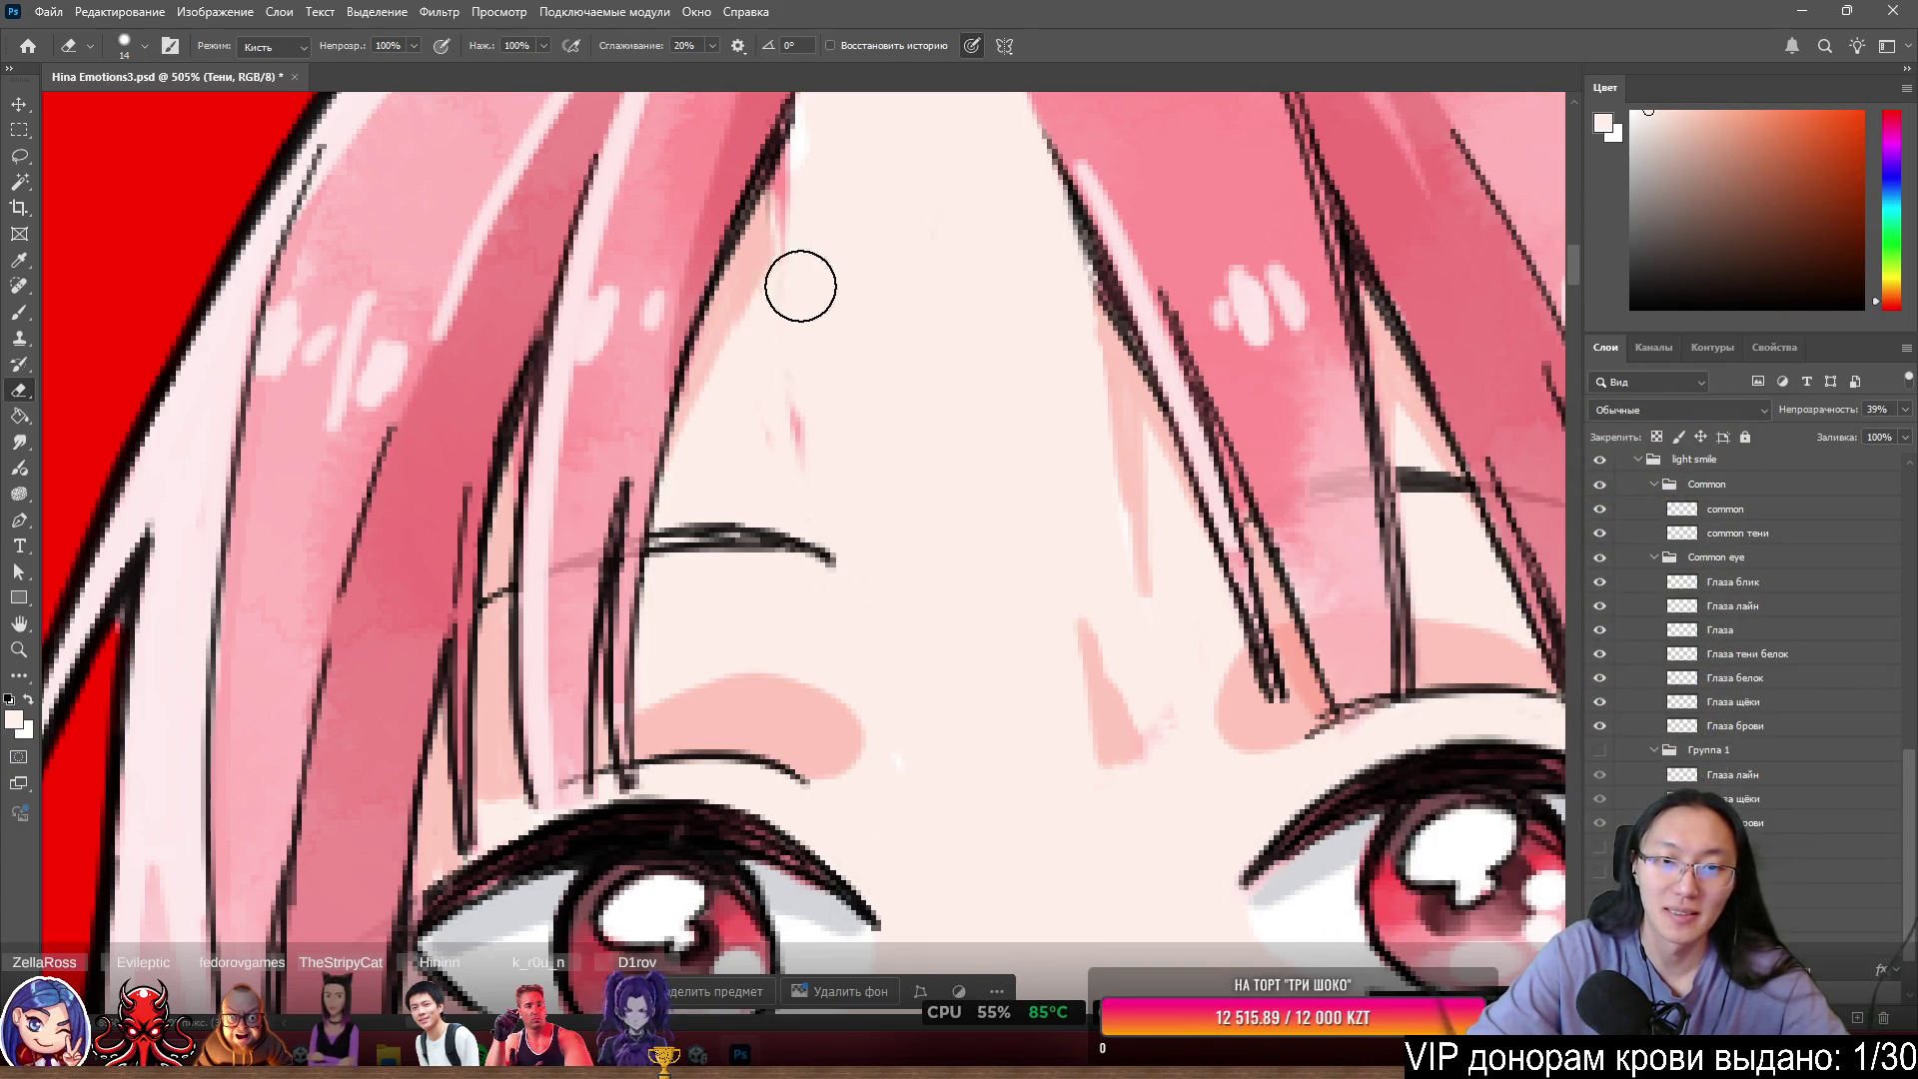
left_click(1089, 640)
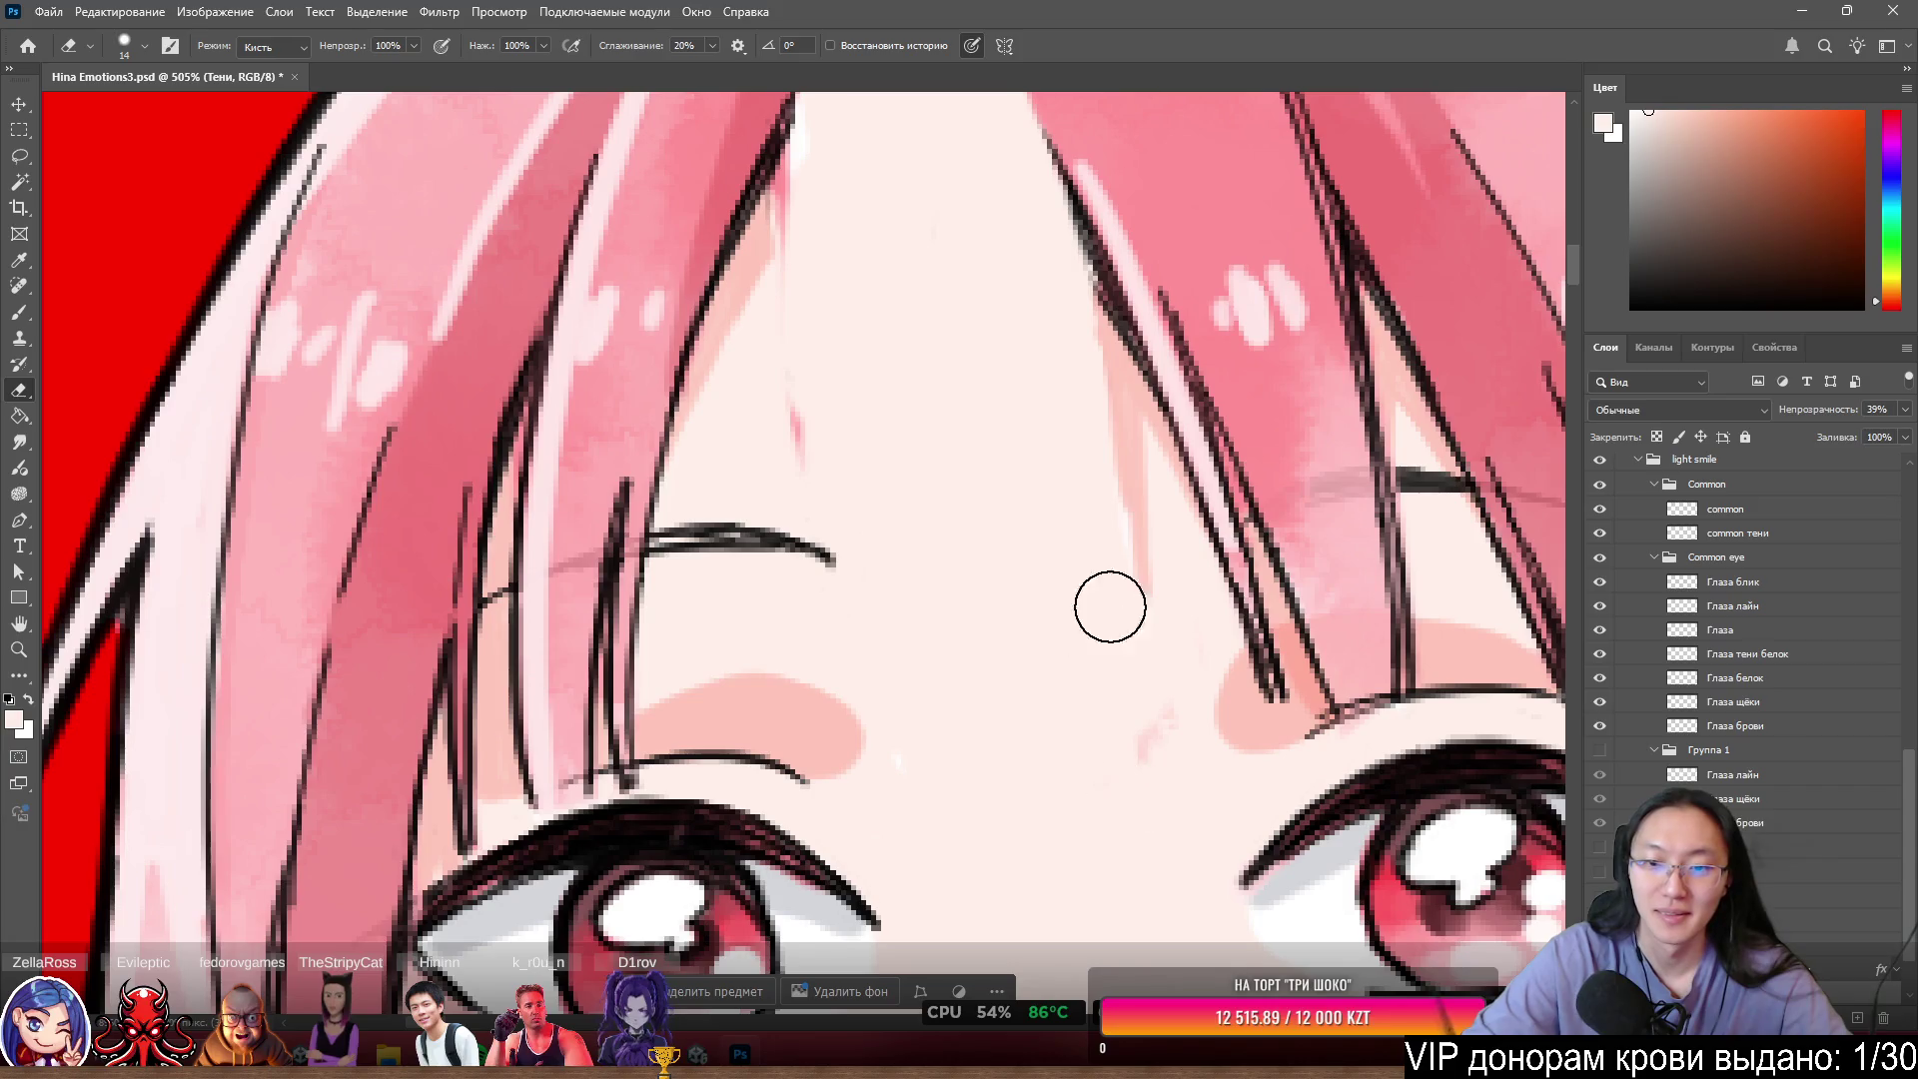
left_click_drag(1109, 720, 1148, 723)
mouse_move(1116, 523)
left_mouse_down()
mouse_move(1062, 313)
mouse_move(1106, 493)
left_mouse_up()
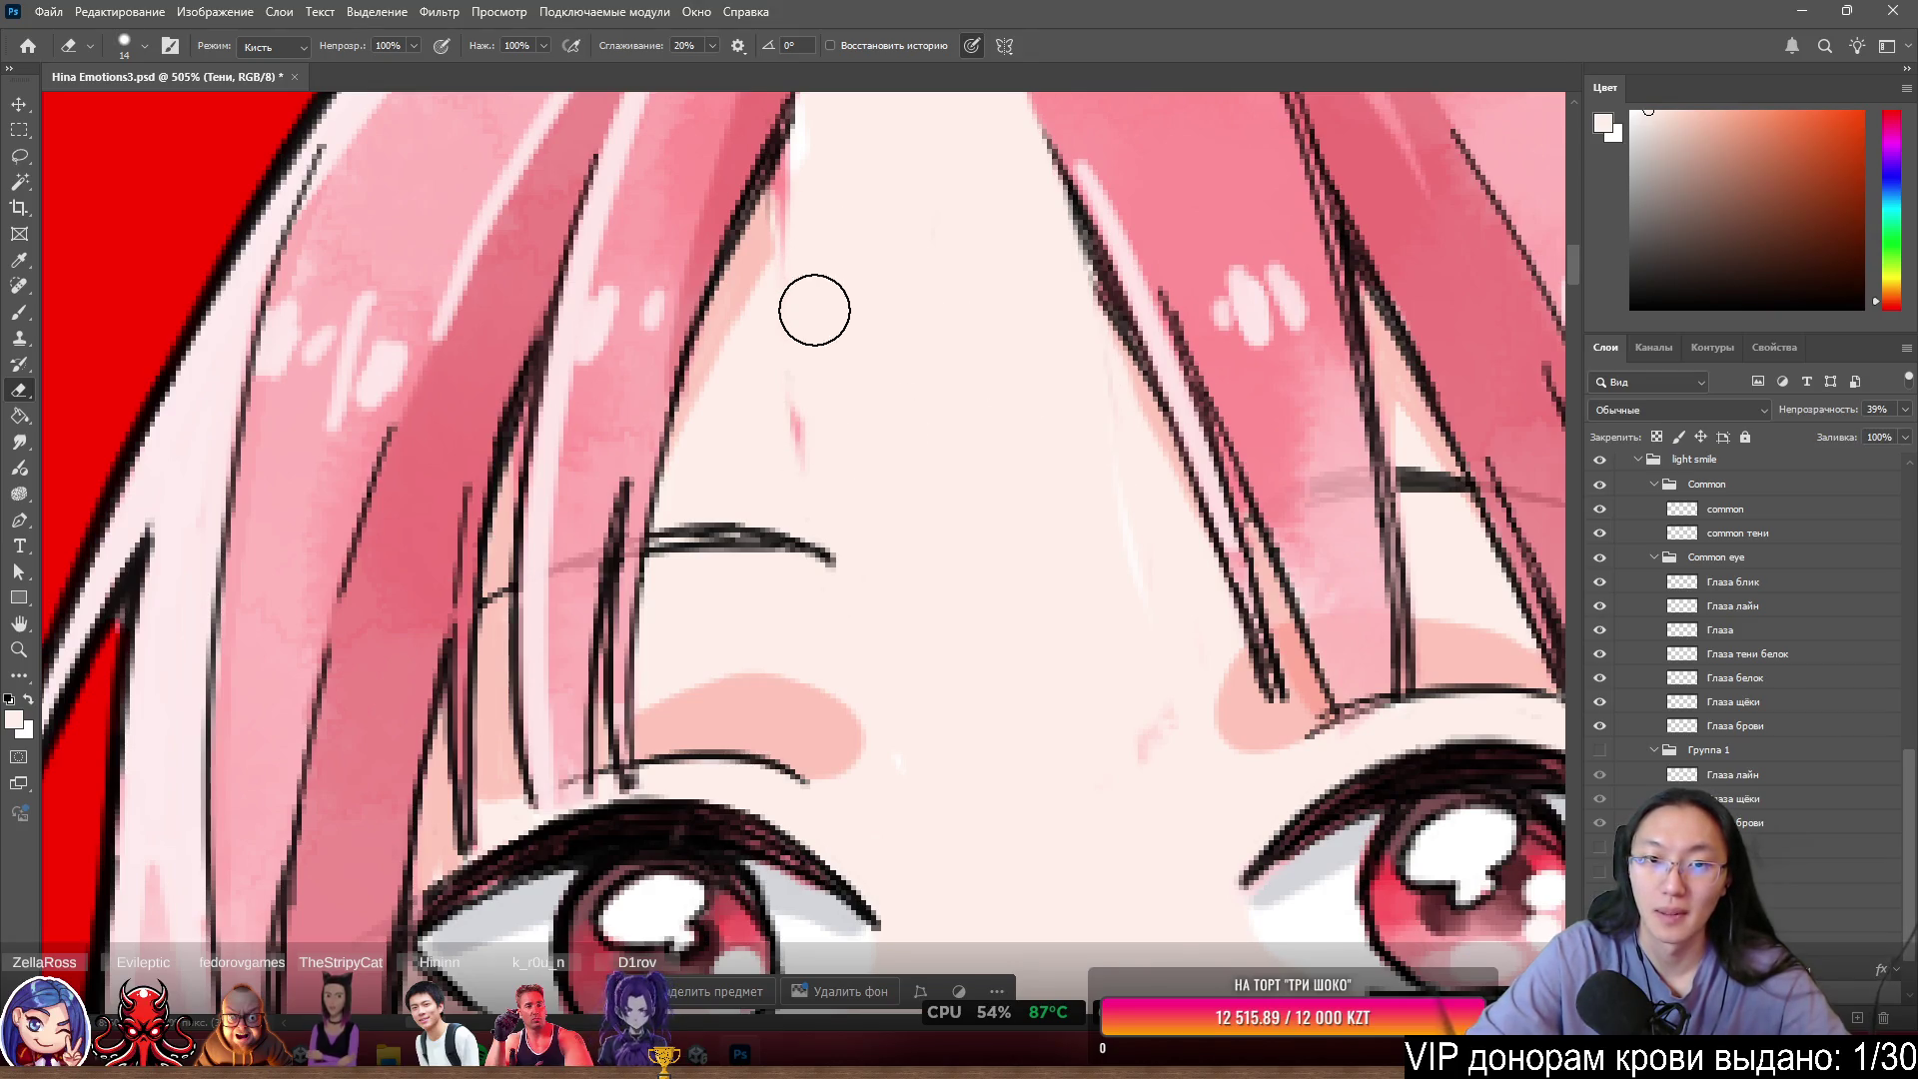
key("l")
scroll(912, 416, "down", 5)
scroll(938, 497, "up", 5)
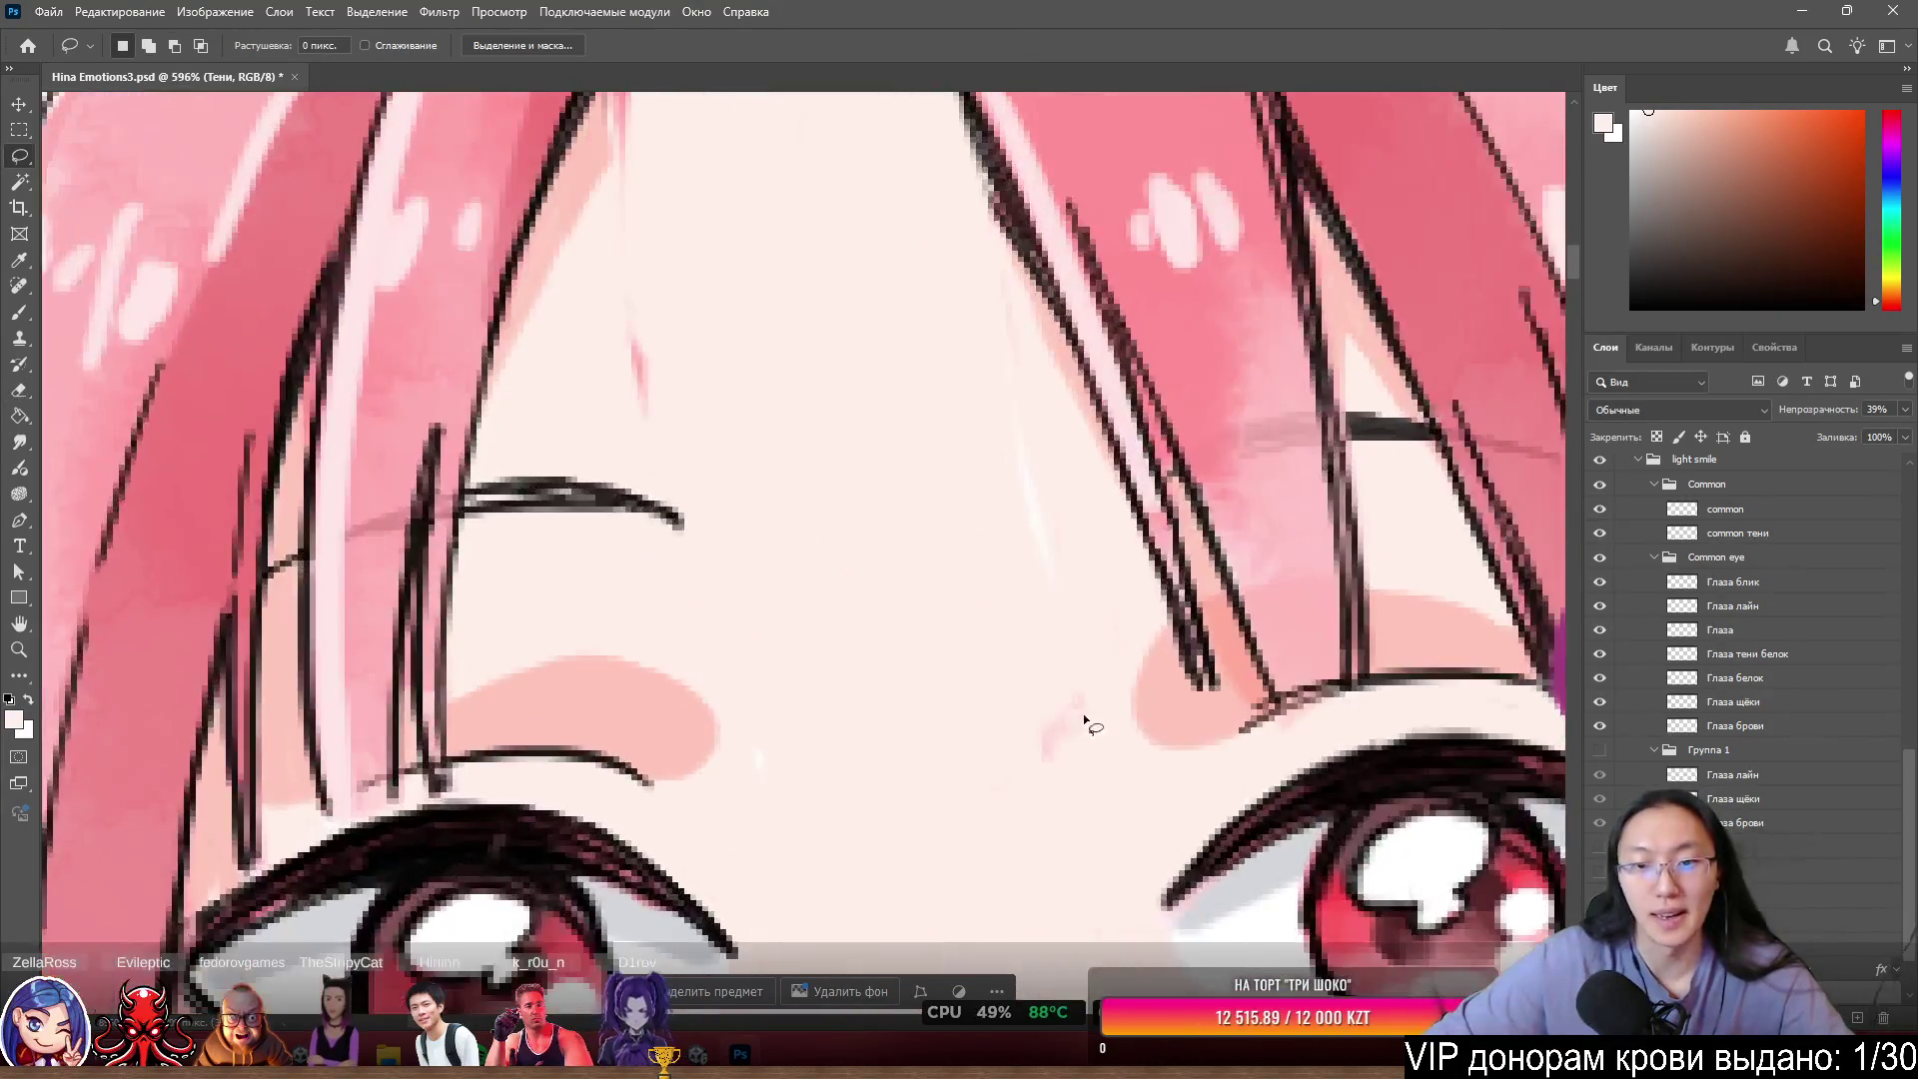
- Select the Волосы hair layer and shrink the brush from 39 to 11 px
left_click(1044, 748, "ctrl")
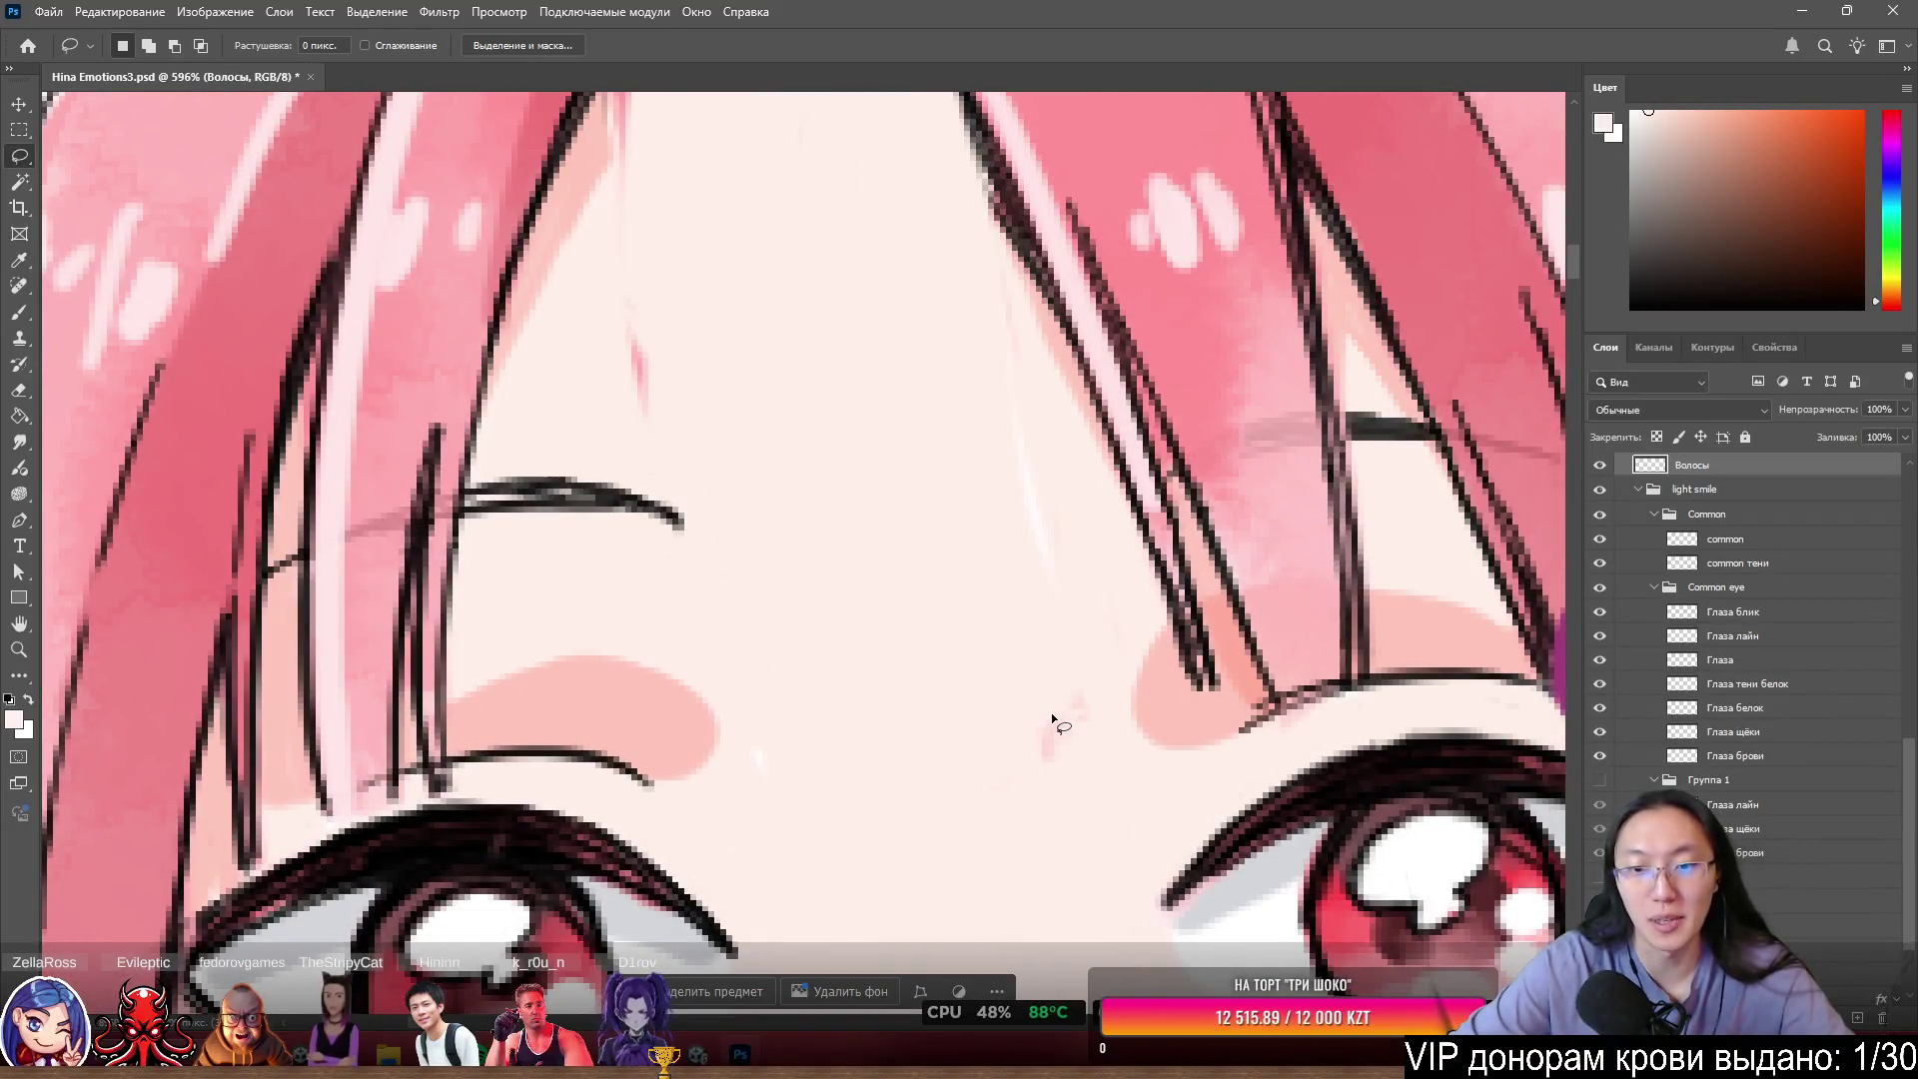
key("b")
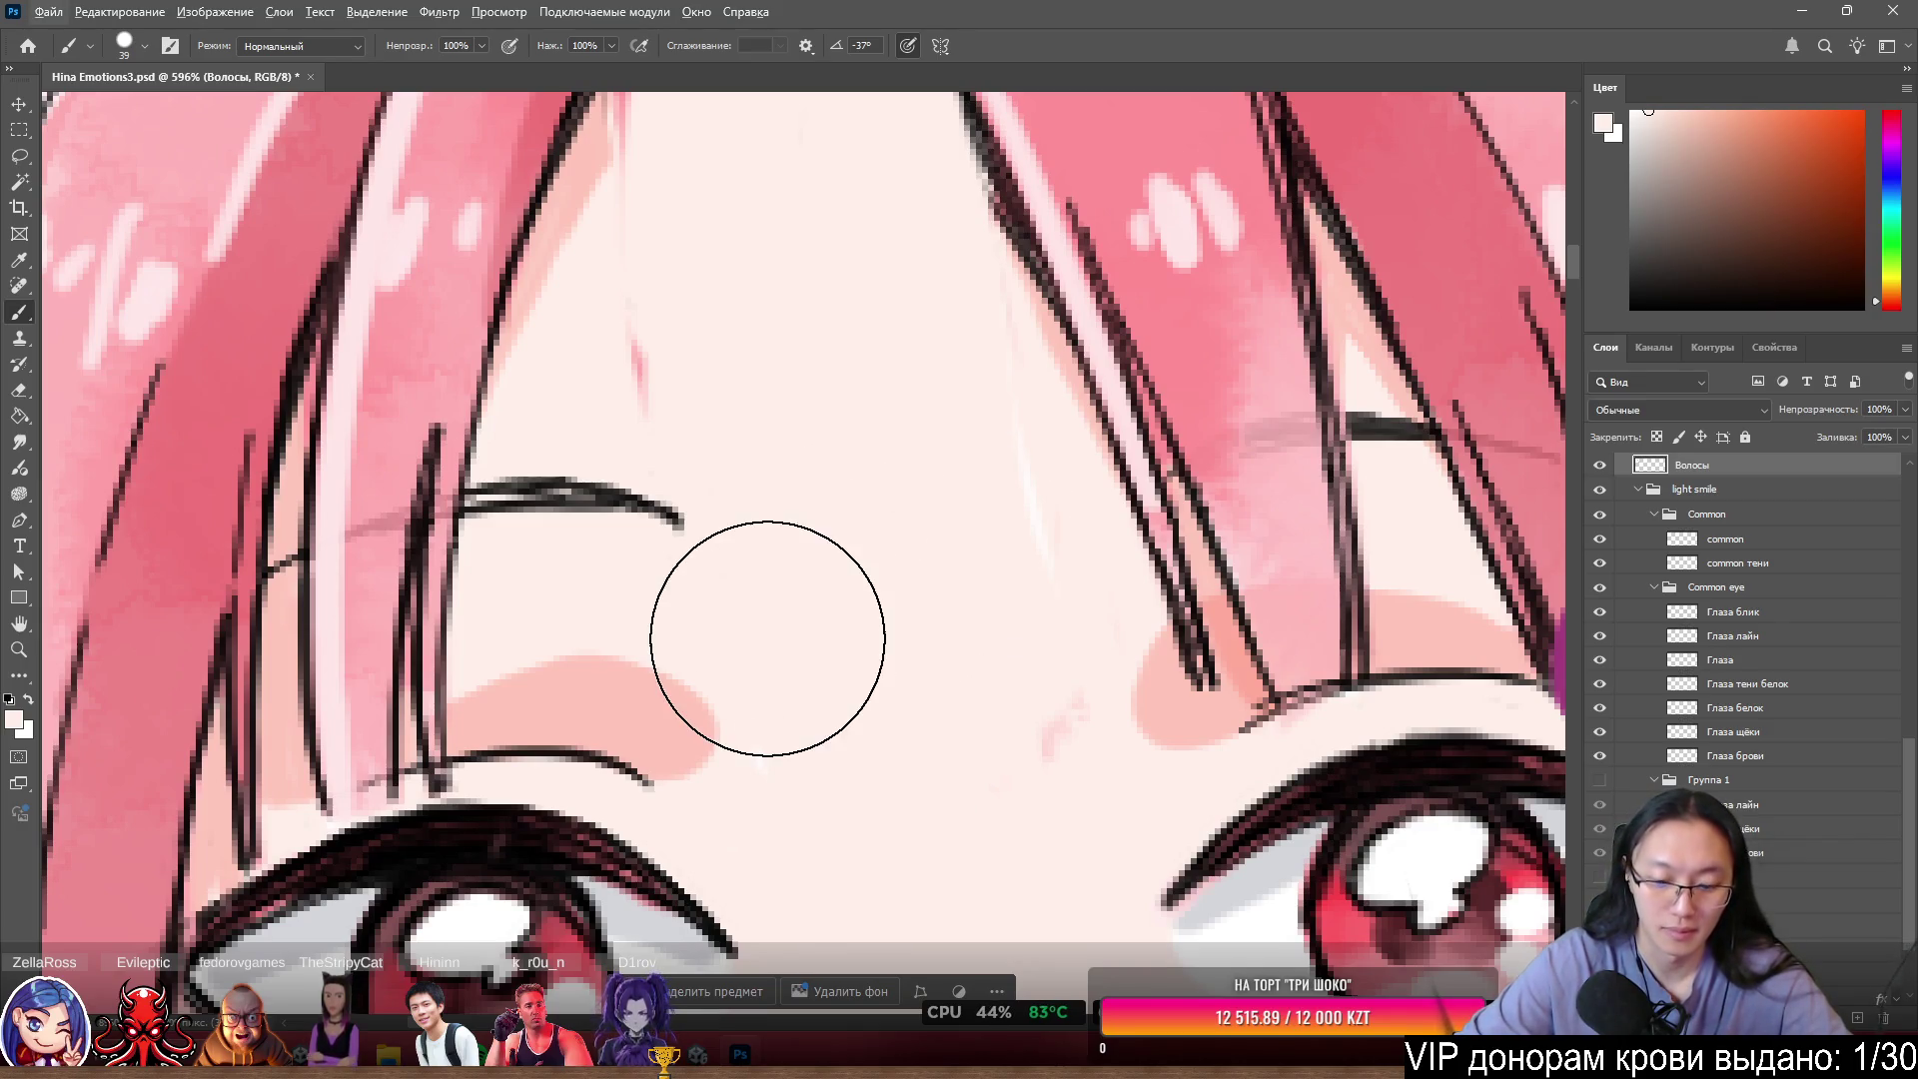
right_click(861, 513, "alt")
left_click_drag(862, 521, 754, 514)
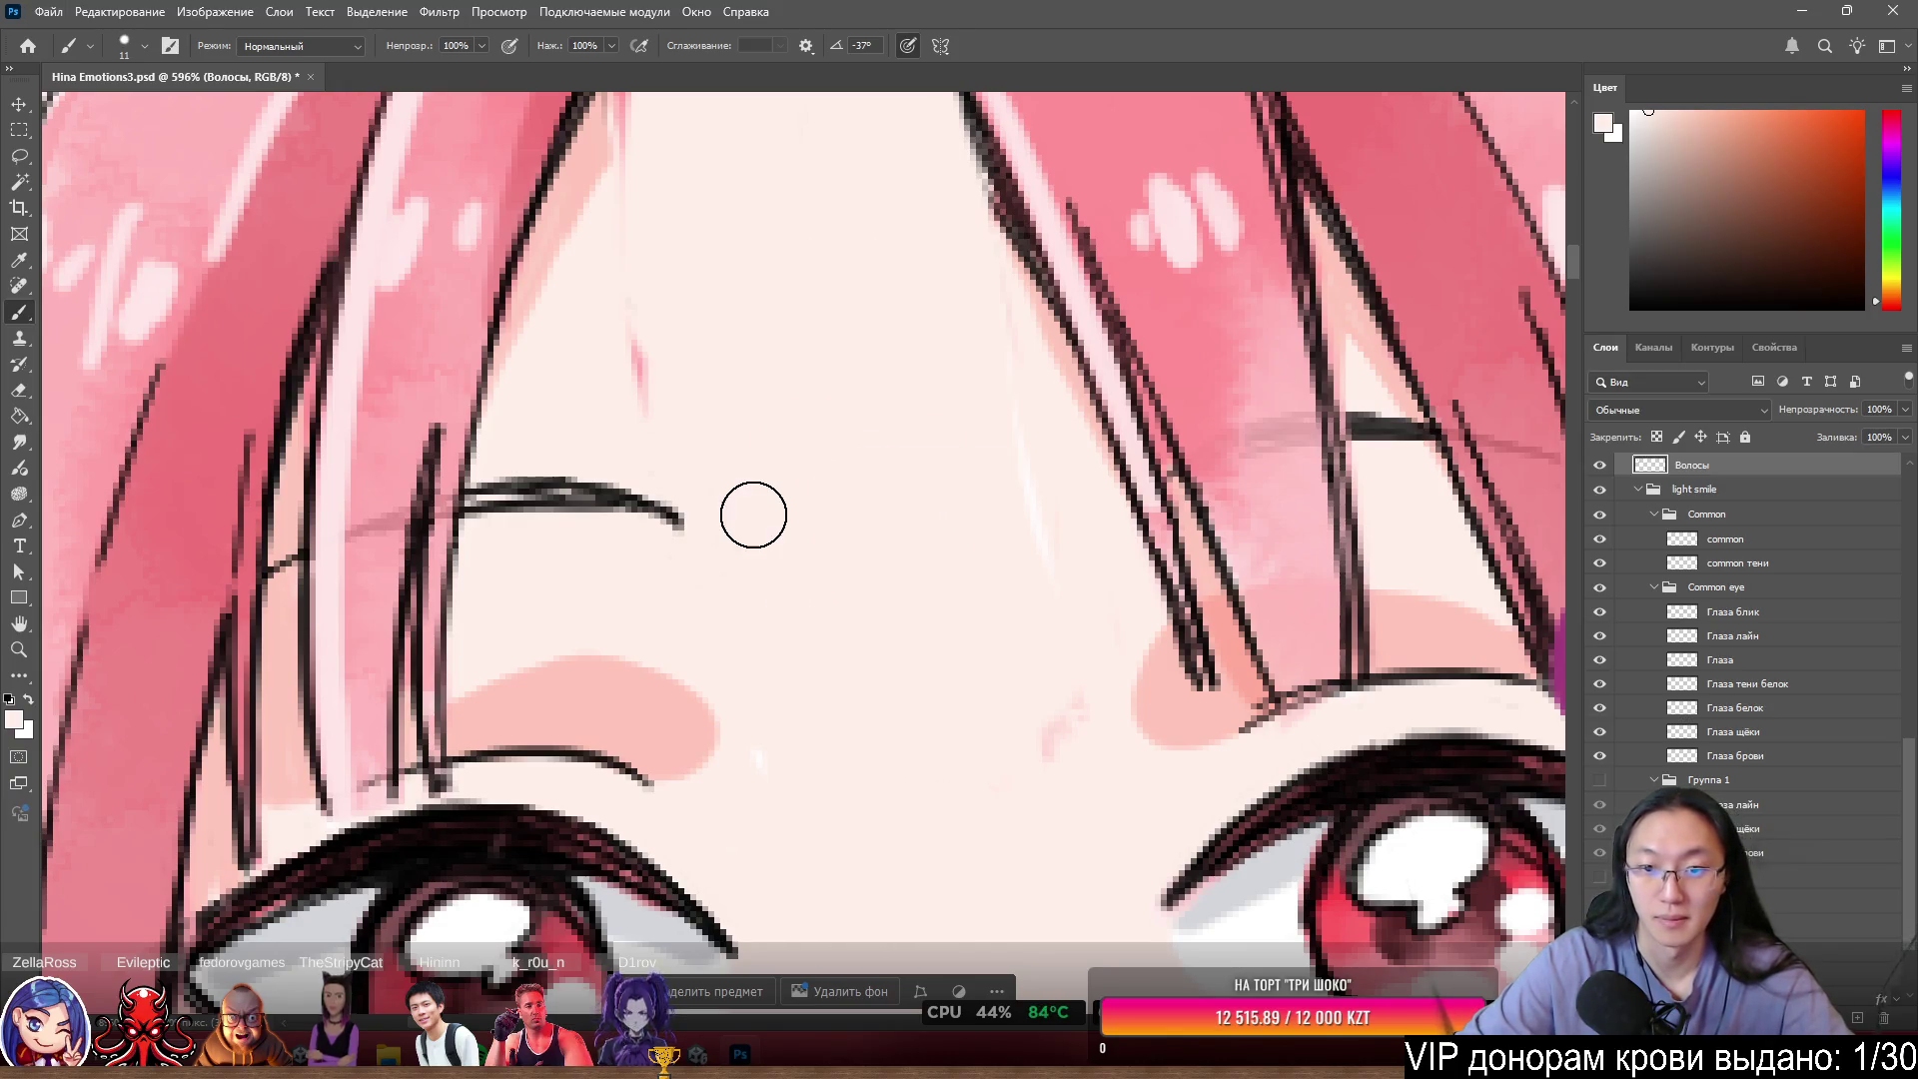
key("e")
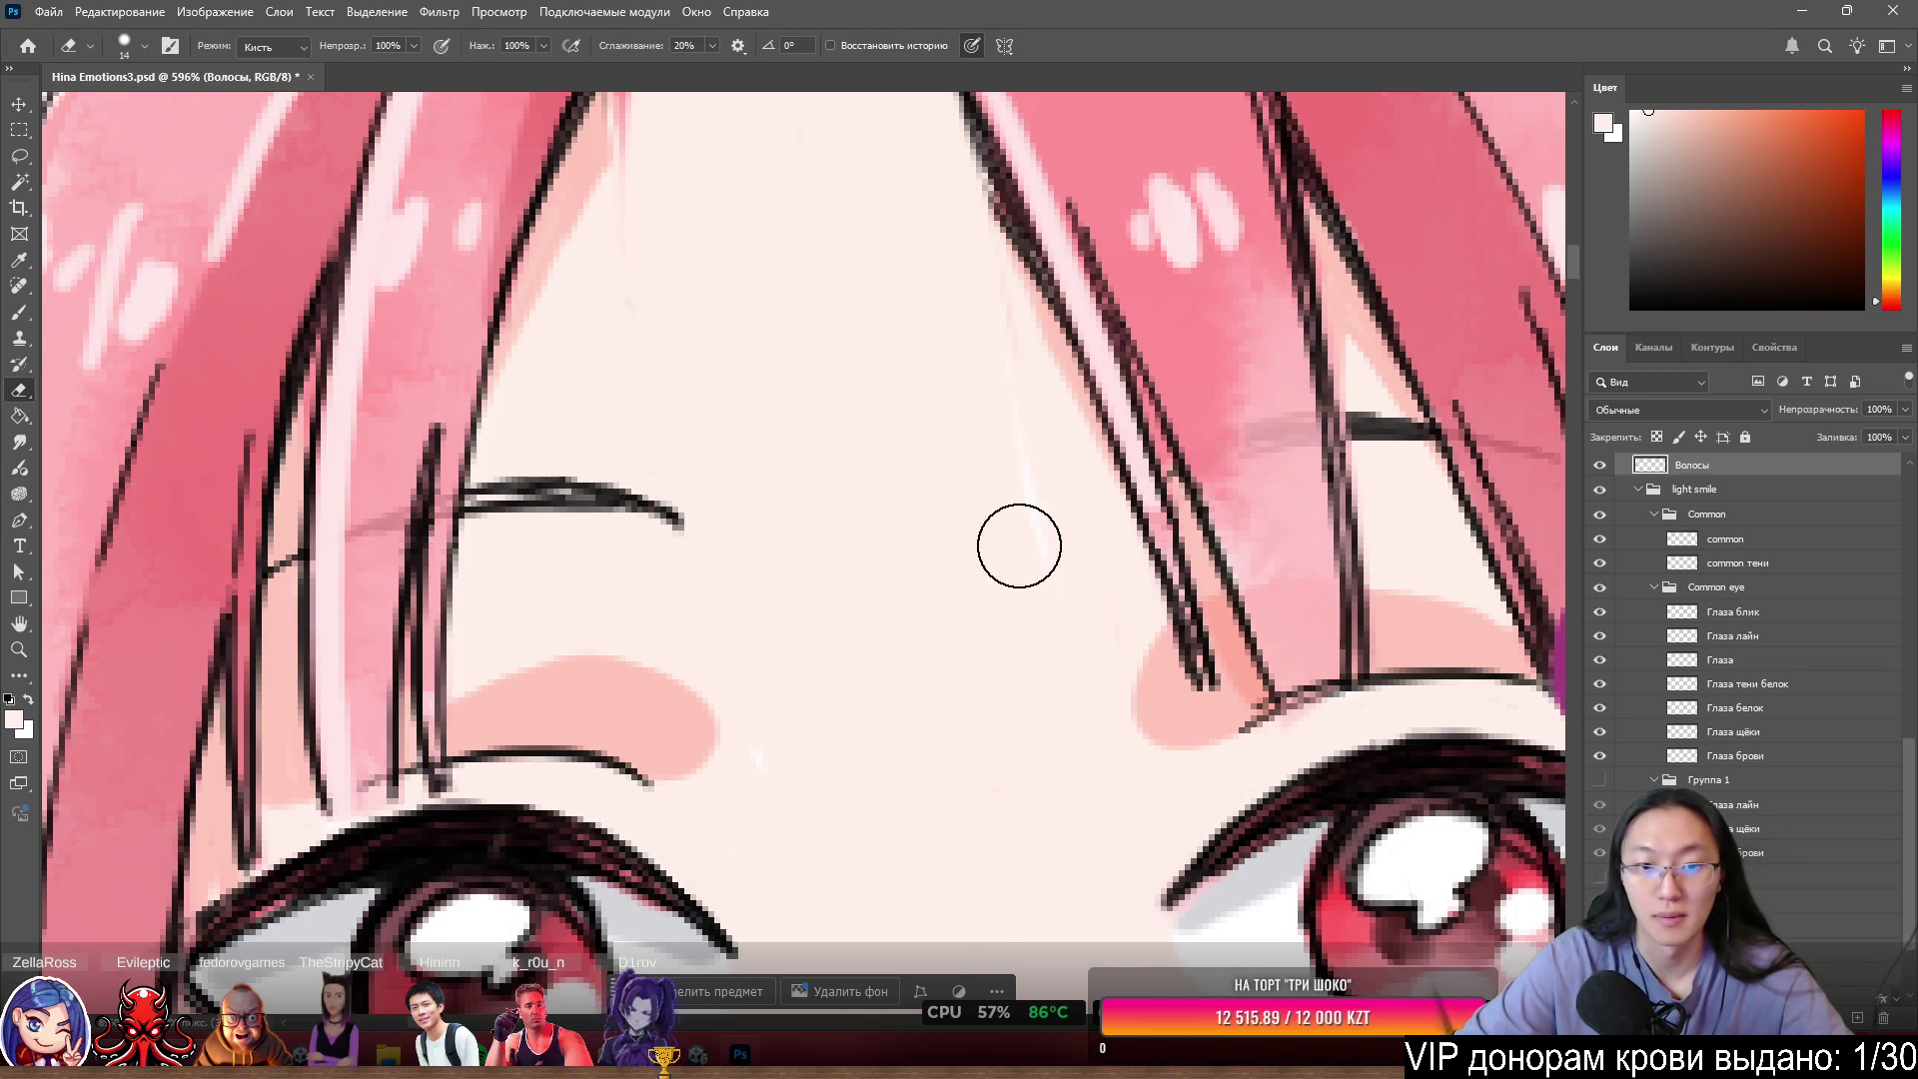
key("b")
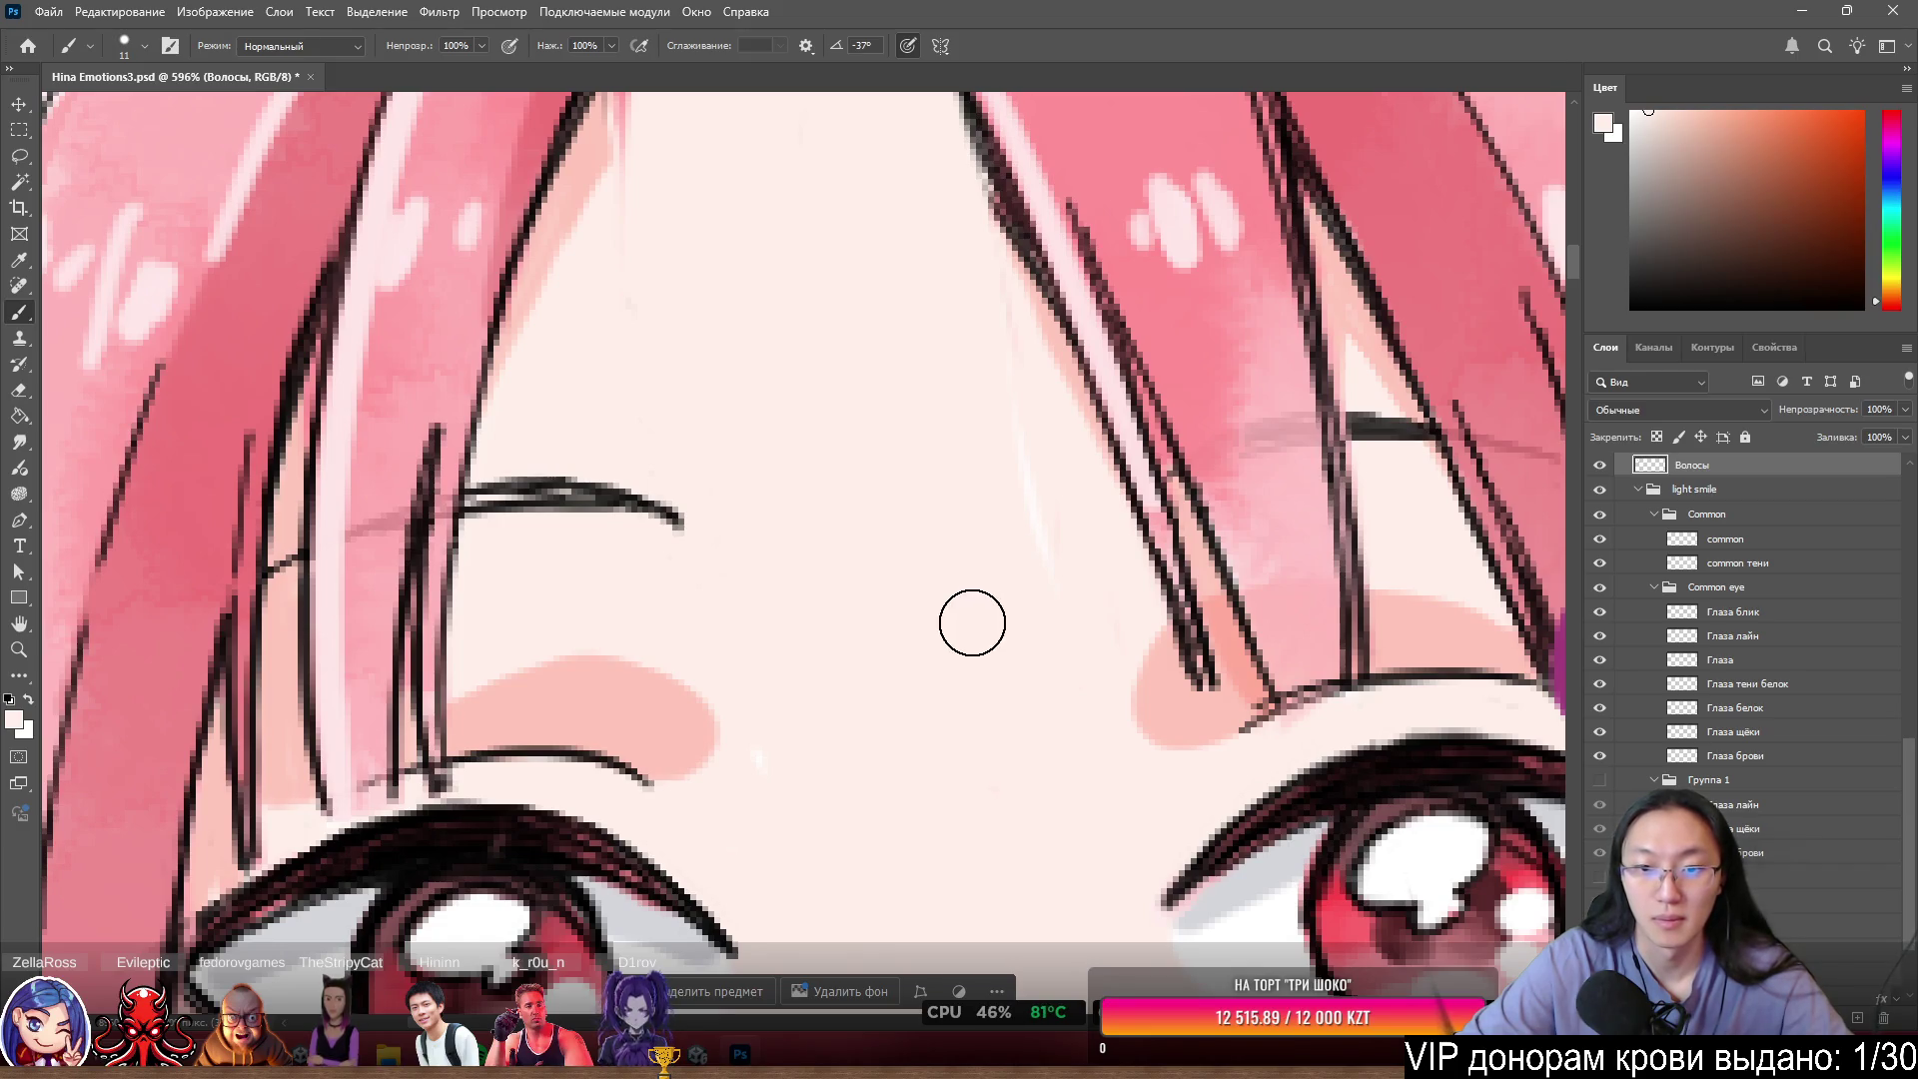
- Shift the Тон кожи skin layer slightly left and down, then bring the hairline top into view
left_click(979, 647, "ctrl")
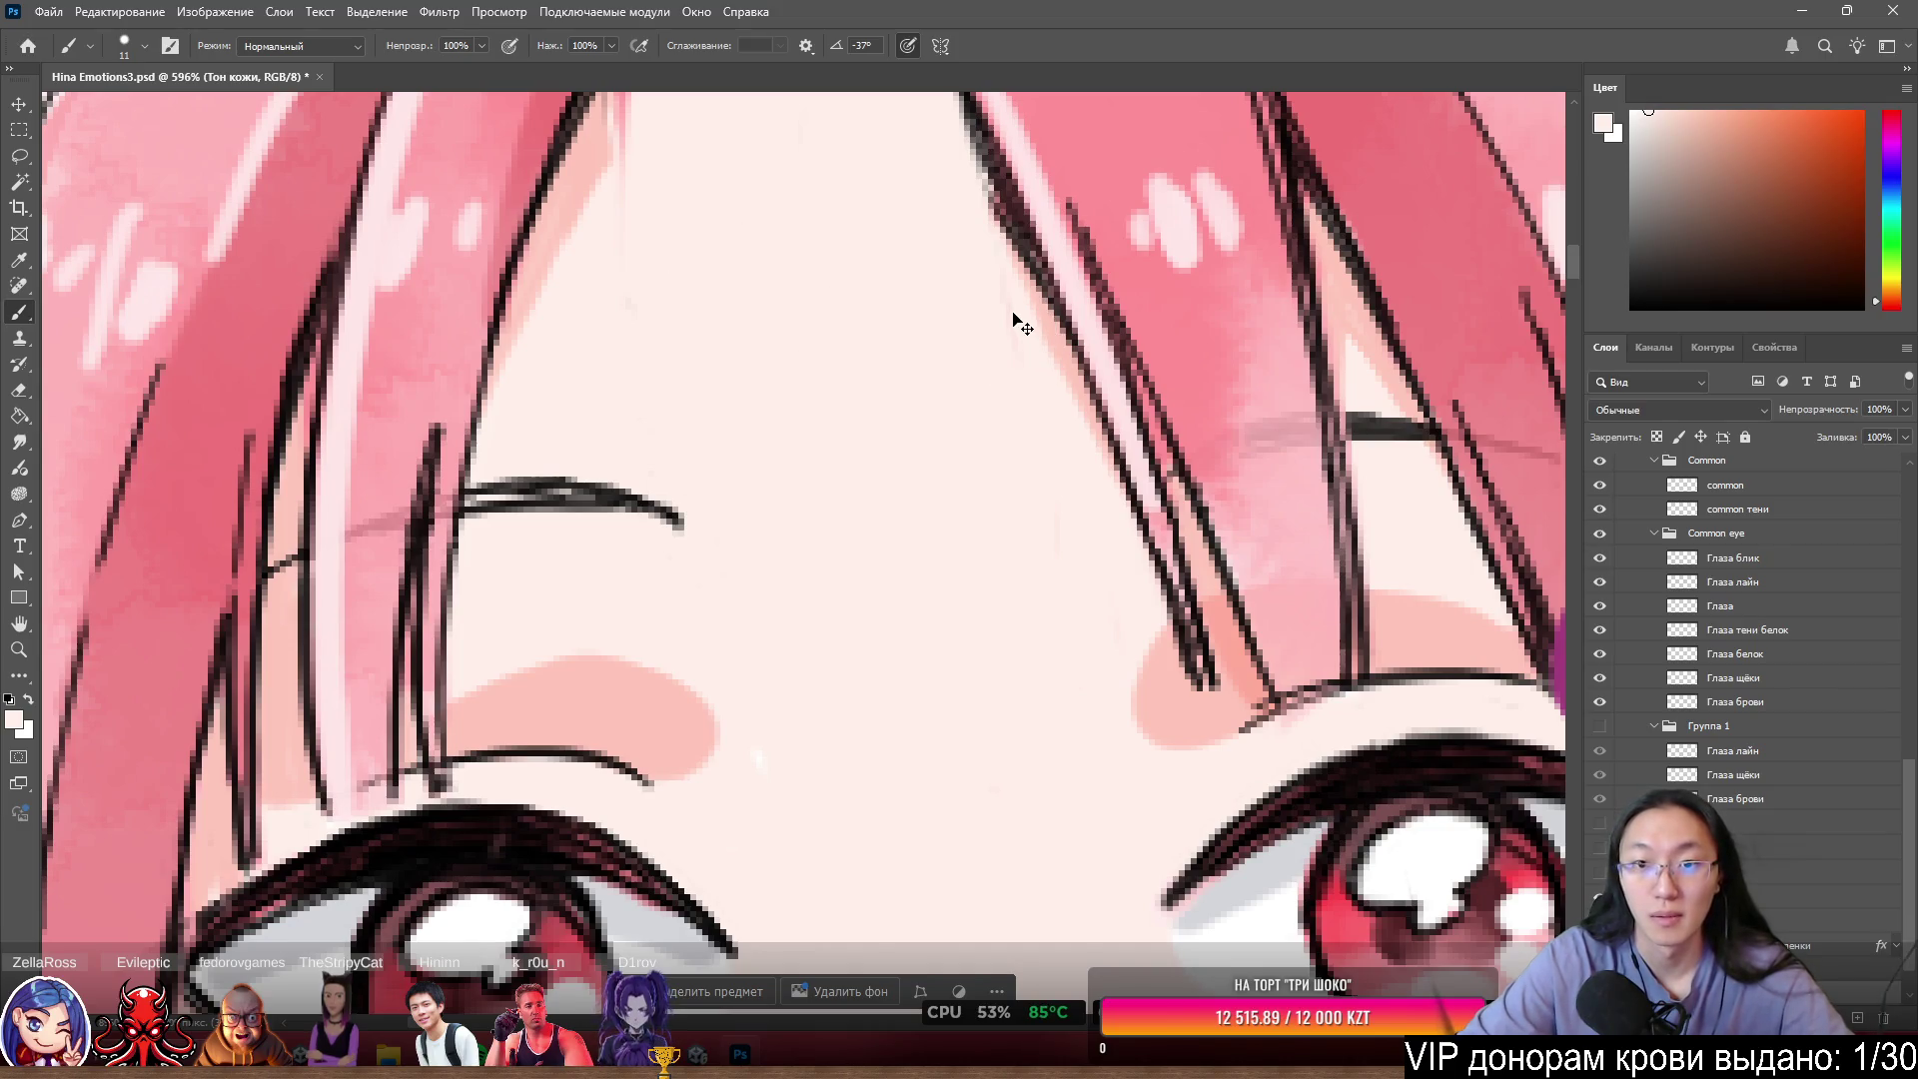
mouse_move(1007, 316)
left_mouse_down()
mouse_move(992, 418)
mouse_move(1010, 321)
mouse_move(993, 418)
mouse_move(1113, 180)
mouse_move(1101, 171)
left_mouse_up()
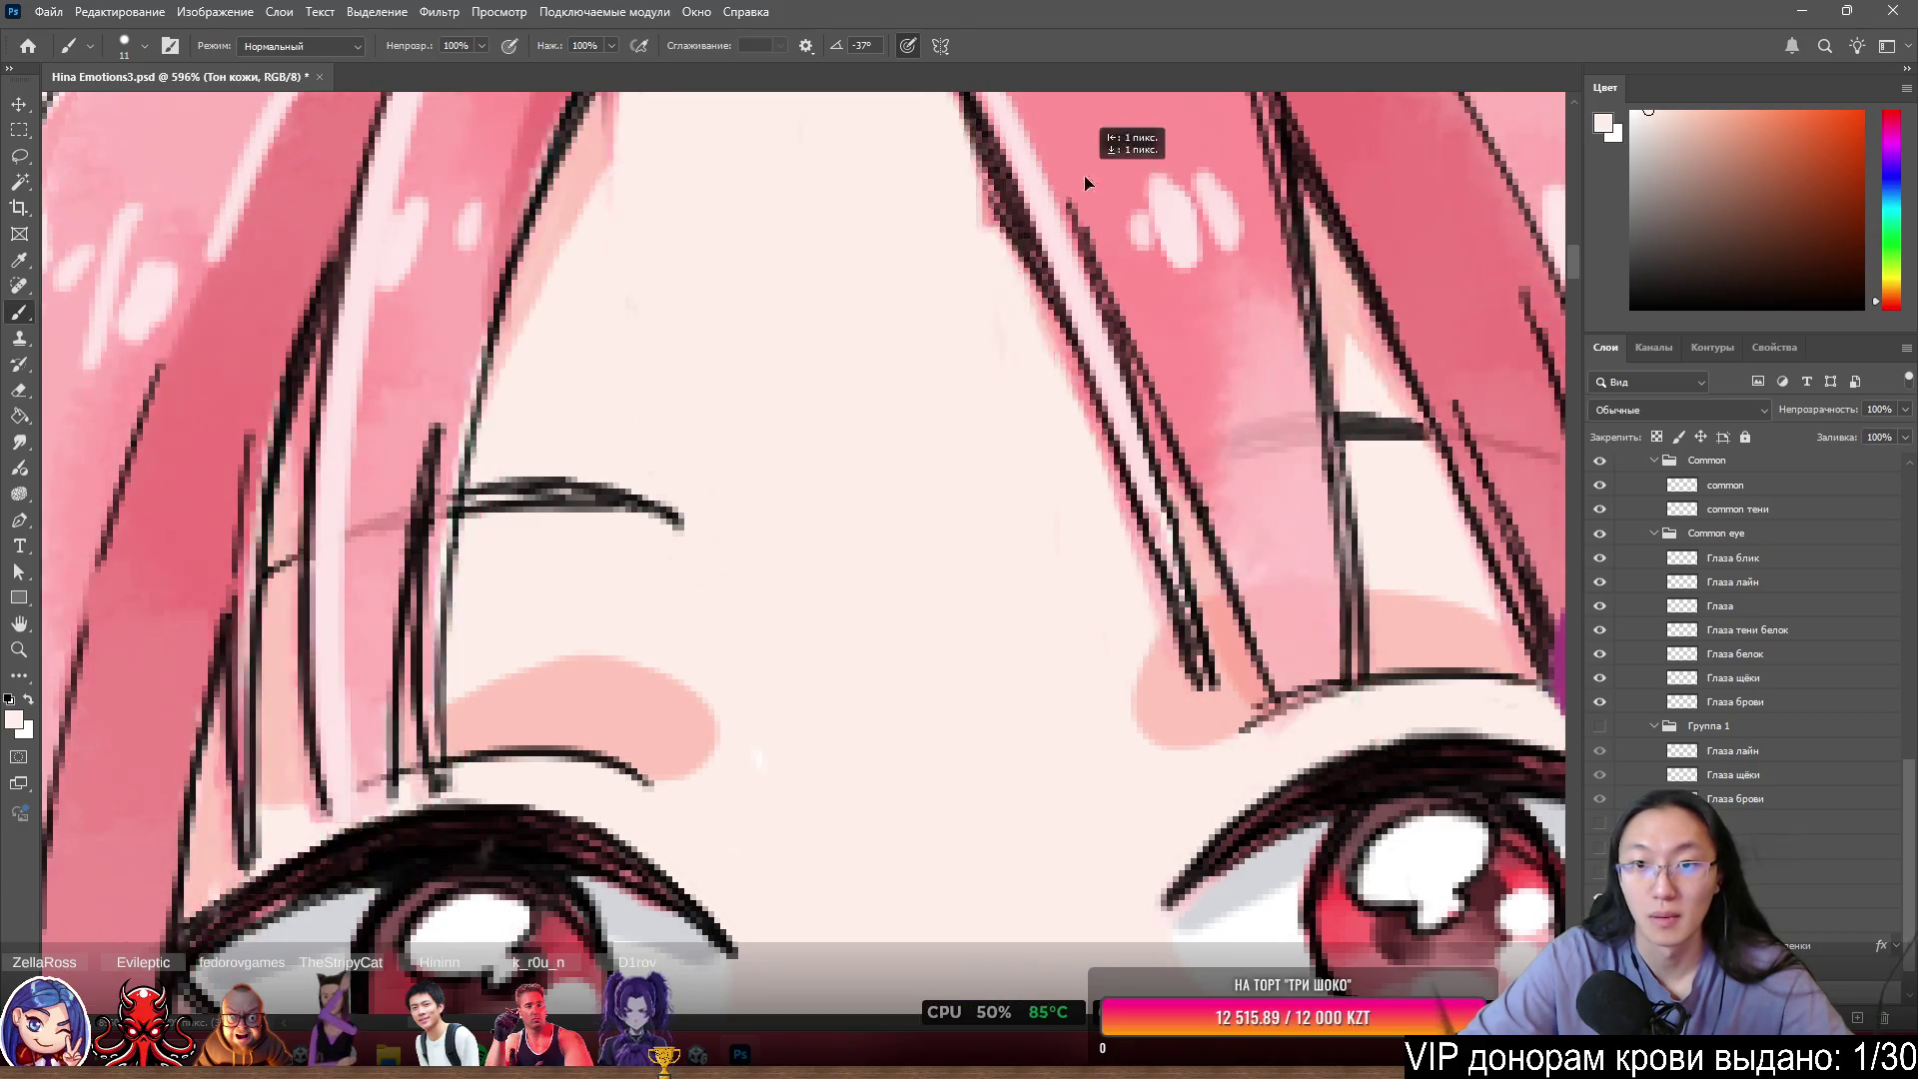
left_click(1101, 170, "ctrl")
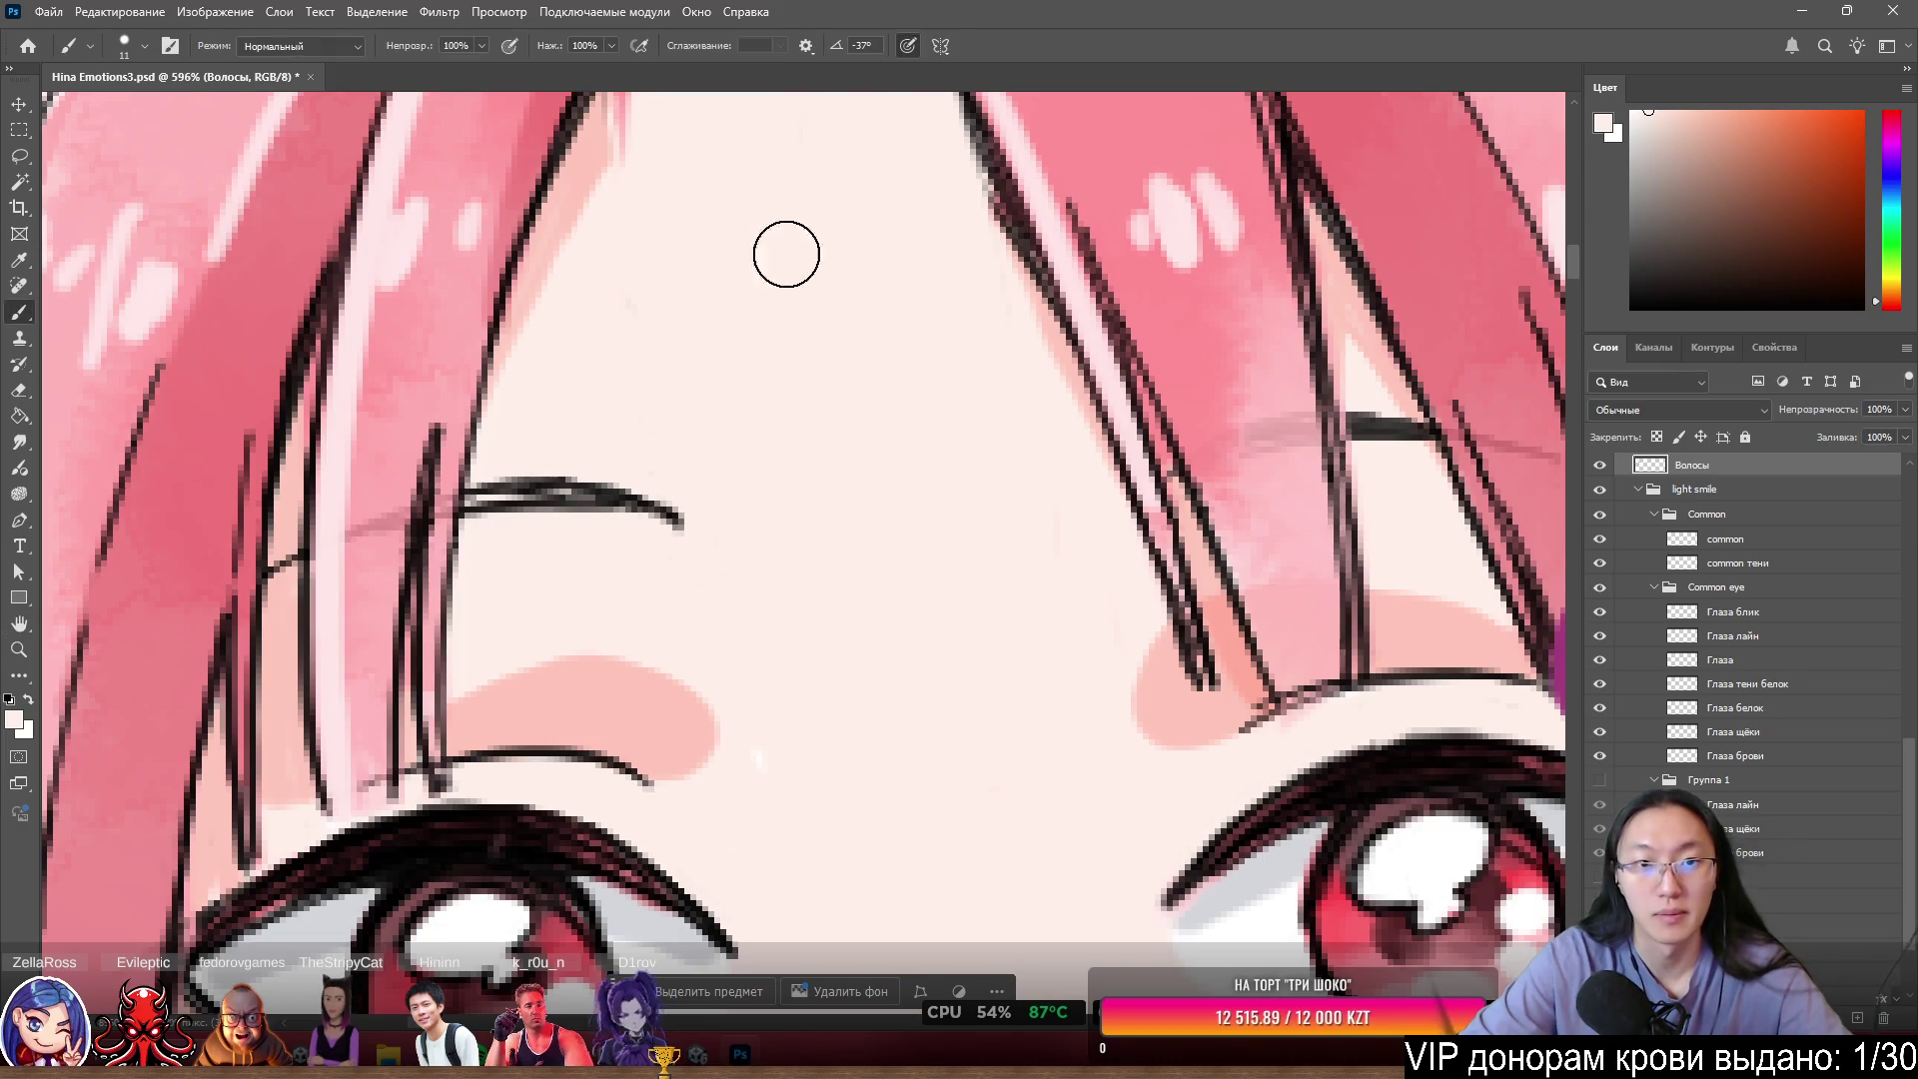
key("space")
mouse_move(802, 242)
left_mouse_down()
mouse_move(852, 441)
mouse_move(779, 398)
mouse_move(761, 445)
mouse_move(756, 398)
mouse_move(763, 482)
left_mouse_up()
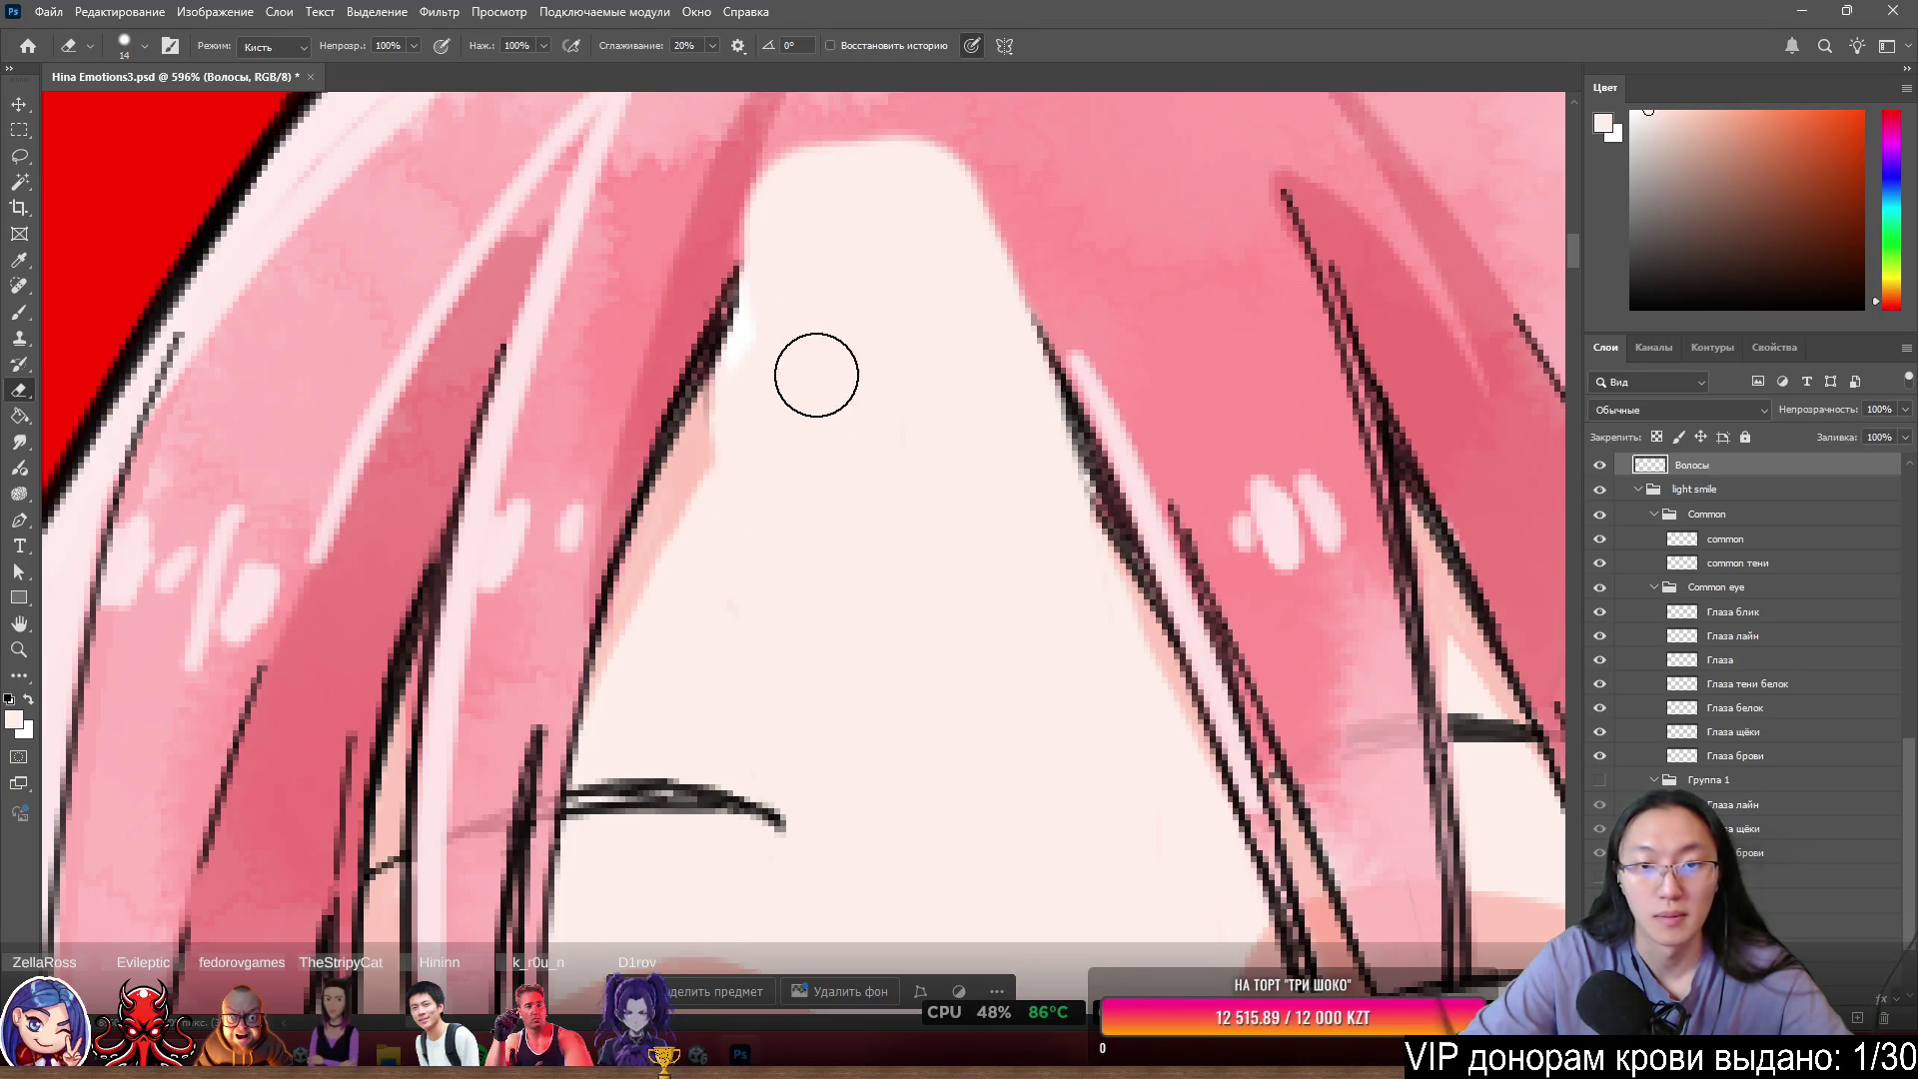
- Toggle the Локон1 strand group on and off to compare the forehead, leaving it visible
scroll(867, 425, "down", 5)
scroll(1516, 351, "up", 3)
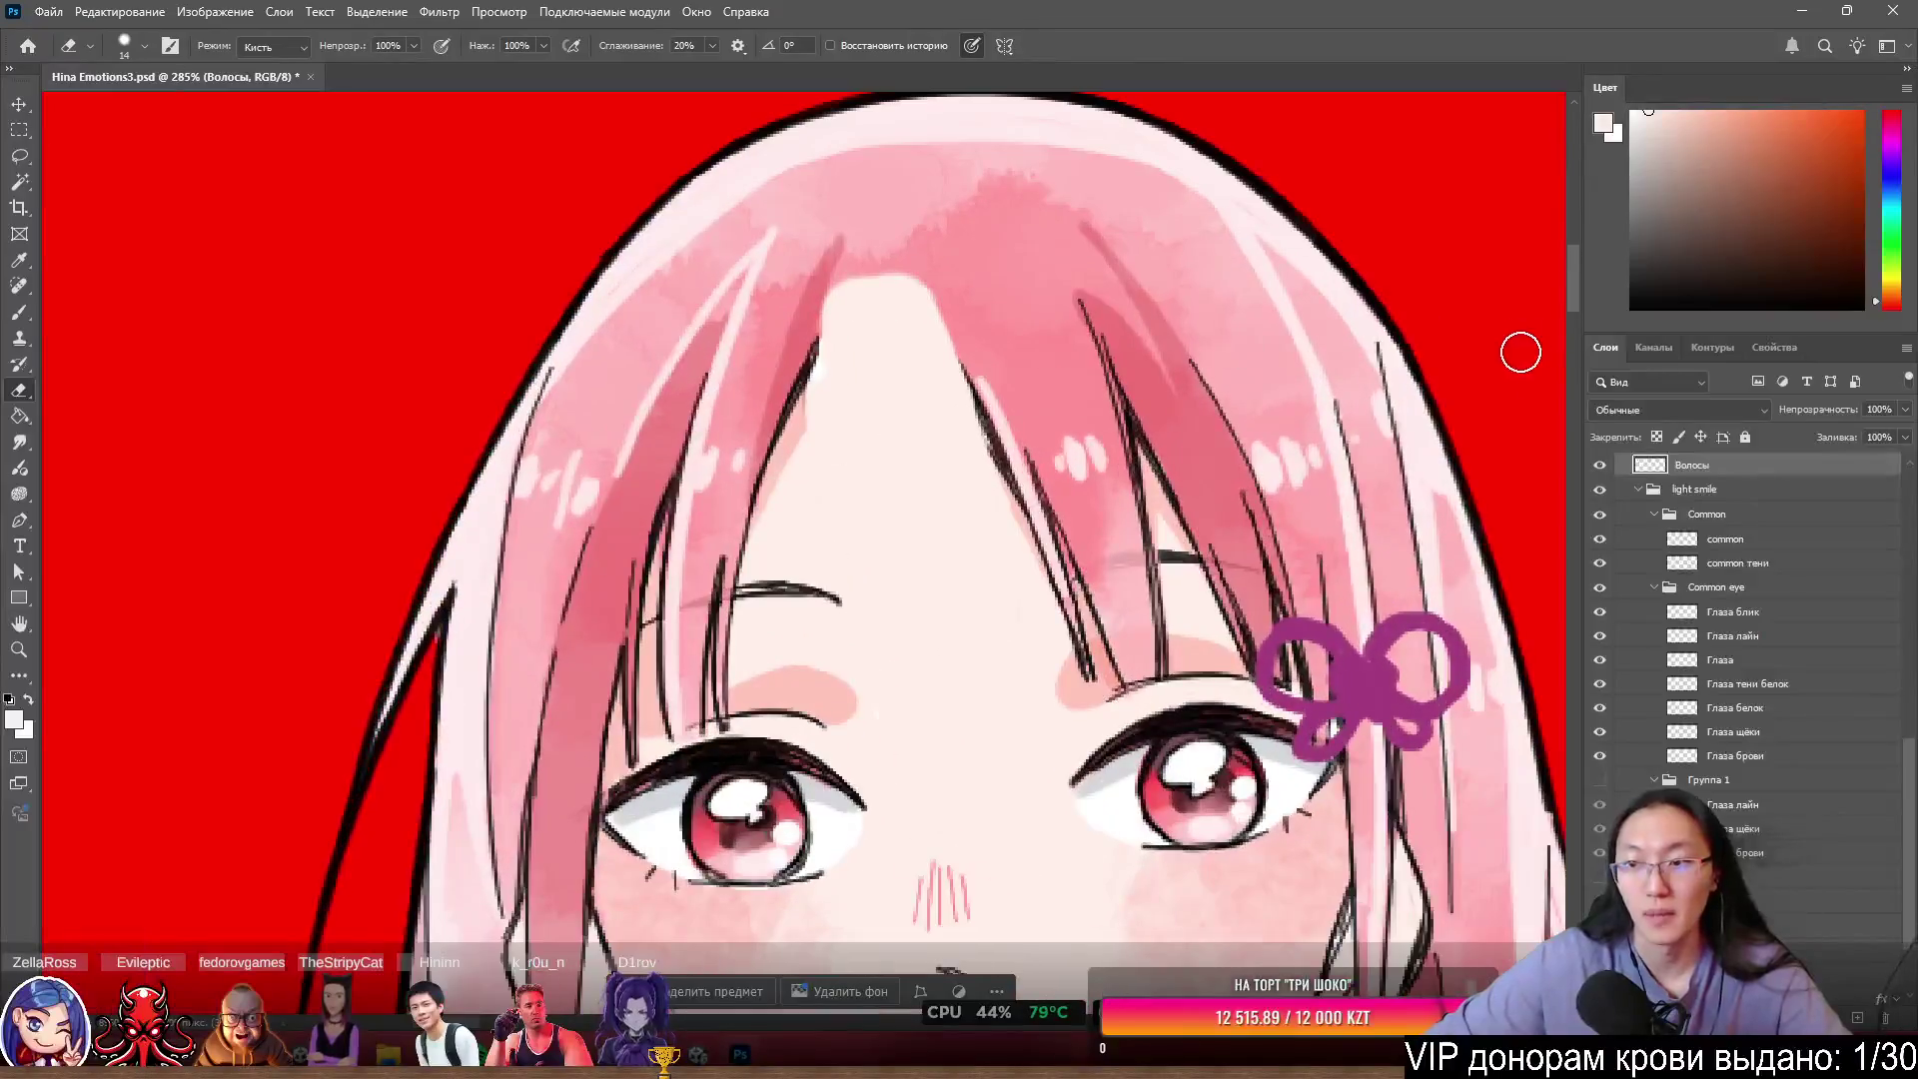
scroll(1696, 595, "up", 3)
scroll(1696, 595, "up", 4)
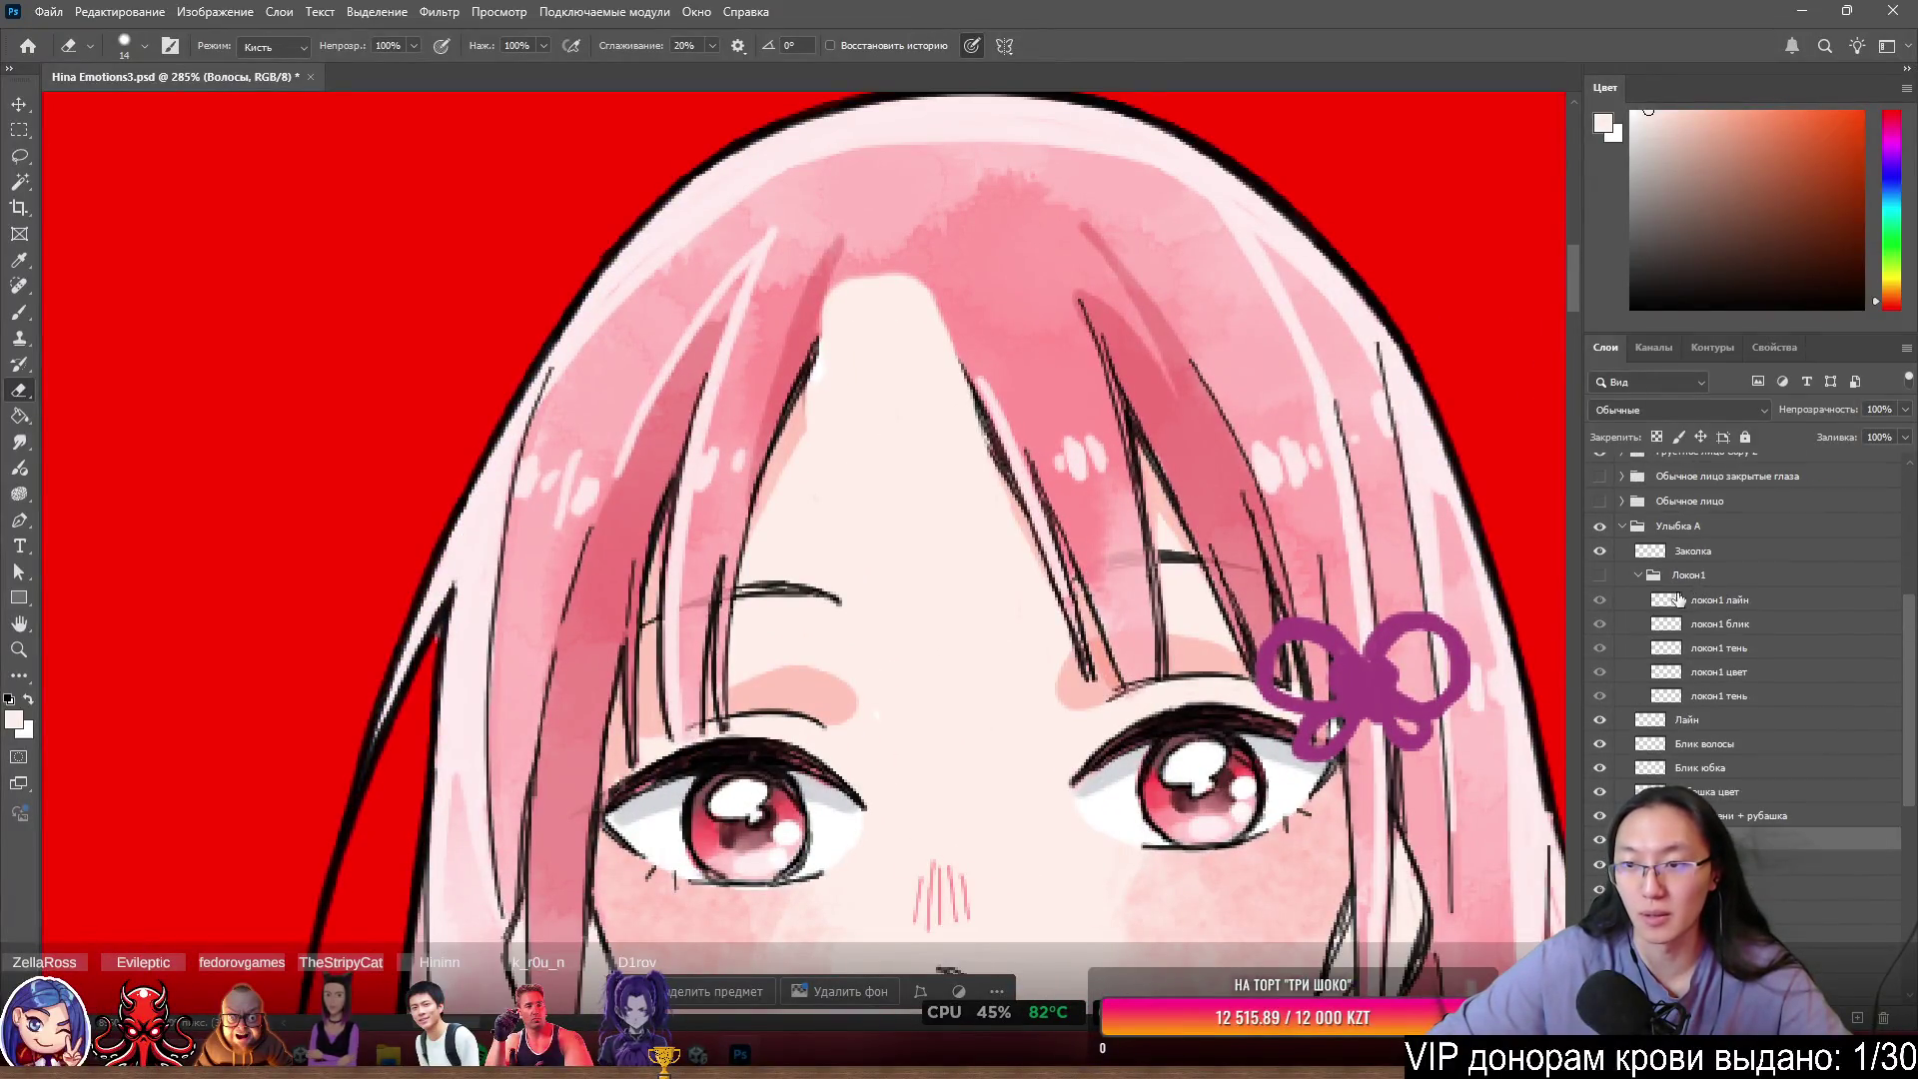
left_click(1600, 576)
left_click(1601, 576)
left_click(1601, 576)
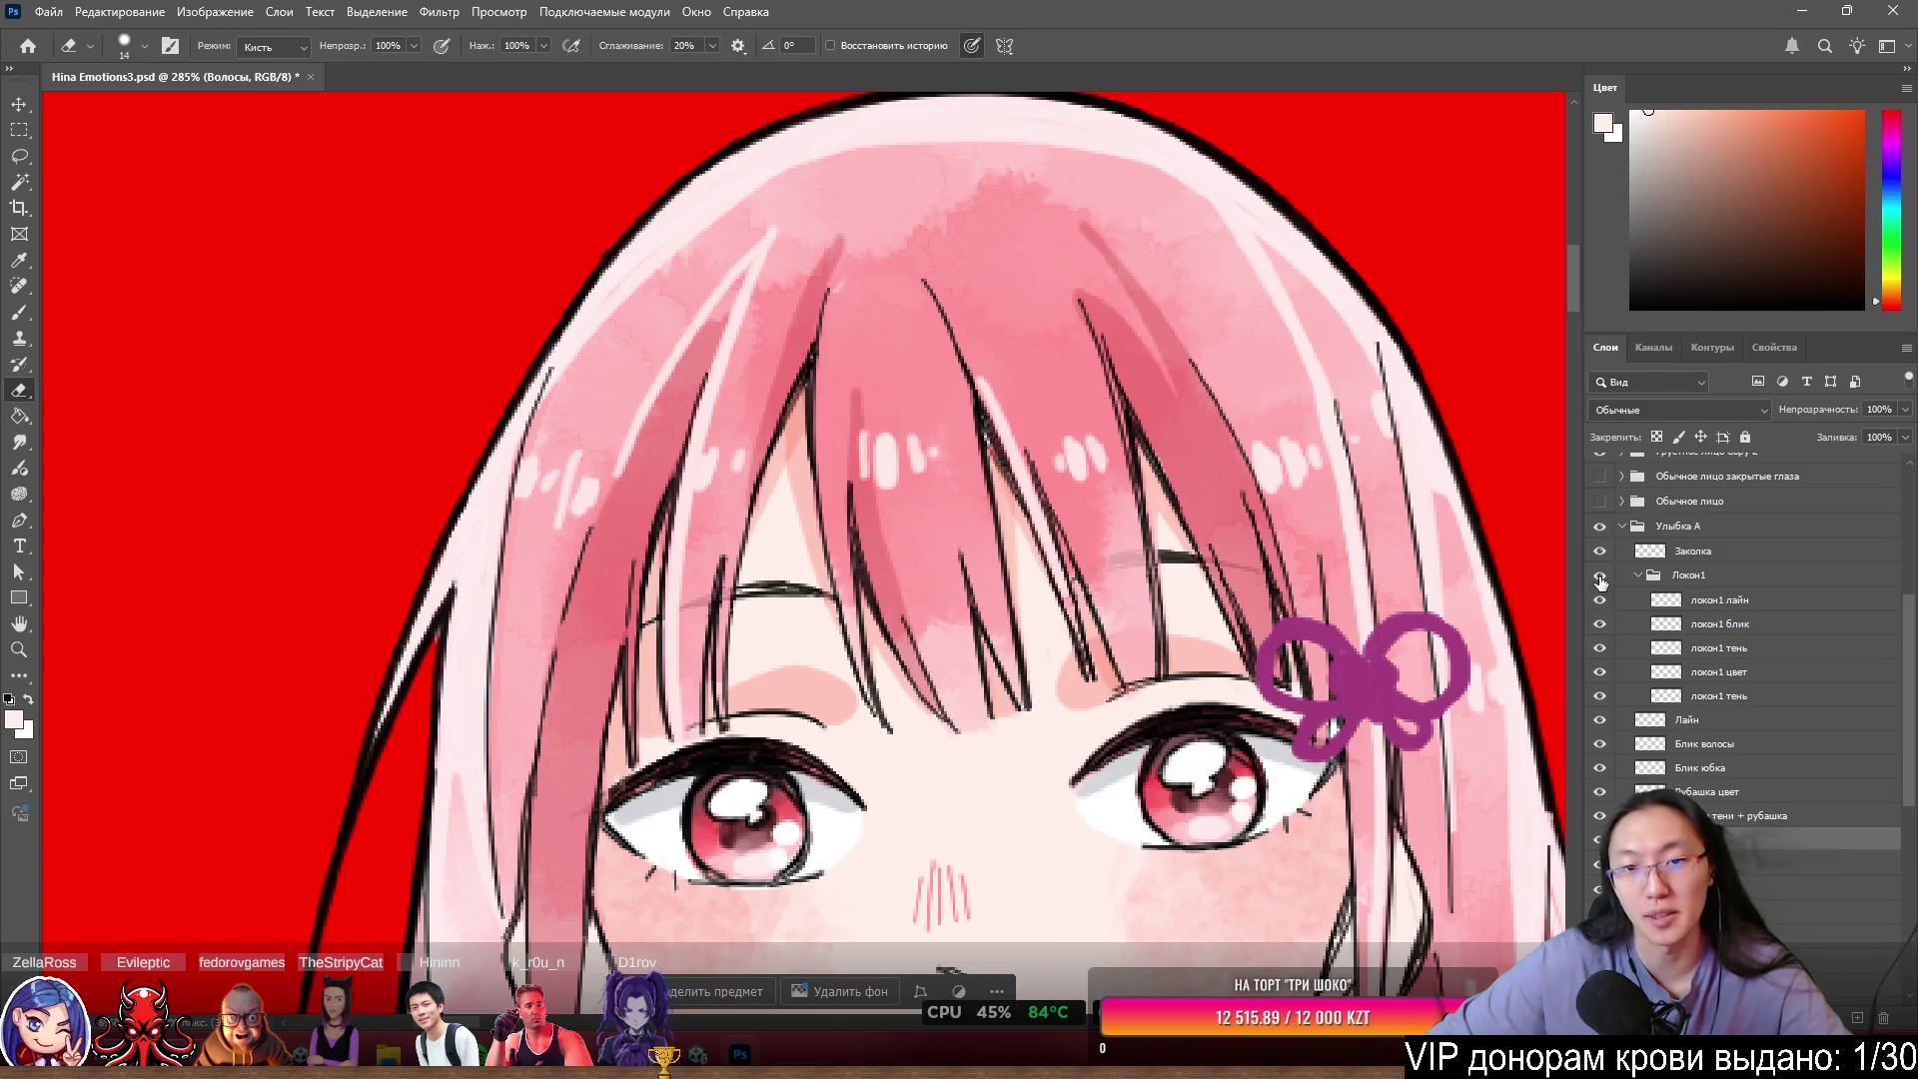
left_click(1601, 576)
left_click(1601, 577)
left_click(1601, 577)
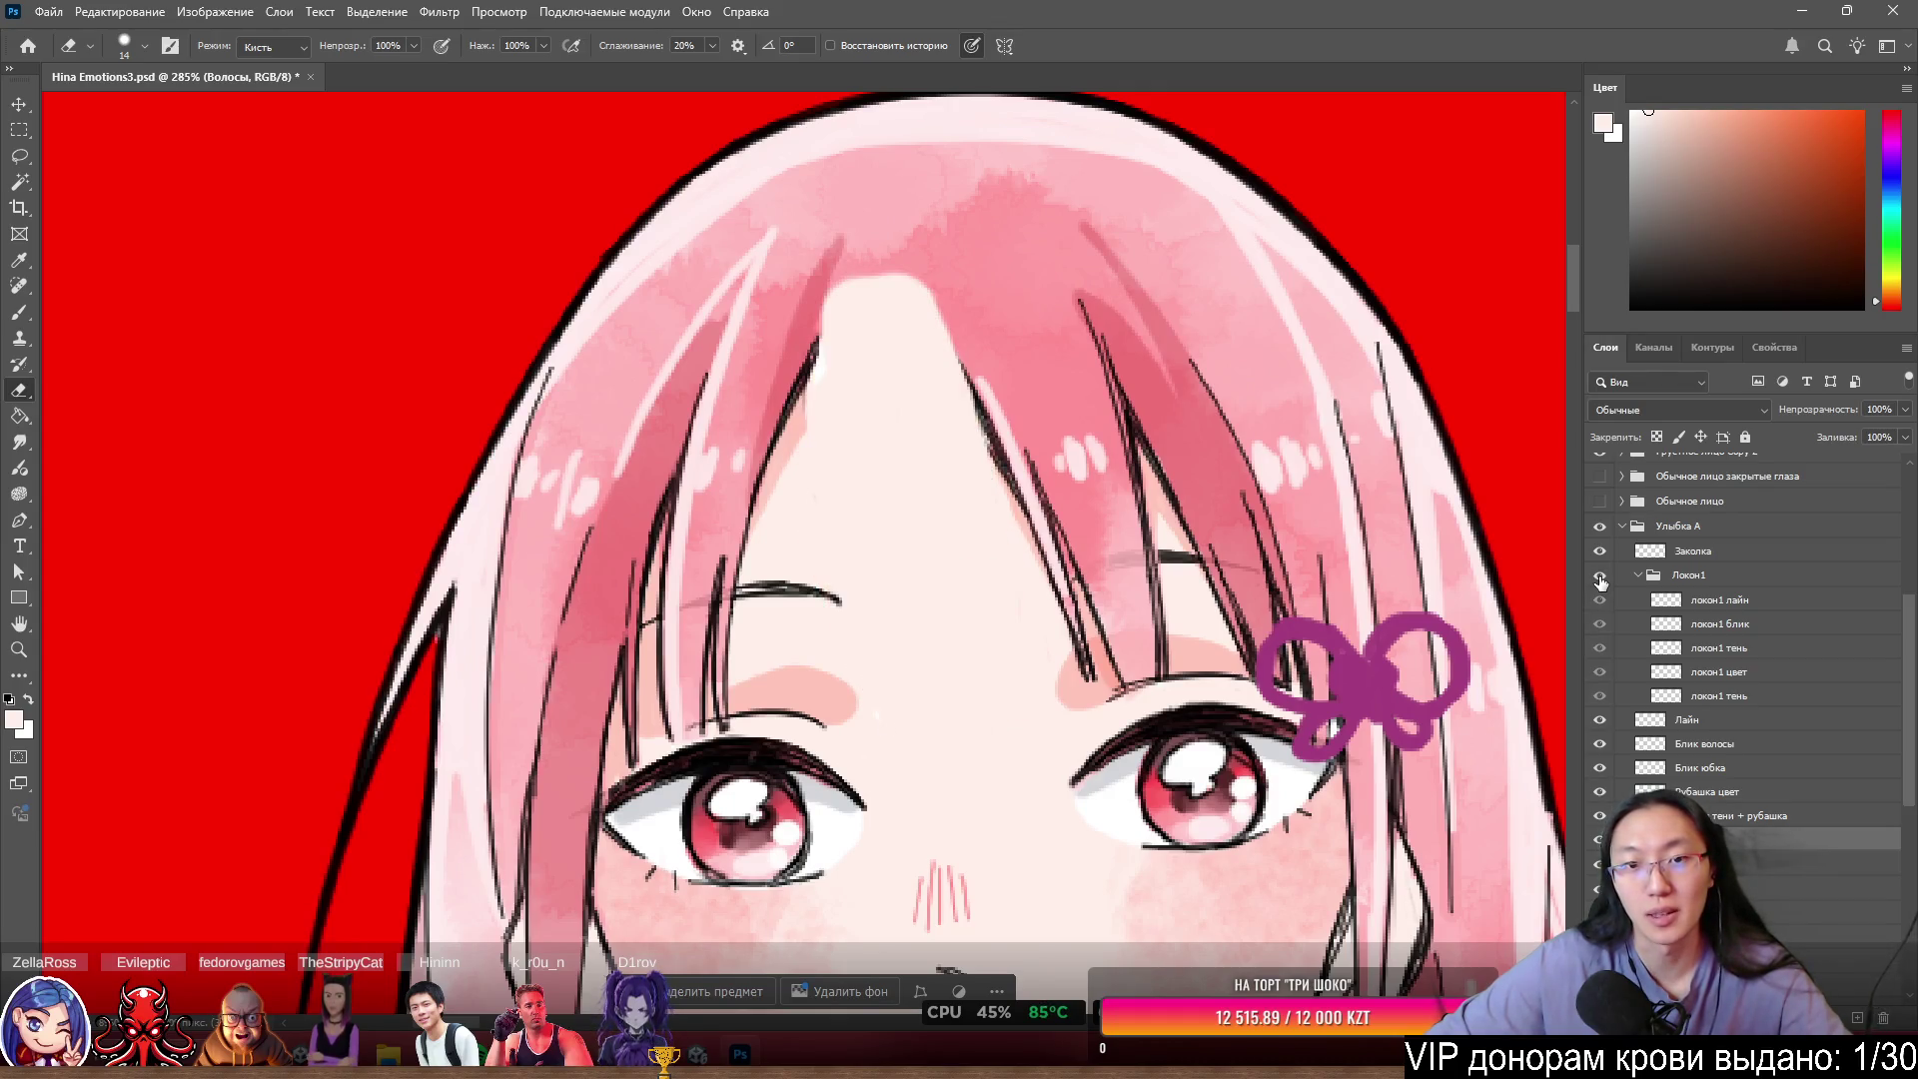
left_click(1601, 576)
scroll(792, 214, "up", 8)
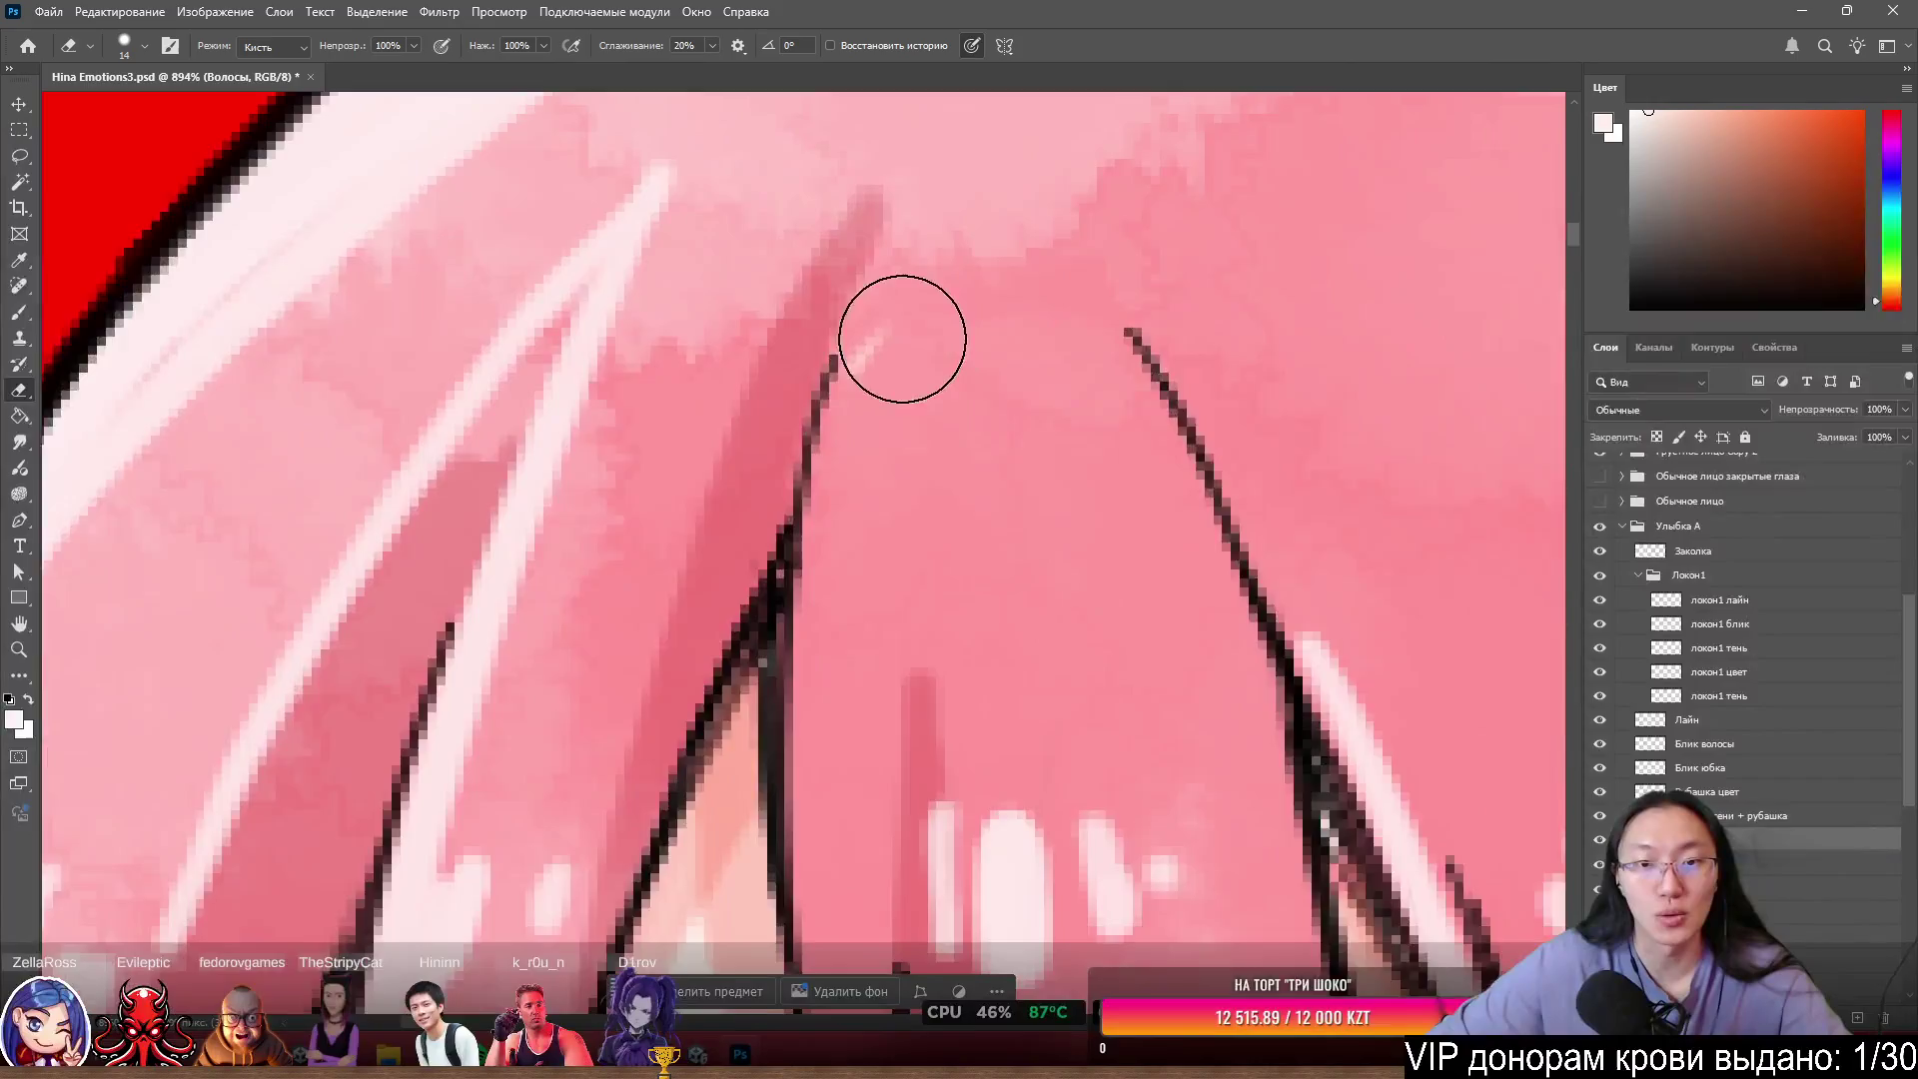
- On локон1 цвет, sample the strand's pink and paint over the tip's light specks with a 5 px brush
key("b")
left_click(1002, 711, "ctrl")
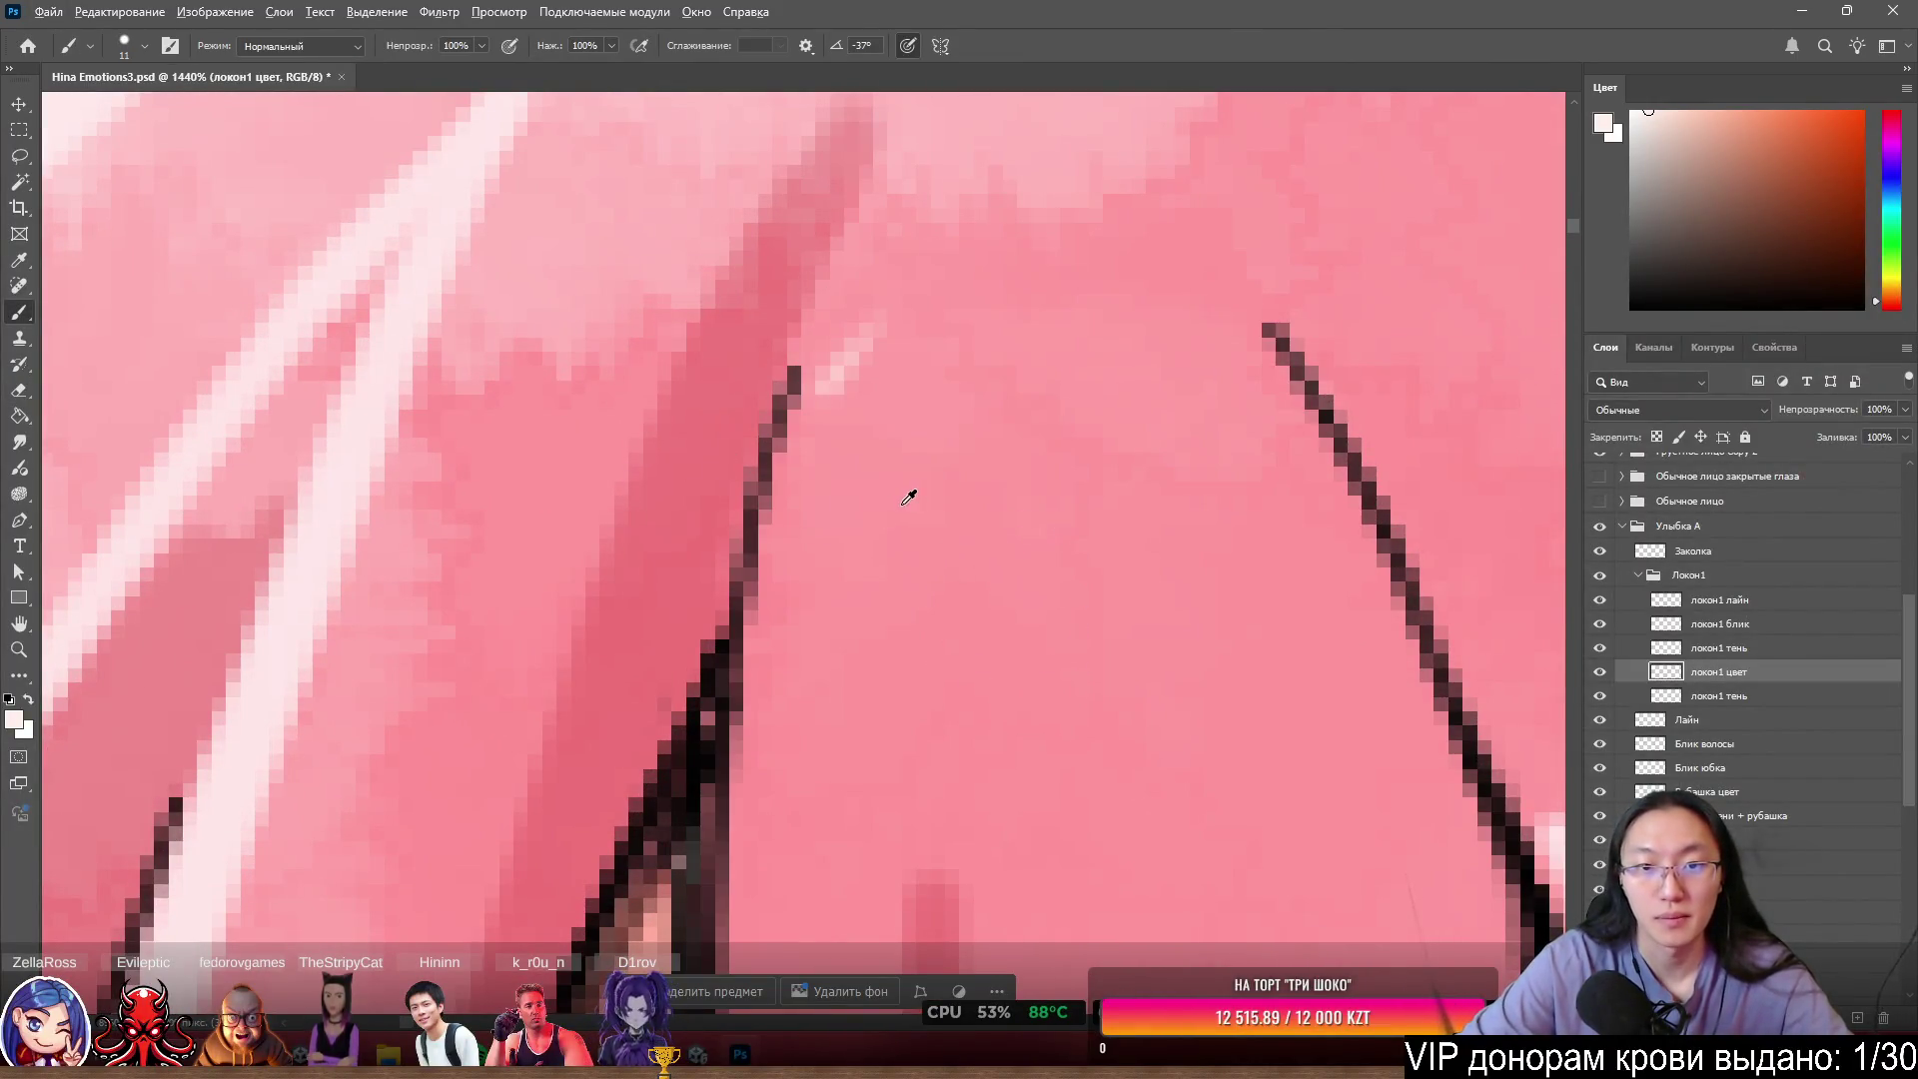
left_click(864, 431, "alt")
key("bracketleft")
key("bracketleft")
key("bracketleft")
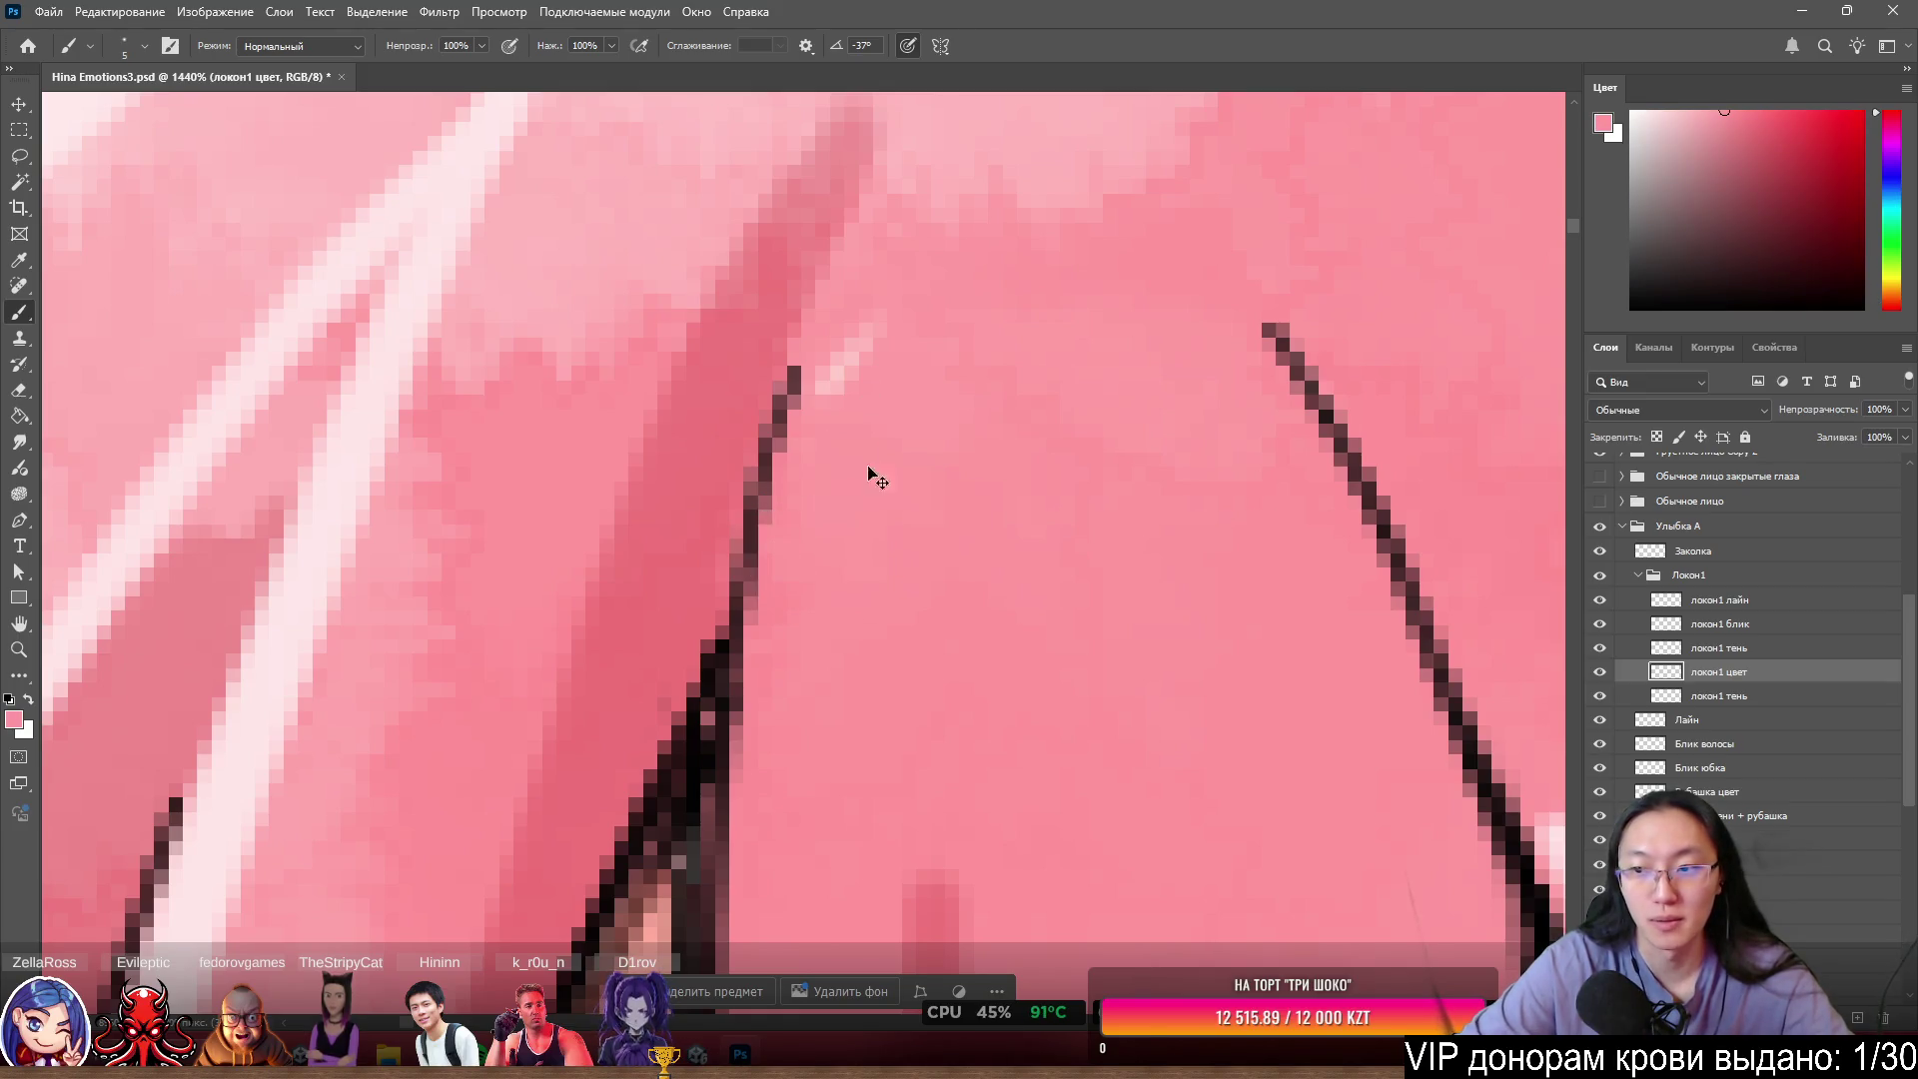
left_click_drag(865, 356, 814, 380)
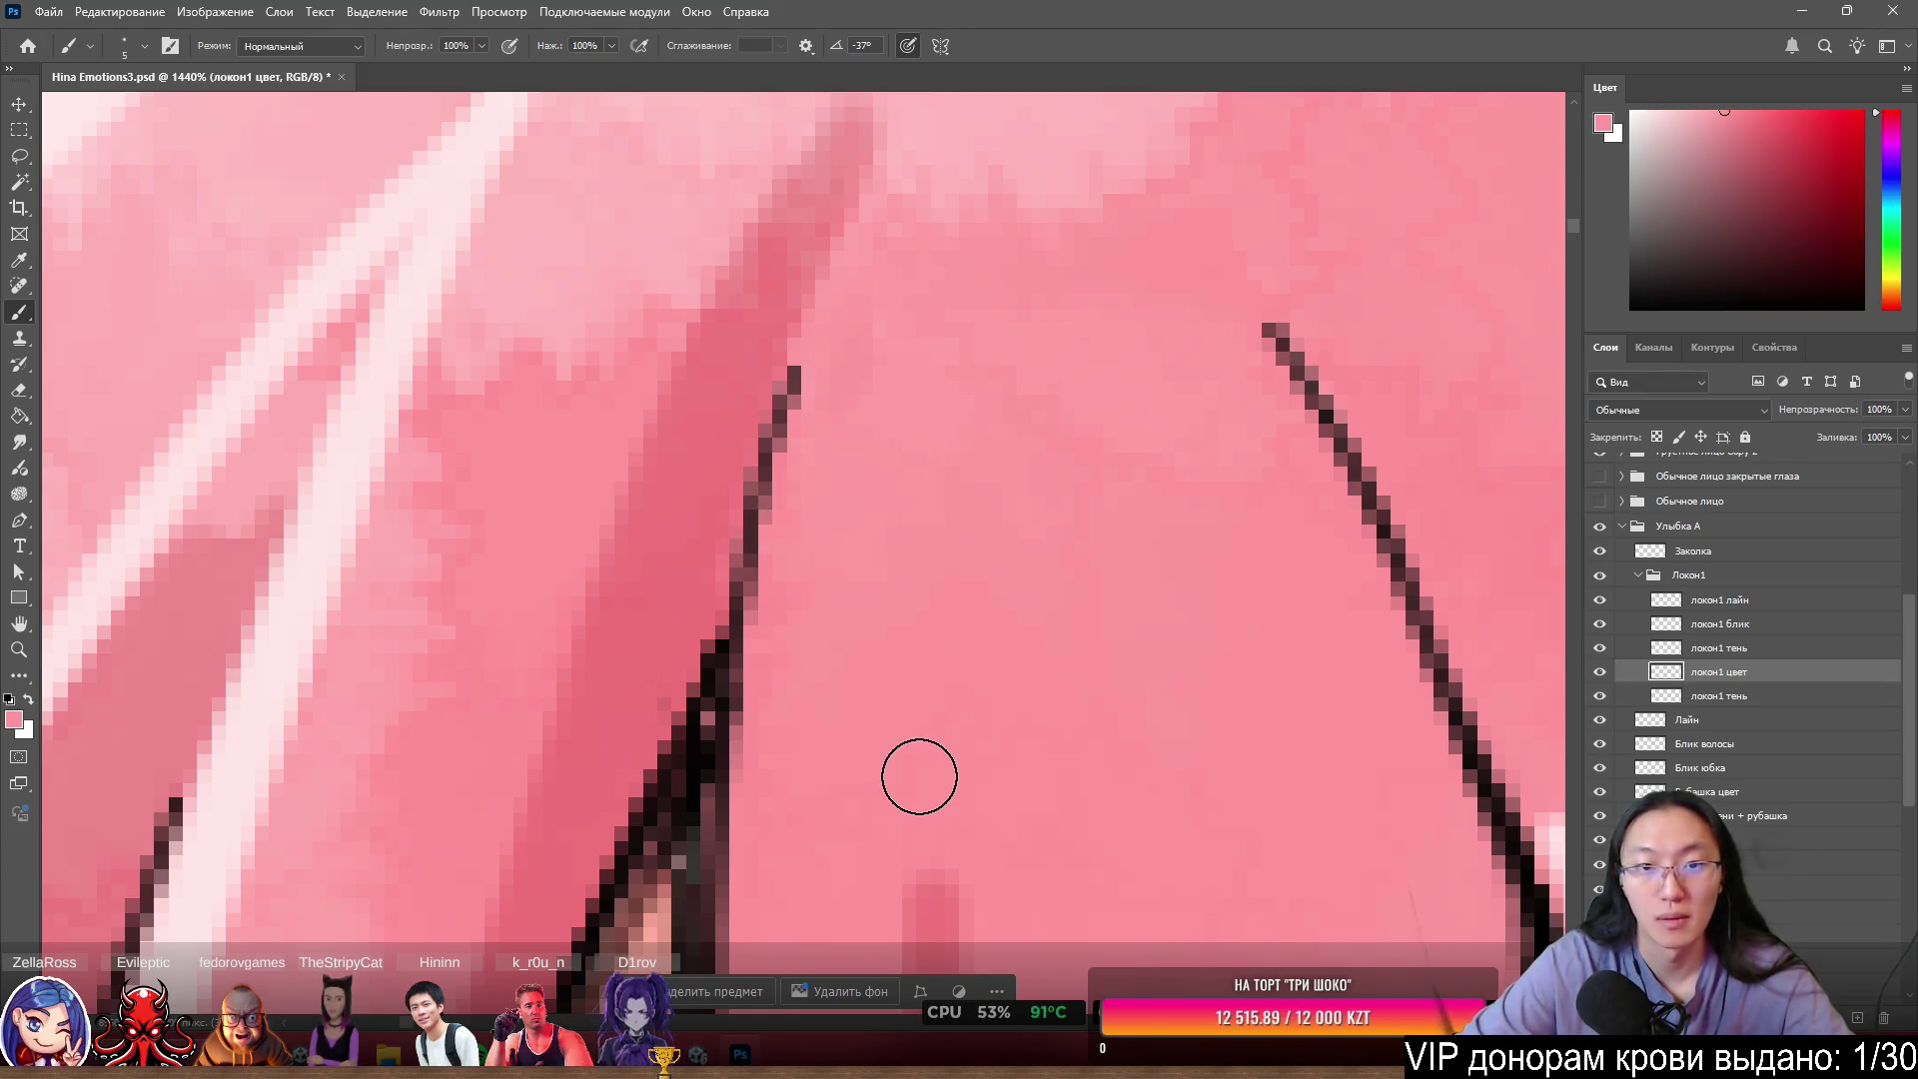
scroll(969, 488, "down", 5)
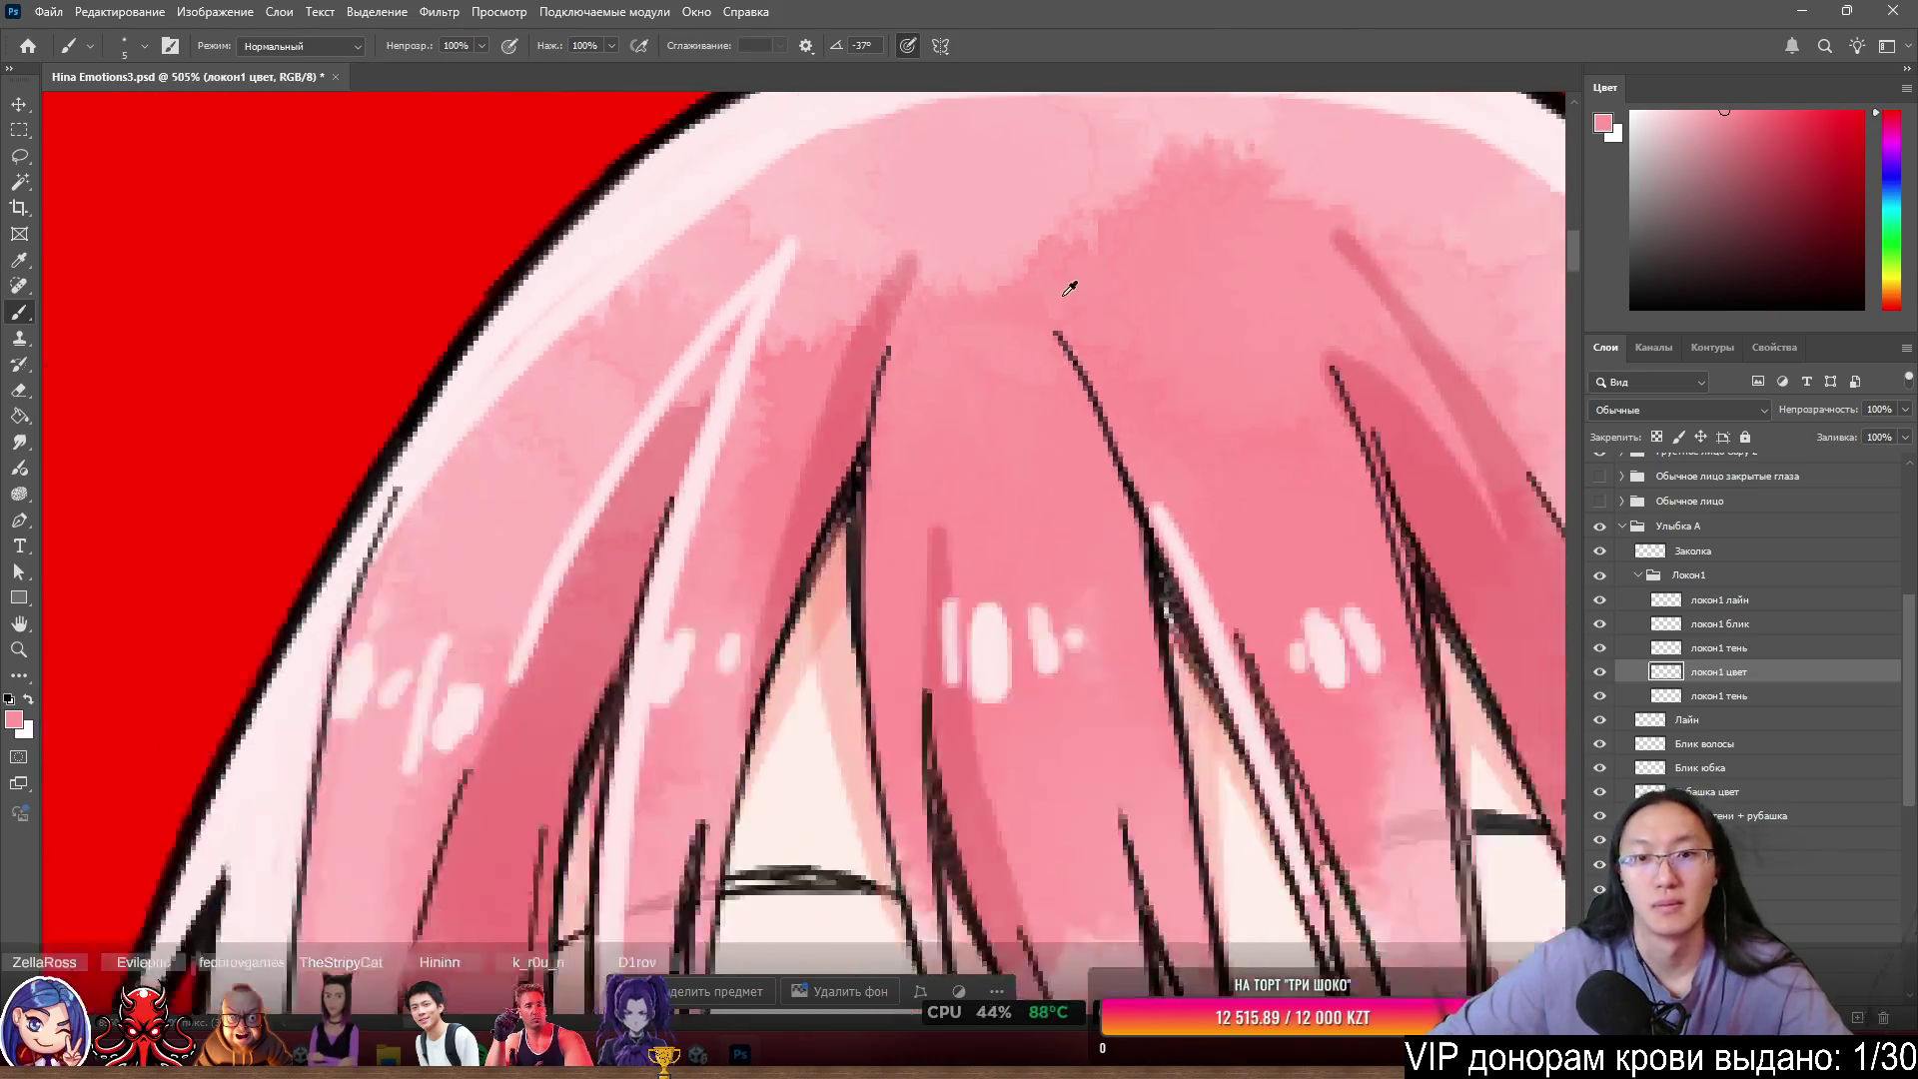
scroll(1069, 289, "down", 5)
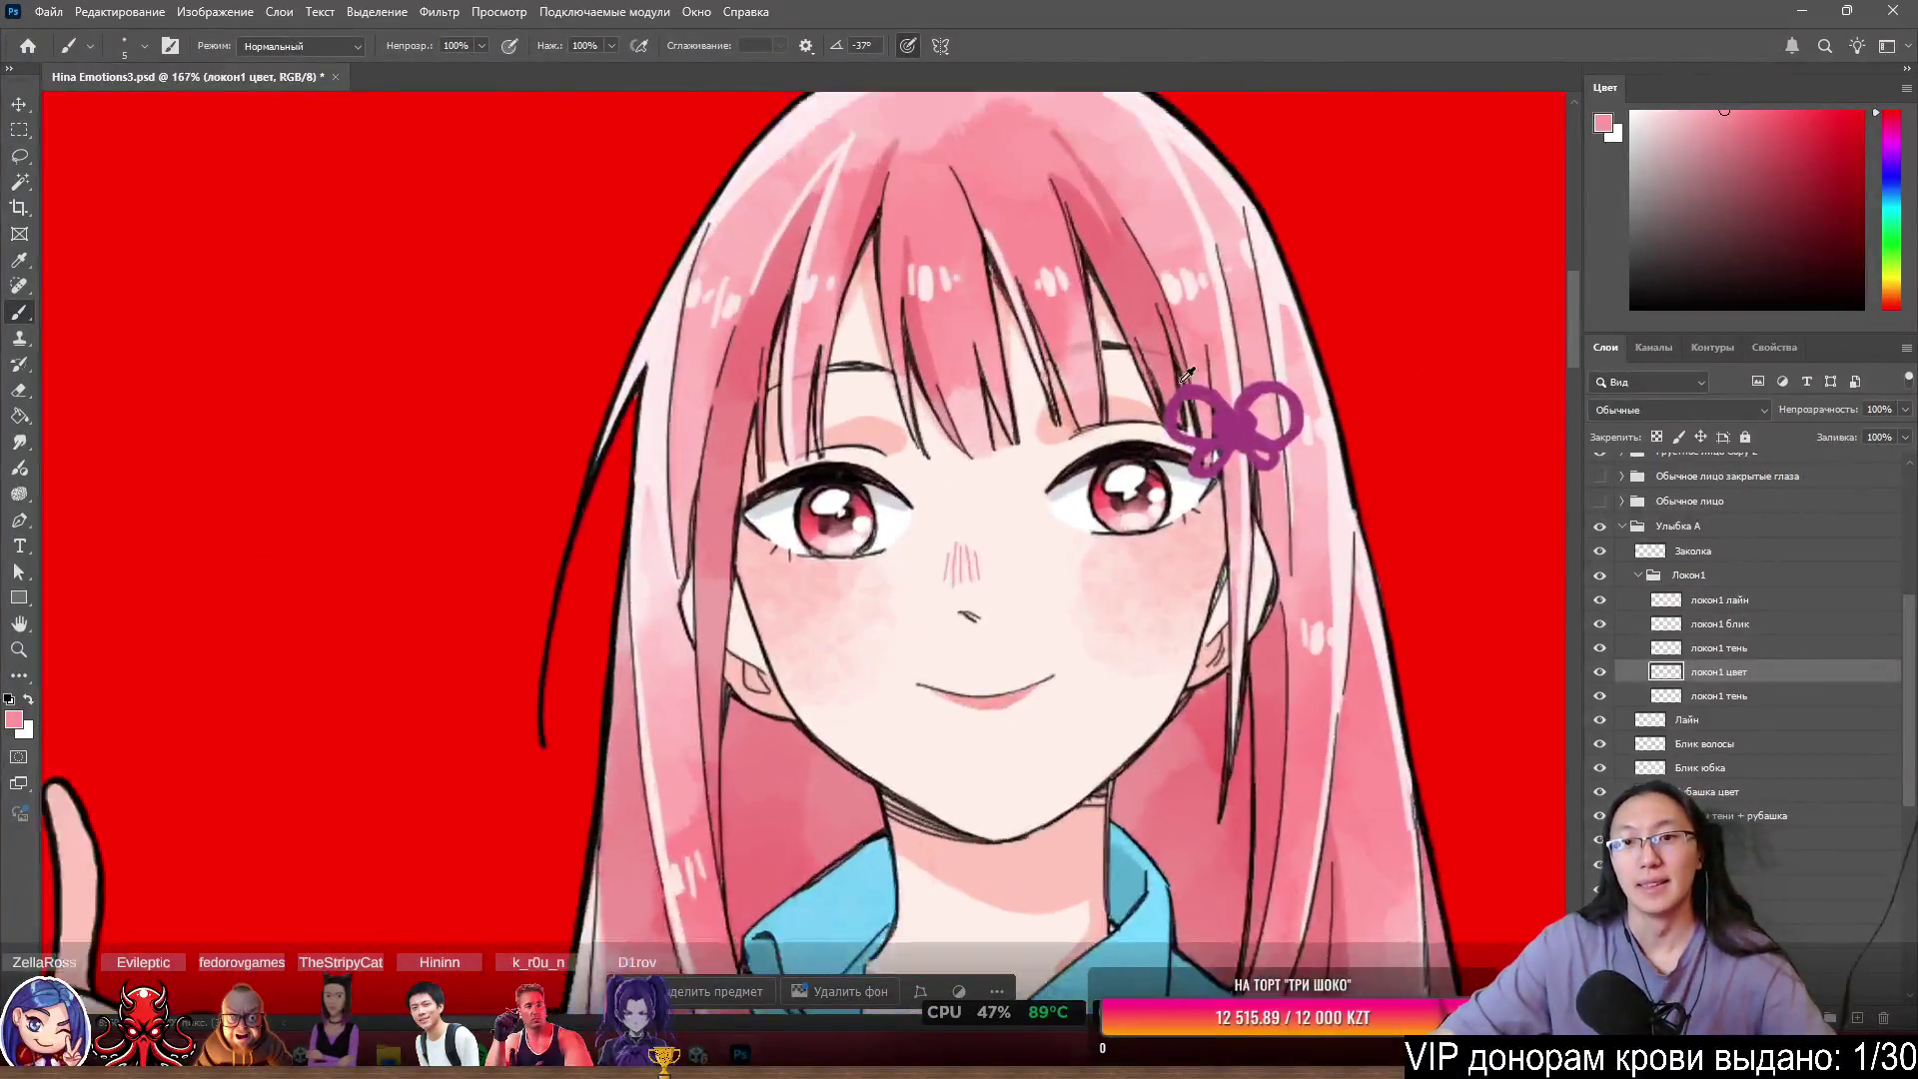
scroll(1025, 316, "up", 4)
- Hide the Локон1 group and pick the Волосы layer from the canvas's right-click layer list
left_click(1601, 574)
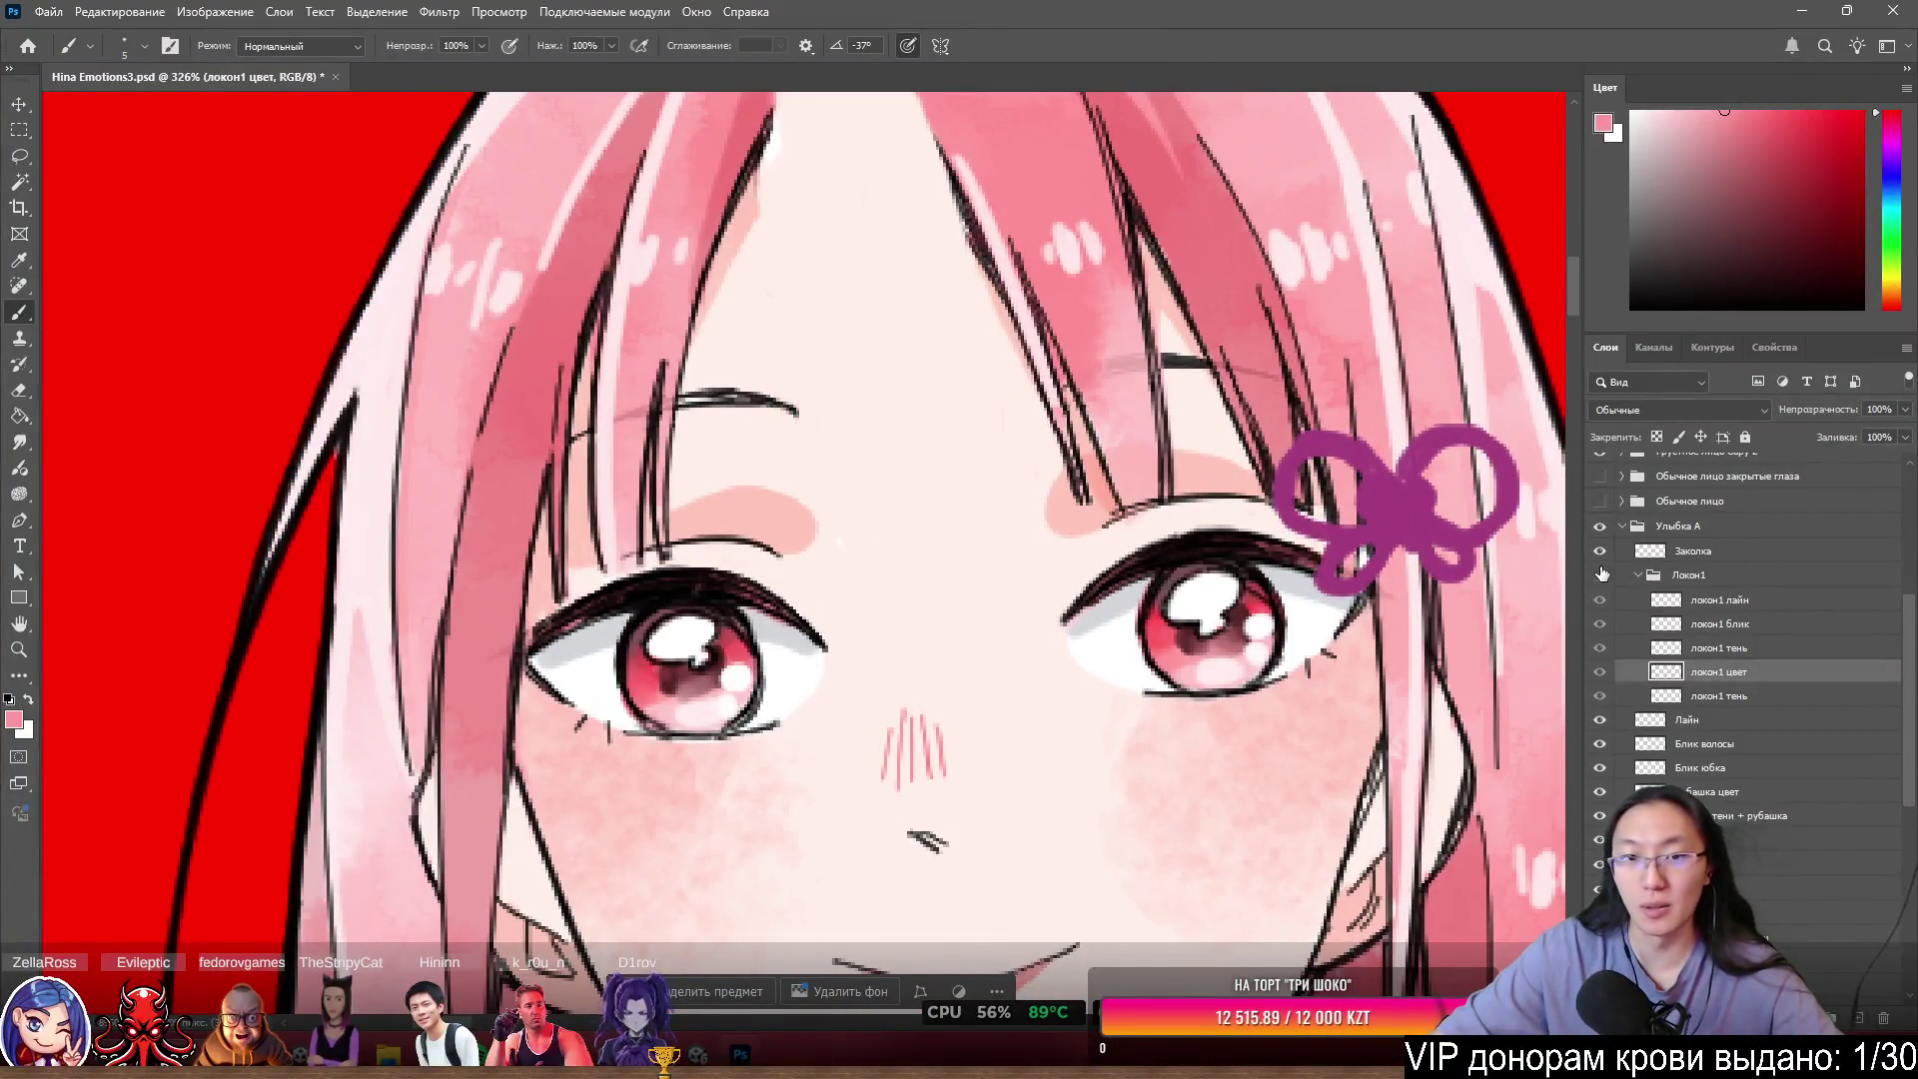
scroll(1096, 285, "down", 3)
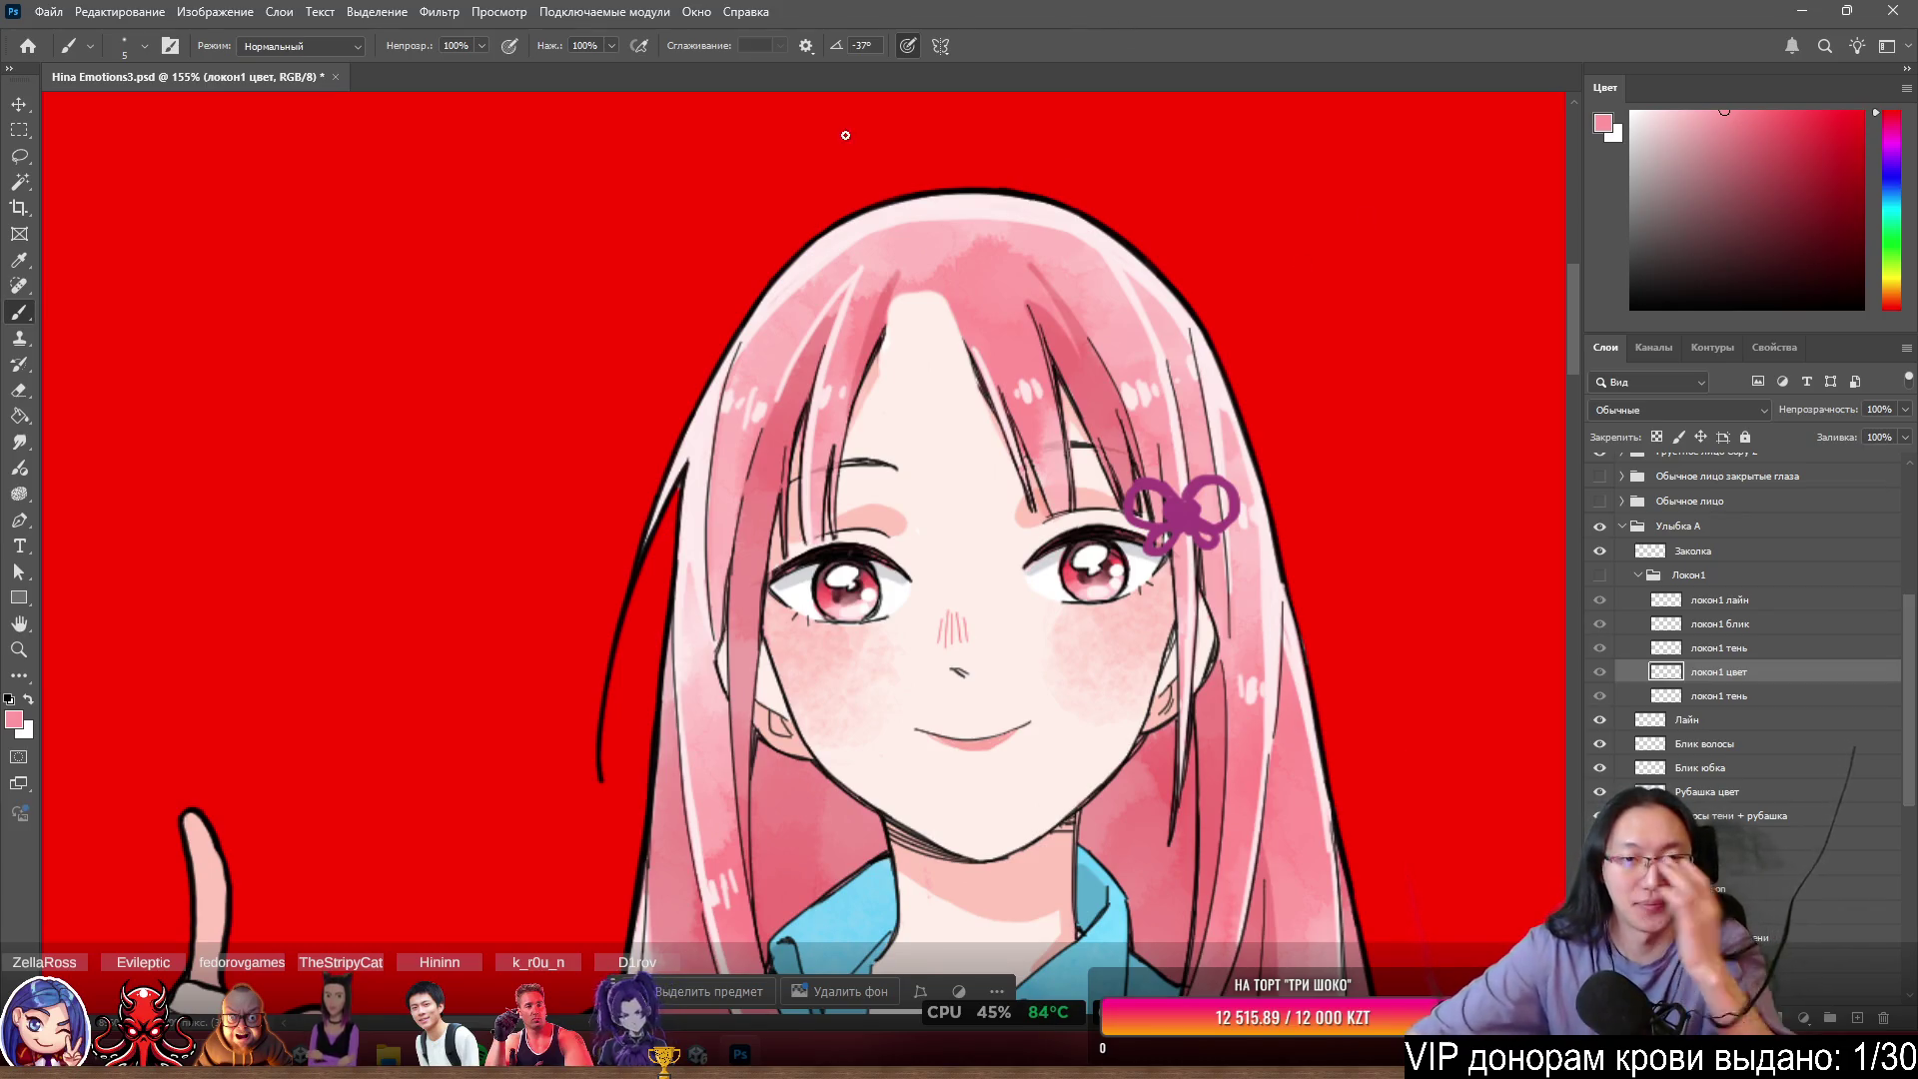
scroll(1019, 427, "up", 6)
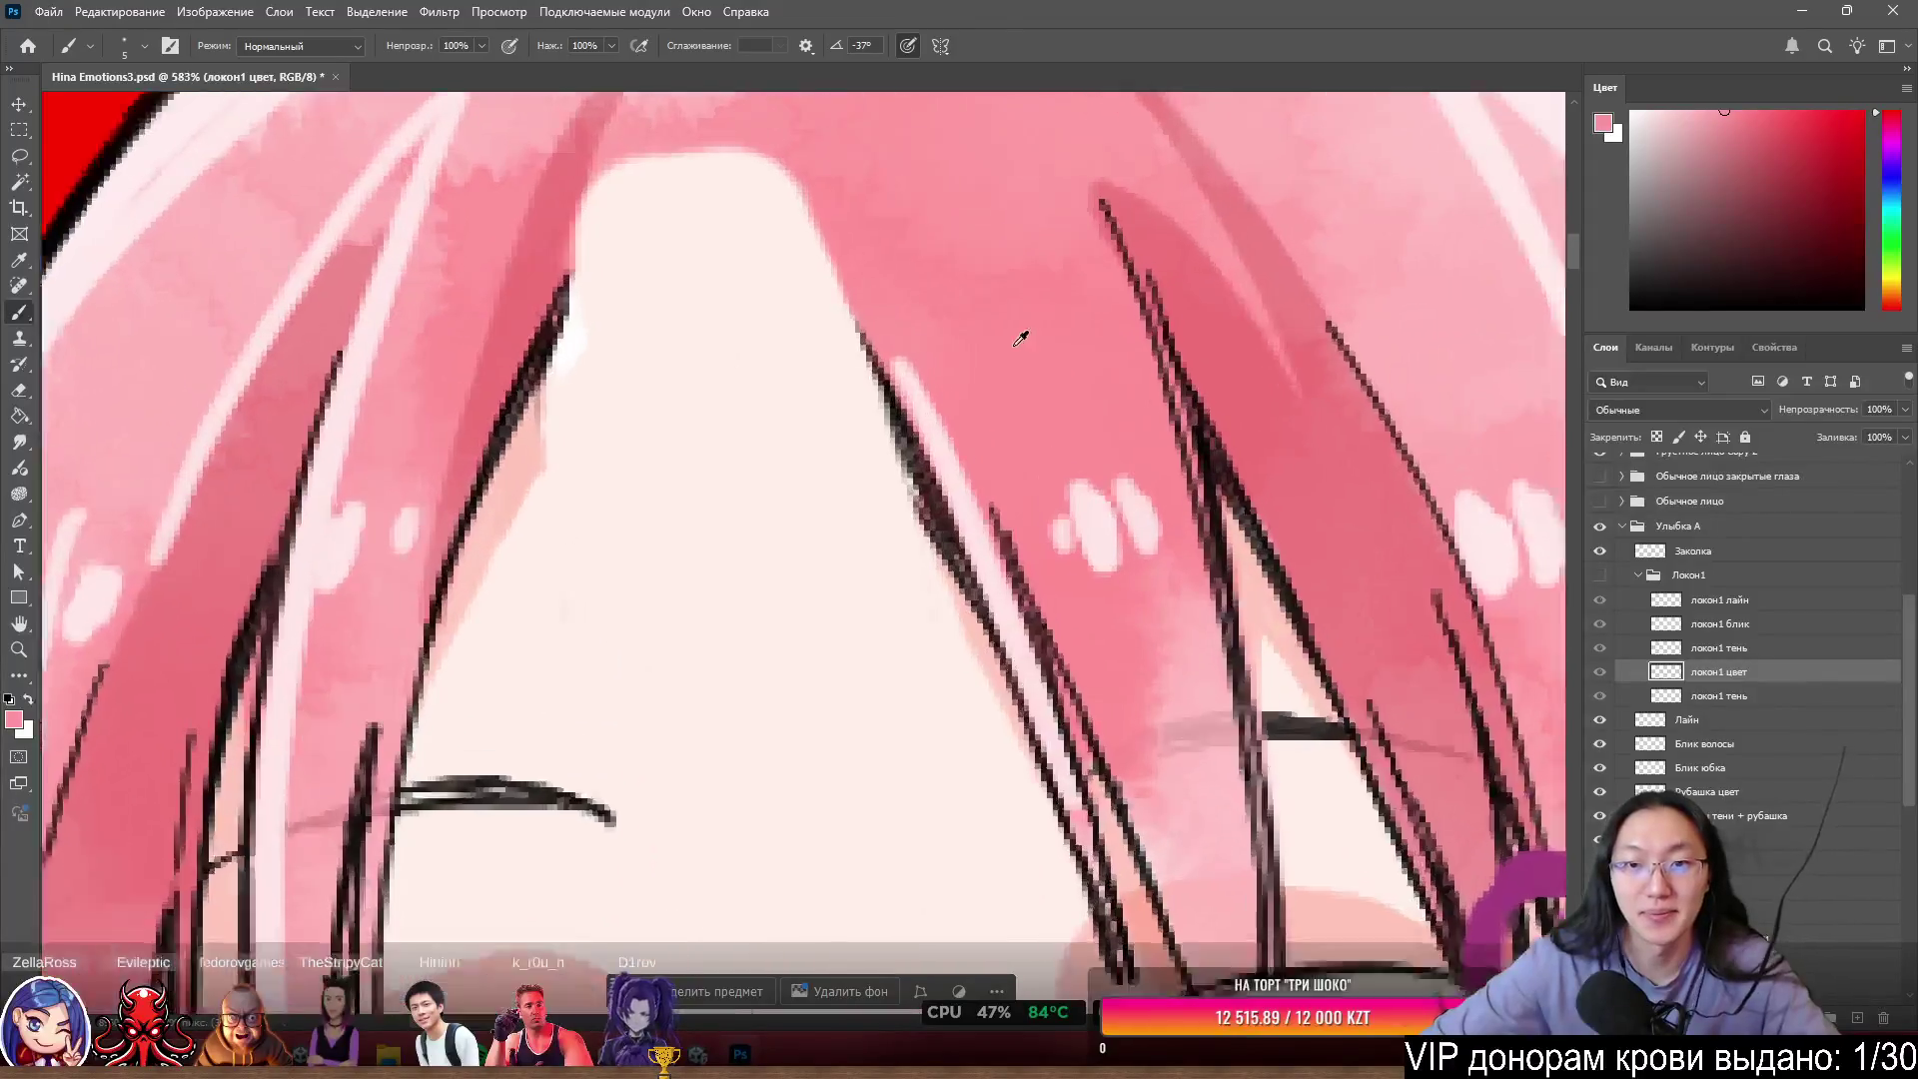
right_click(1014, 318, "ctrl")
left_click(1030, 290)
scroll(1059, 400, "down", 4)
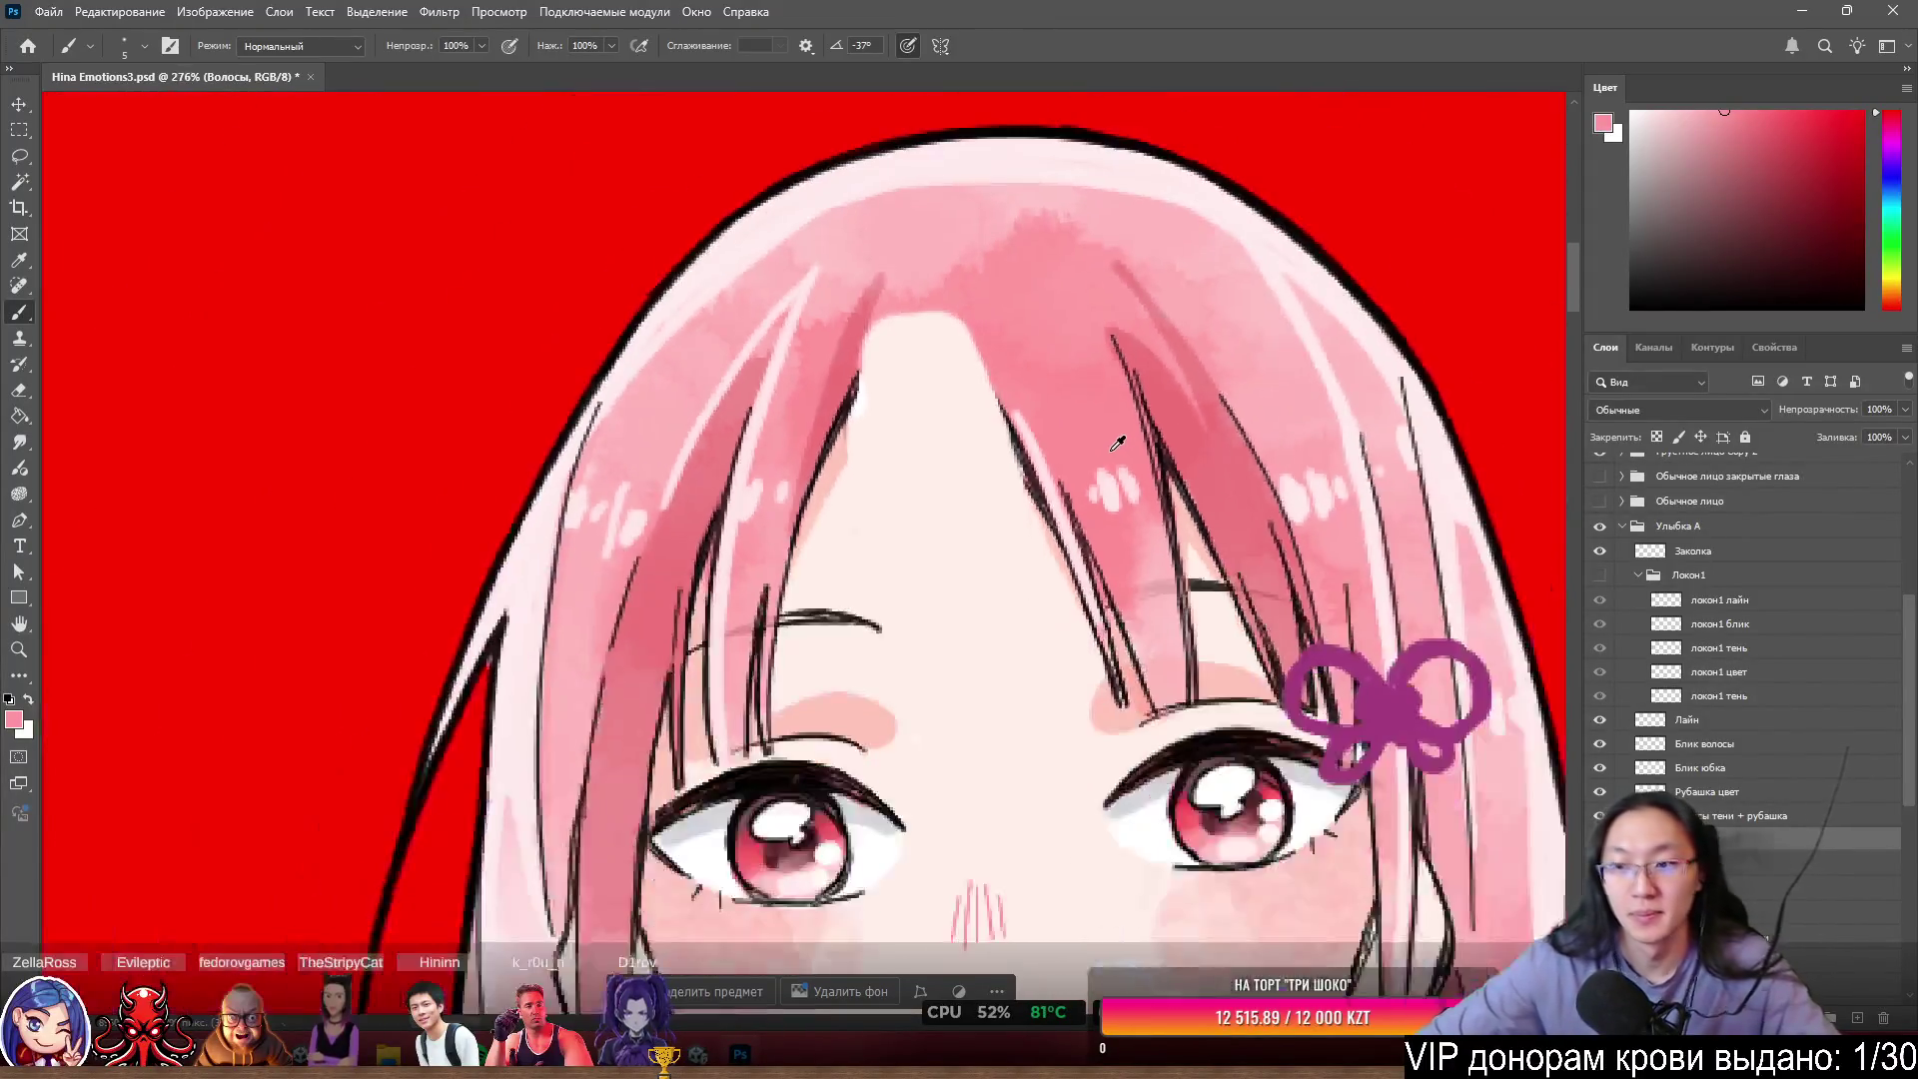
scroll(1110, 454, "up", 3)
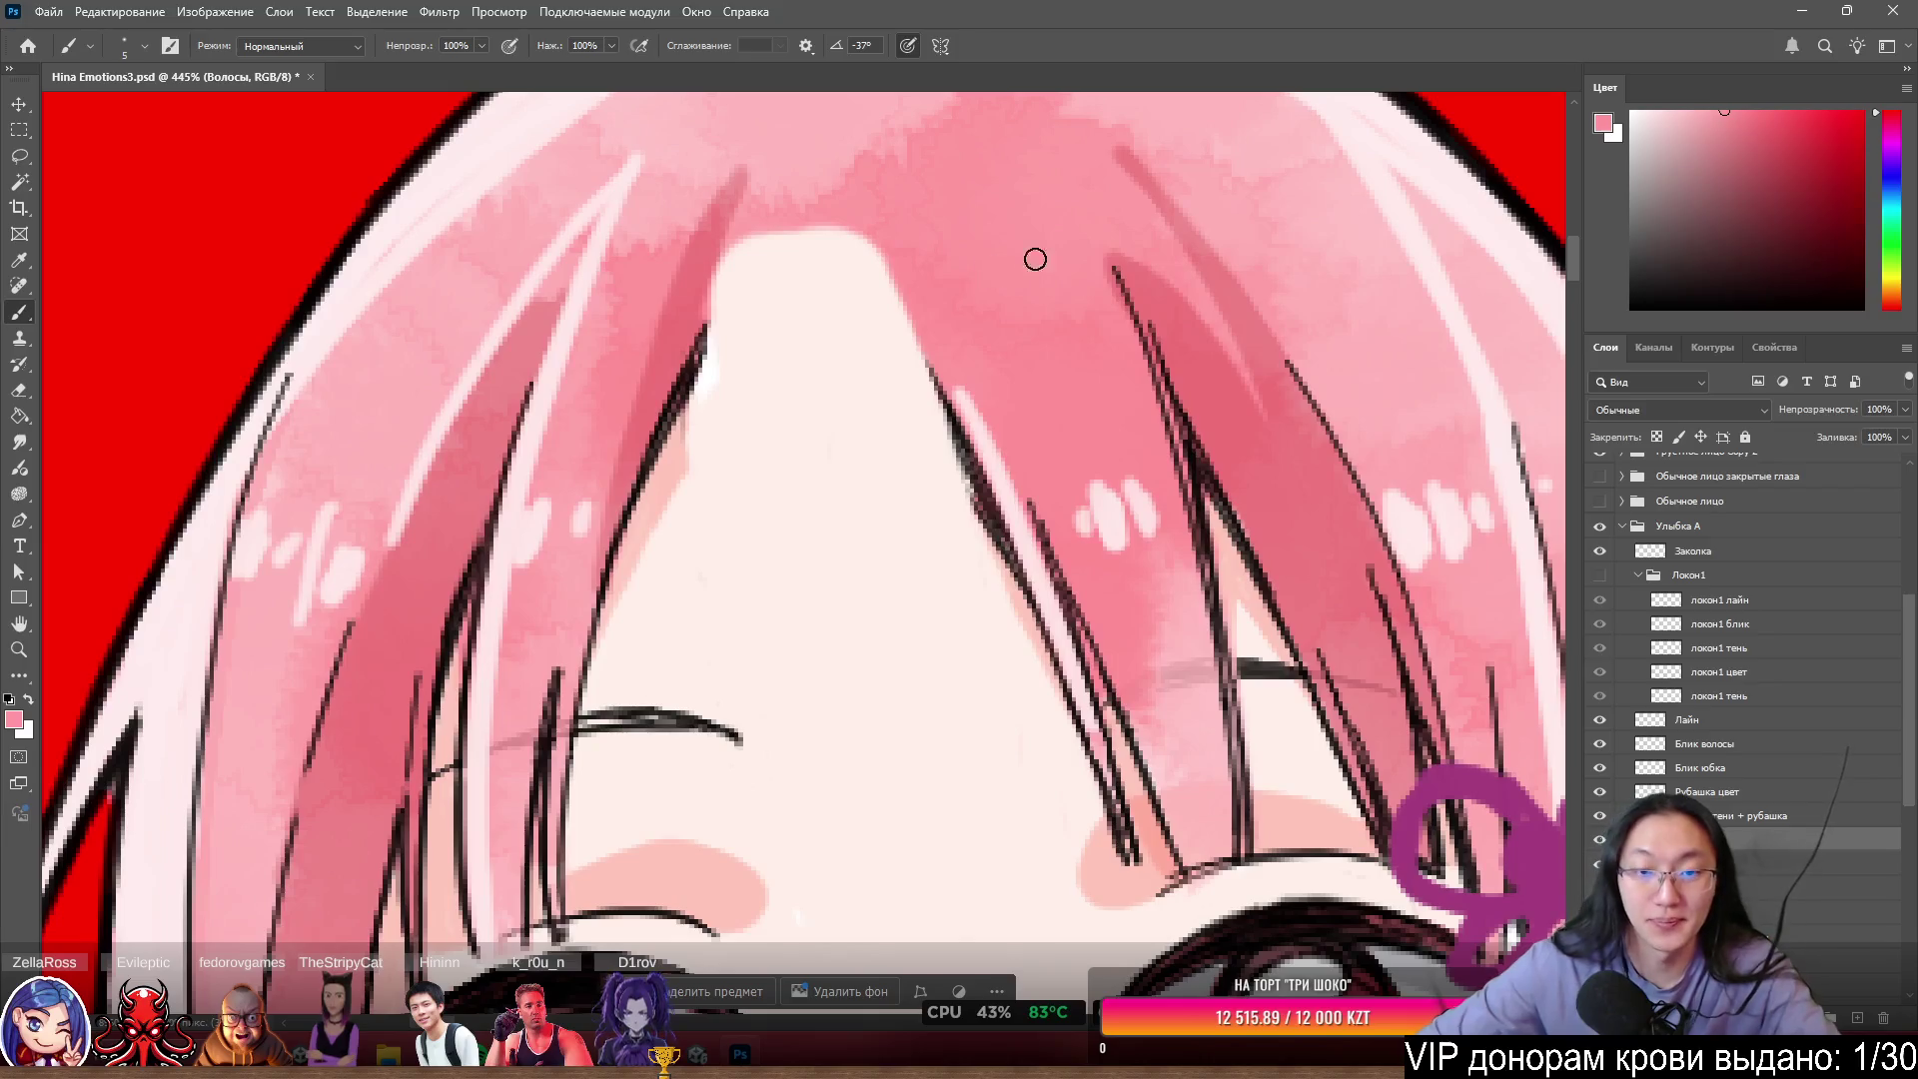
key("l")
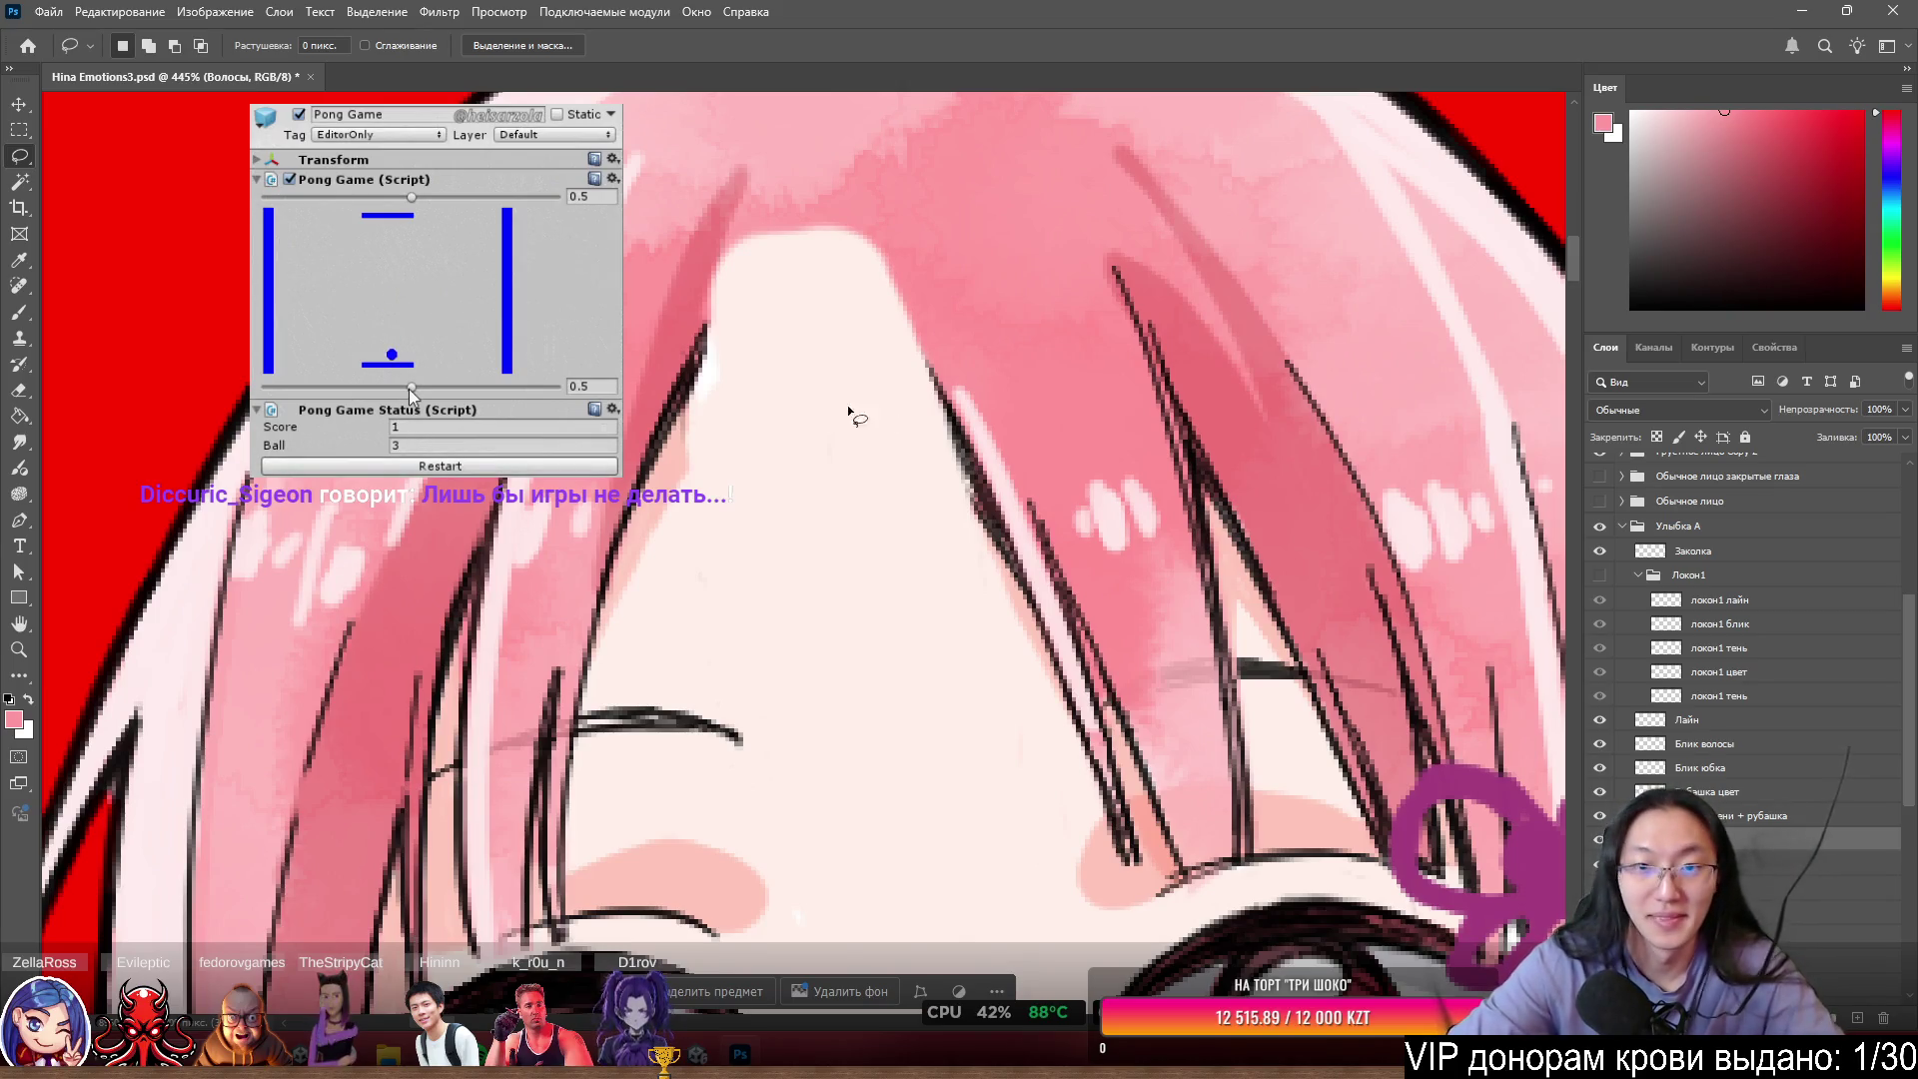
- Lasso around the third strand, adding a smoothly rounded top to the selection
left_click_drag(863, 262, 944, 208)
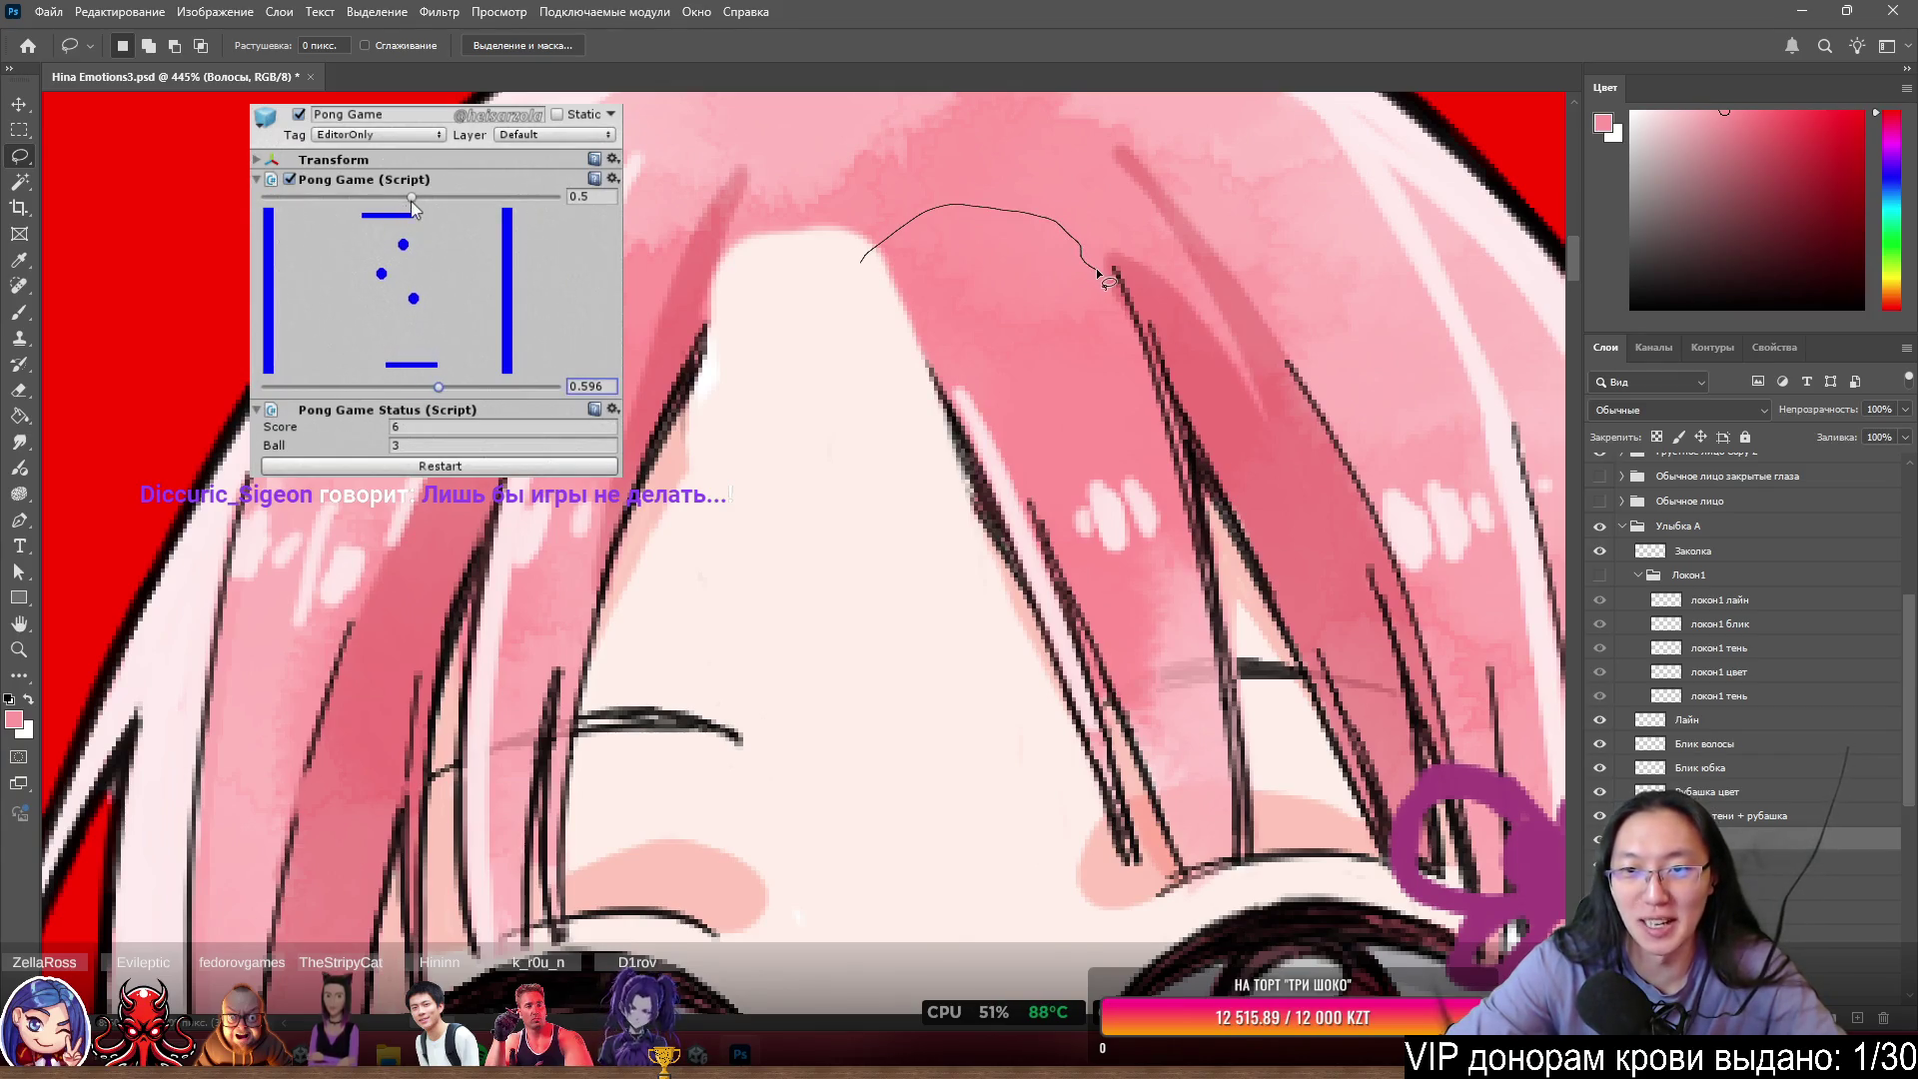
mouse_move(1097, 271)
left_mouse_down()
mouse_move(1194, 419)
mouse_move(1269, 759)
mouse_move(1123, 921)
mouse_move(827, 376)
mouse_move(860, 262)
left_mouse_up()
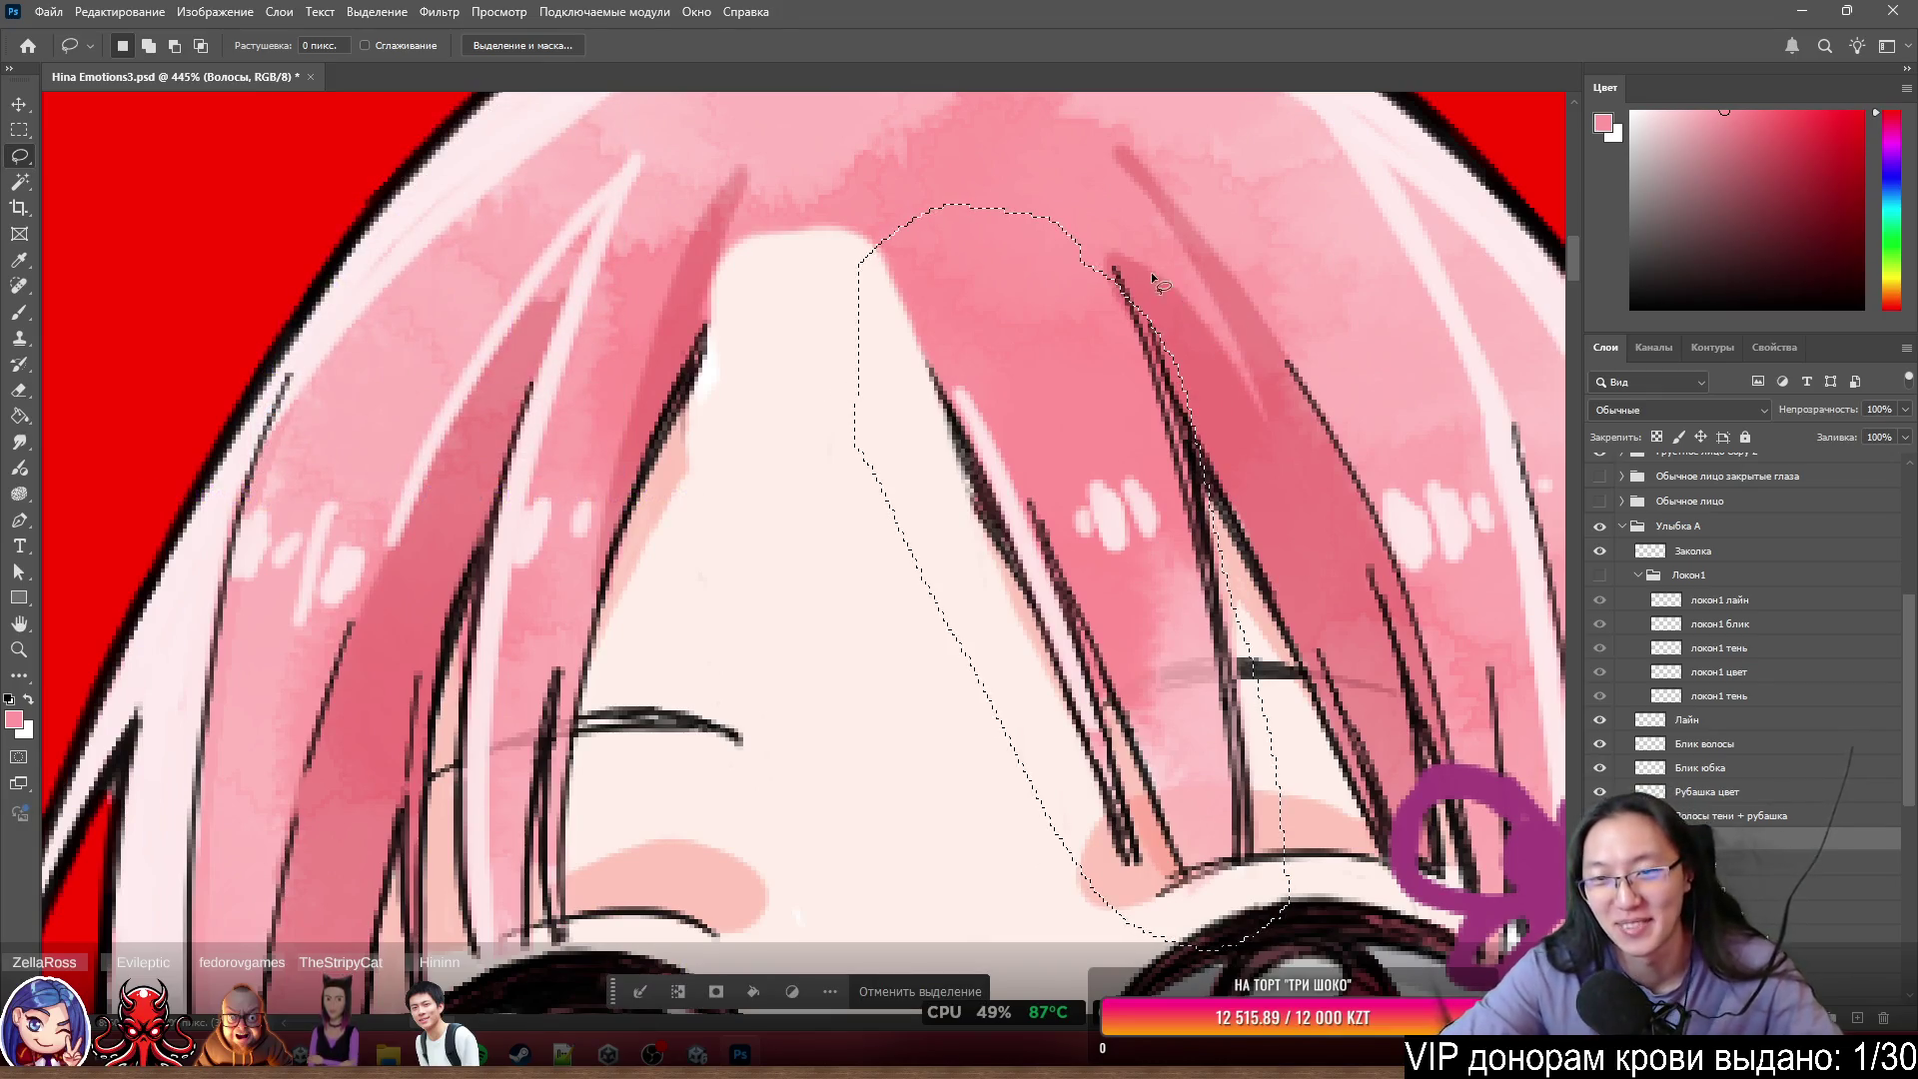
key("alt")
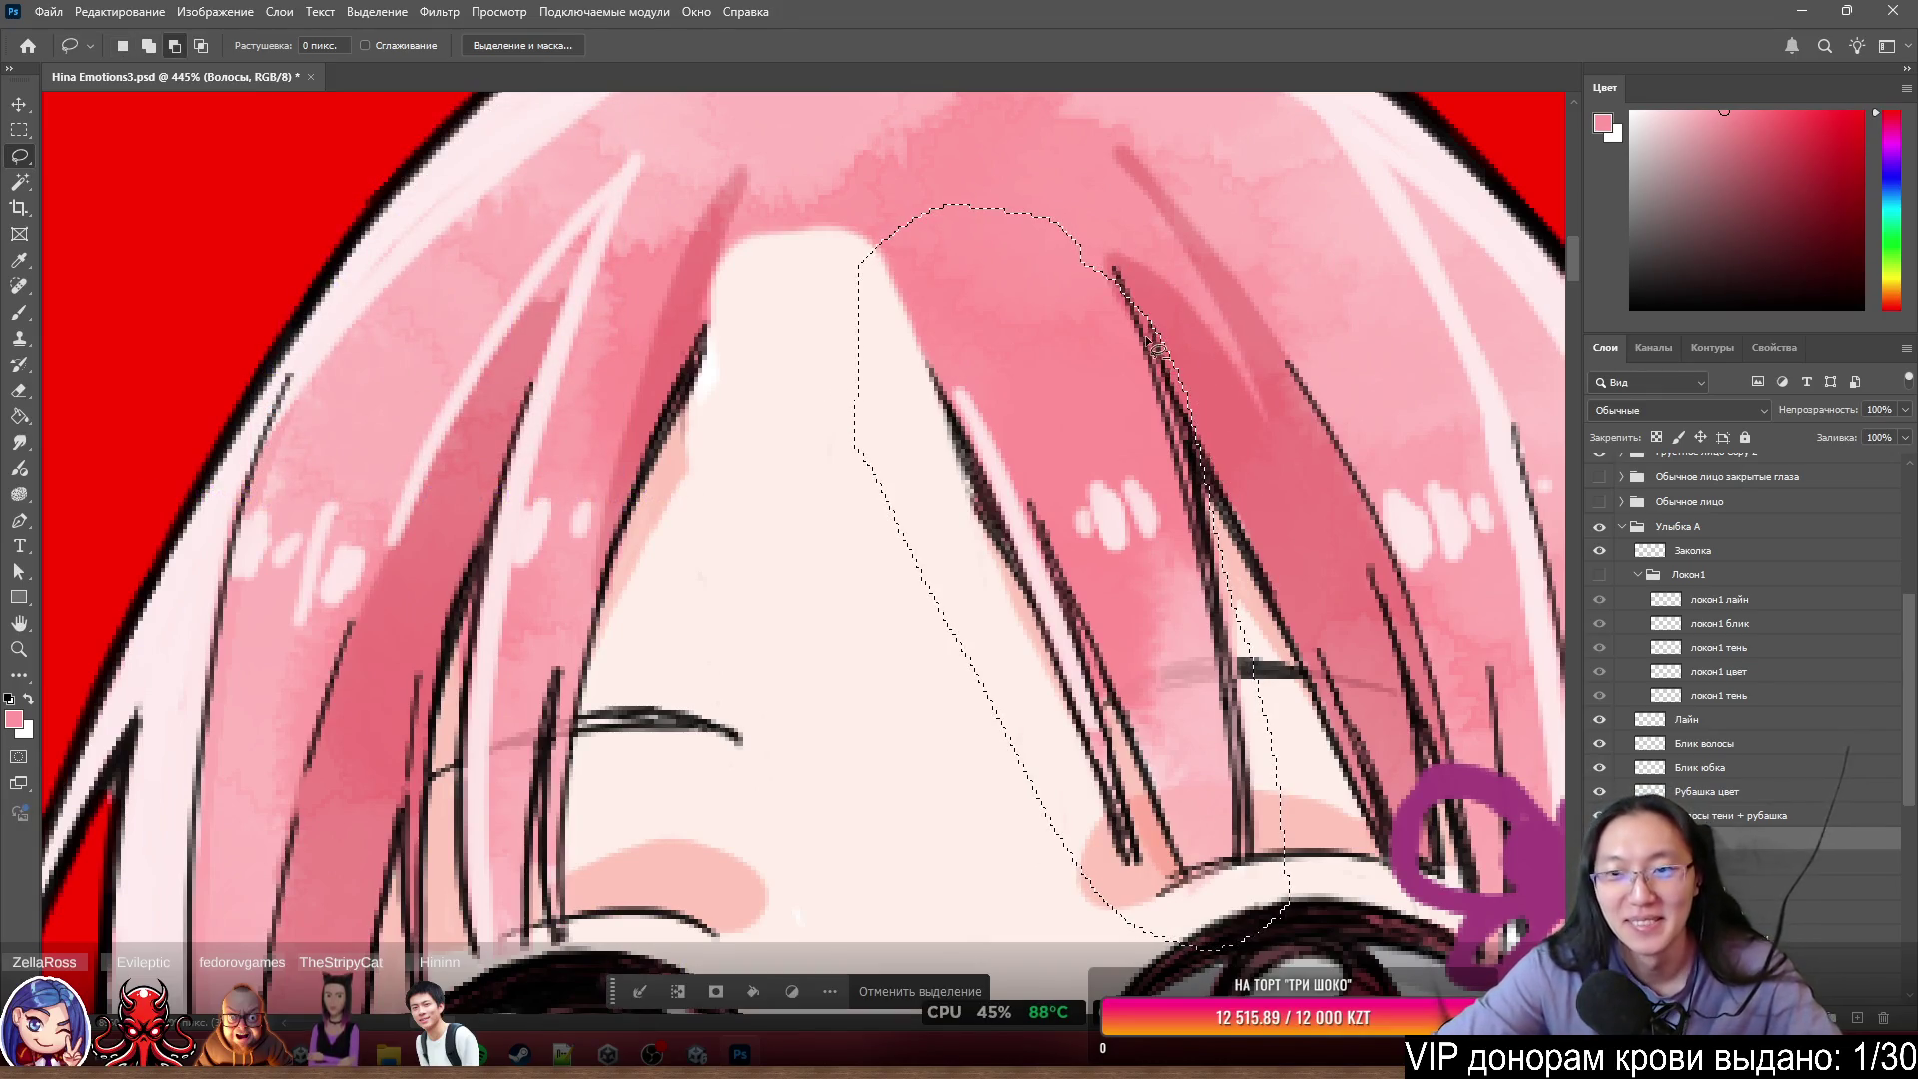
key("shift")
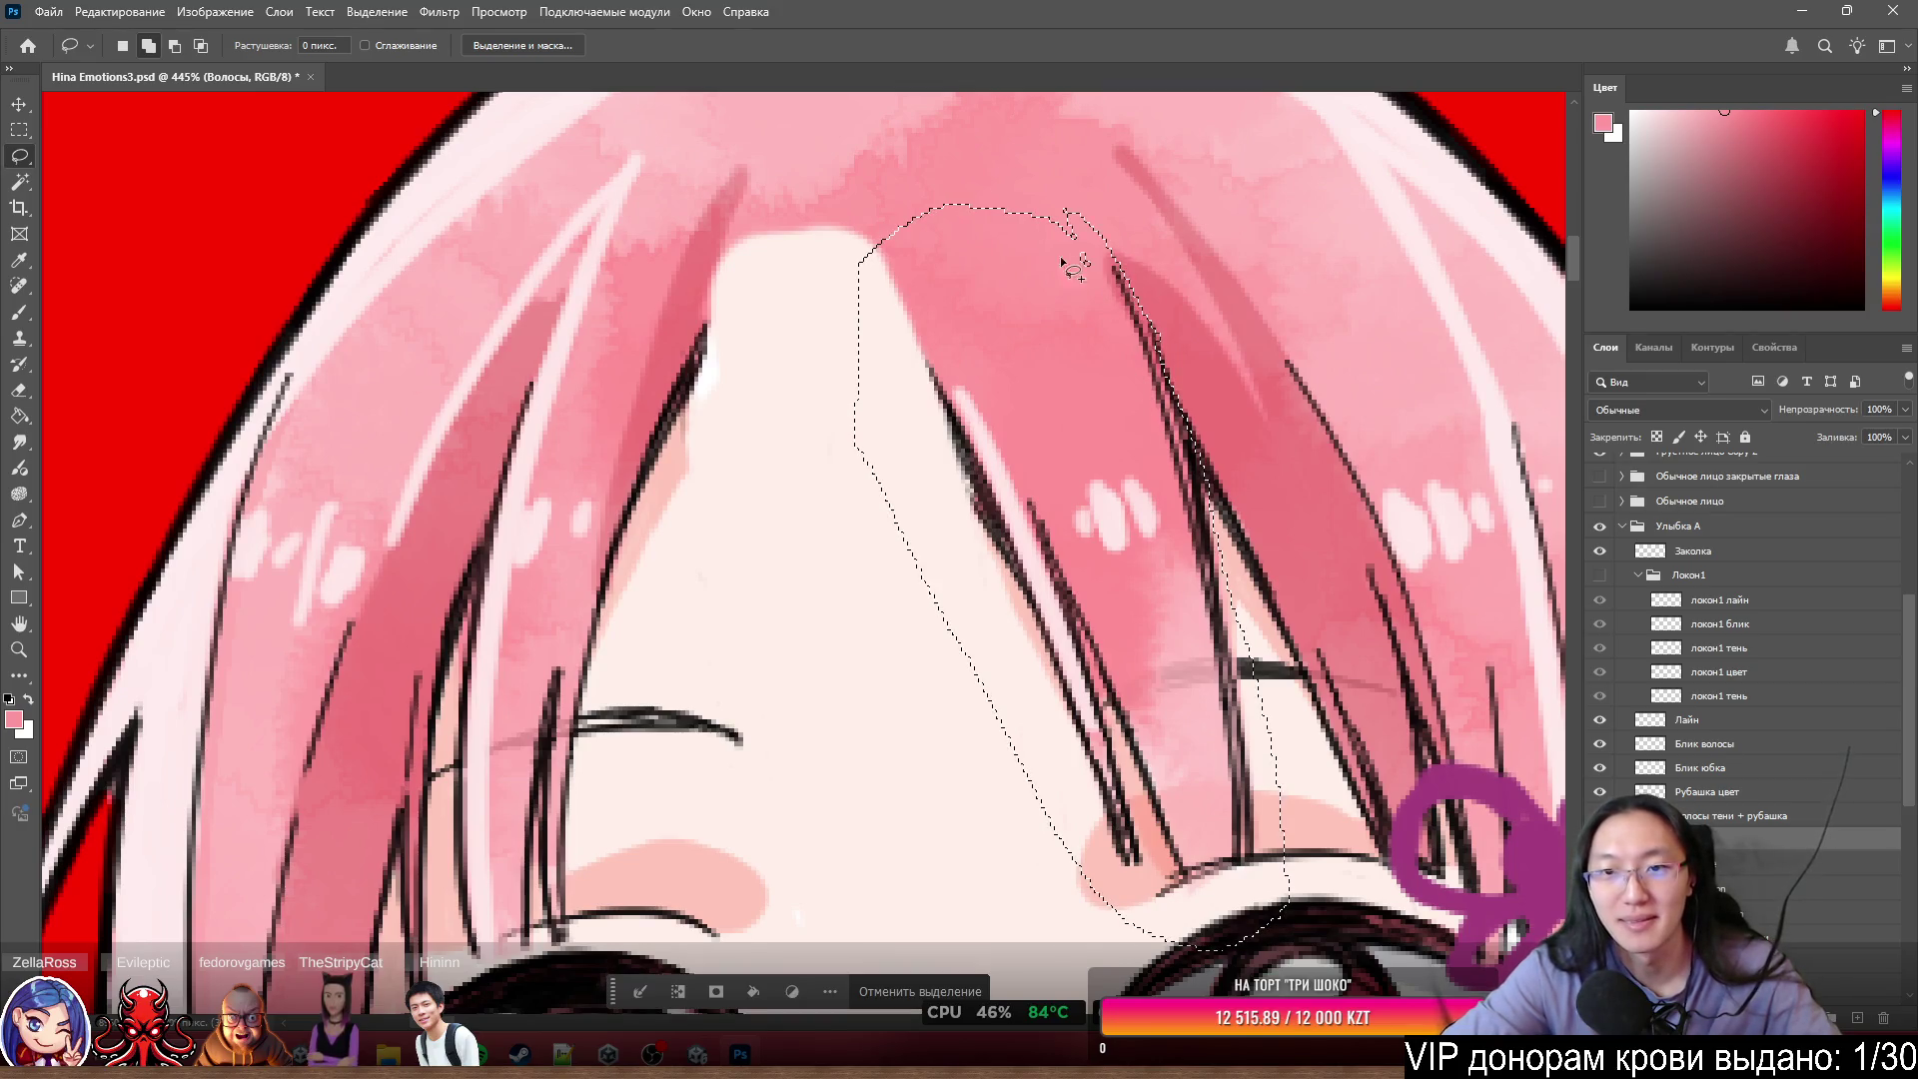
mouse_move(1022, 189)
left_mouse_down()
mouse_move(1127, 315)
mouse_move(998, 212)
mouse_move(1025, 221)
mouse_move(956, 209)
left_mouse_up()
mouse_move(860, 261)
left_mouse_down()
mouse_move(1075, 266)
mouse_move(1109, 338)
left_mouse_up()
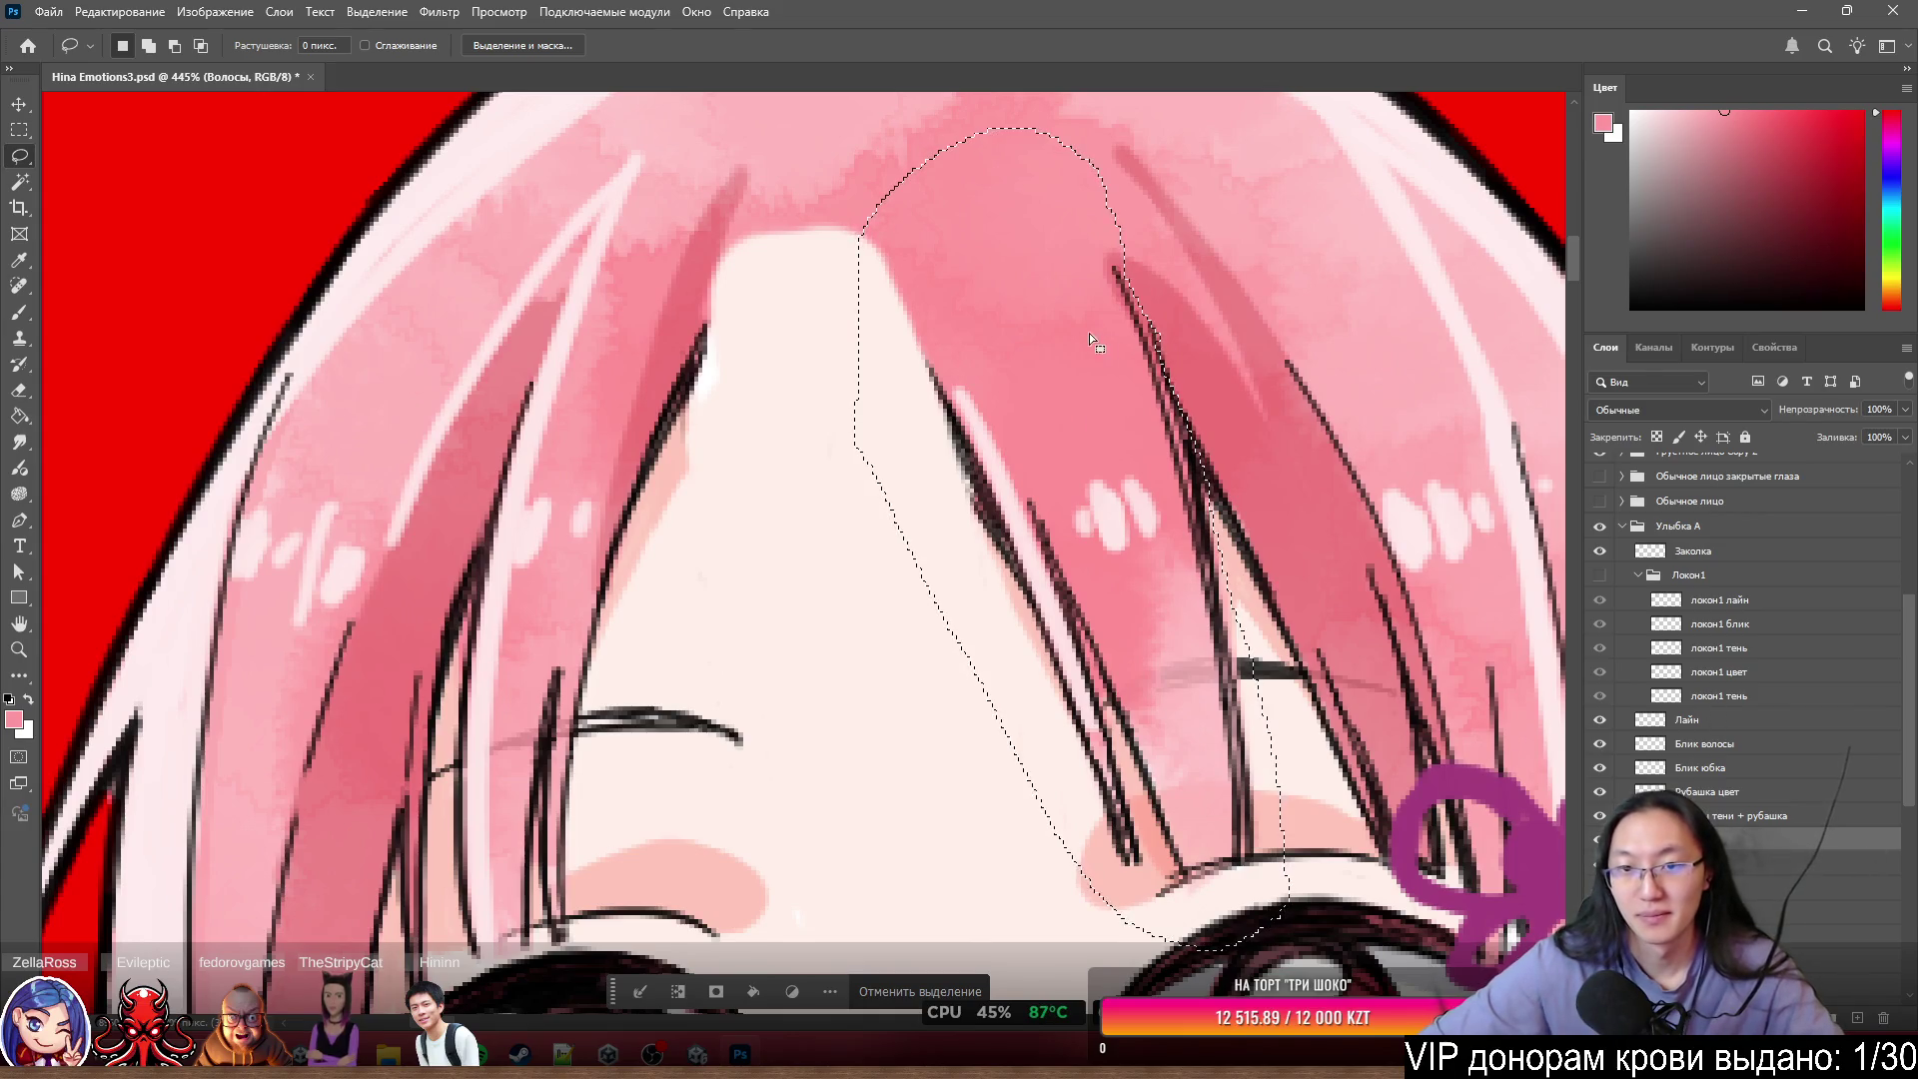
right_click(1016, 250)
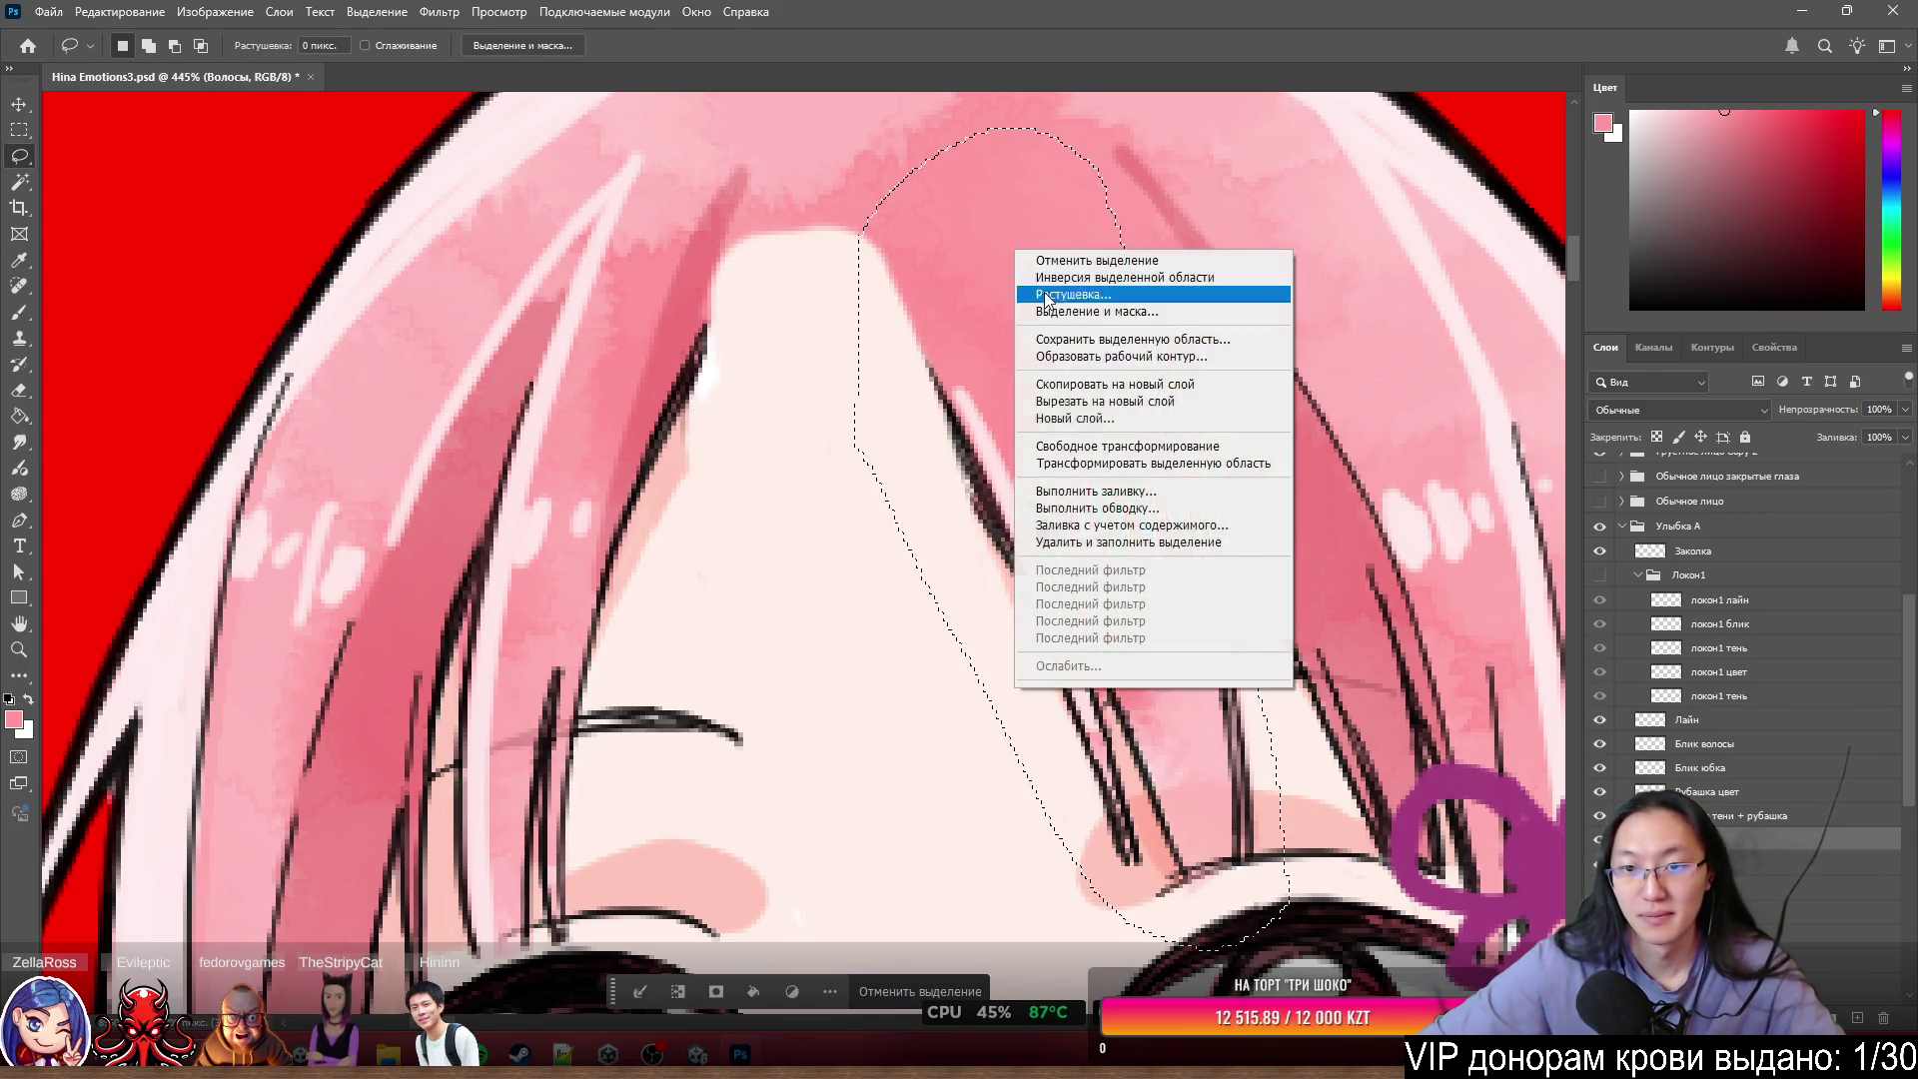
- Copy the selected strand onto a new layer with Layer via Copy and hide the original hair
left_click(1127, 386)
left_click(1596, 863)
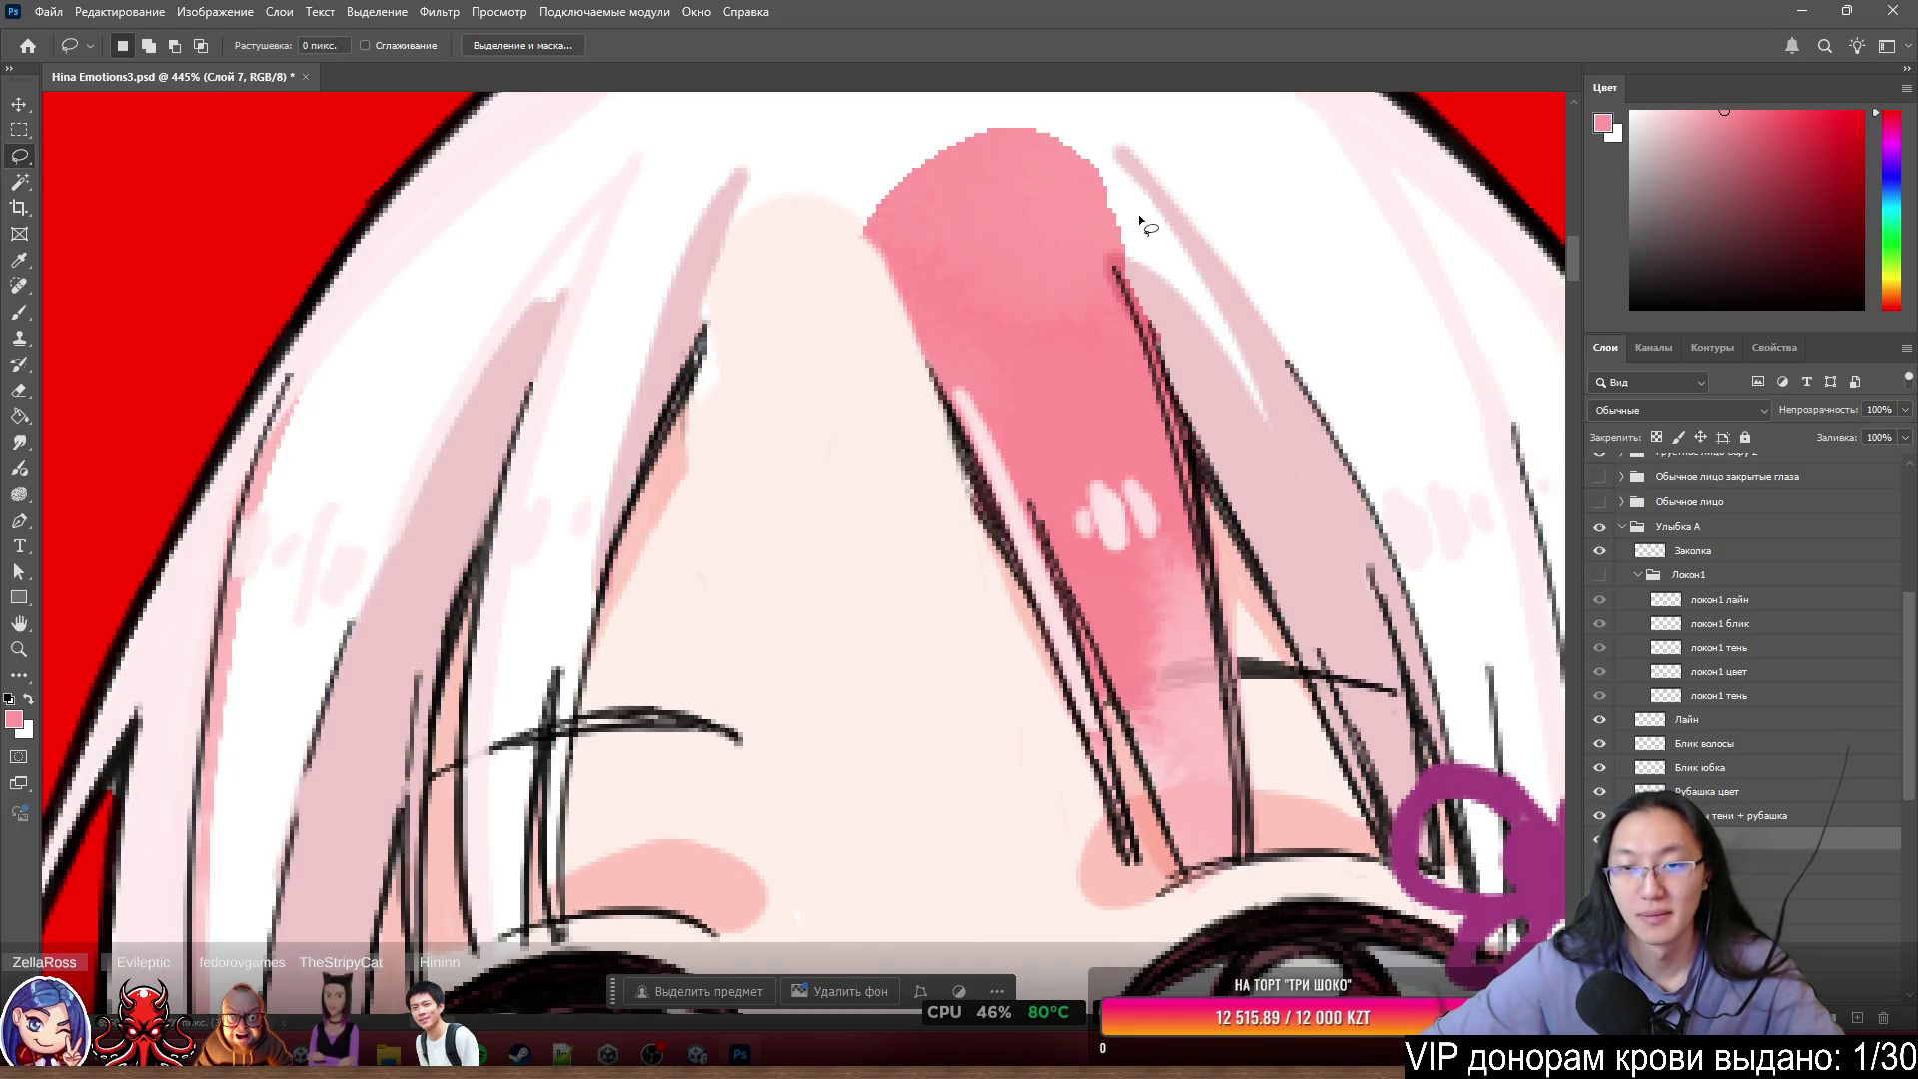
scroll(1139, 219, "up", 5)
scroll(1179, 380, "up", 1)
- With a size-5 eraser, trim the strand's ragged right, top and upper-left edges and stray pixels above
key("e")
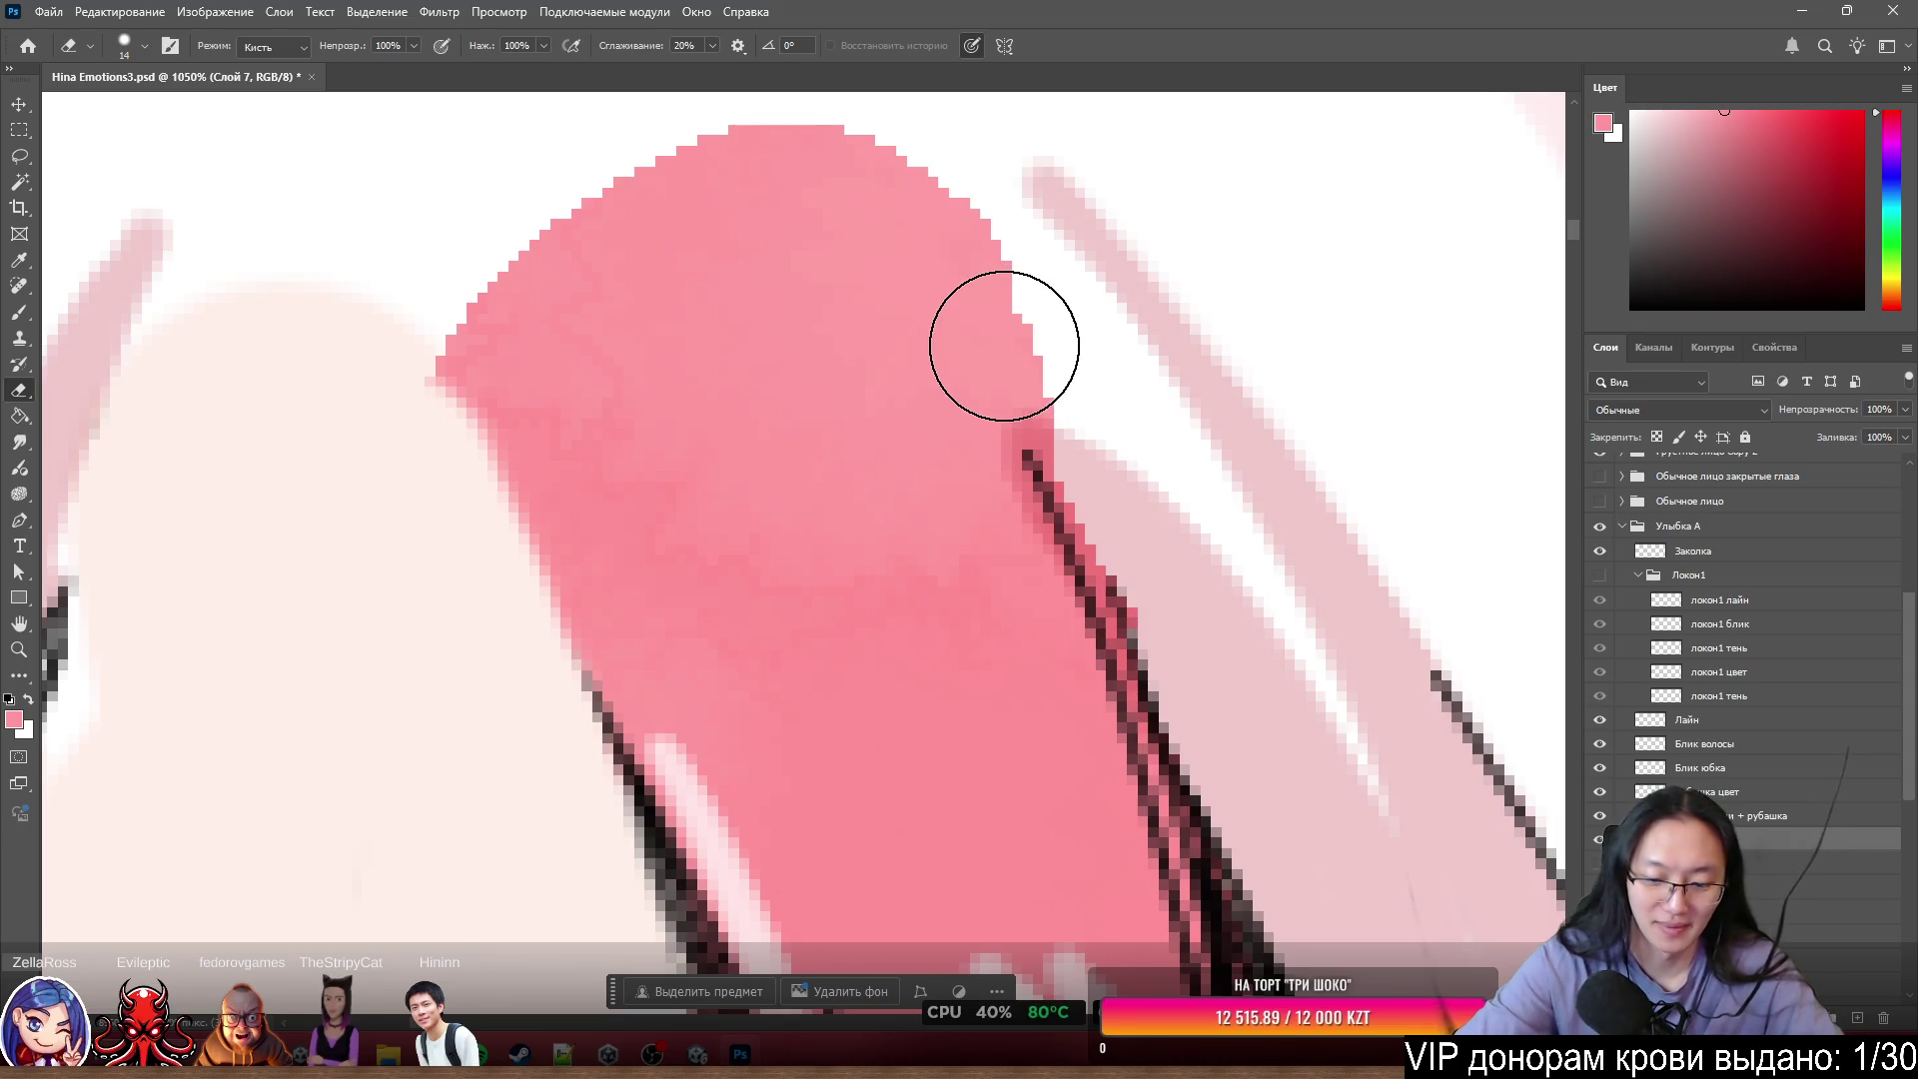
mouse_move(819, 342)
left_mouse_down()
mouse_move(770, 356)
mouse_move(800, 347)
left_mouse_up()
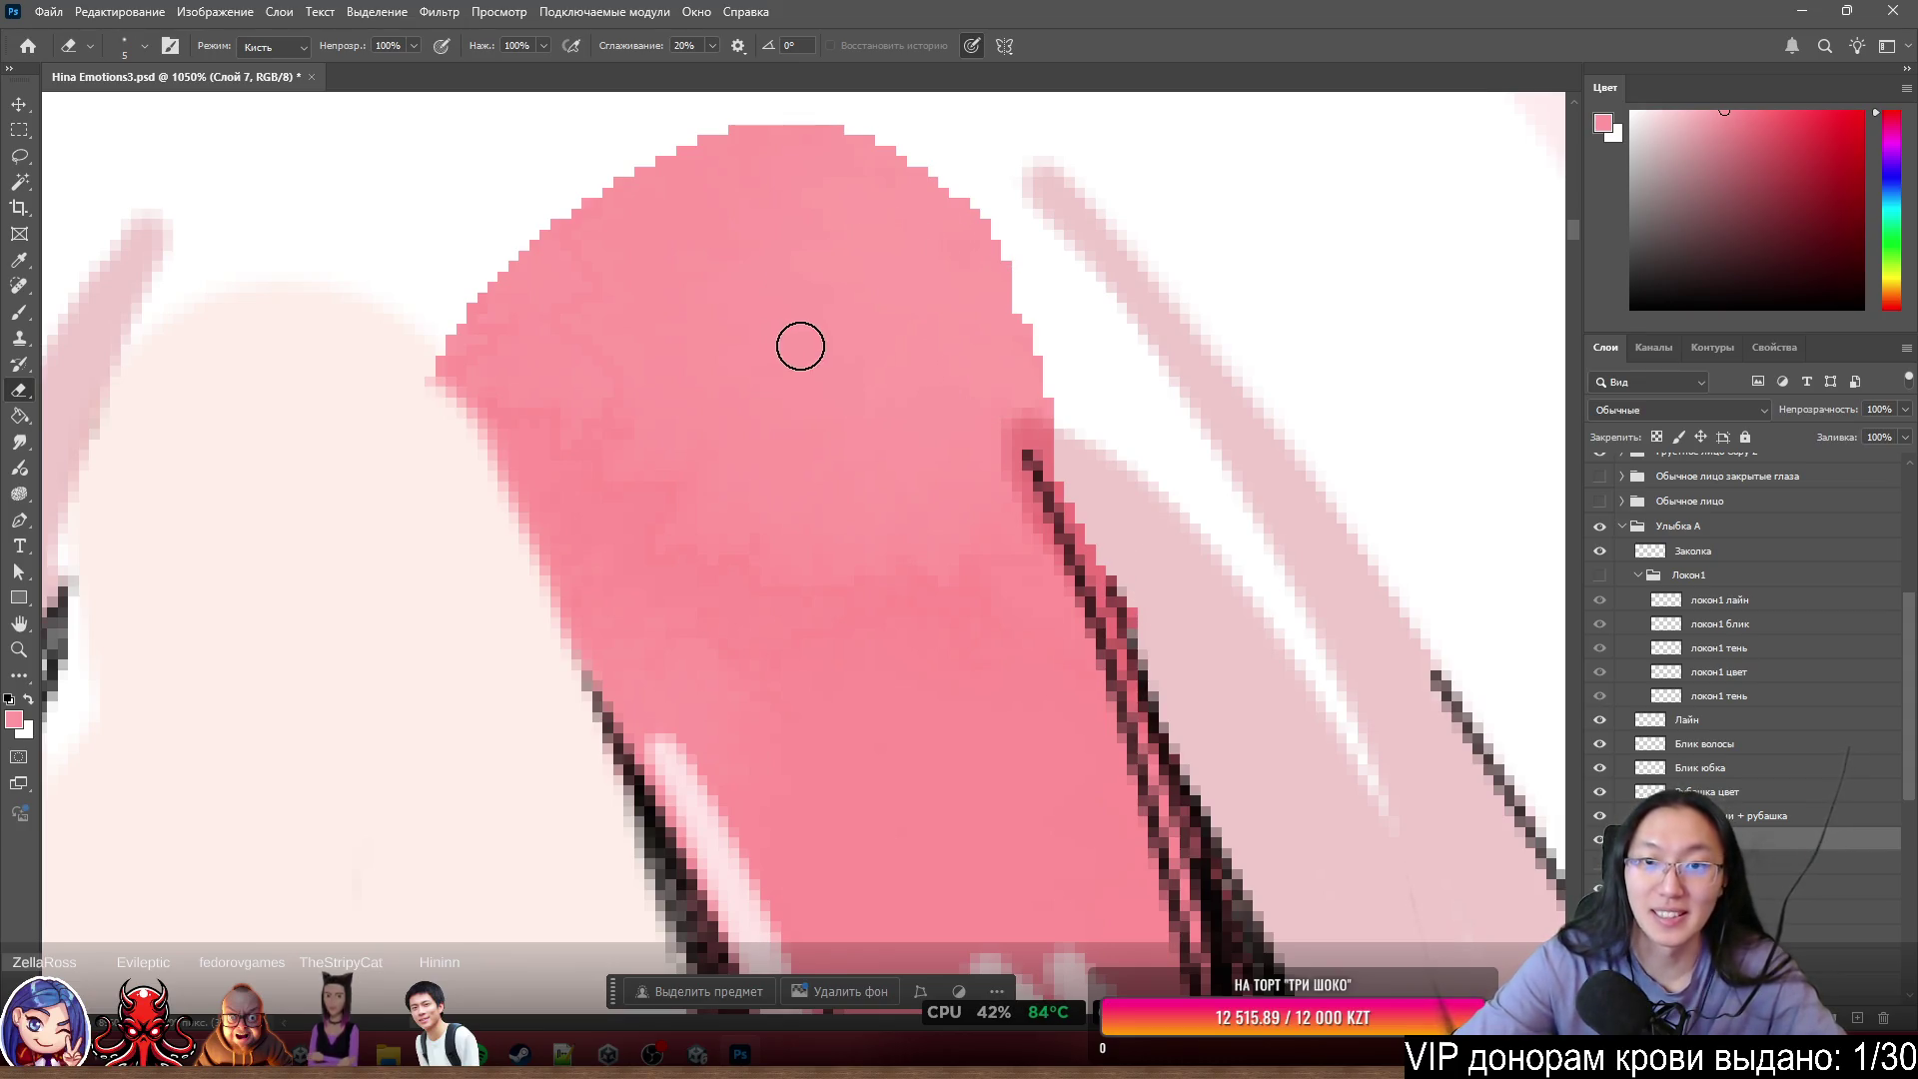
mouse_move(999, 257)
left_mouse_down()
mouse_move(1092, 445)
mouse_move(1024, 367)
mouse_move(1062, 459)
mouse_move(1165, 636)
left_mouse_up()
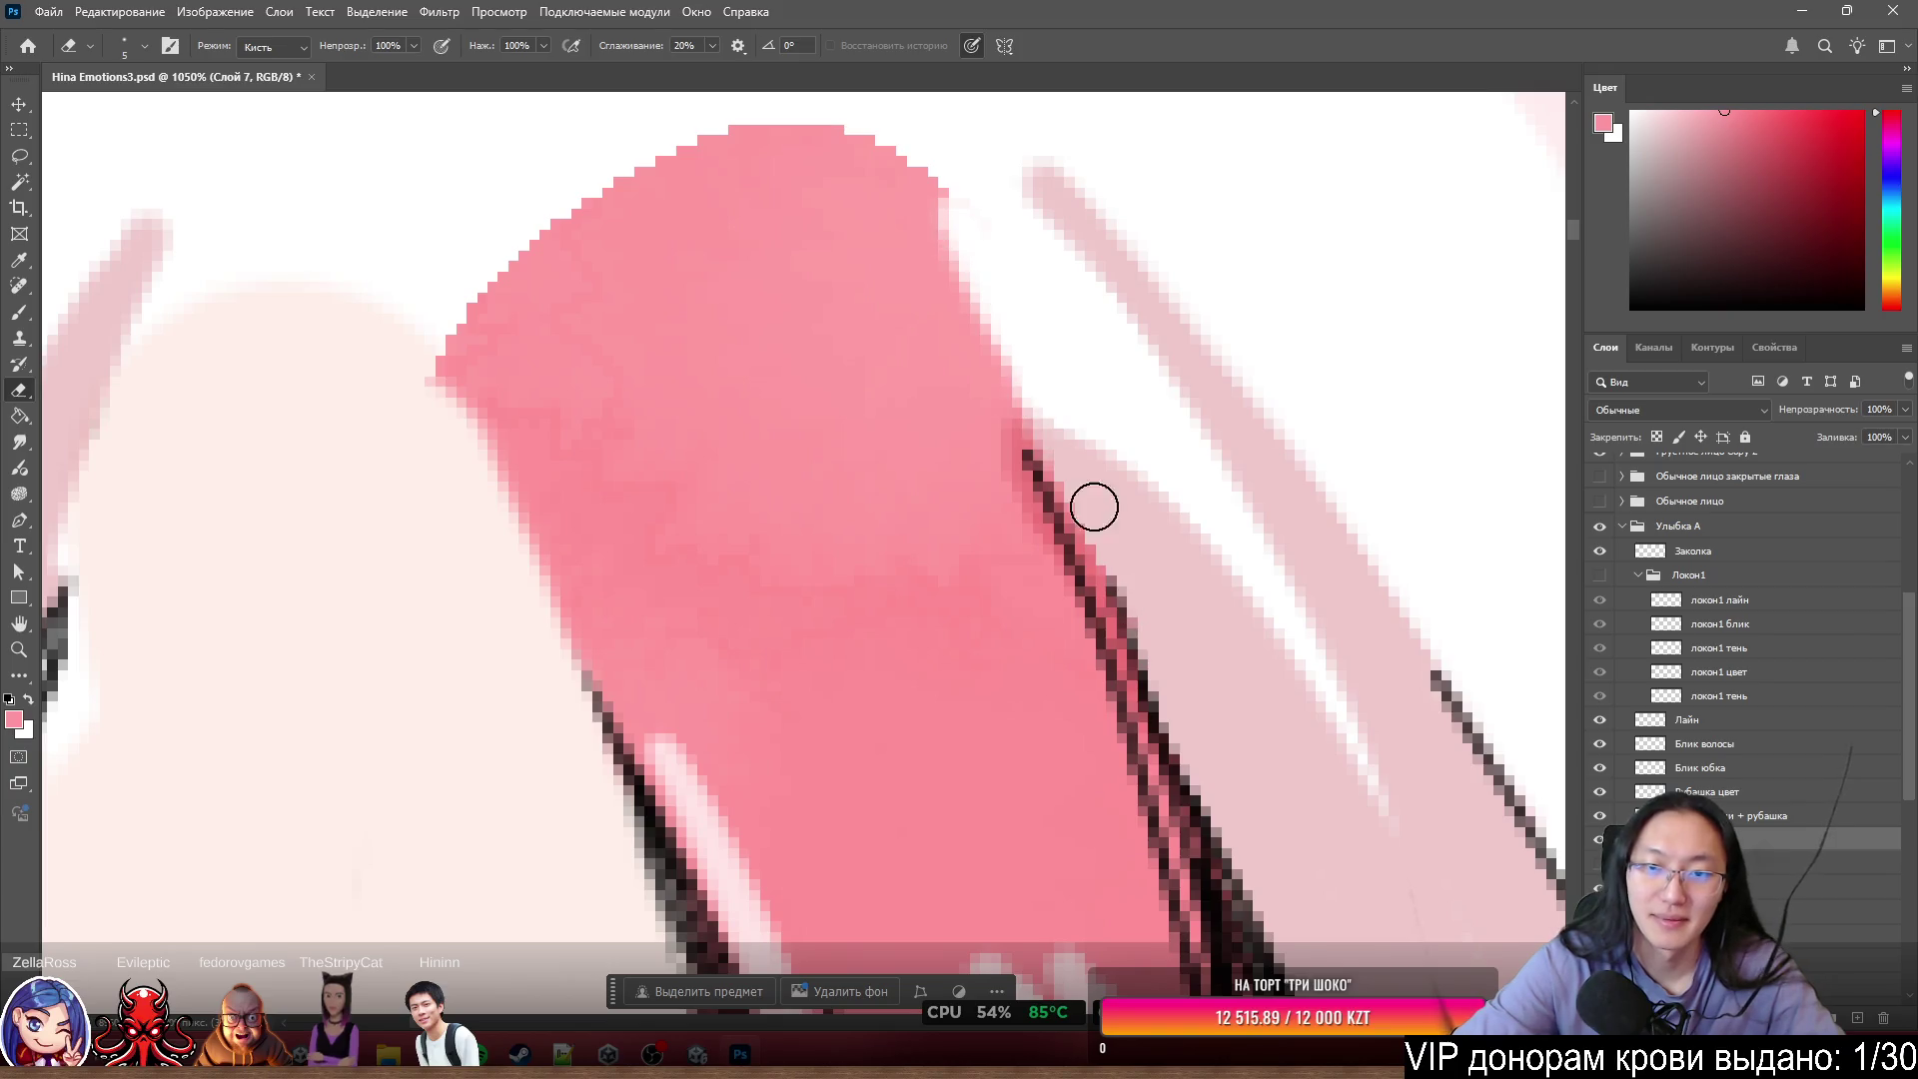
mouse_move(1094, 507)
left_mouse_down()
mouse_move(925, 230)
mouse_move(1092, 505)
mouse_move(925, 273)
mouse_move(1045, 420)
mouse_move(920, 183)
mouse_move(962, 241)
left_mouse_up()
mouse_move(878, 139)
left_mouse_down()
mouse_move(814, 141)
mouse_move(797, 107)
mouse_move(513, 266)
mouse_move(439, 338)
mouse_move(458, 399)
mouse_move(511, 237)
left_mouse_up()
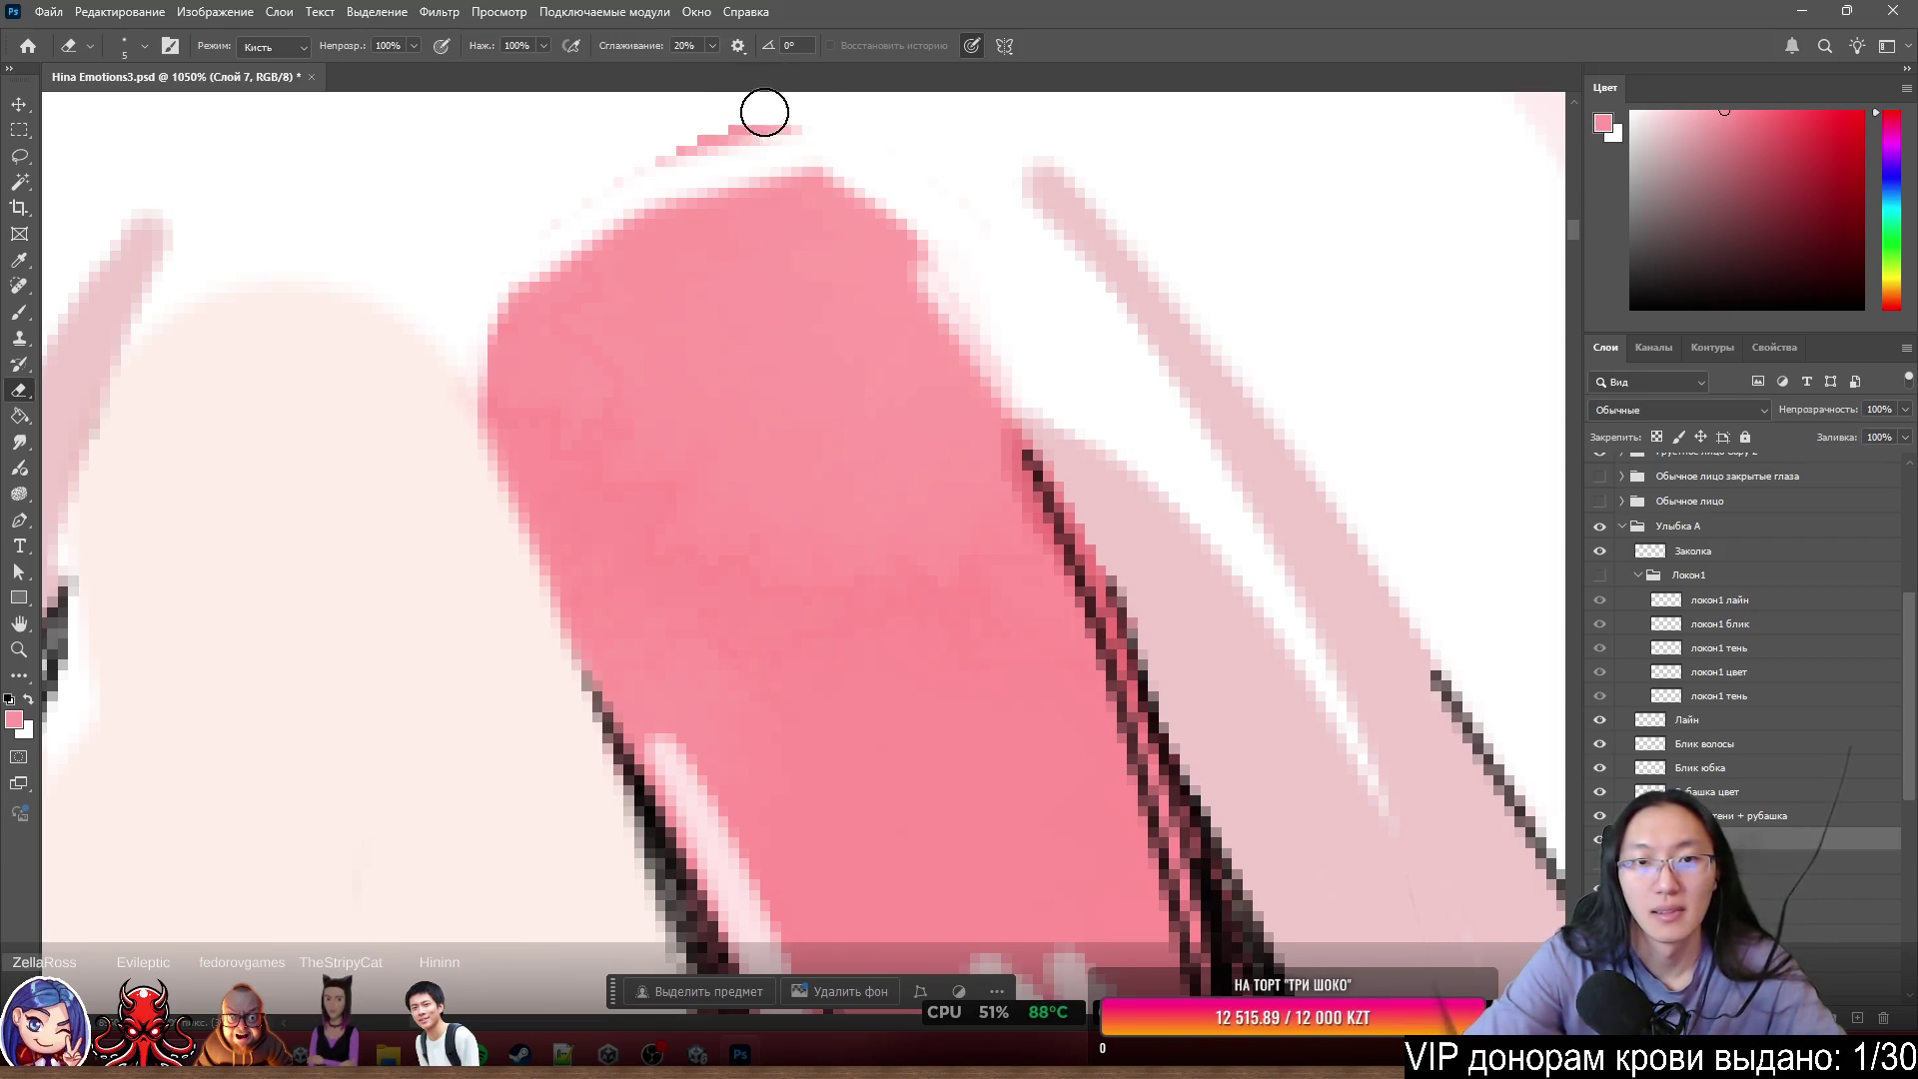
left_click_drag(764, 112, 685, 148)
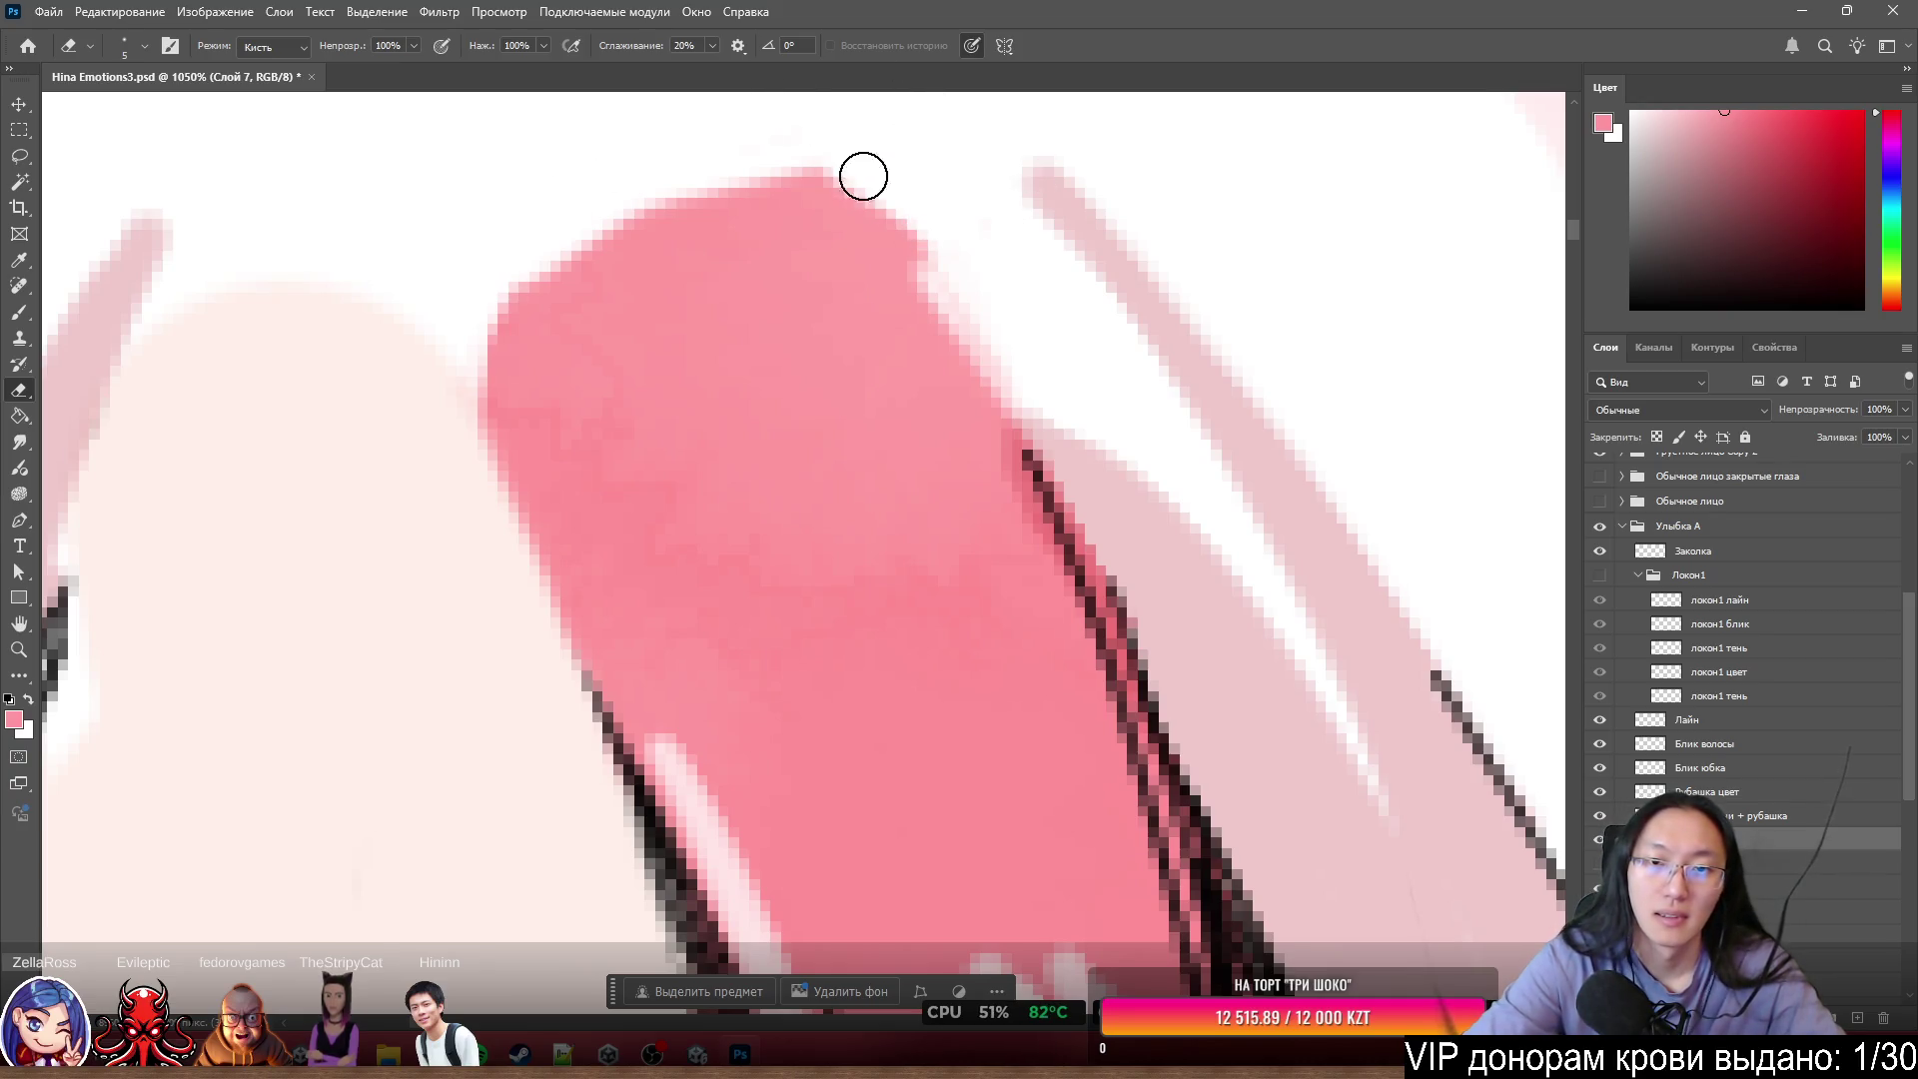
left_click_drag(864, 176, 972, 307)
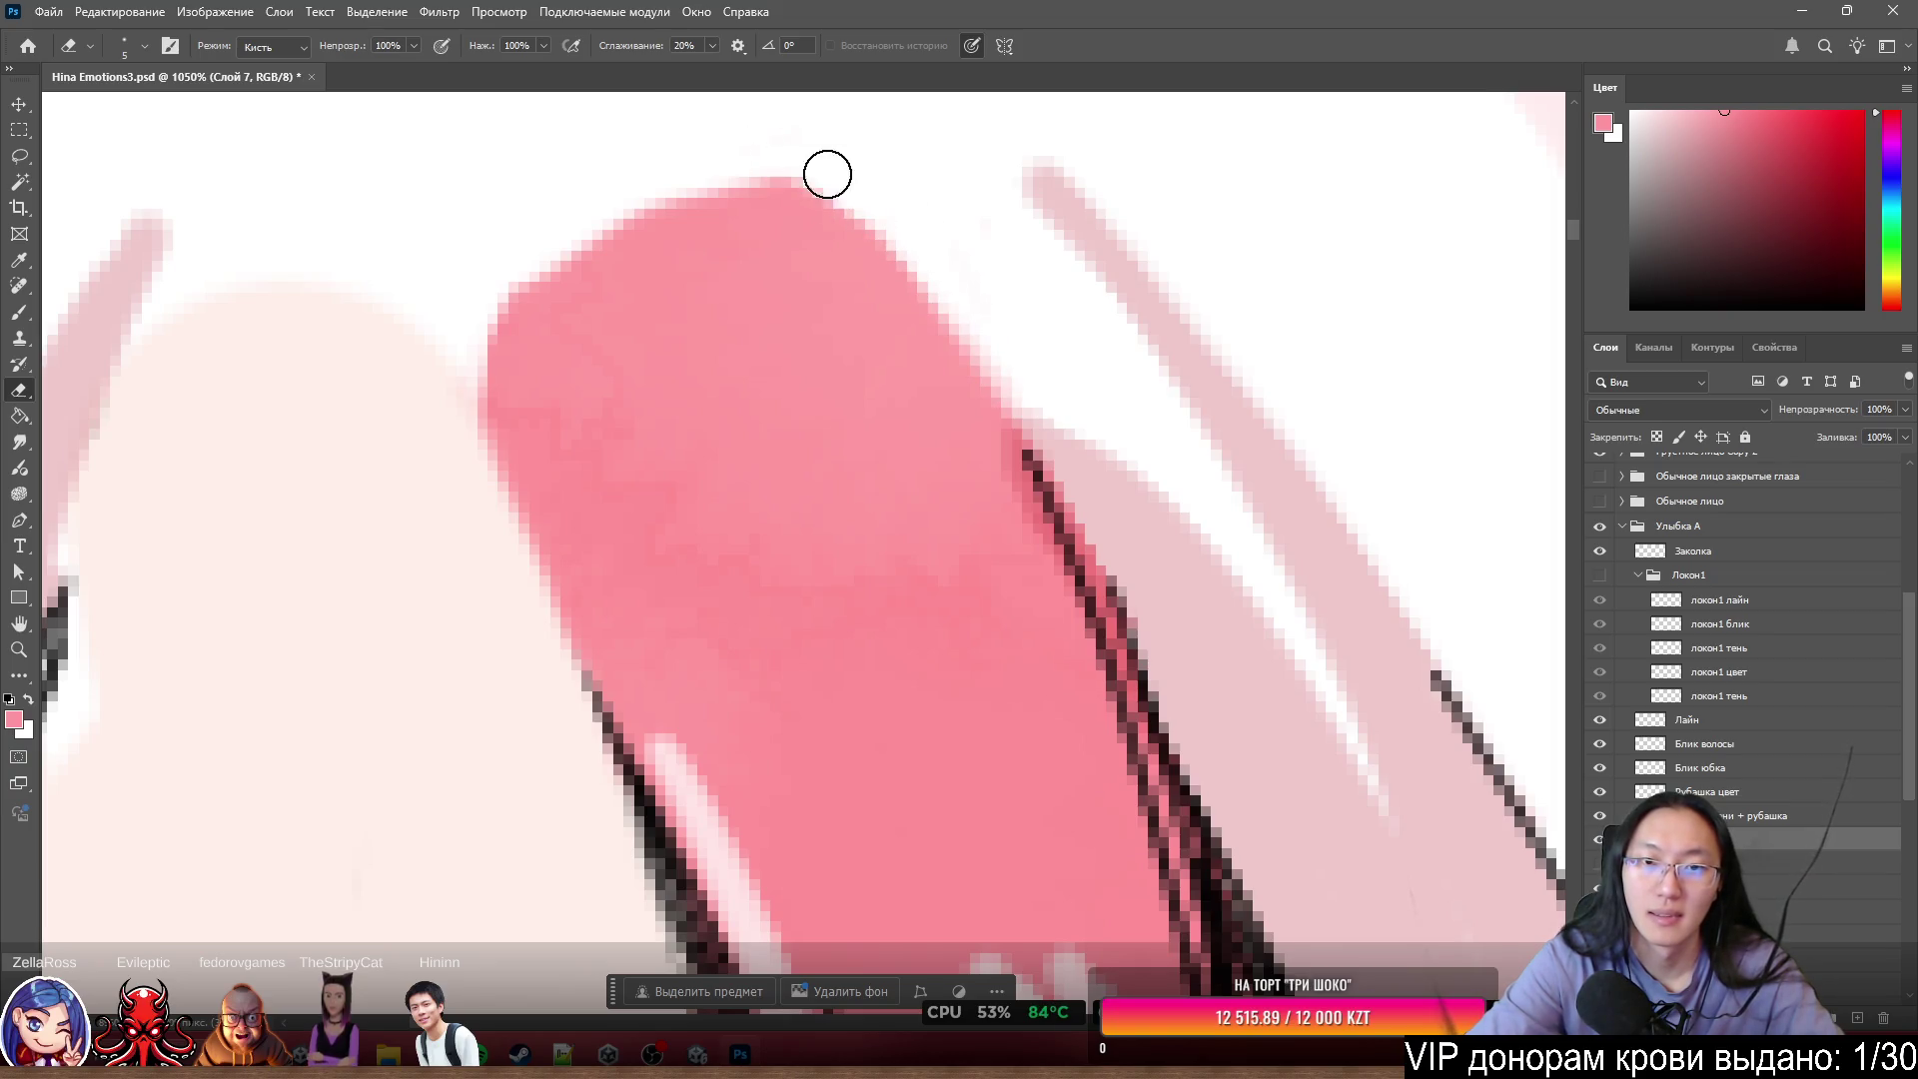
left_click_drag(513, 264, 485, 499)
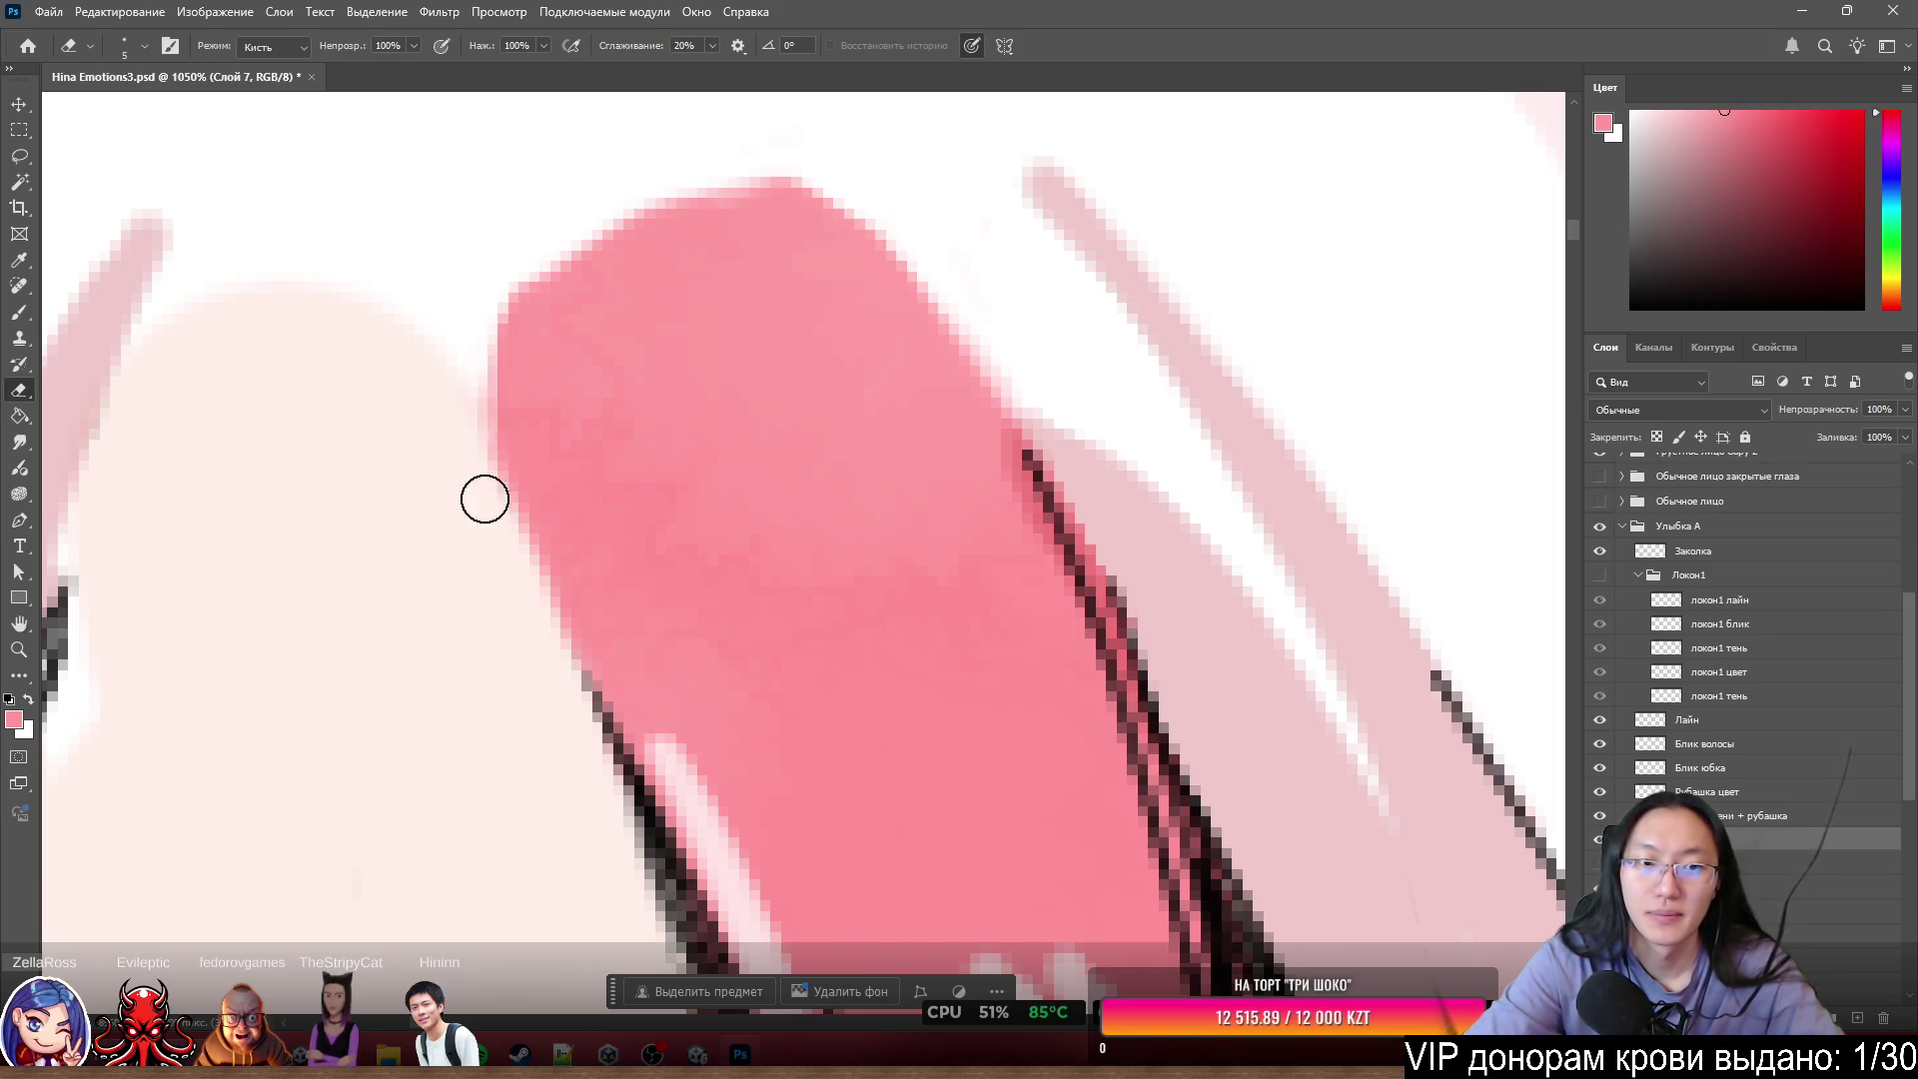
- At eraser size 6, smooth the strand's upper-left corner and remove the bump on its top edge
left_click_drag(321, 591, 358, 543)
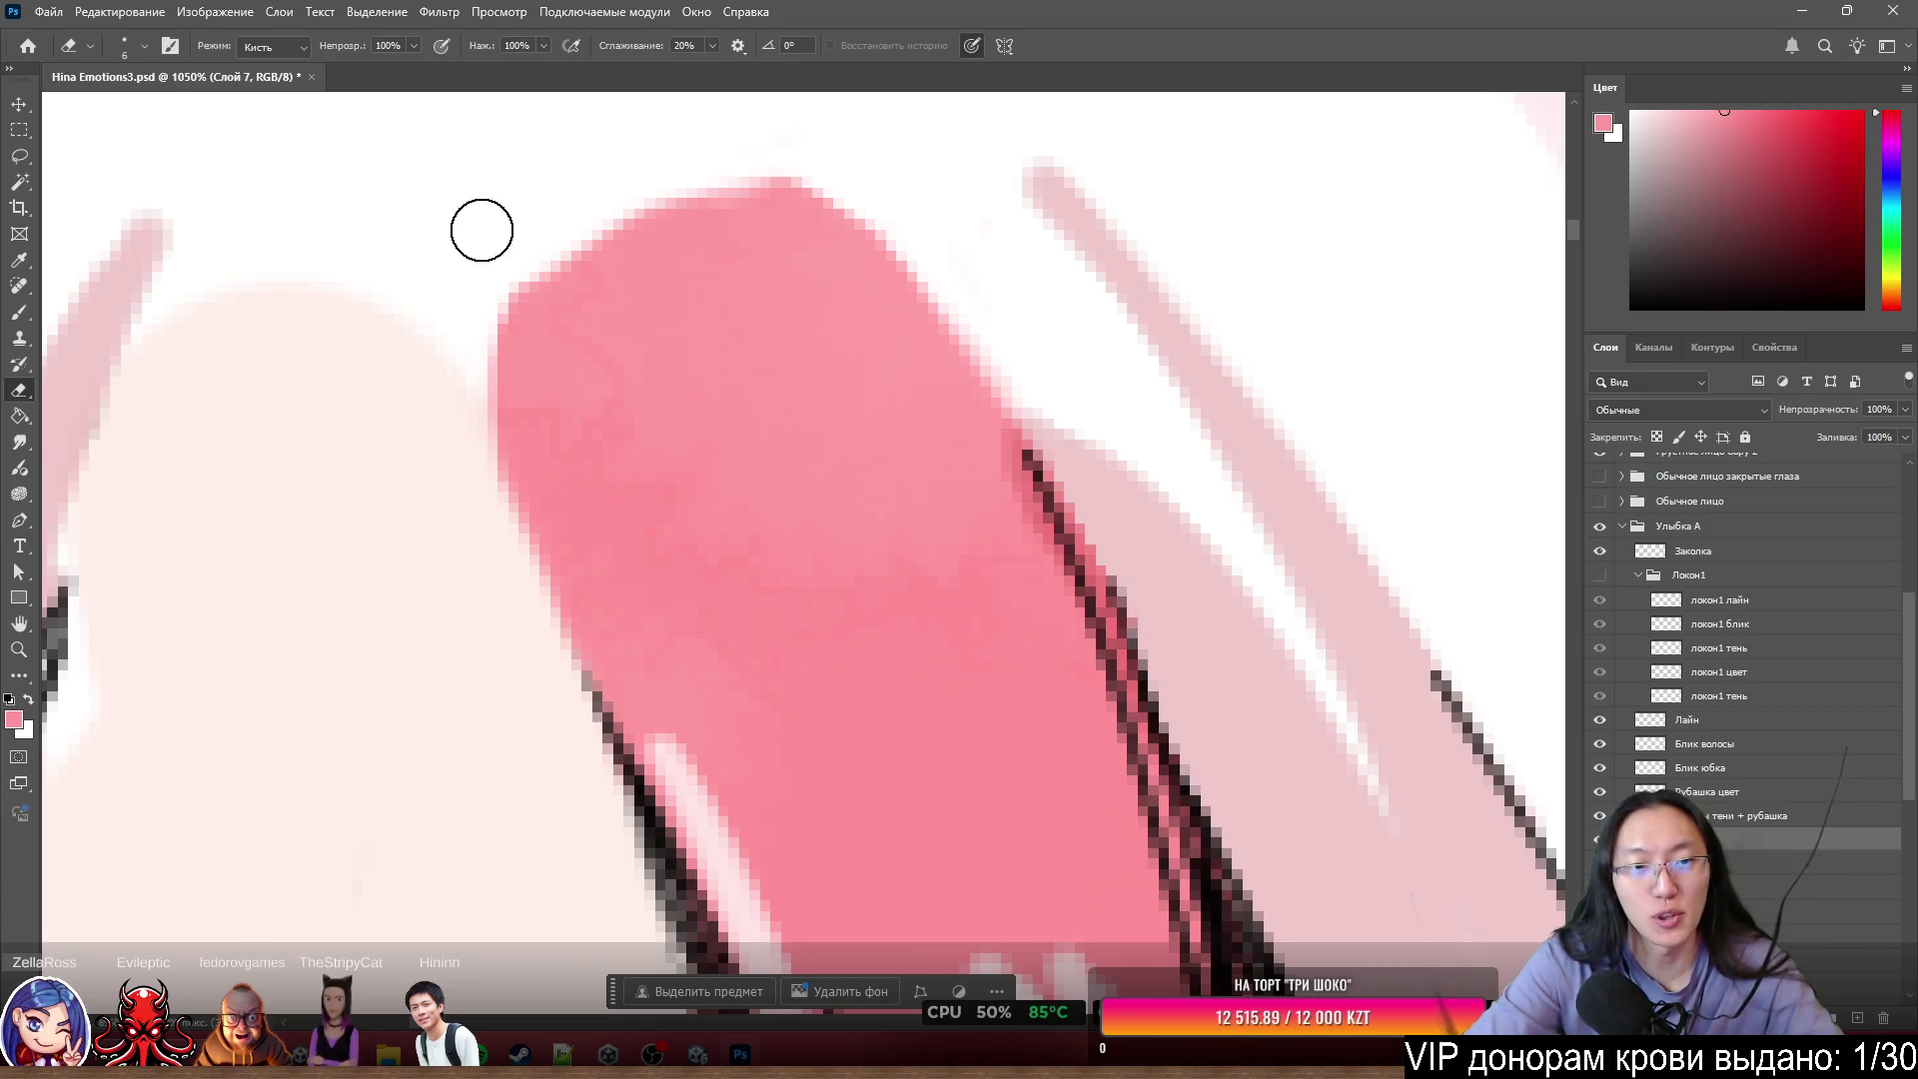
mouse_move(512, 245)
left_mouse_down()
mouse_move(483, 411)
mouse_move(478, 361)
left_mouse_up()
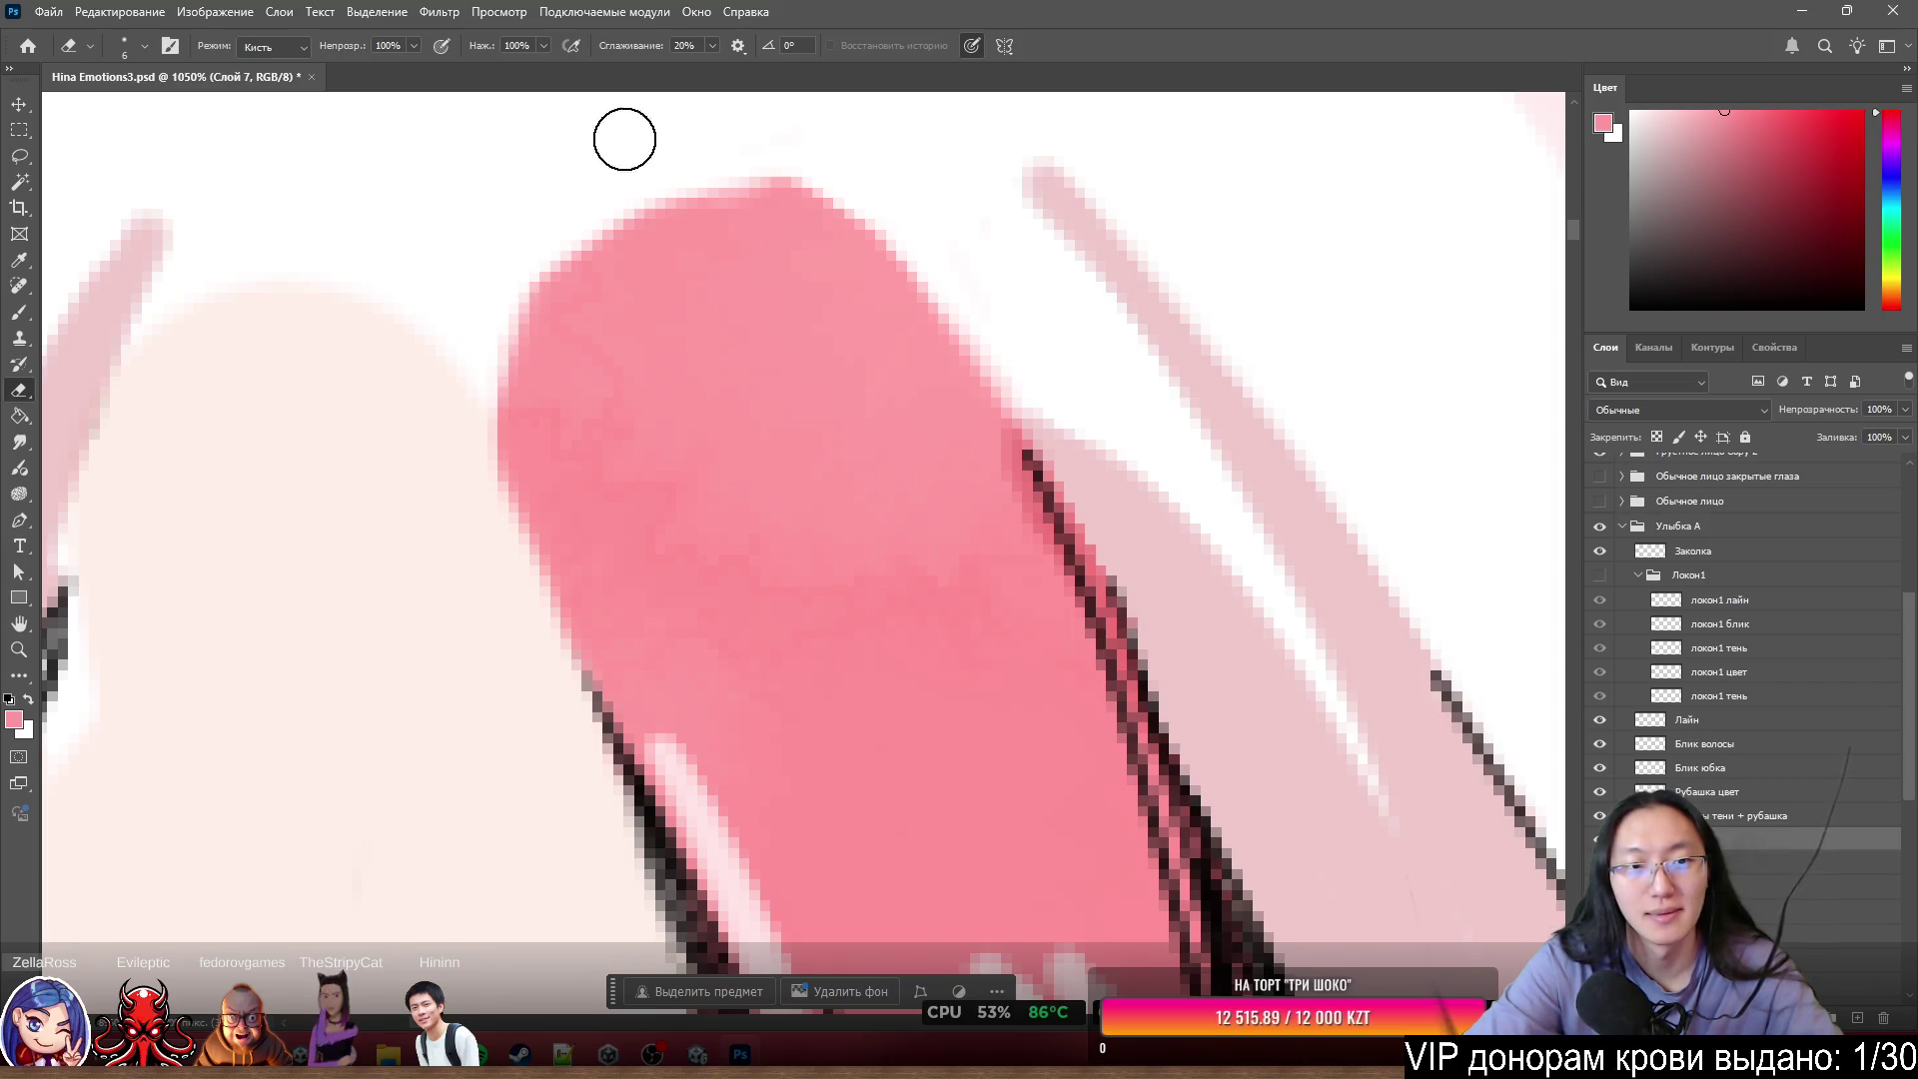
left_click_drag(625, 139, 591, 212)
left_click_drag(677, 164, 768, 157)
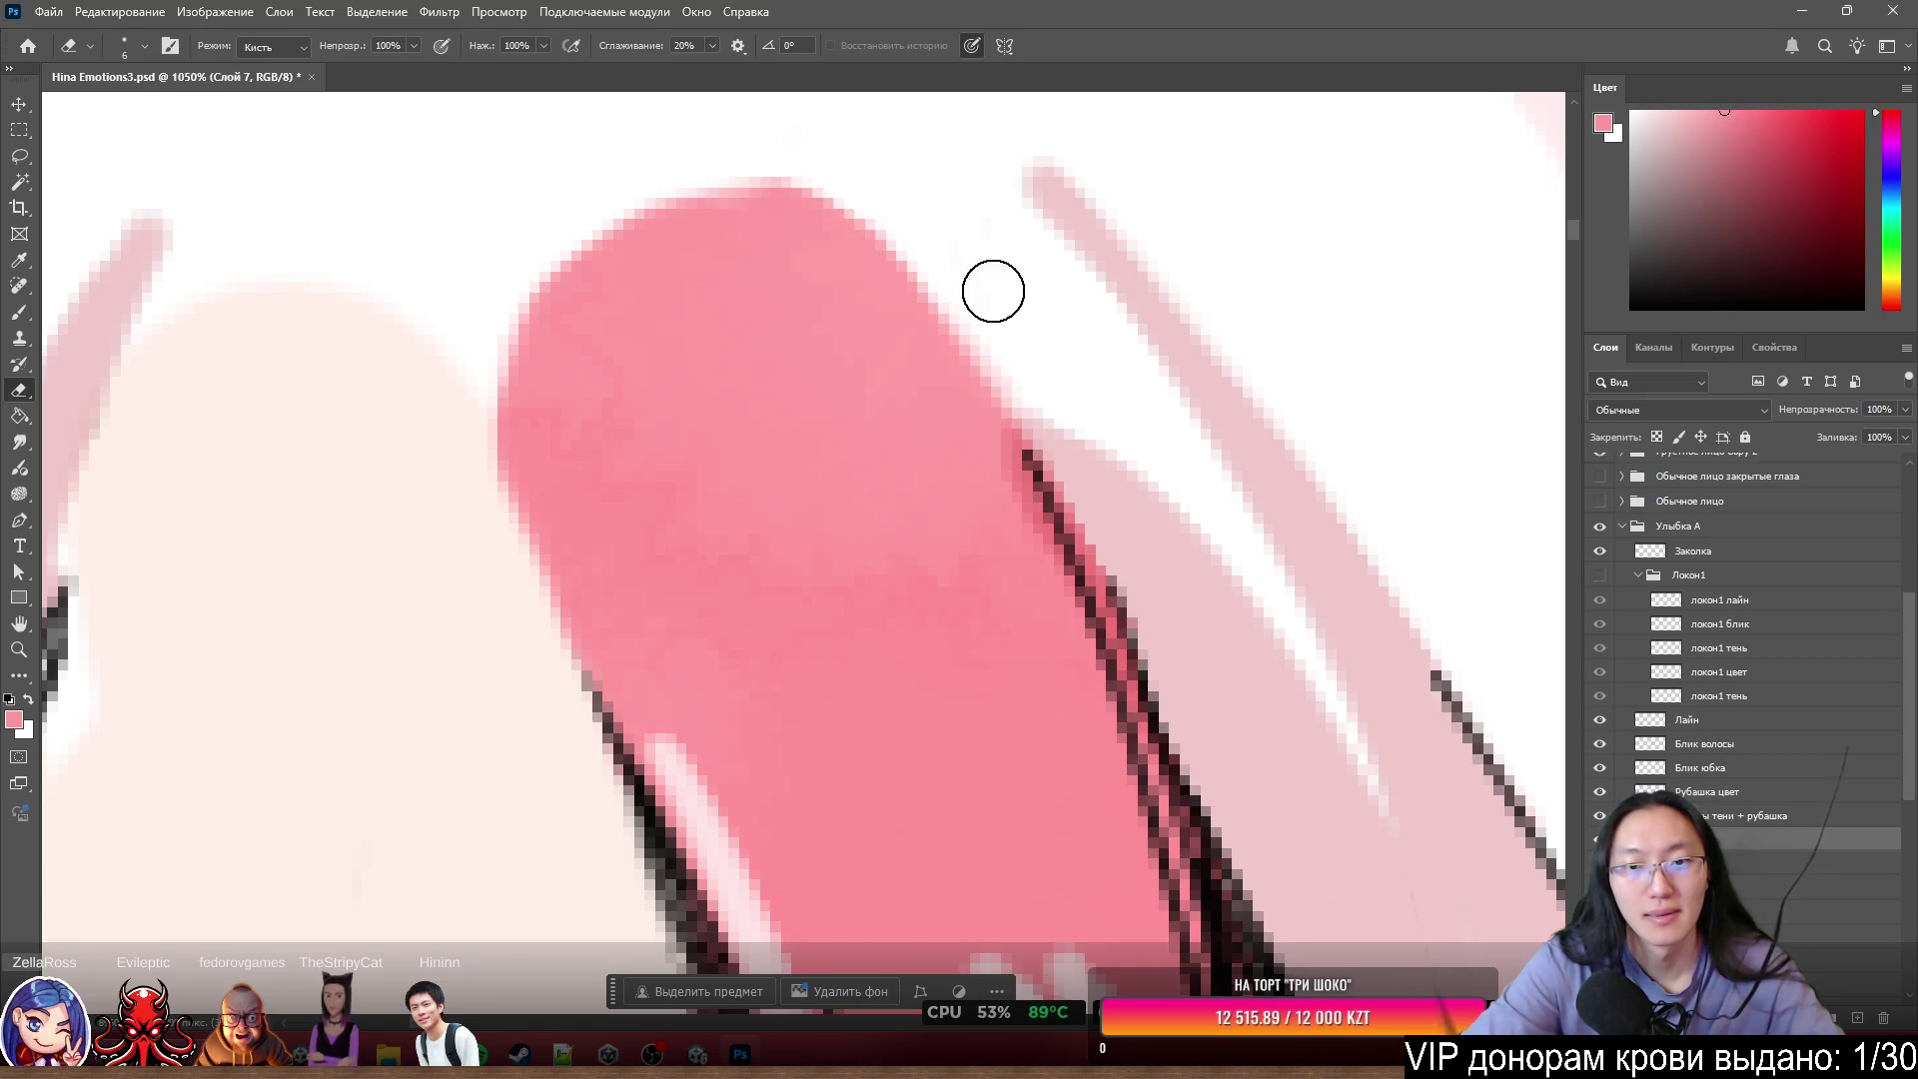
- Zoom in and out to inspect the separated strand, then select the Волосы hair layer
scroll(1062, 372, "down", 10)
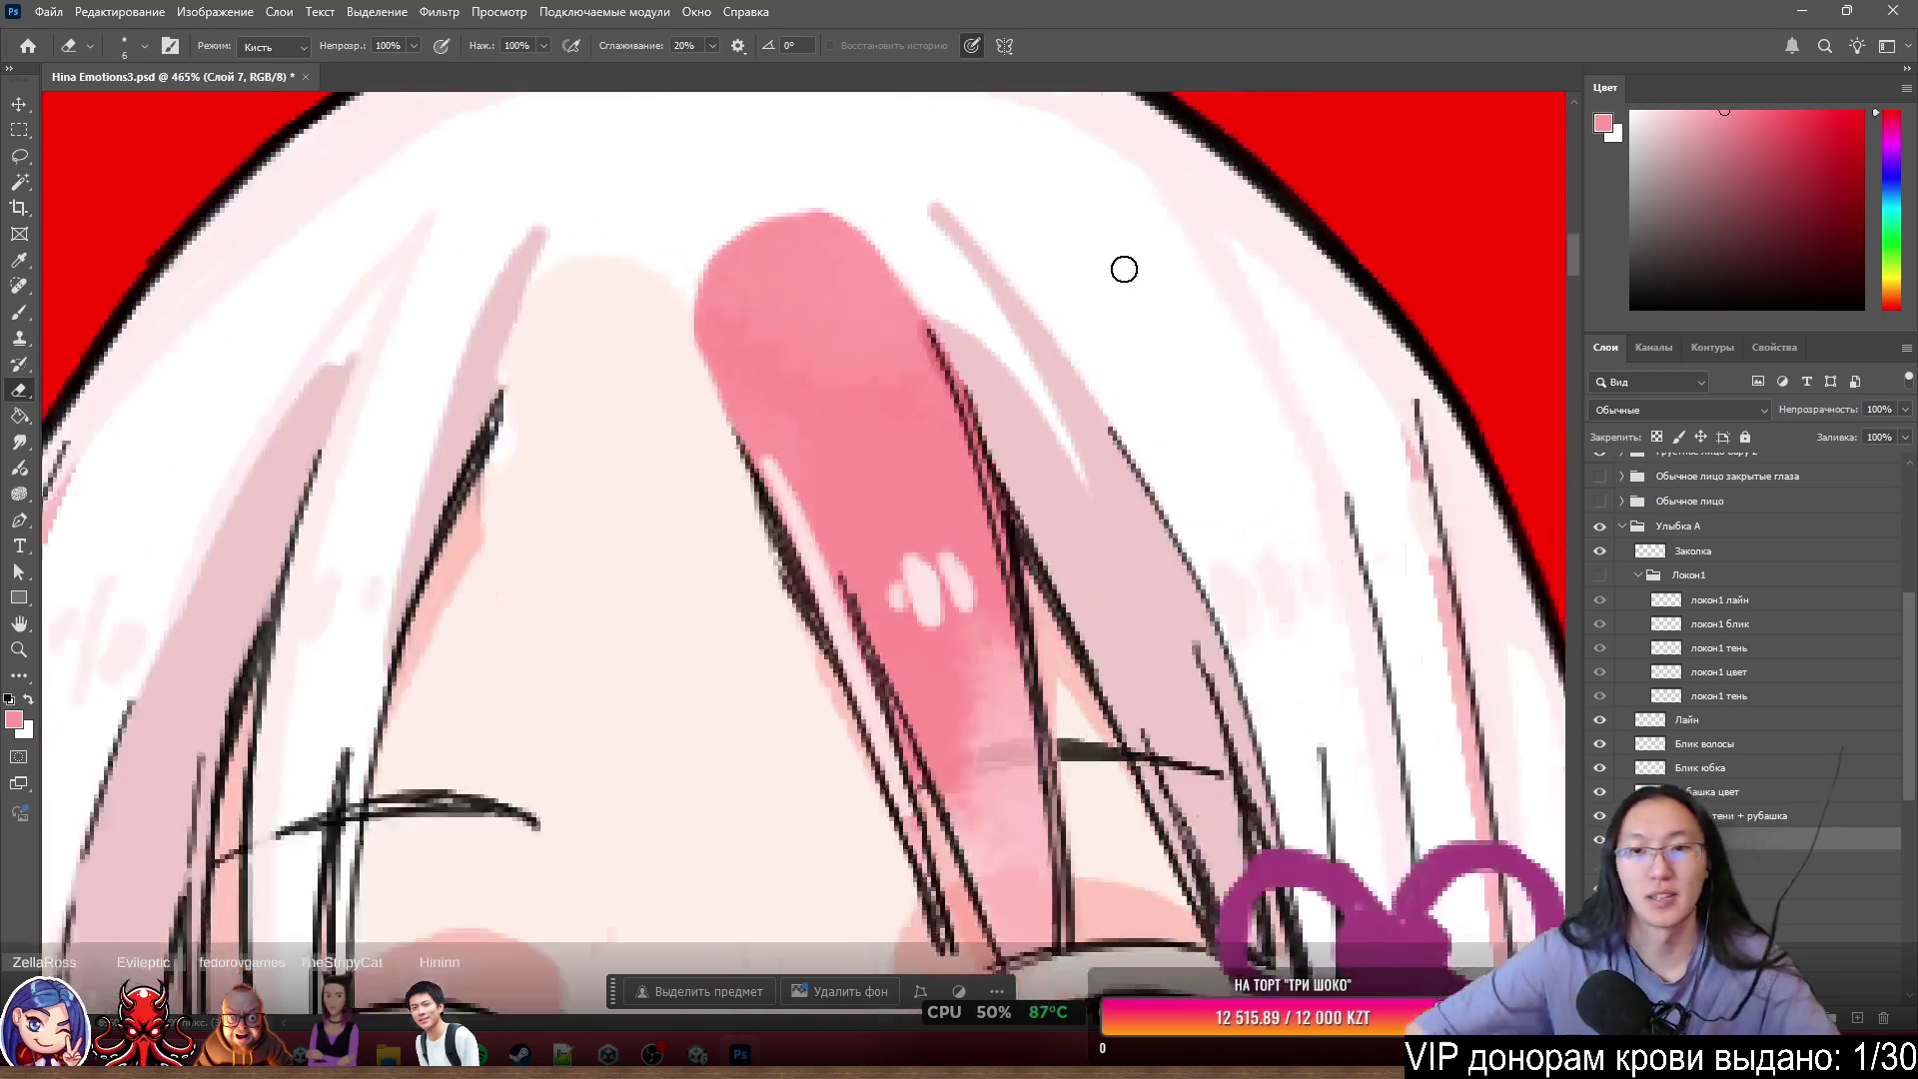
scroll(886, 352, "up", 2)
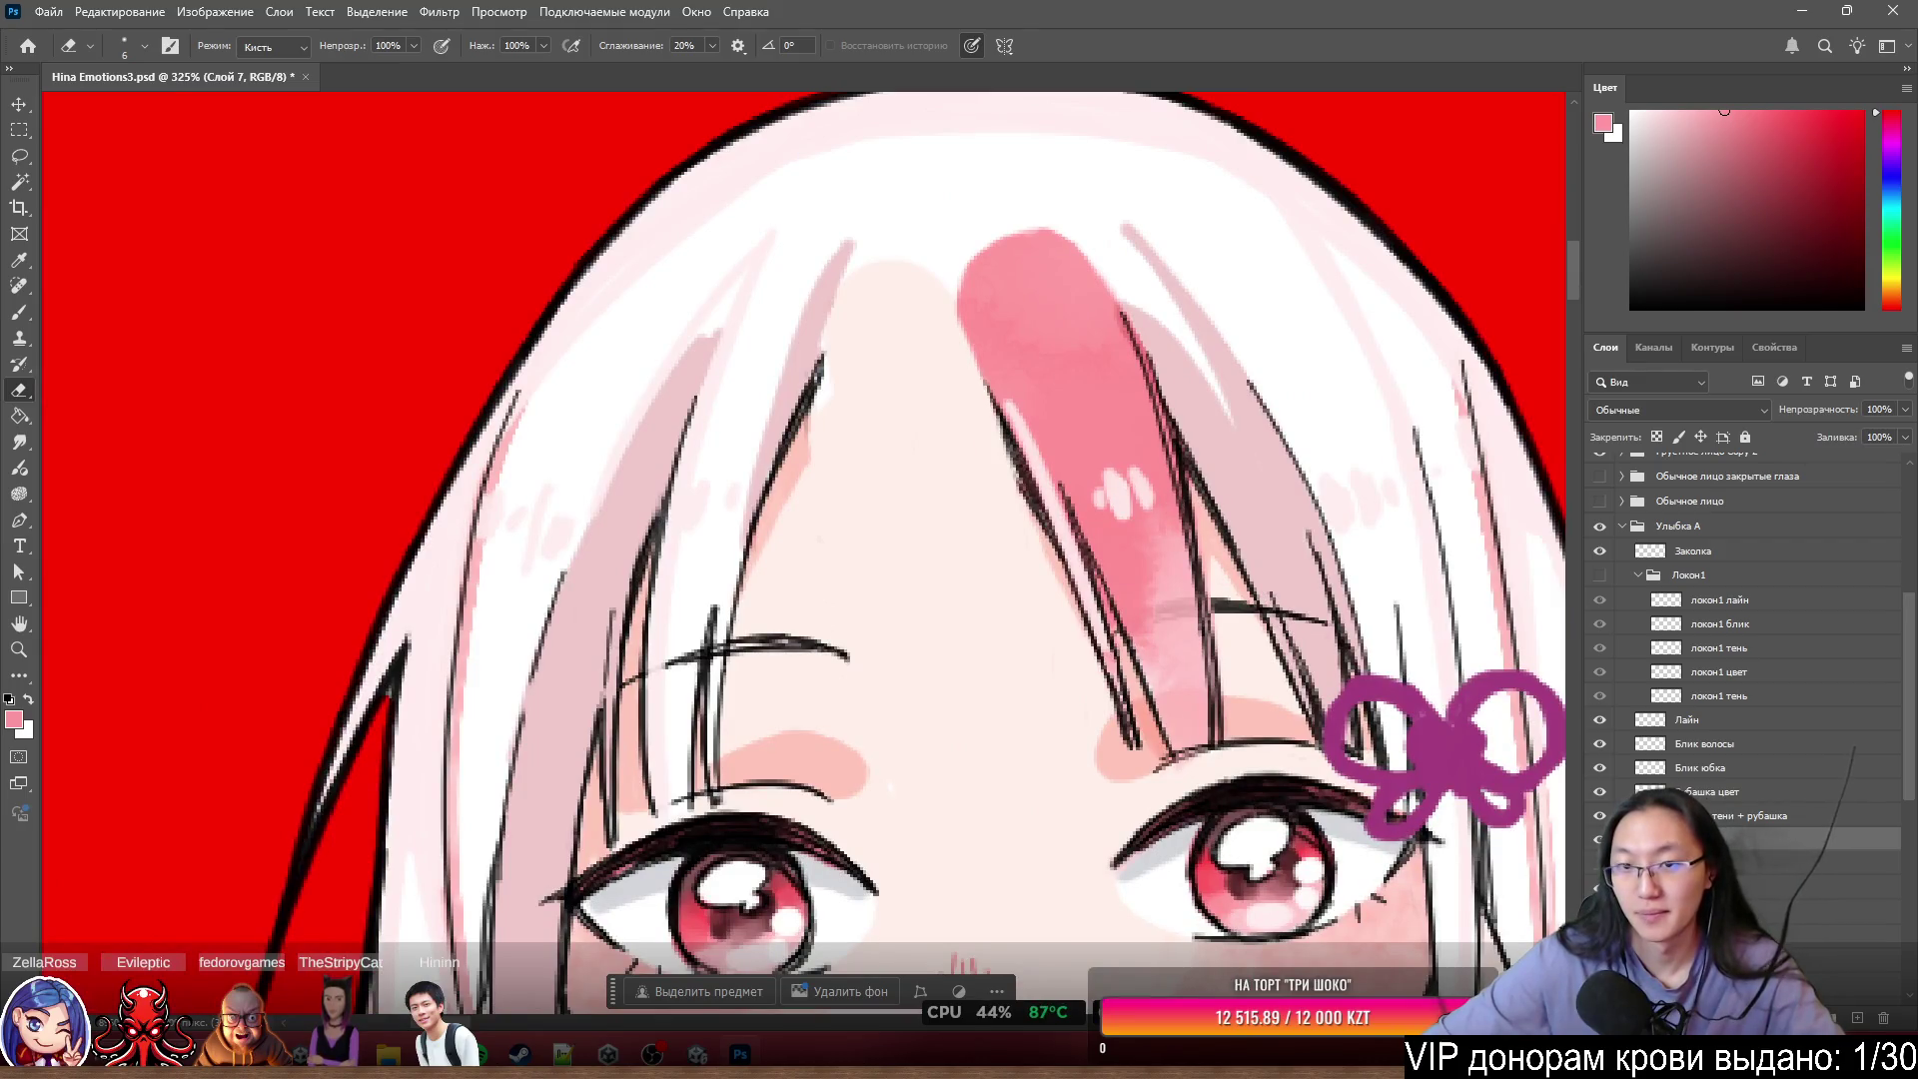
scroll(996, 237, "up", 2)
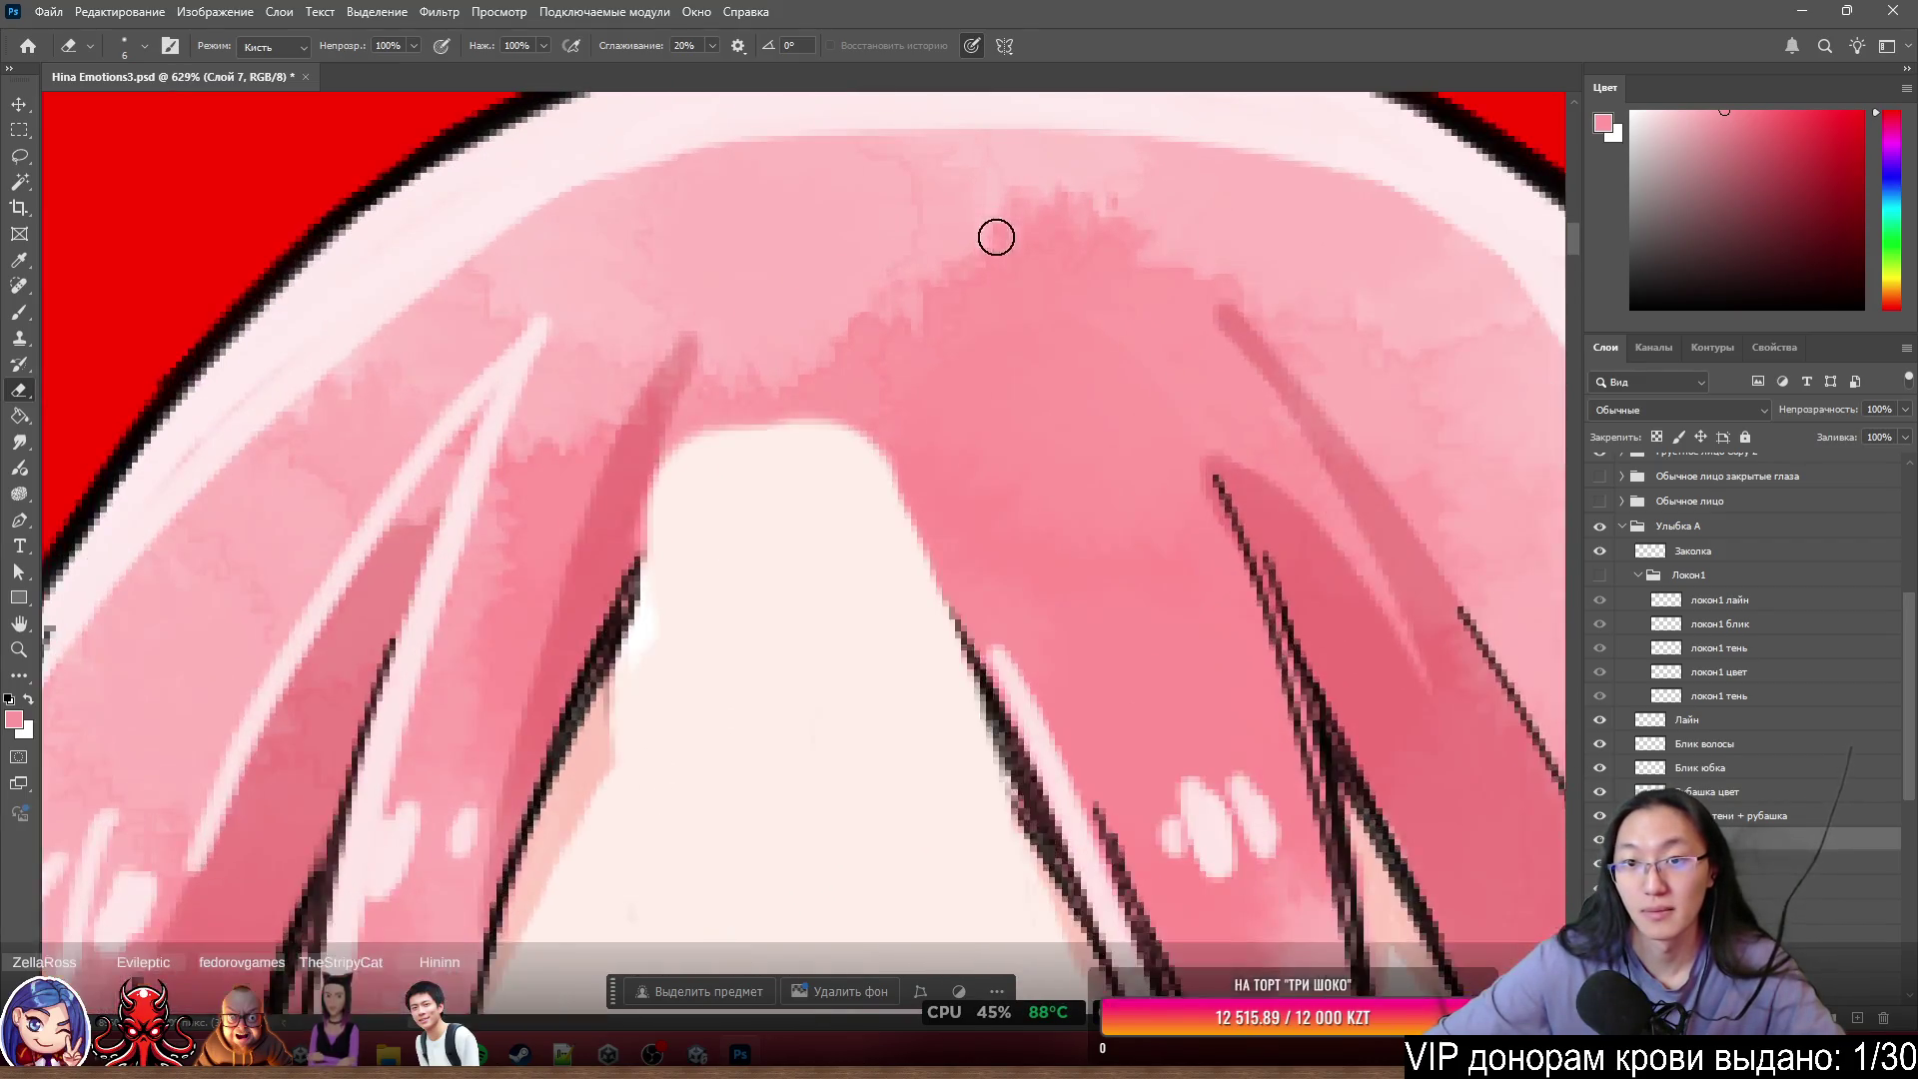
scroll(1033, 405, "down", 4)
scroll(1079, 416, "up", 5)
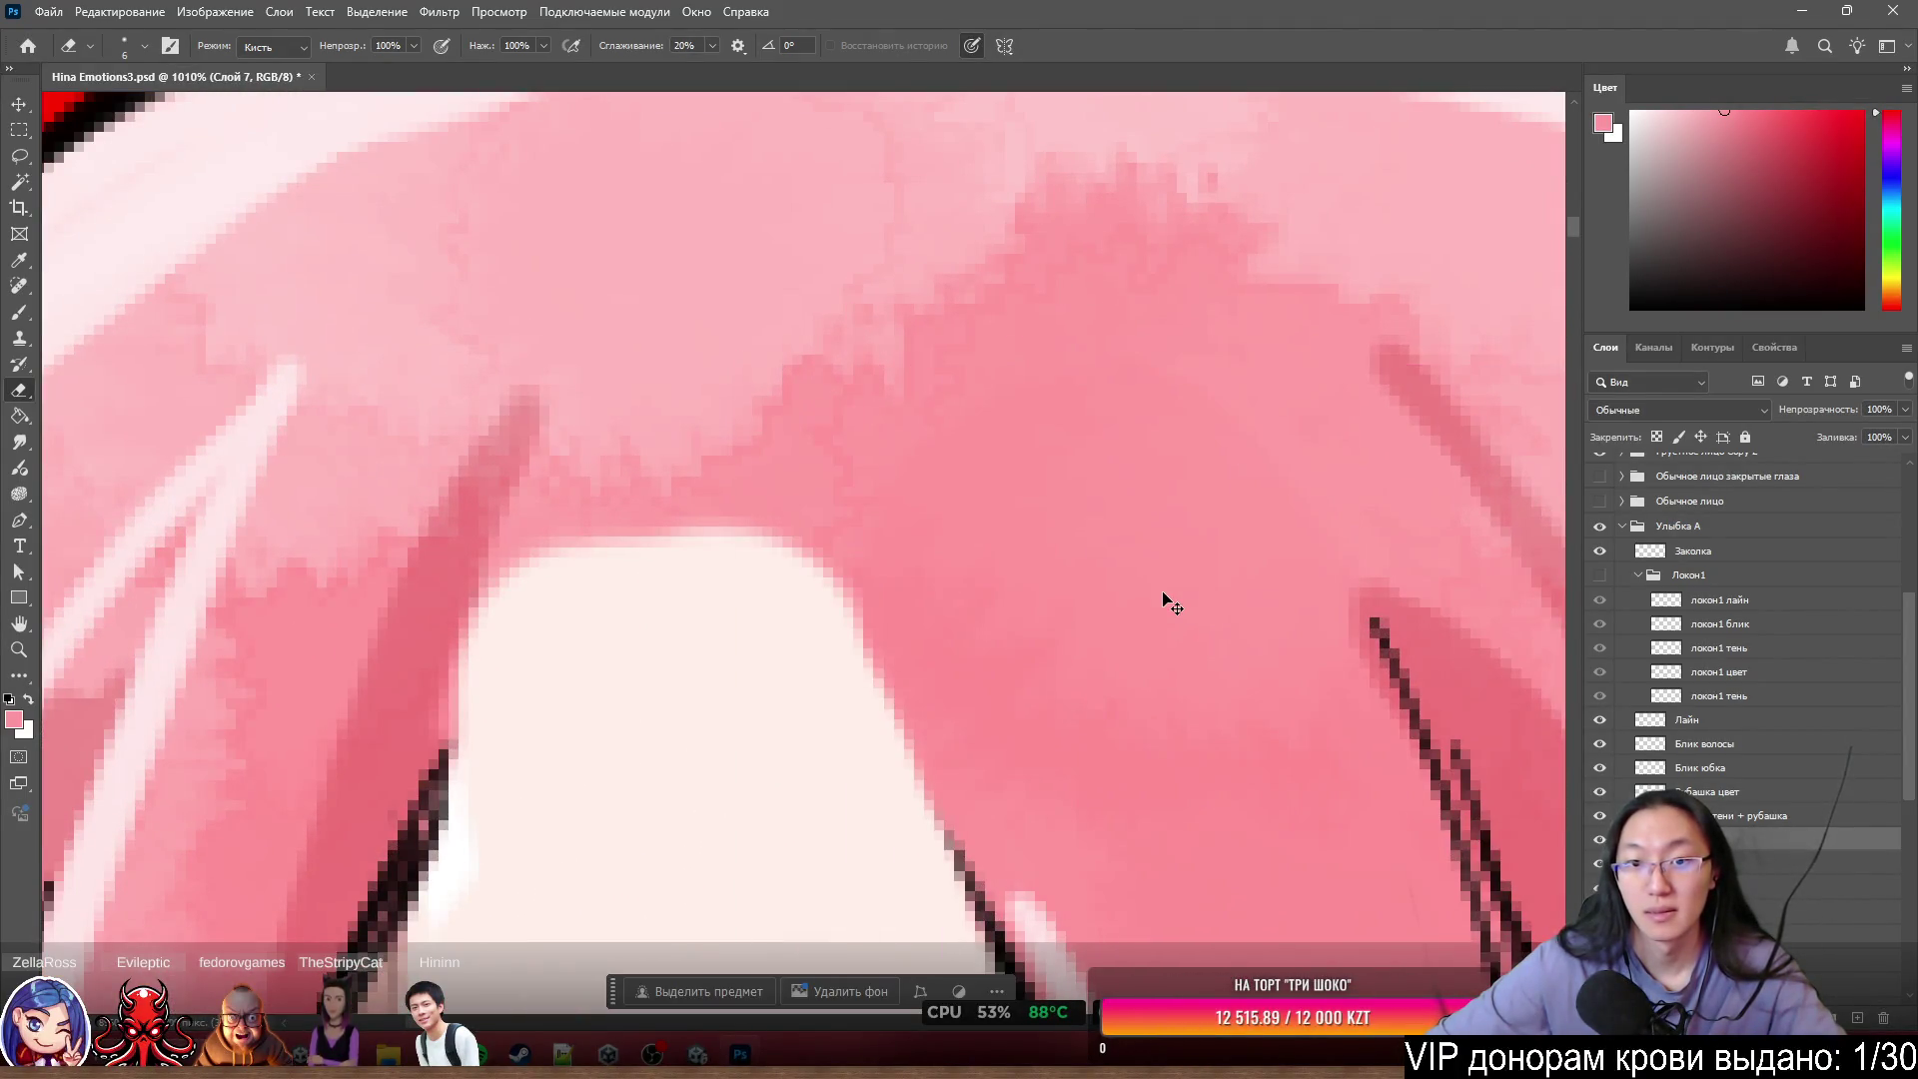
scroll(1180, 605, "down", 1)
scroll(1186, 600, "down", 3)
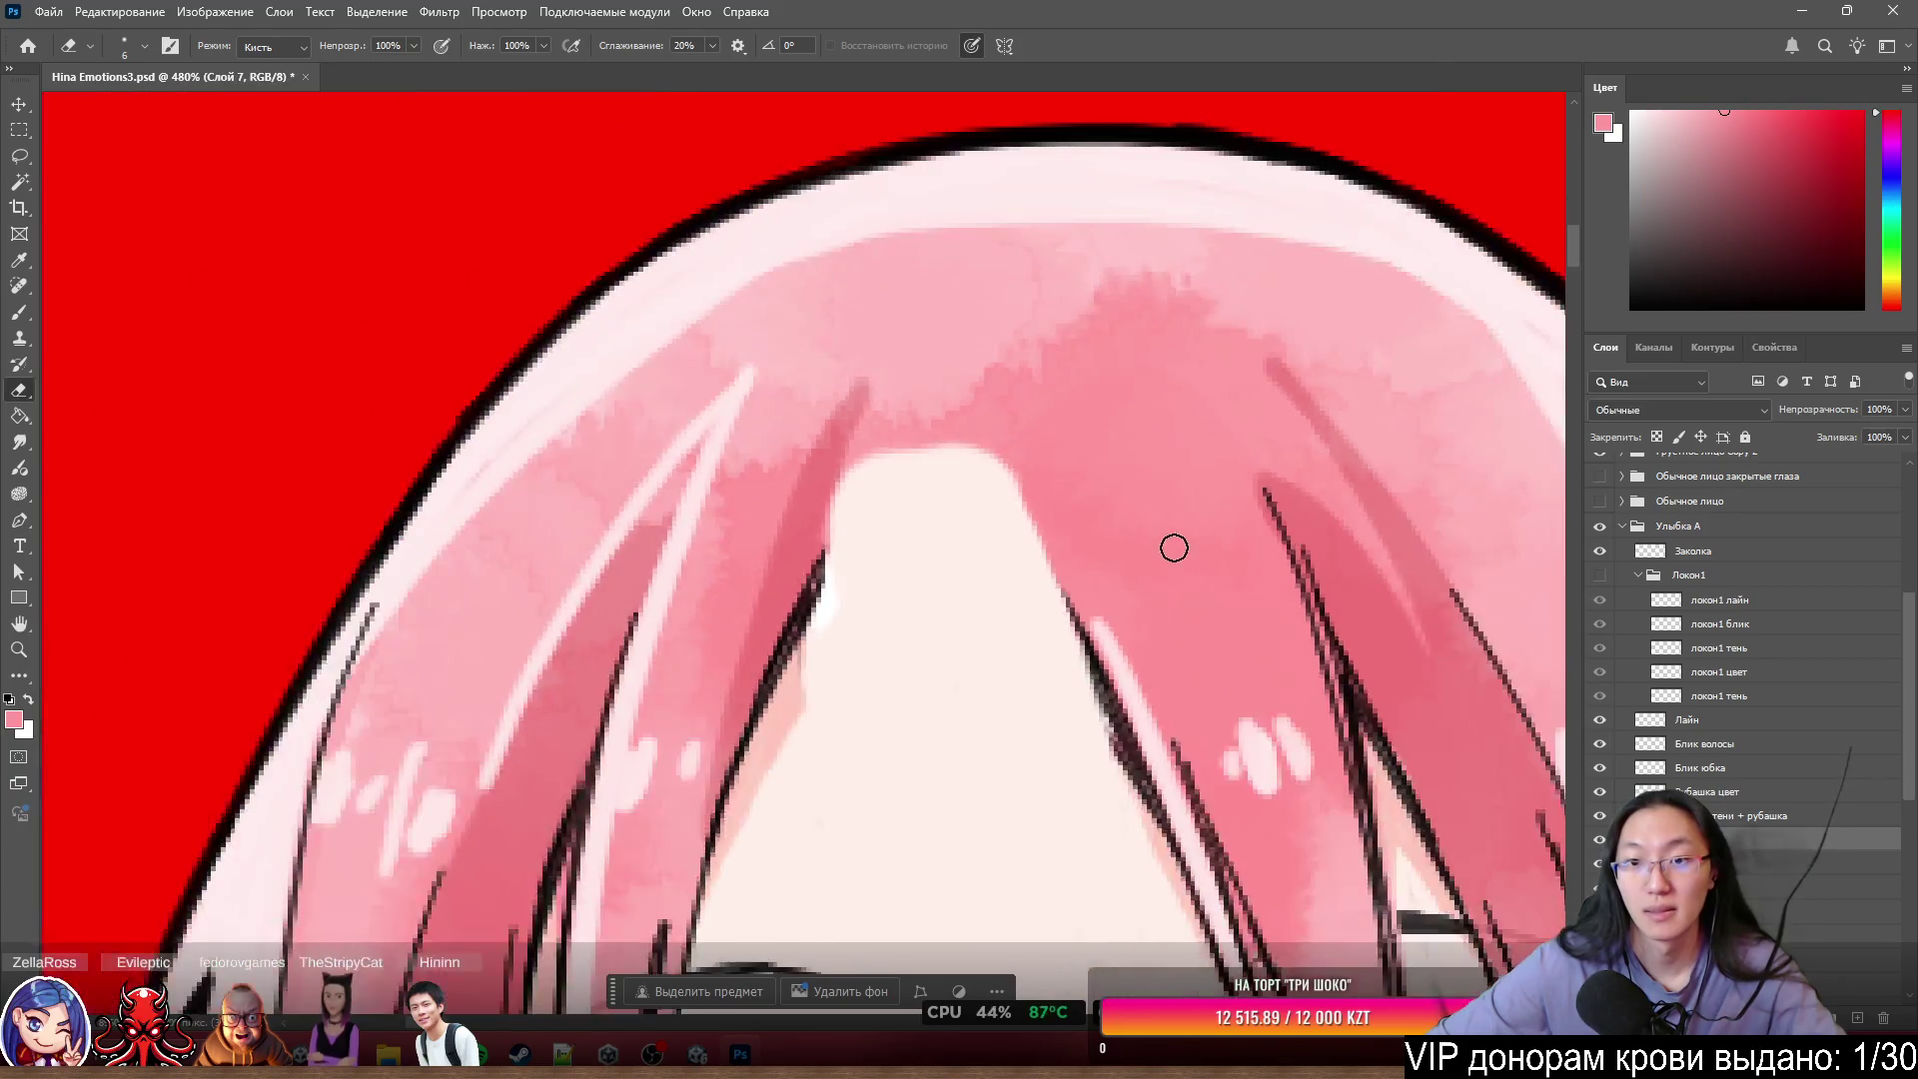
scroll(1169, 543, "up", 4)
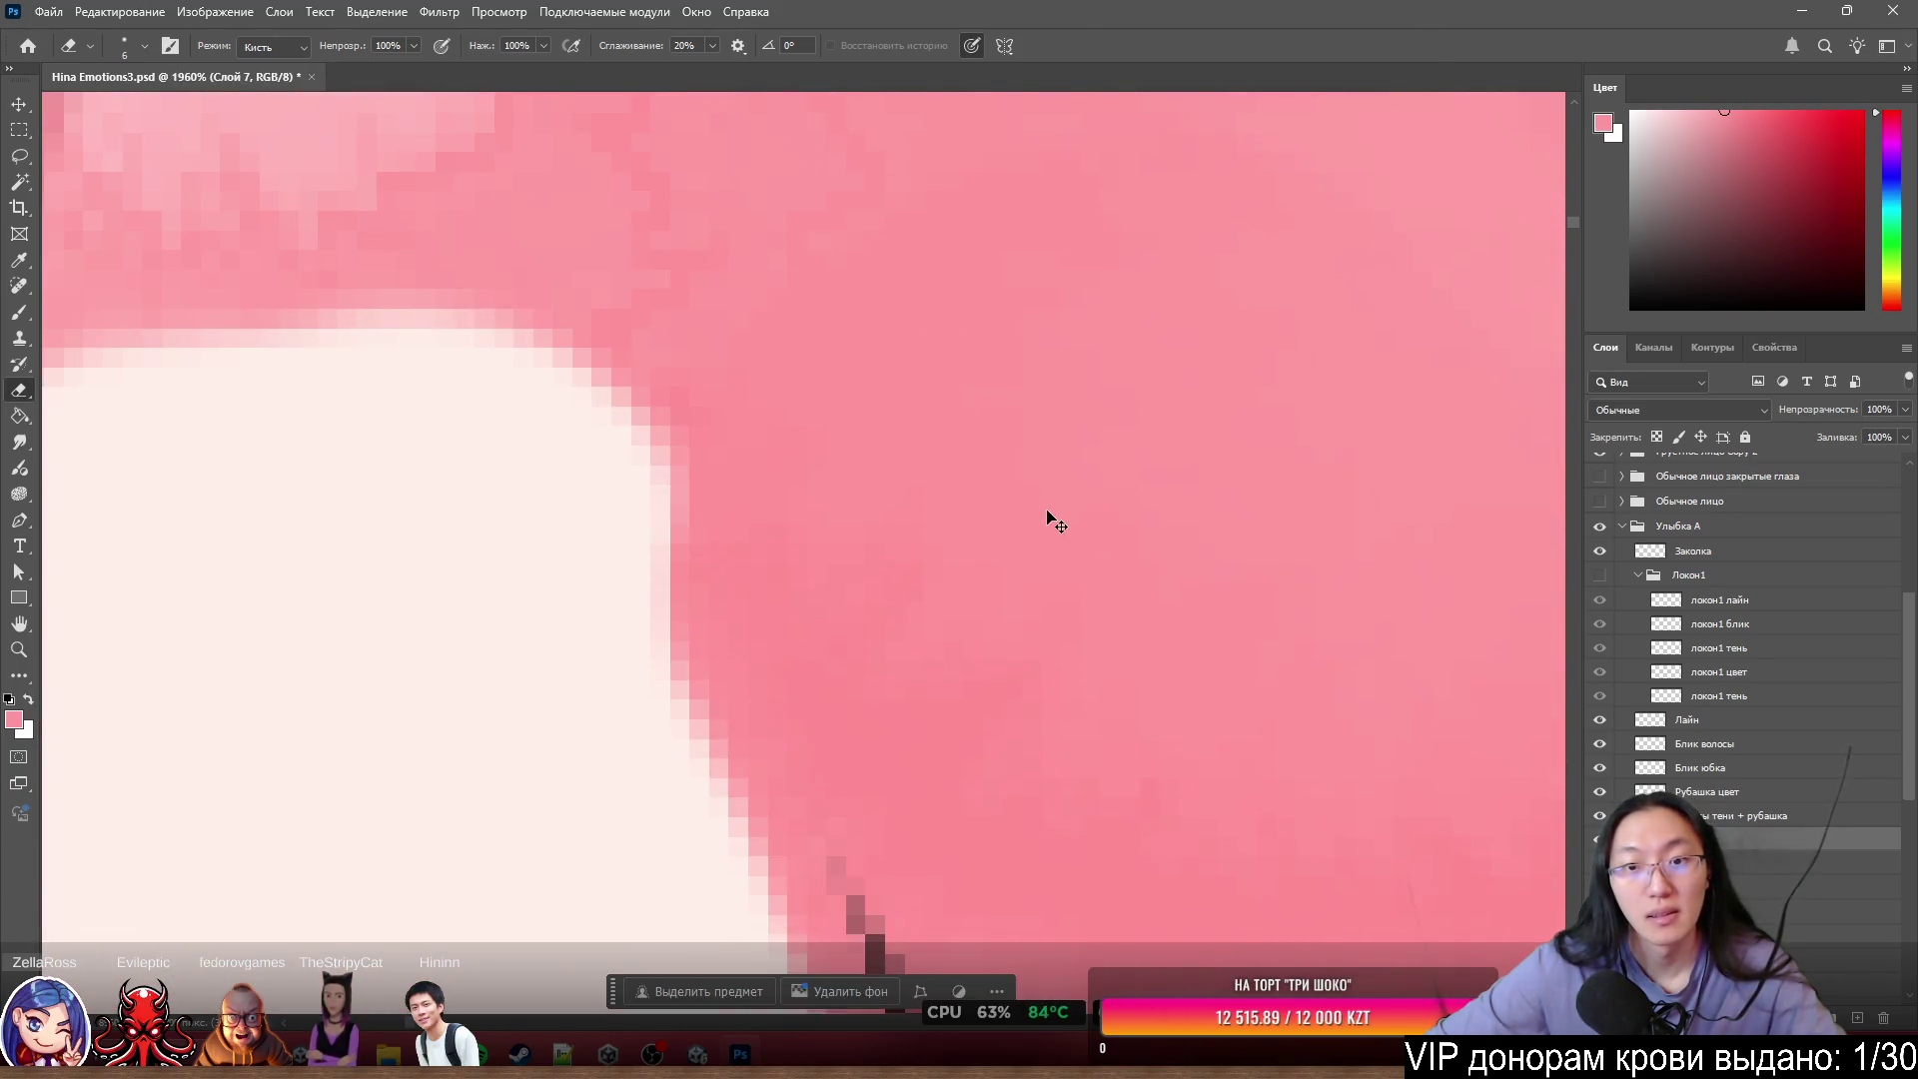
scroll(1044, 511, "up", 1)
scroll(1044, 512, "down", 4)
scroll(1053, 604, "up", 3)
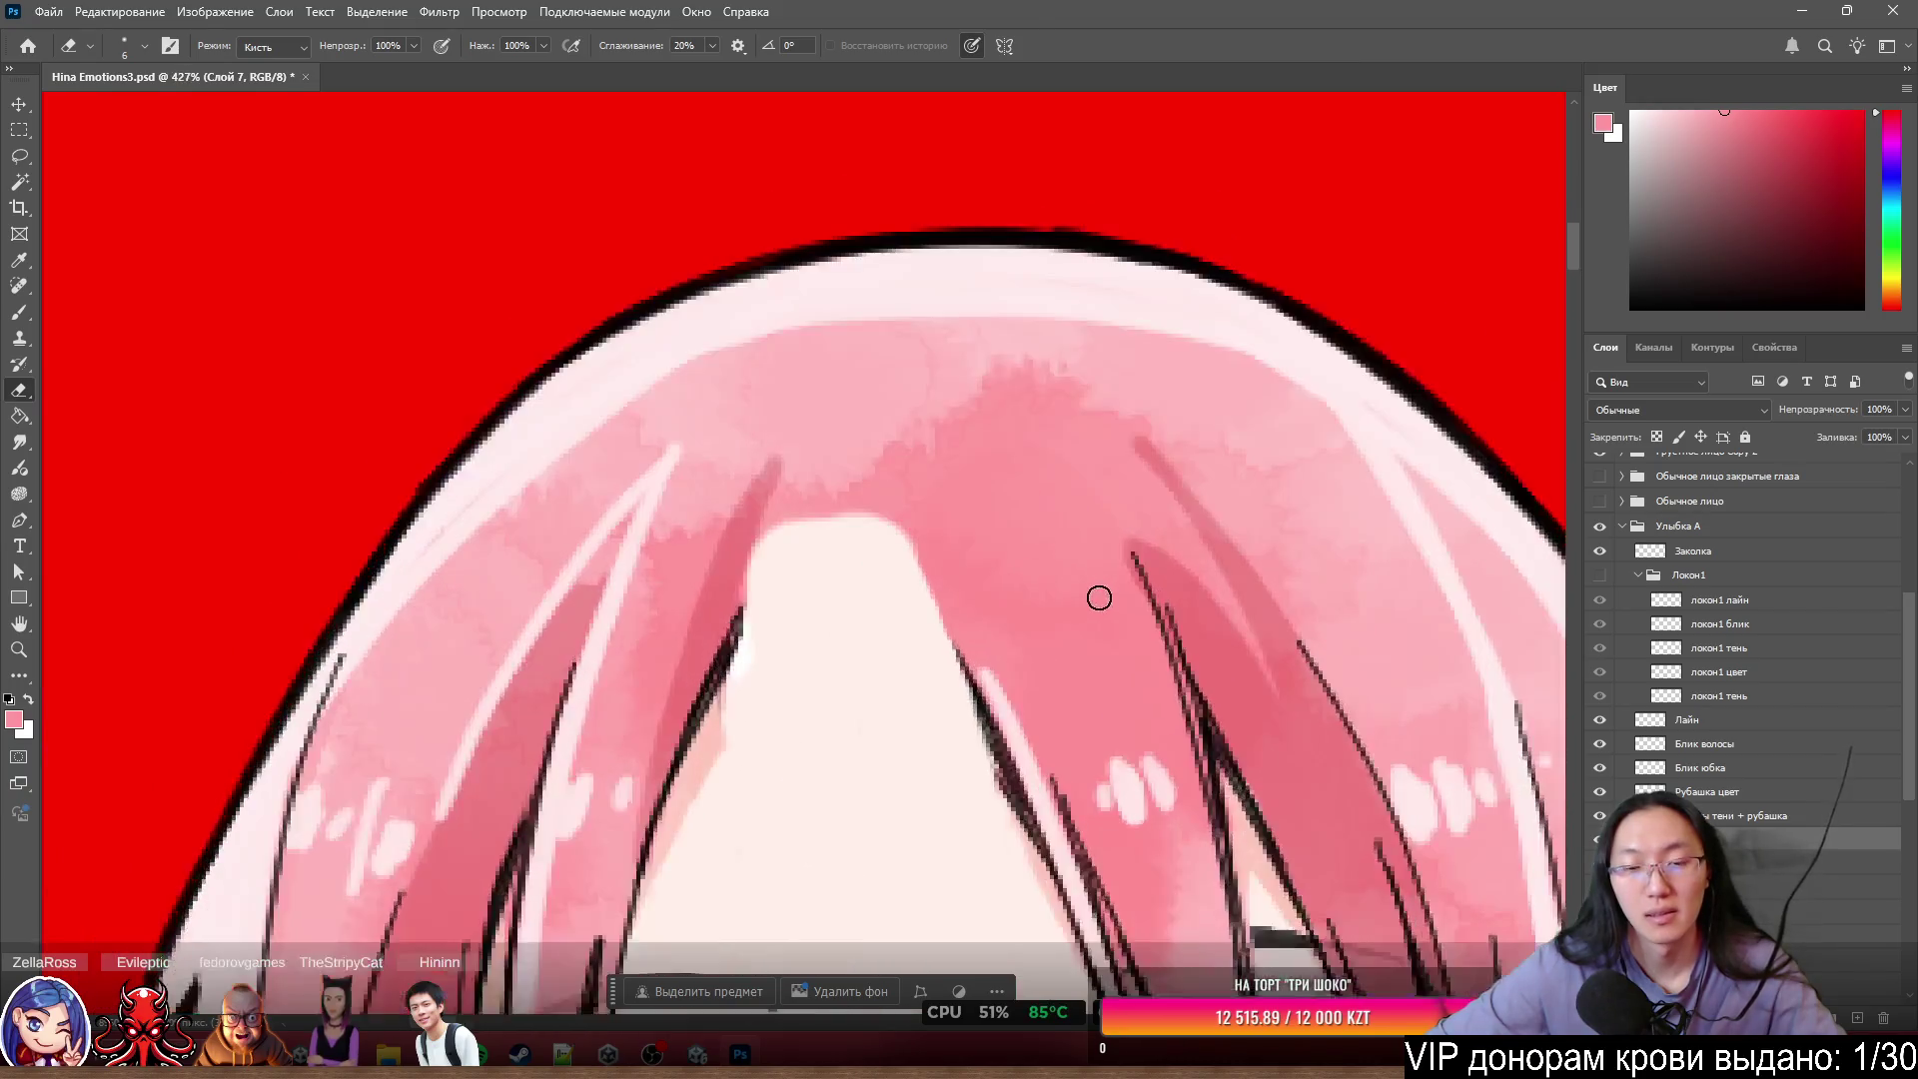
scroll(1048, 594, "down", 3)
scroll(1041, 630, "up", 2)
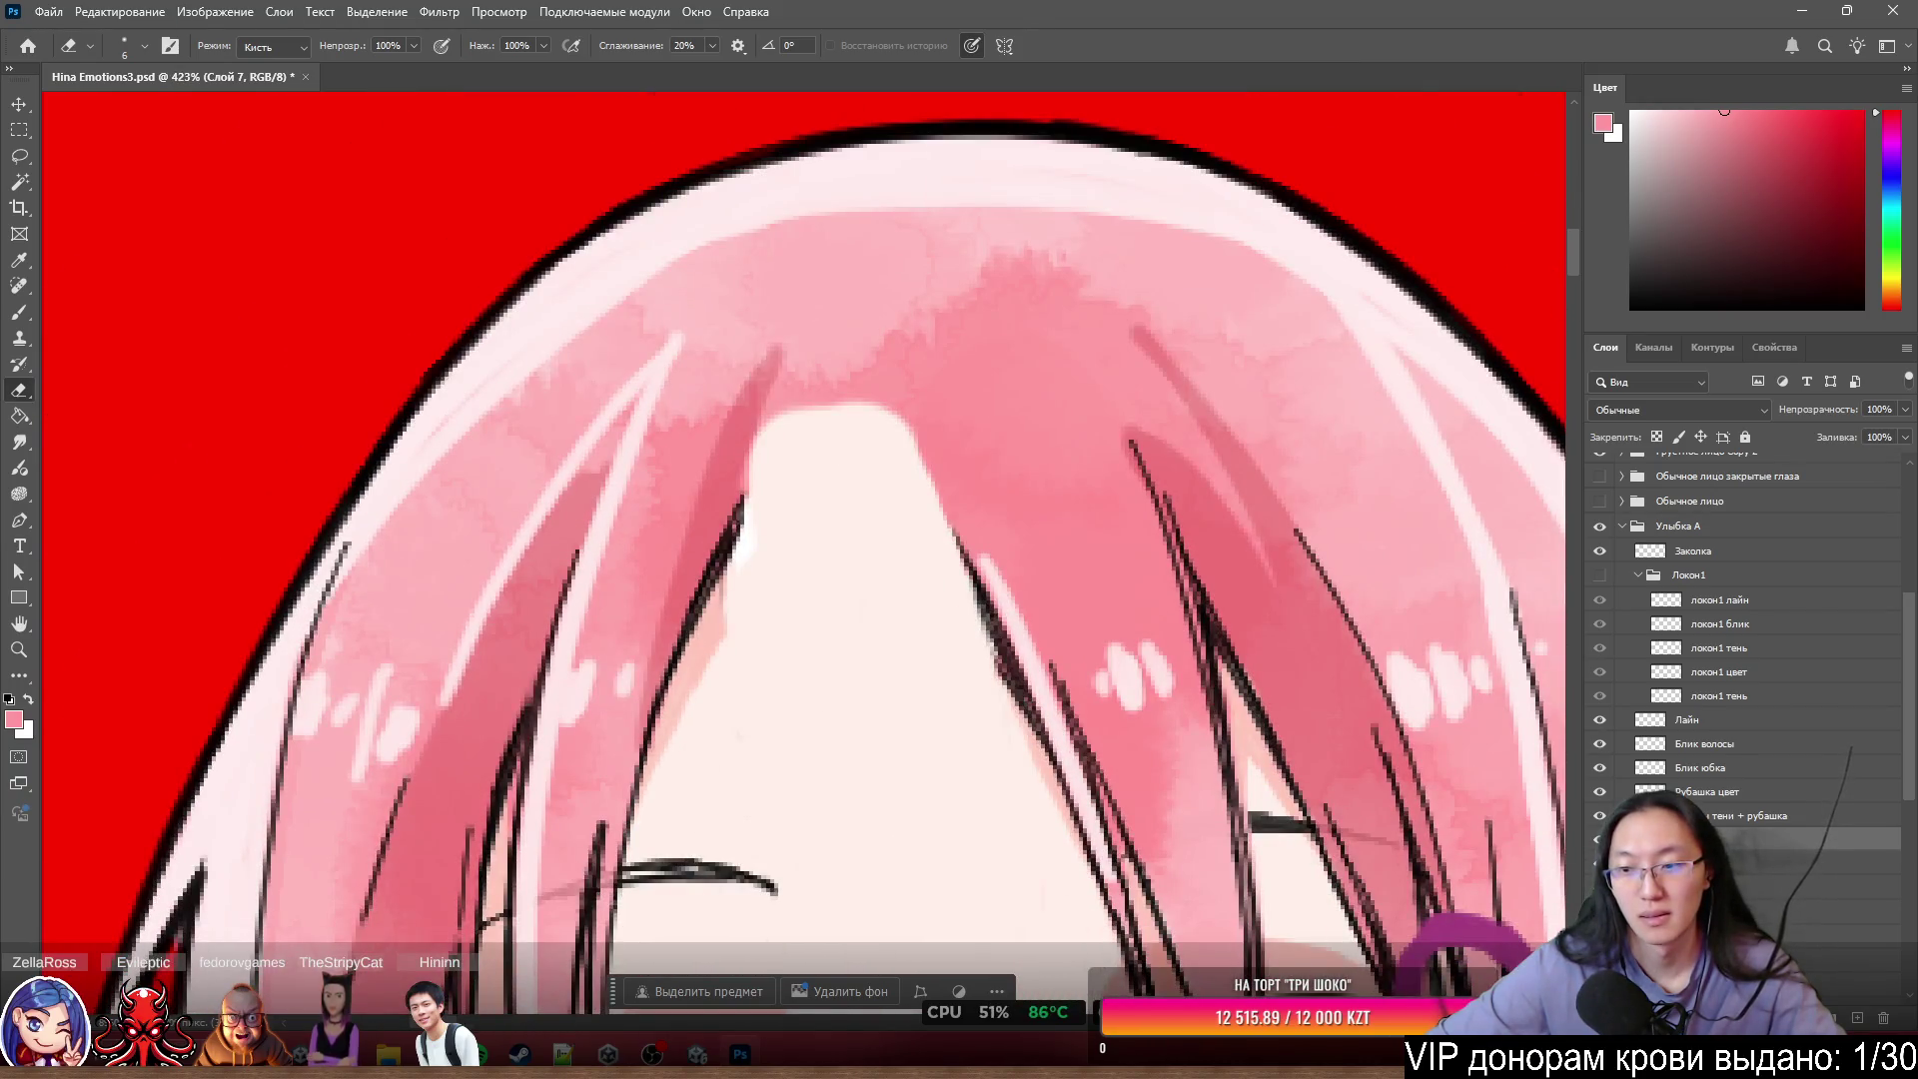
left_click(1758, 862)
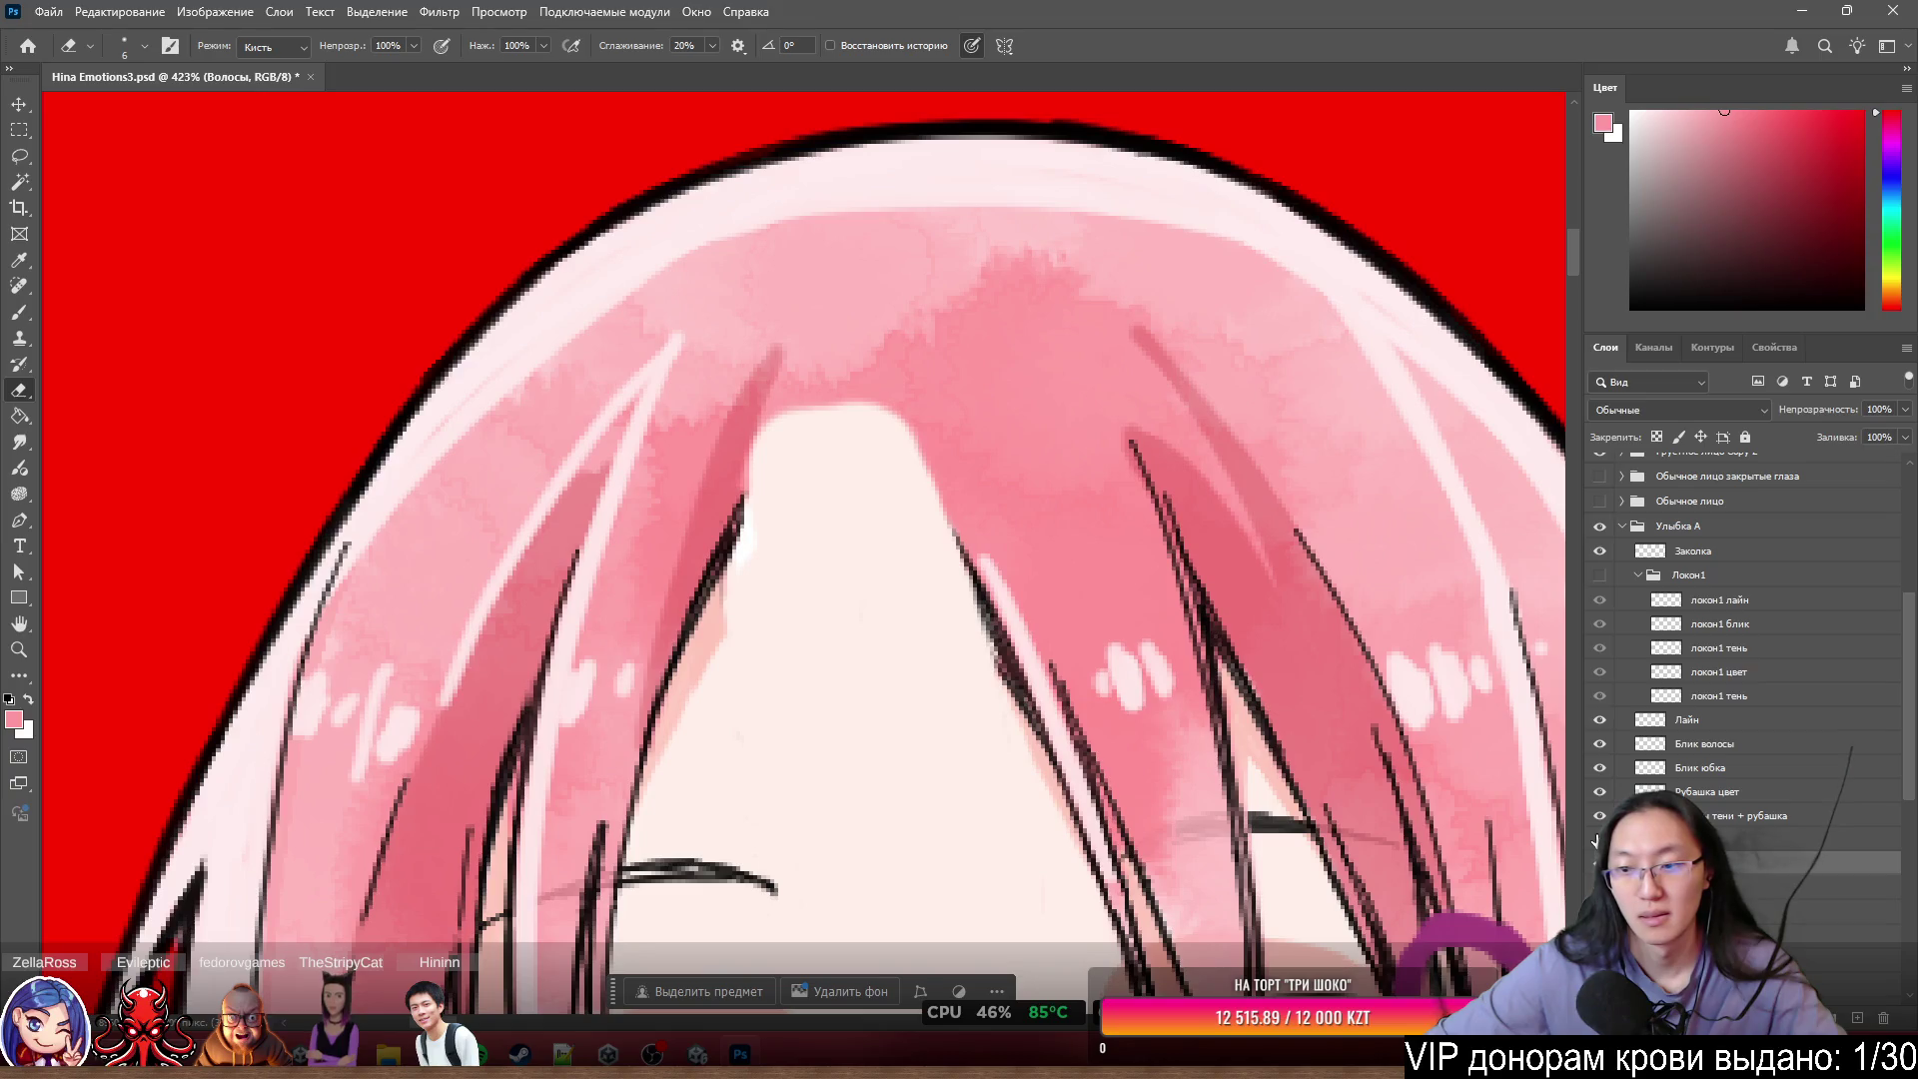
- With a size-25 eraser, remove the Волосы hair shading behind the cut-out strand, including the gap's top
scroll(999, 560, "down", 2)
right_click(985, 570, "alt")
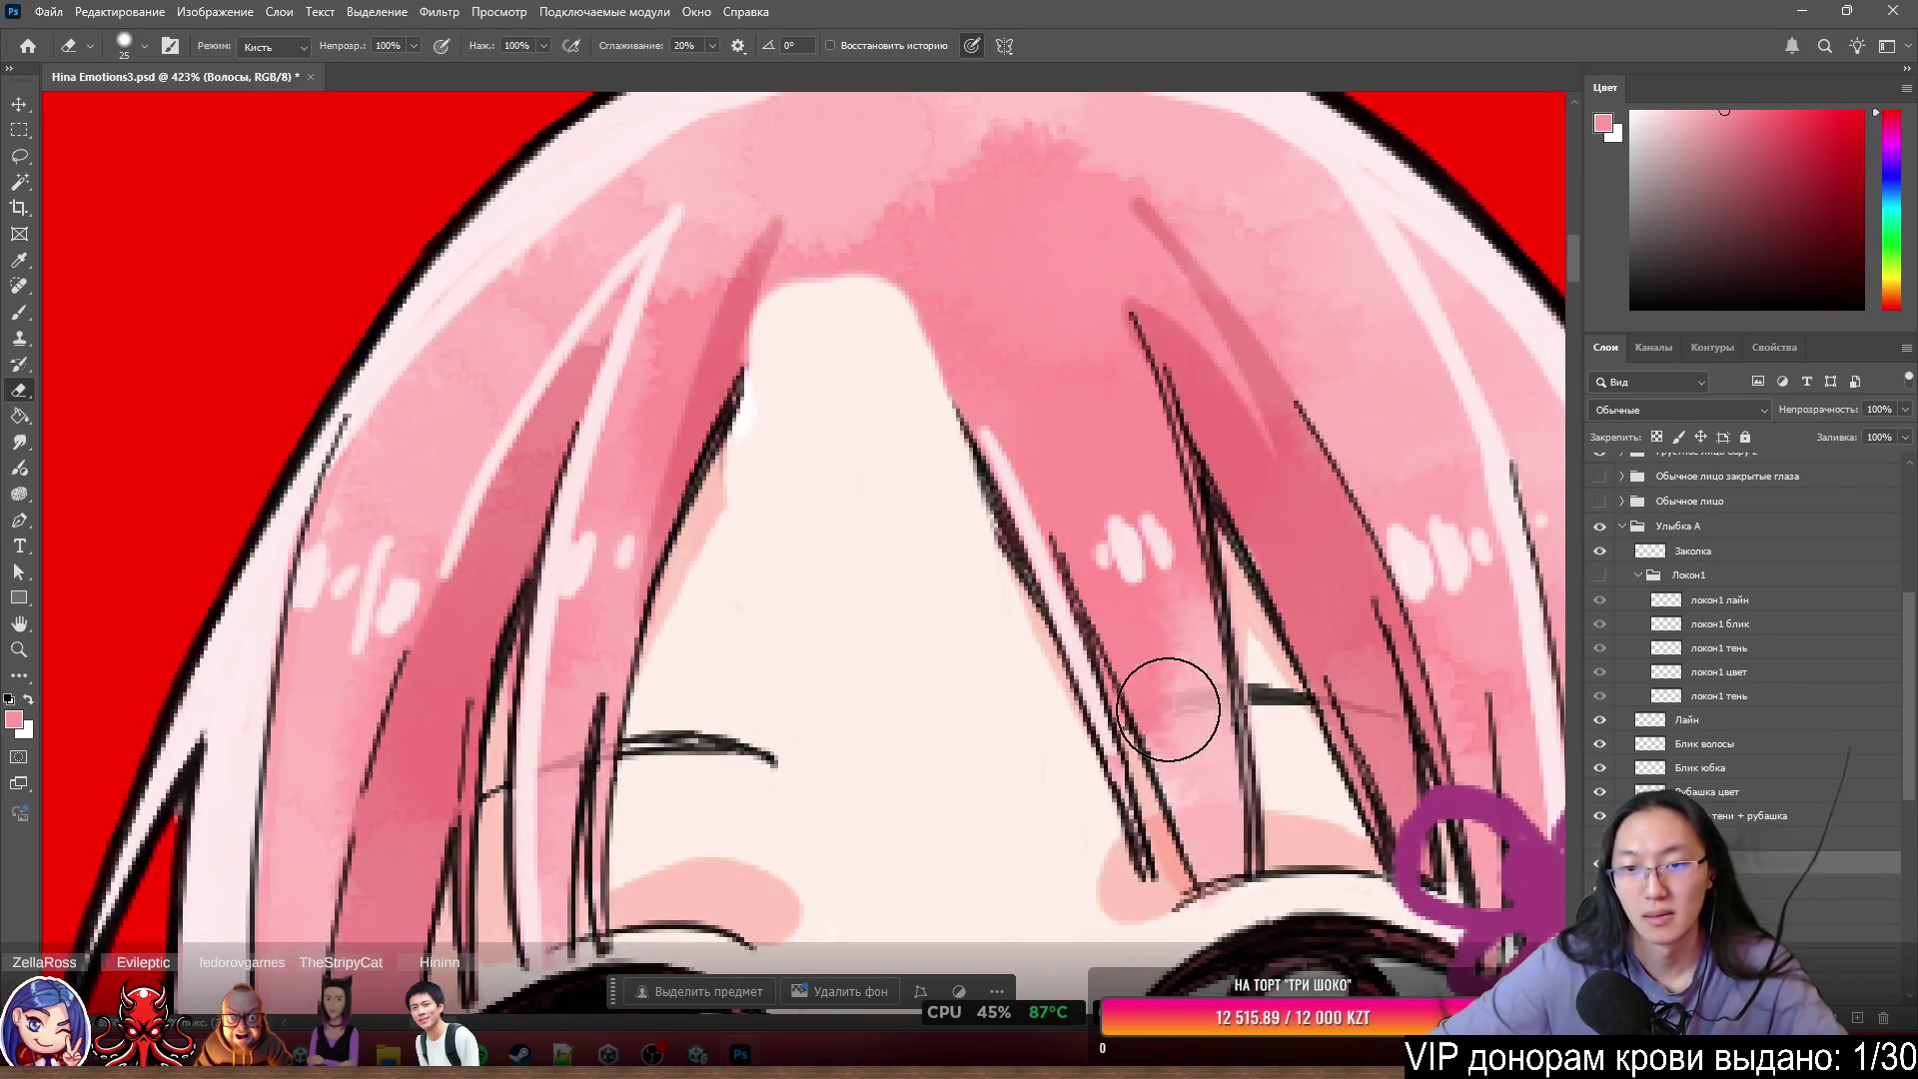
mouse_move(1066, 585)
left_mouse_down()
mouse_move(1122, 775)
mouse_move(1190, 729)
mouse_move(1118, 522)
mouse_move(1174, 750)
left_mouse_up()
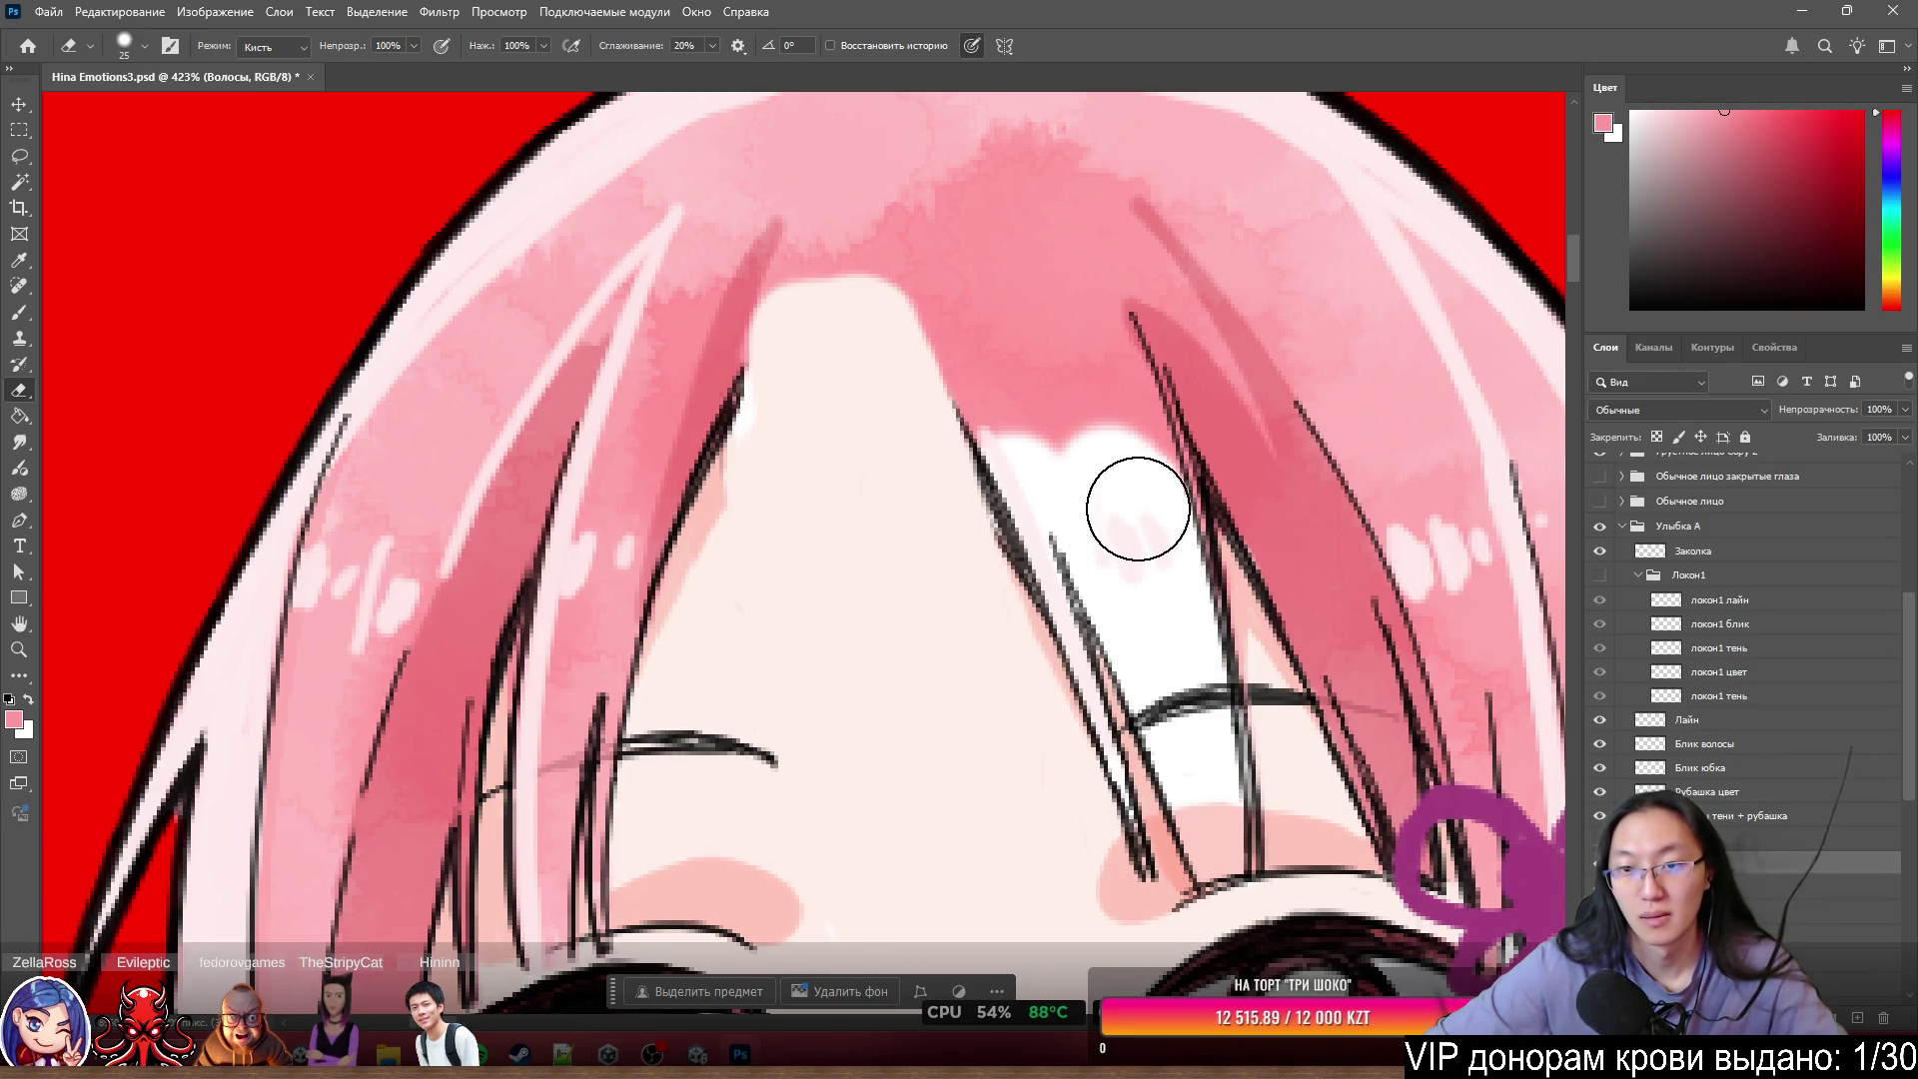
mouse_move(1156, 535)
left_mouse_down()
mouse_move(1066, 326)
mouse_move(950, 398)
mouse_move(1023, 386)
mouse_move(1069, 509)
left_mouse_up()
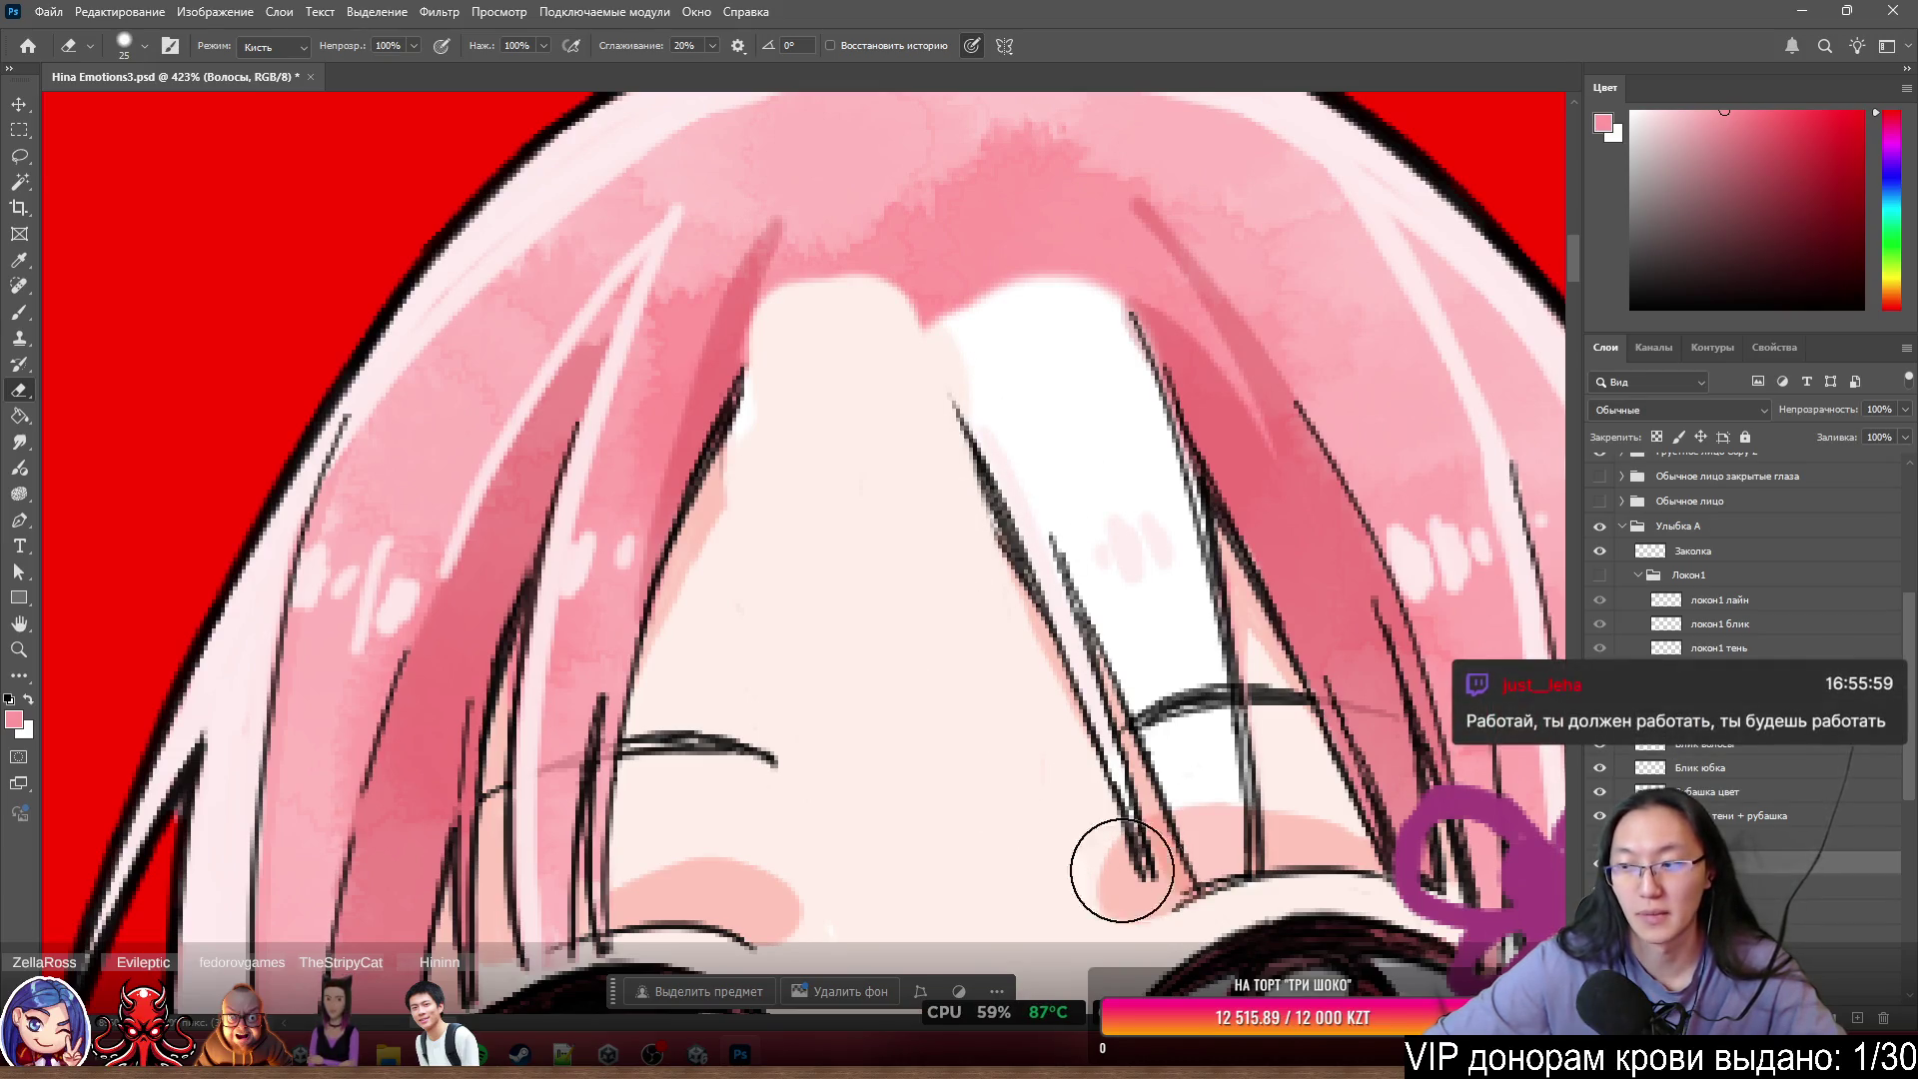
scroll(930, 717, "up", 4)
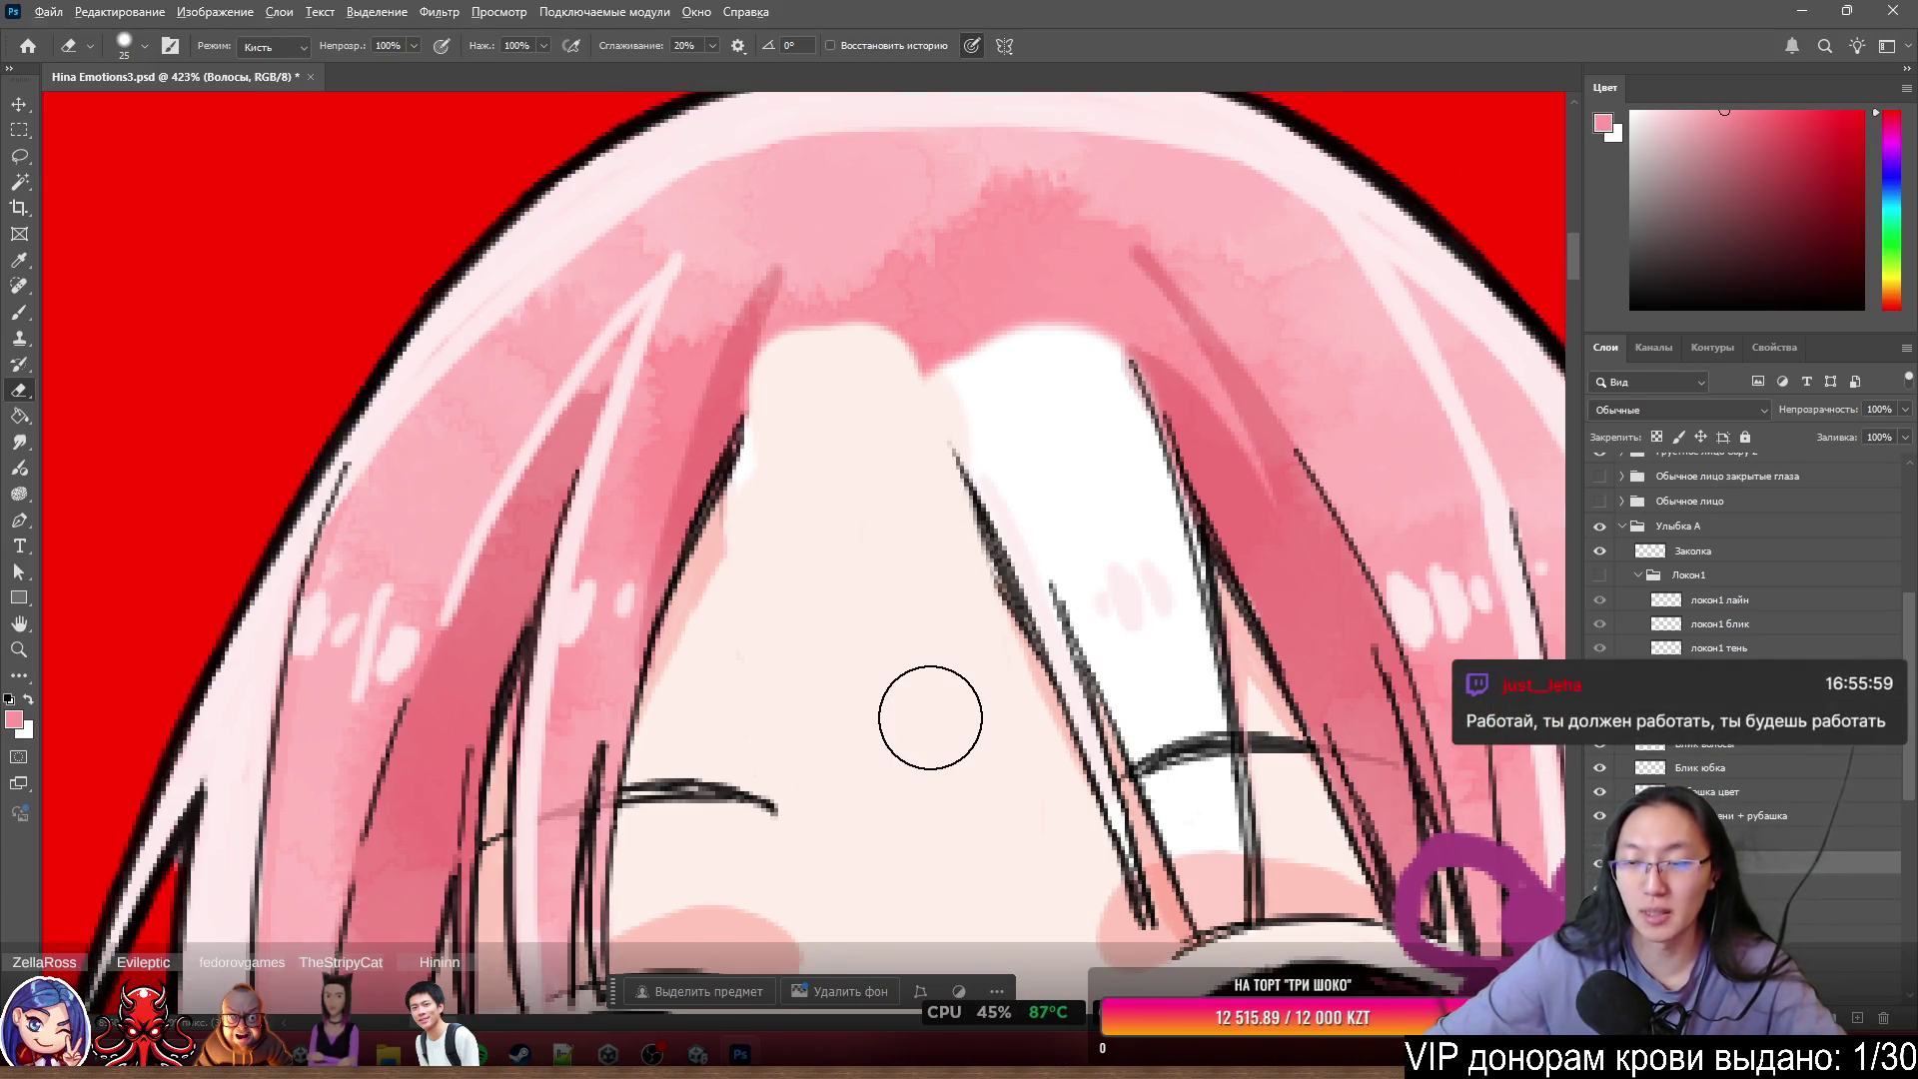
scroll(1199, 350, "down", 4)
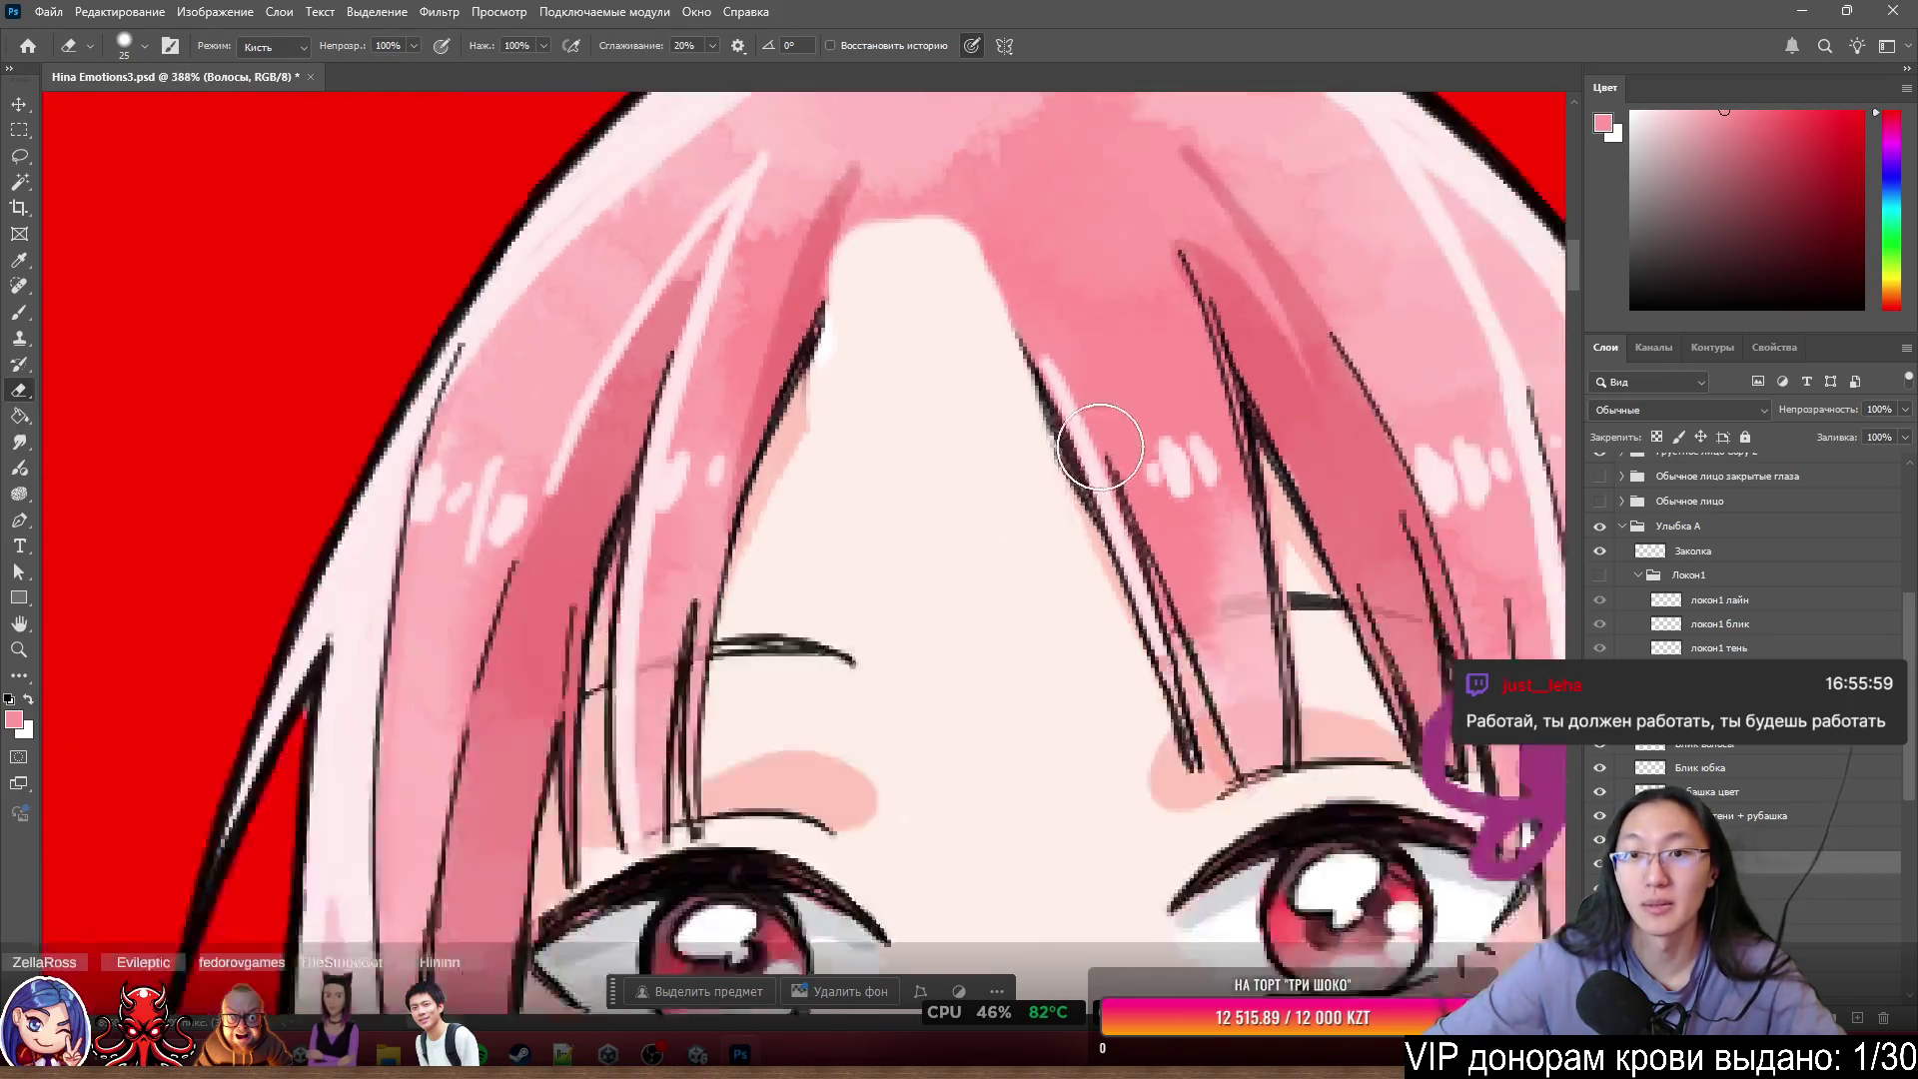
scroll(1179, 308, "up", 5)
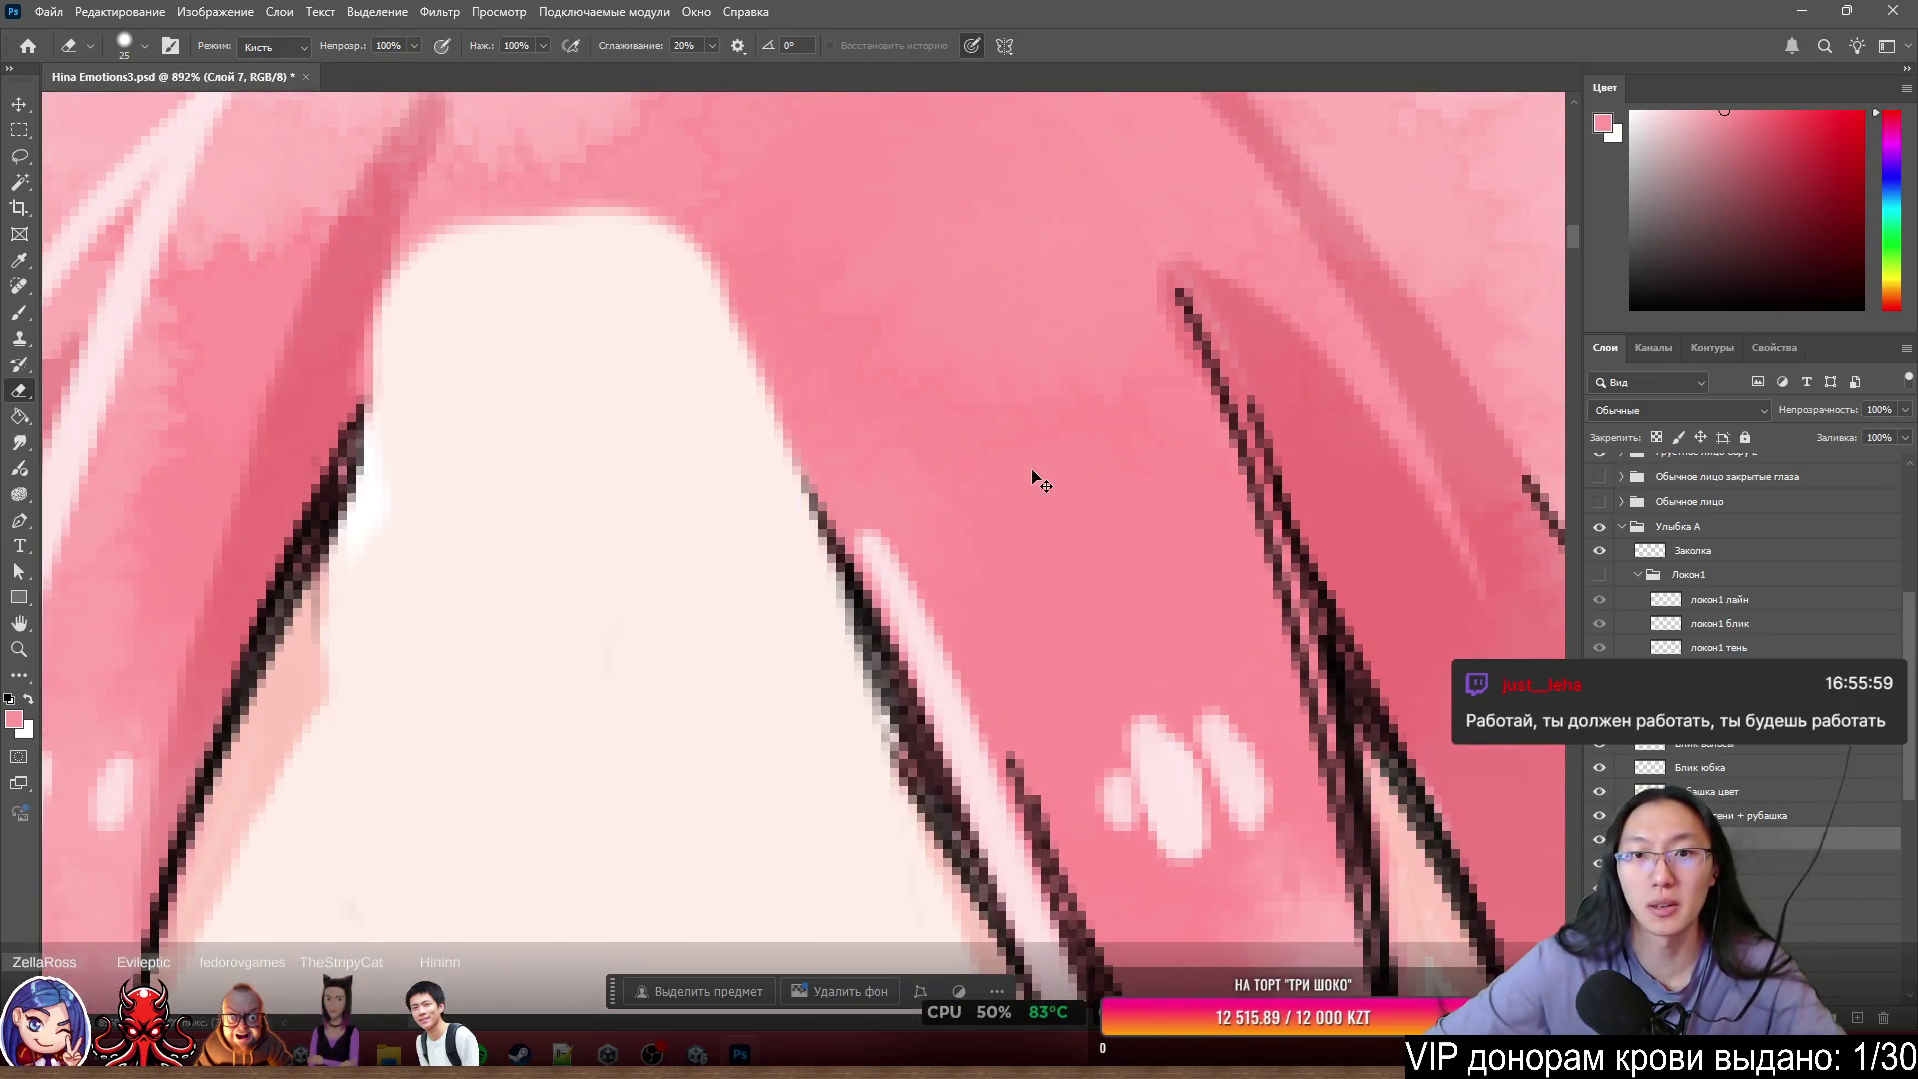
scroll(1028, 449, "down", 3)
scroll(989, 541, "down", 3)
scroll(1045, 586, "up", 3)
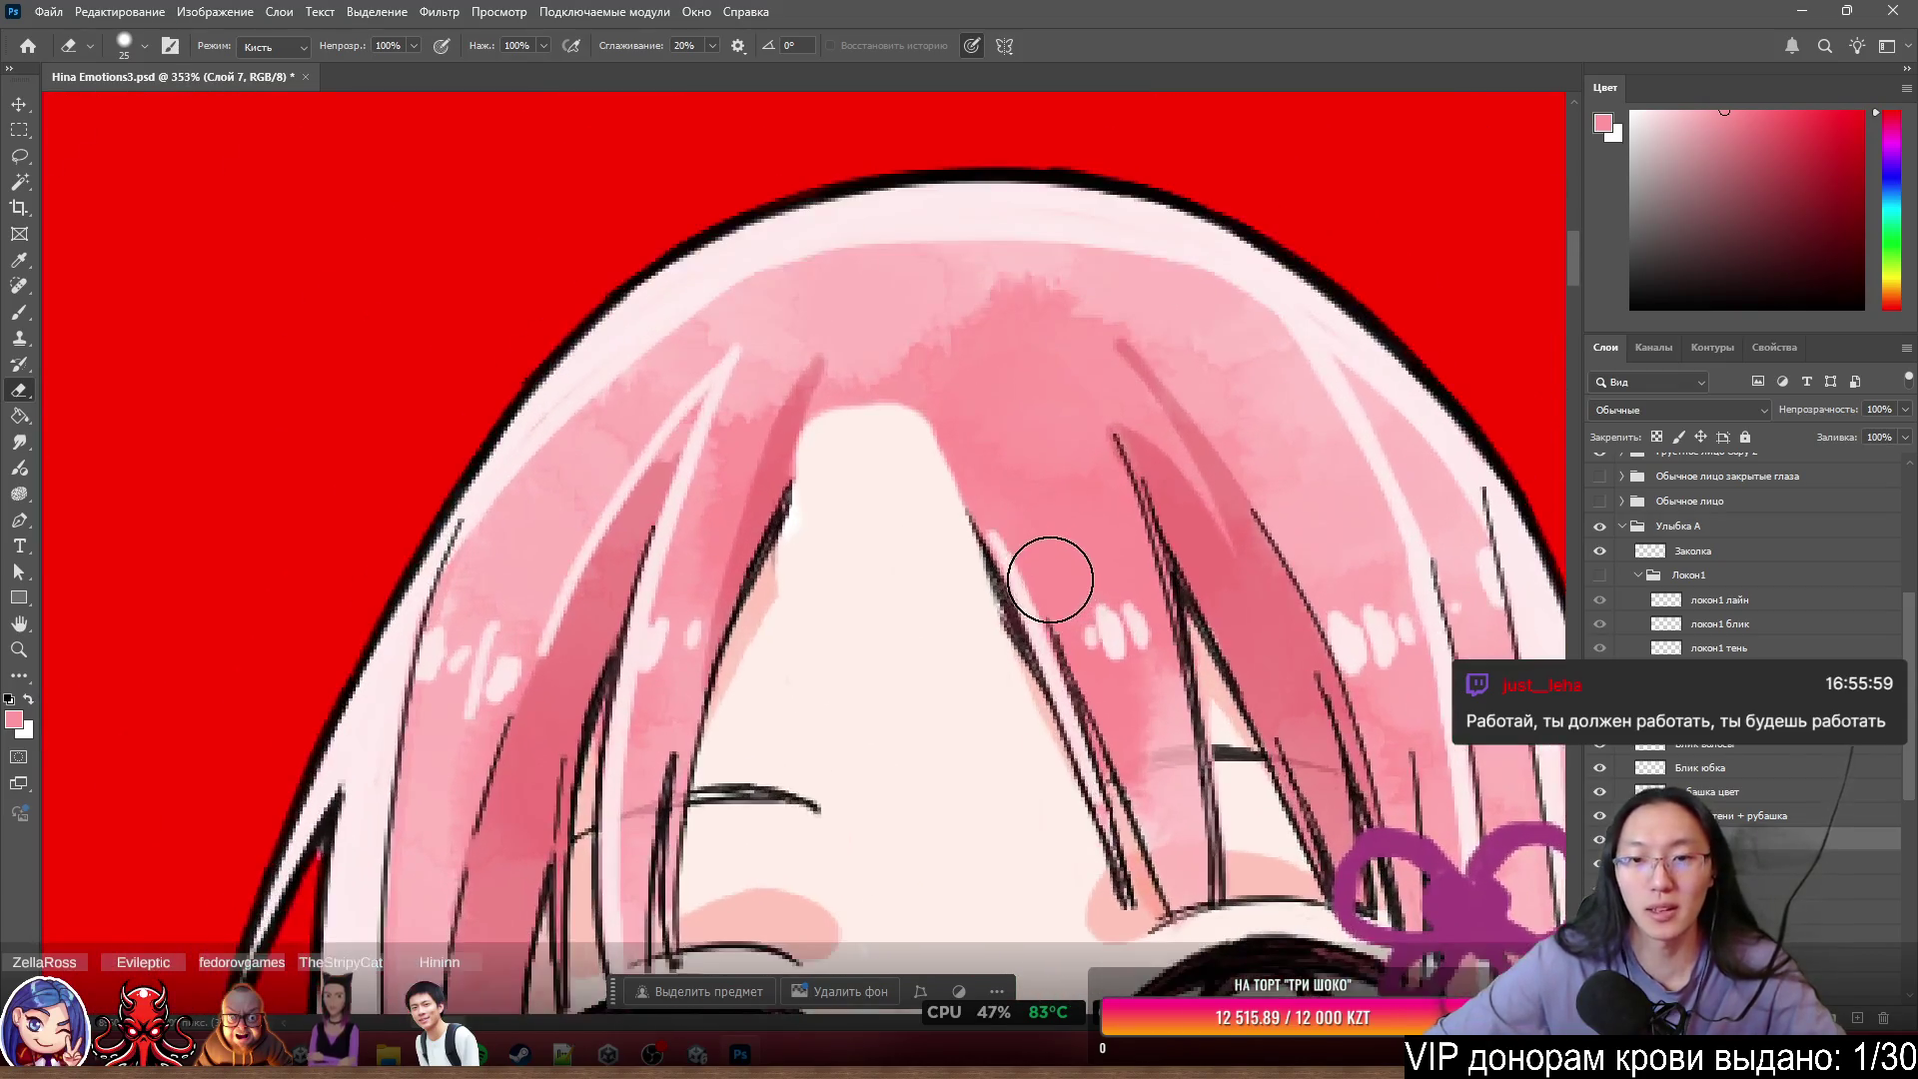
- Toggle the Локон1 strand on and off to compare the gap, leaving it hidden
left_click(1599, 576)
left_click(1599, 577)
left_click(1598, 577)
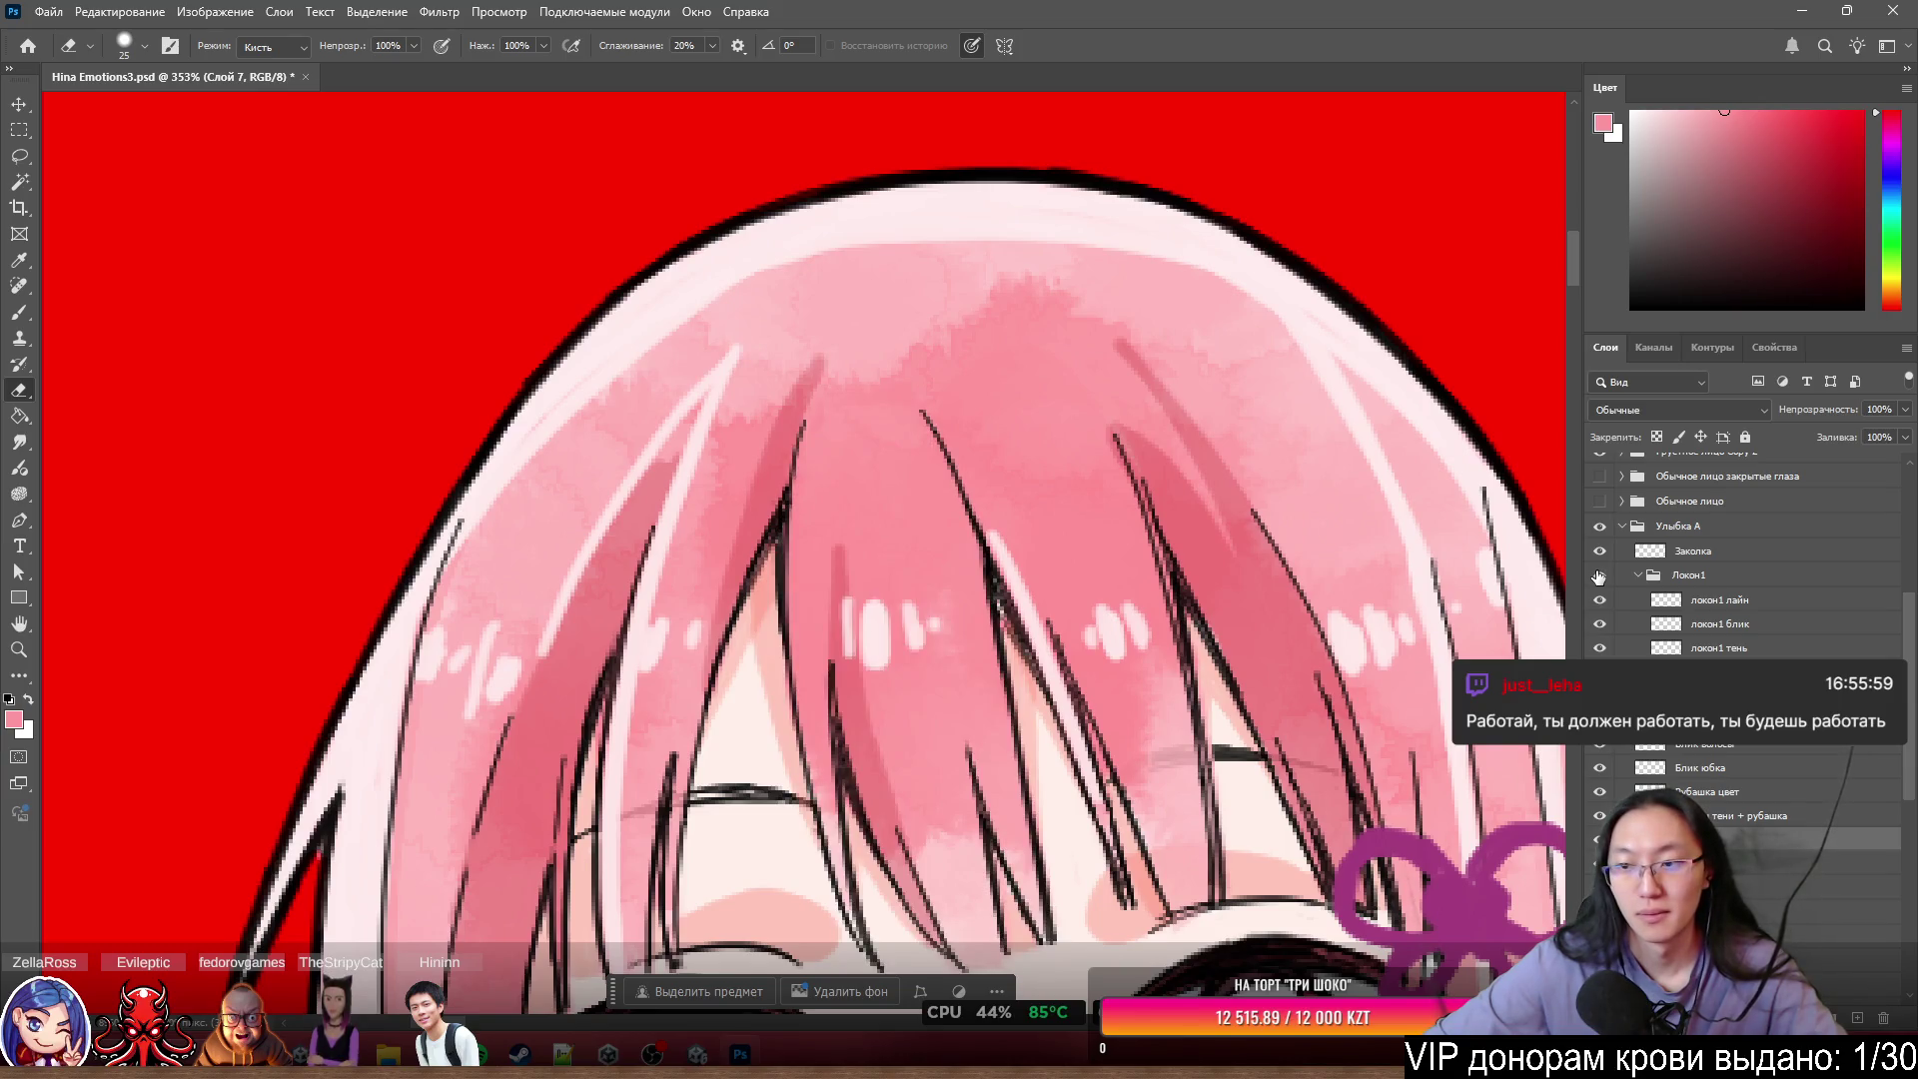
left_click(1599, 577)
scroll(1019, 496, "down", 3)
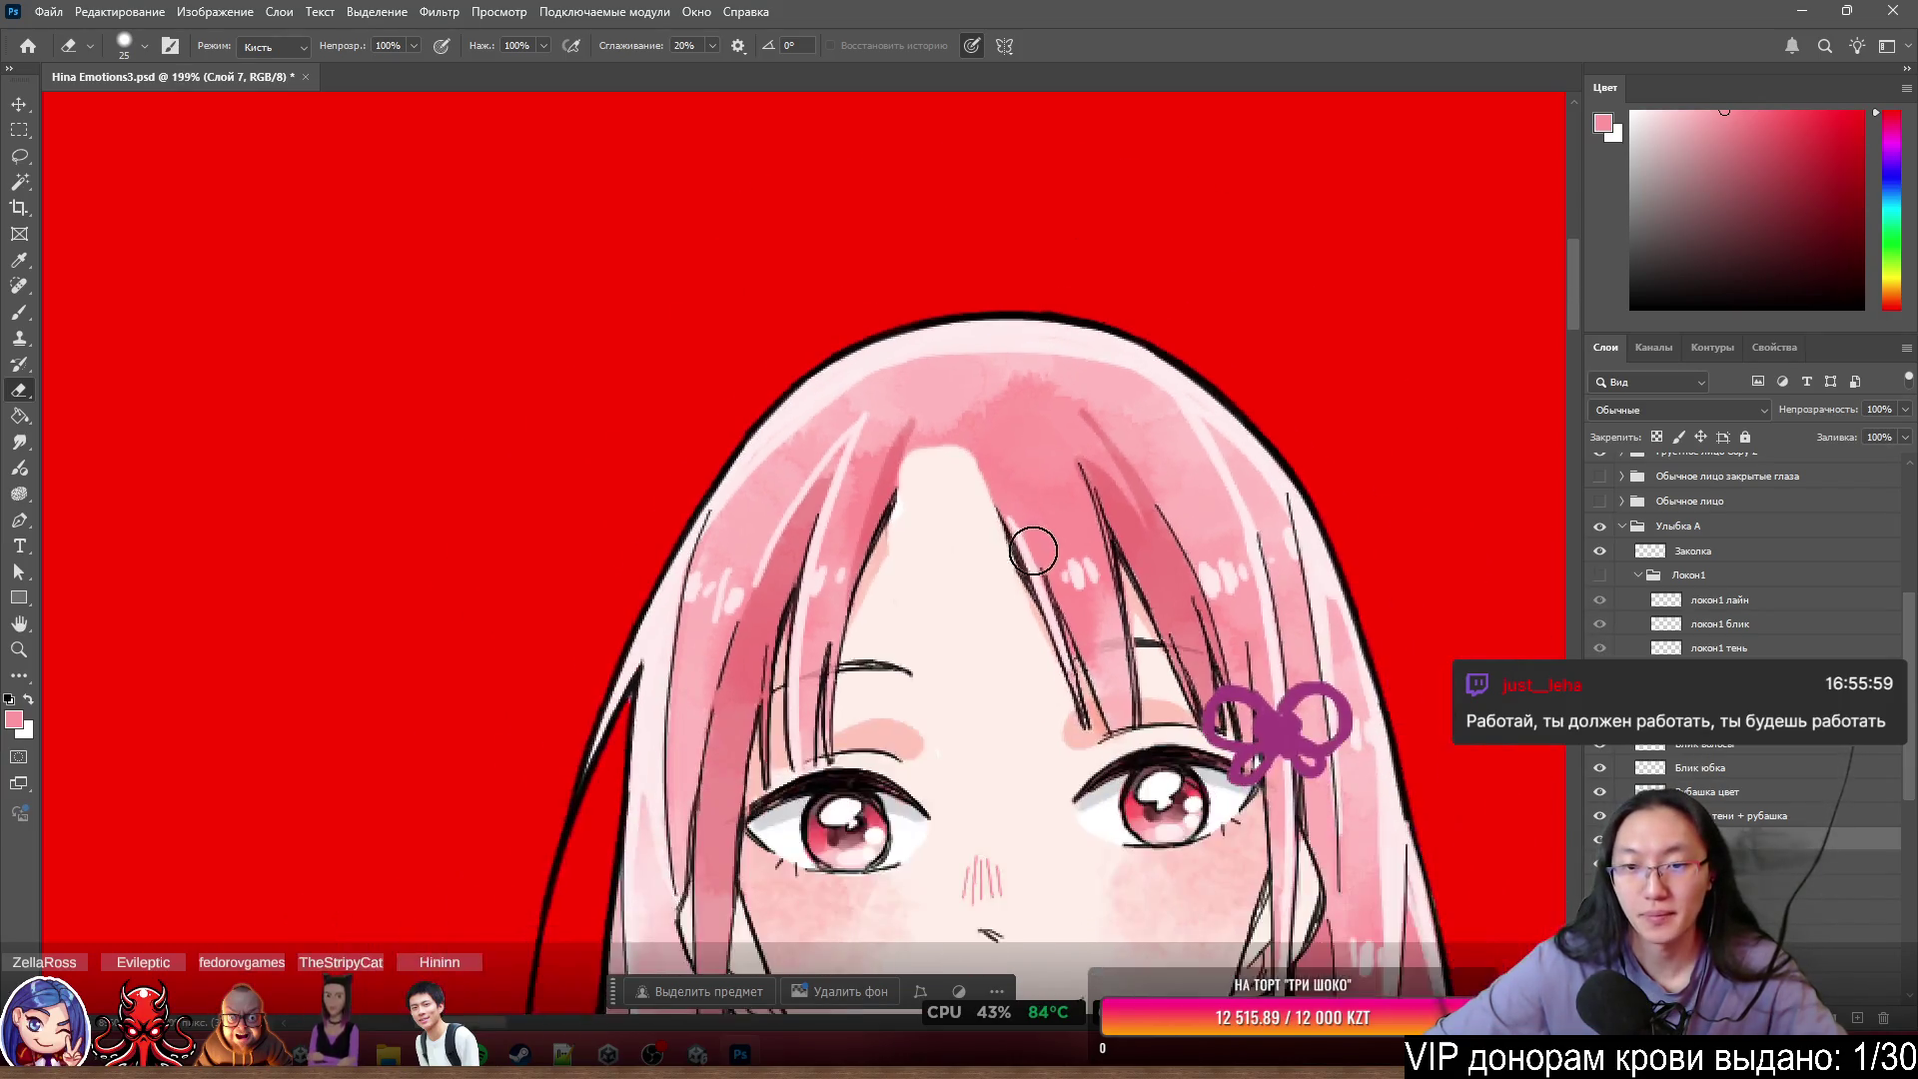
scroll(961, 446, "up", 5)
scroll(1044, 531, "down", 3)
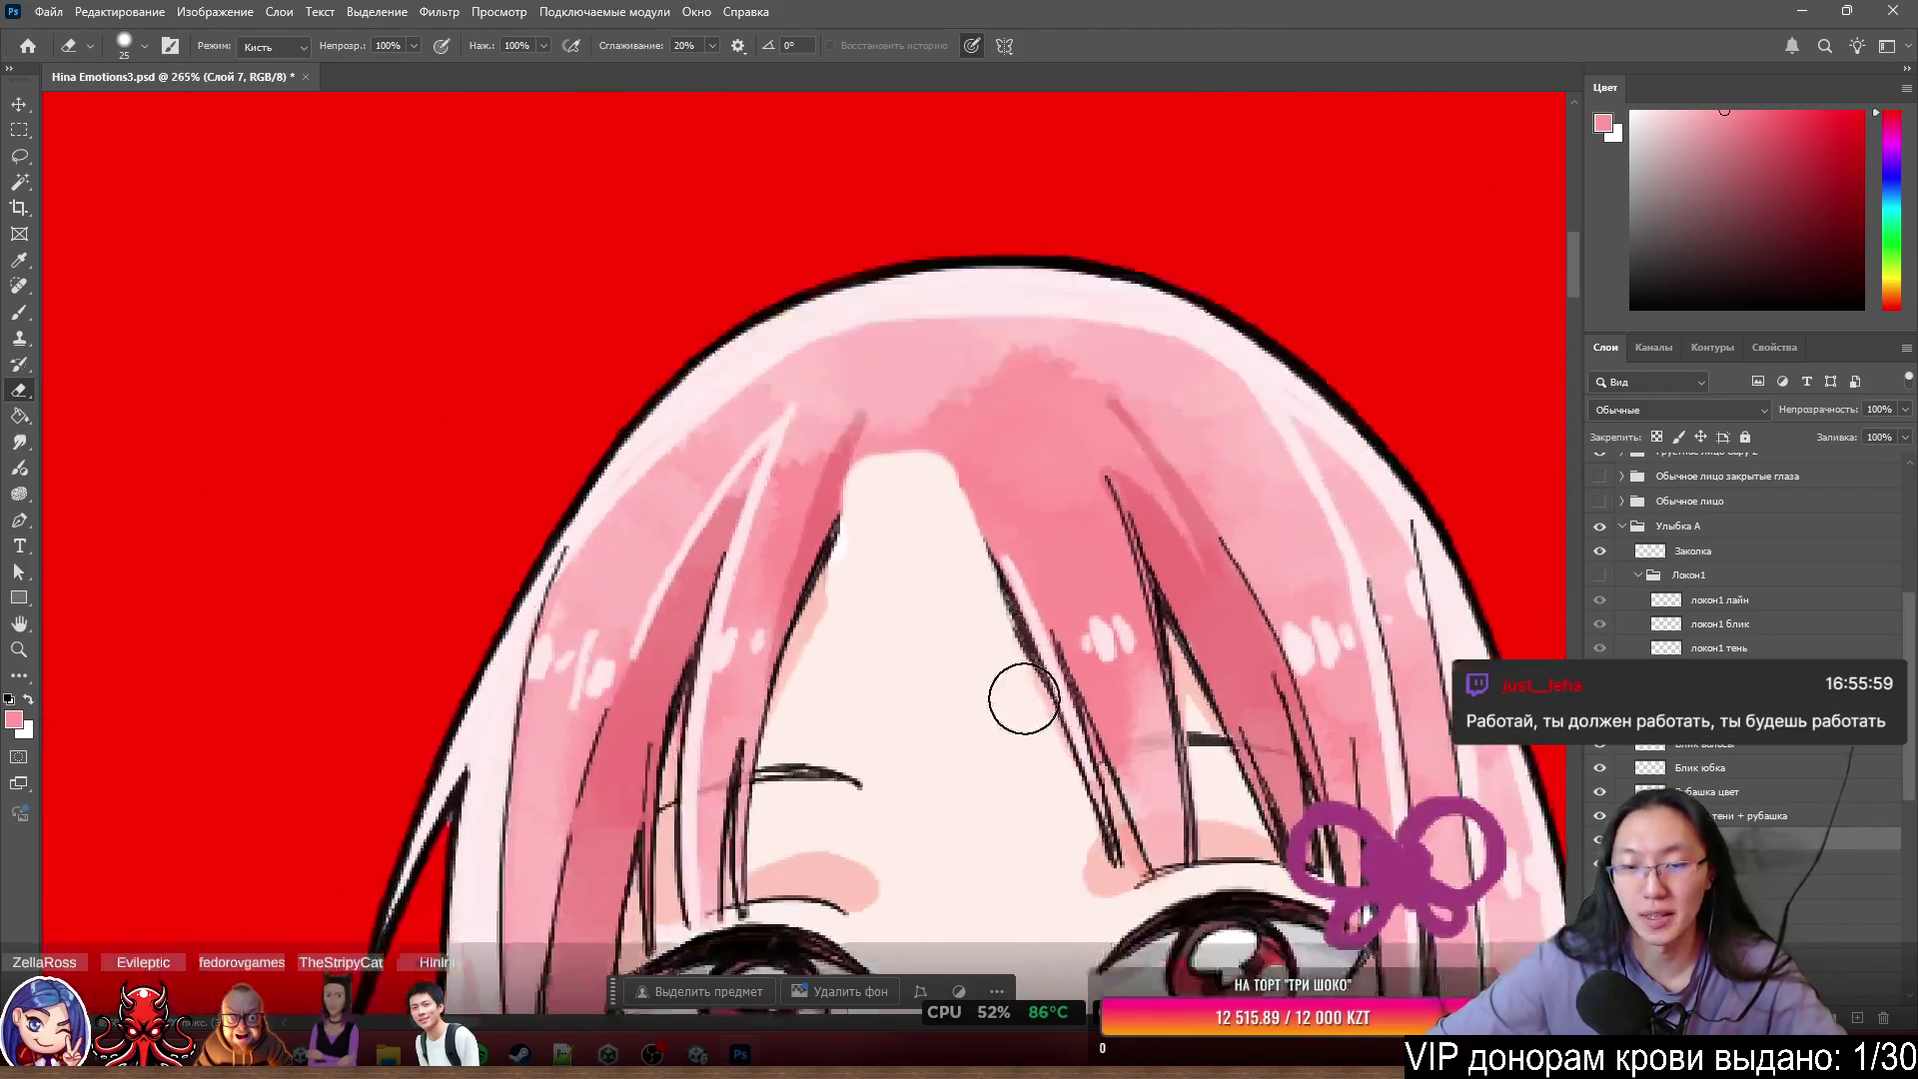
scroll(1014, 693, "up", 6)
scroll(1060, 577, "down", 5)
scroll(1049, 642, "up", 4)
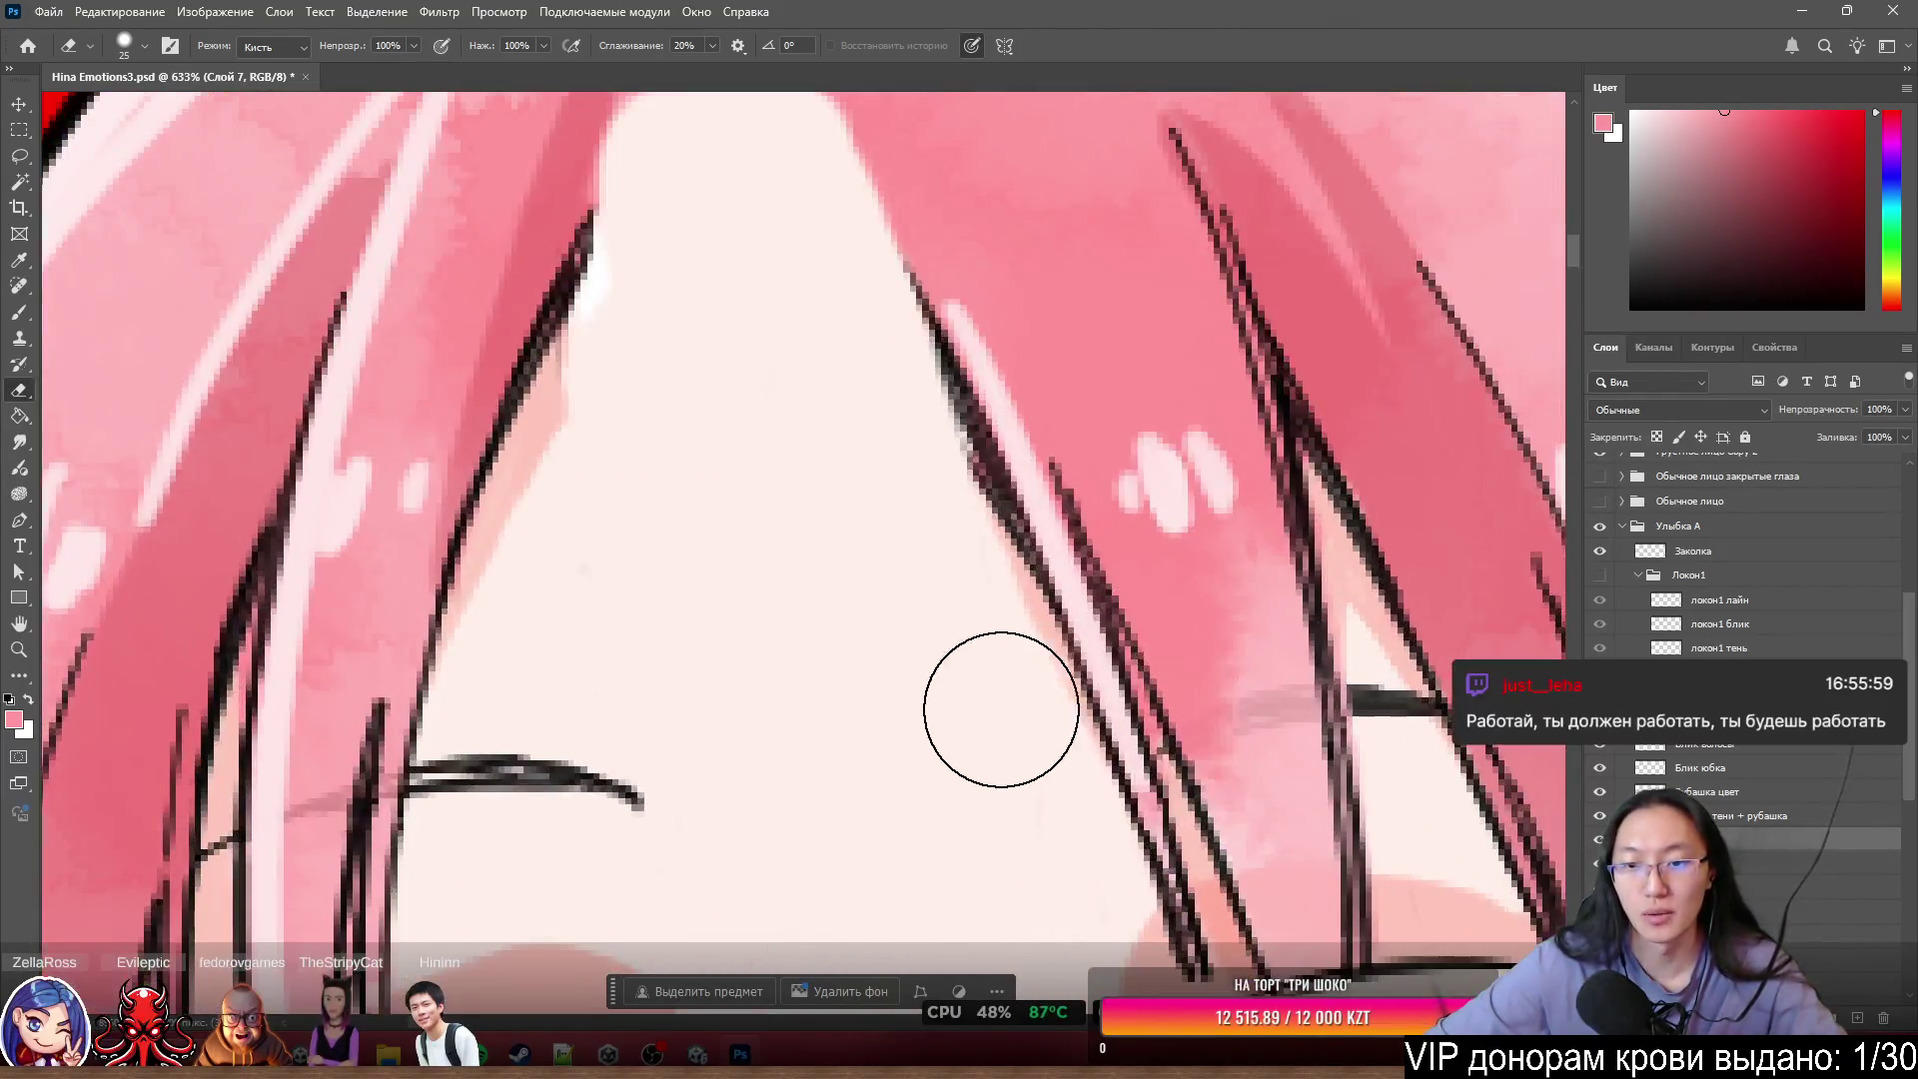
scroll(1199, 726, "up", 4)
- Shrink the eraser to a finer size while zoomed close on the gap edge
left_click_drag(1212, 715, 1179, 719)
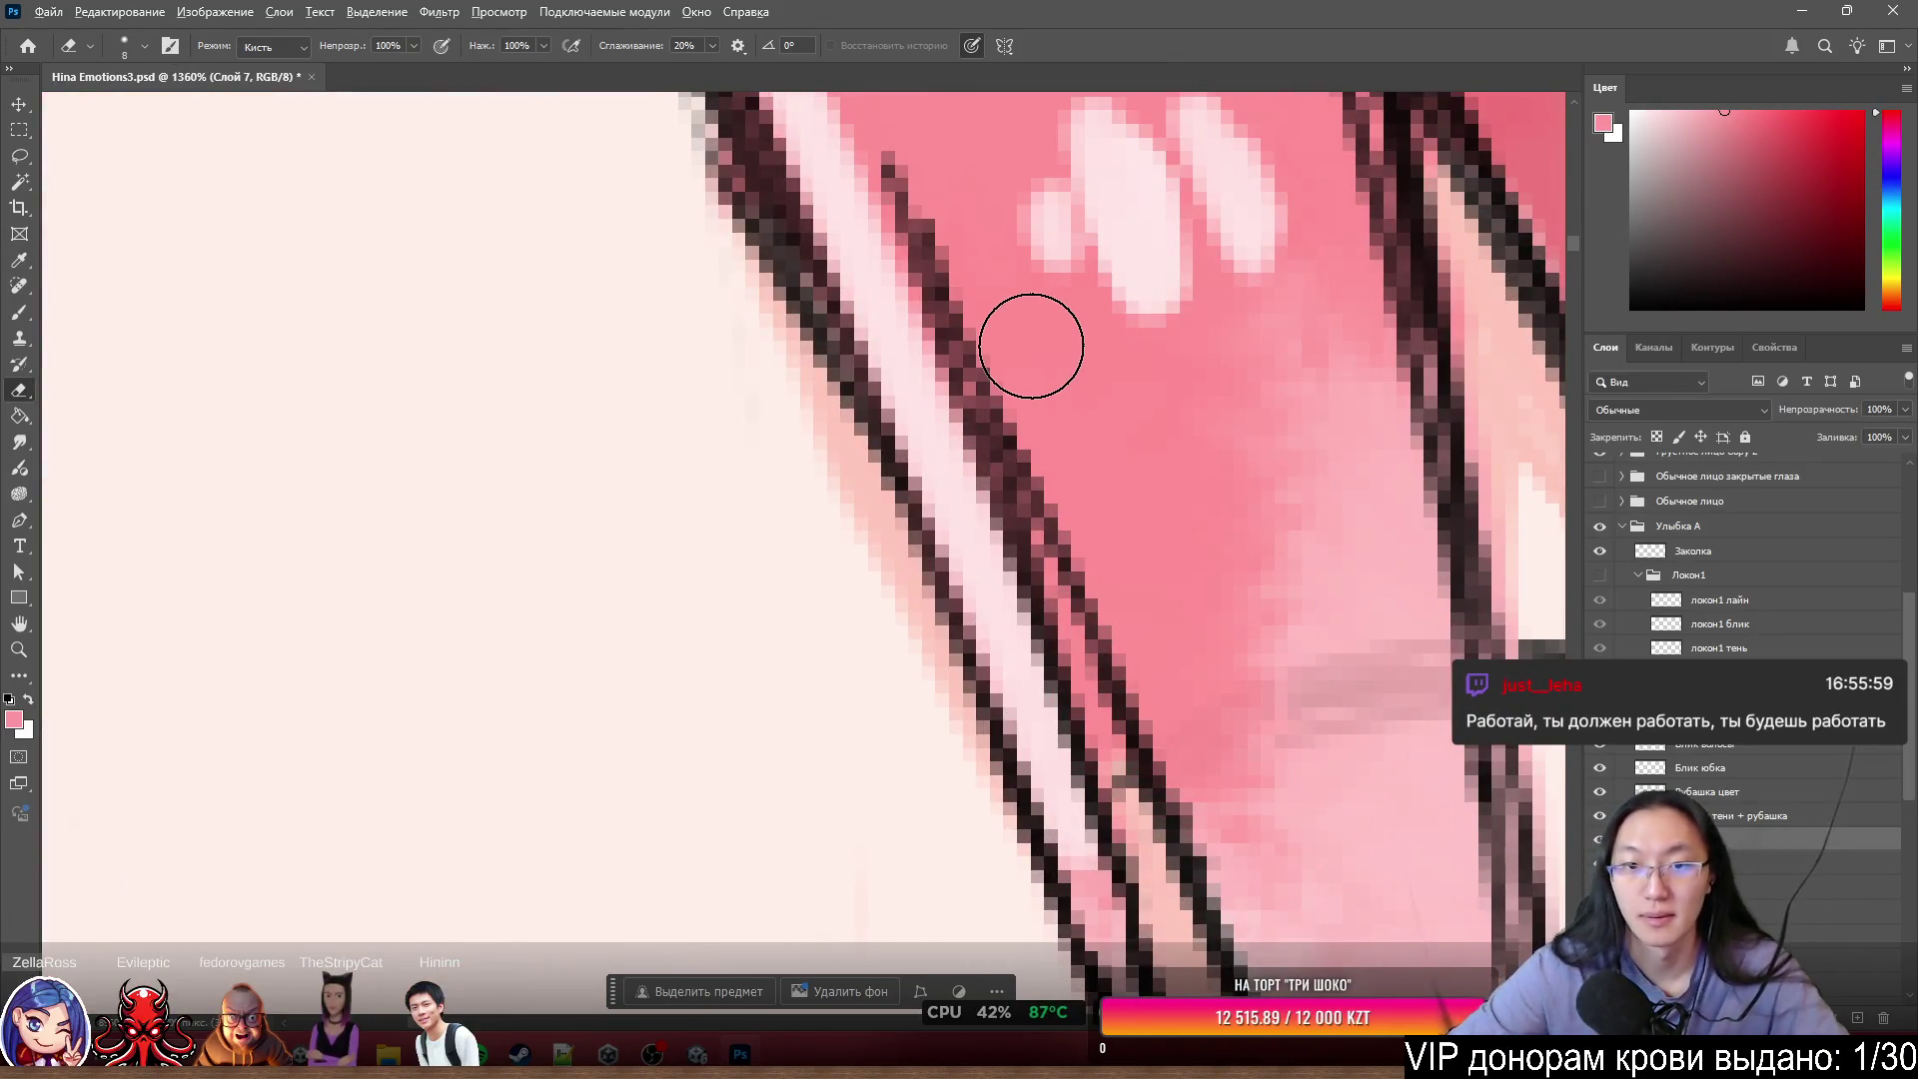
scroll(1279, 657, "down", 2)
scroll(1279, 658, "down", 4)
scroll(1272, 506, "up", 3)
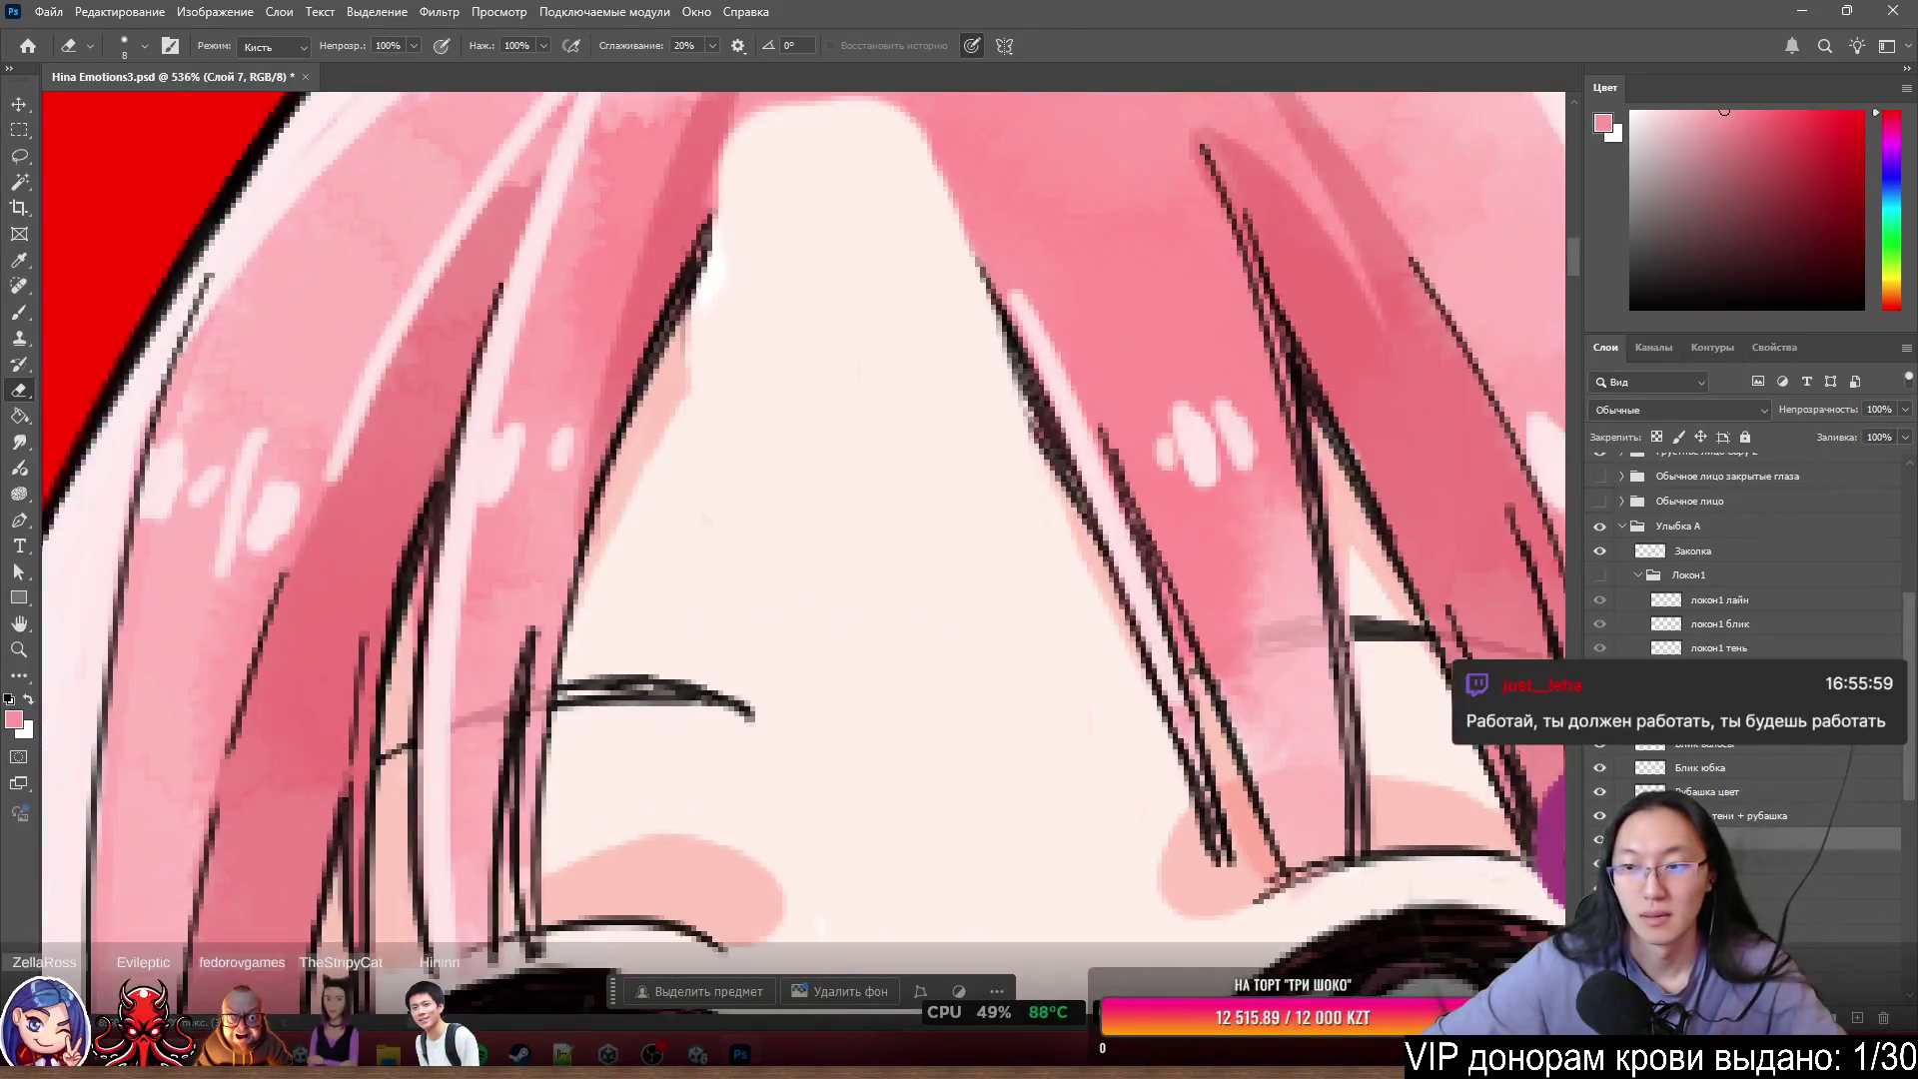
- Show Локон1 and toggle a hair layer and the Улыбка А group to compare, leaving them visible
left_click(1607, 577)
scroll(1236, 508, "down", 5)
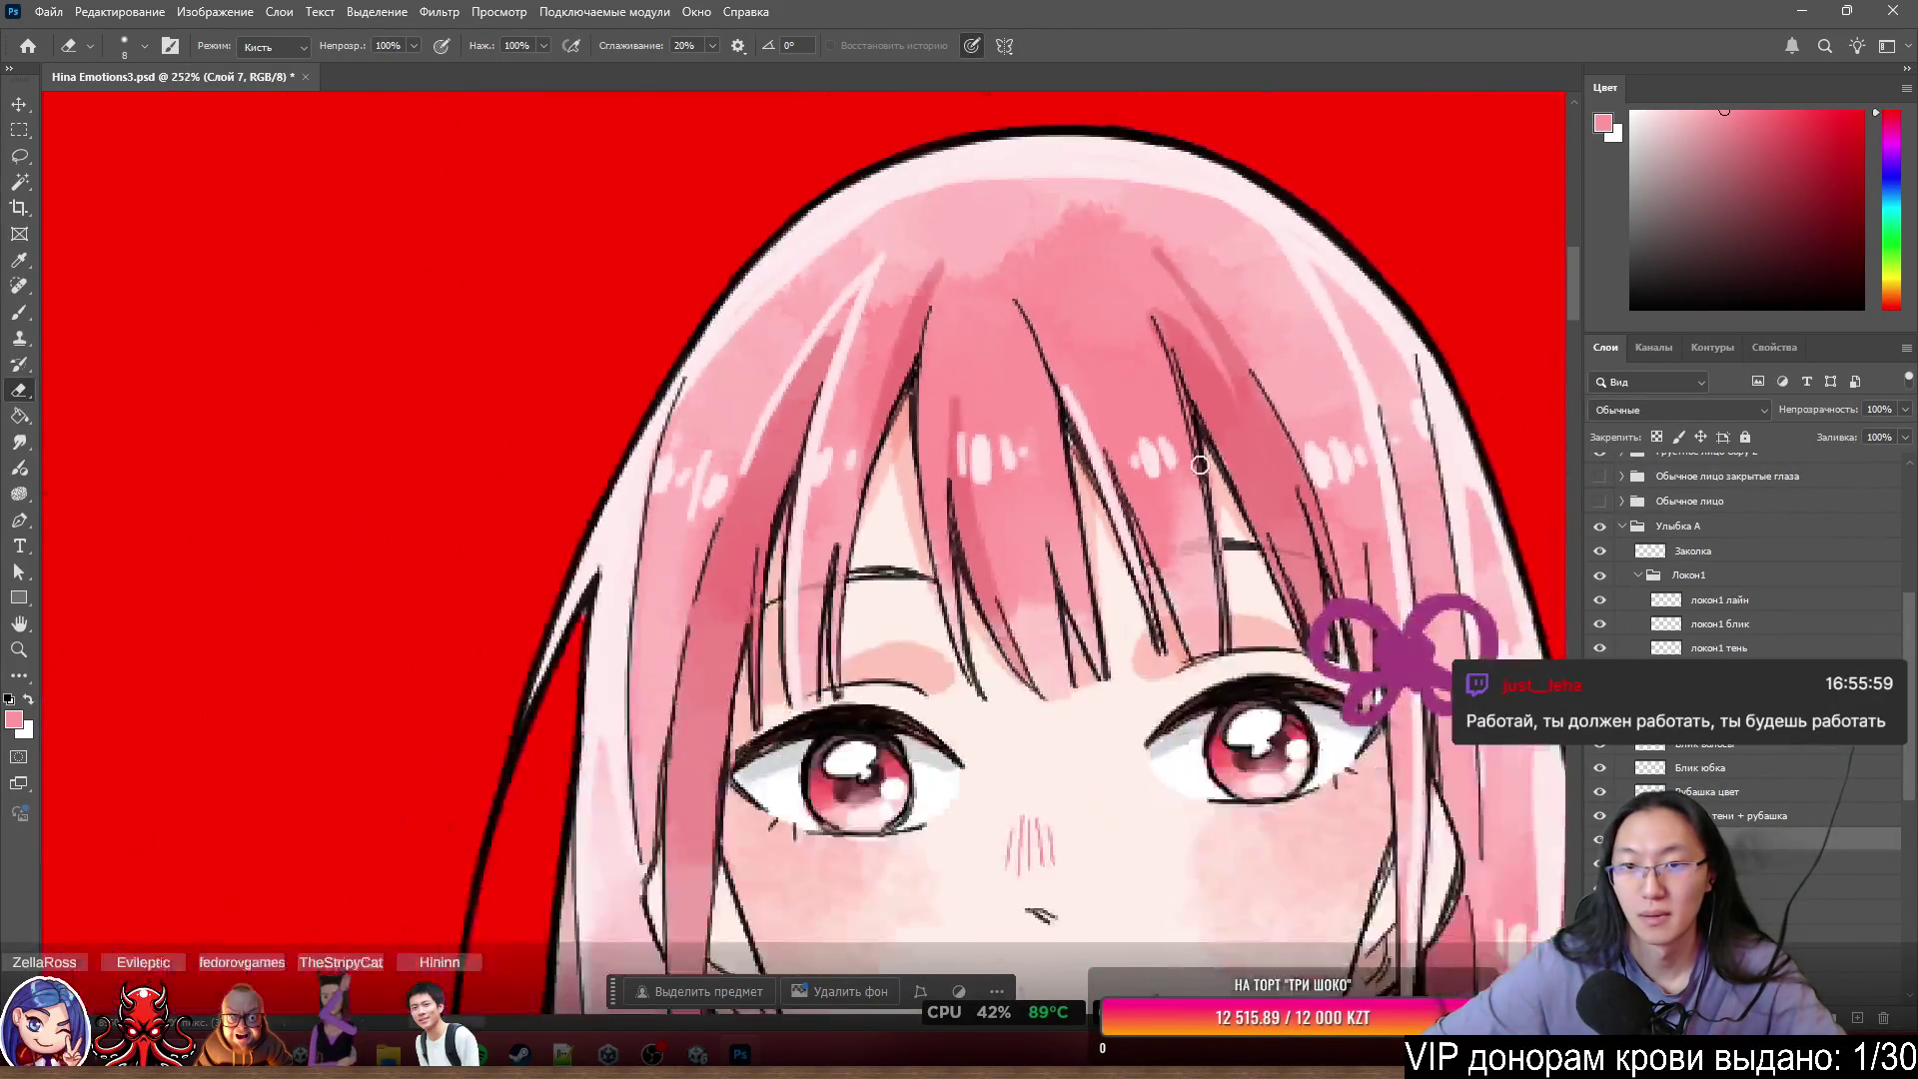
scroll(1236, 508, "up", 5)
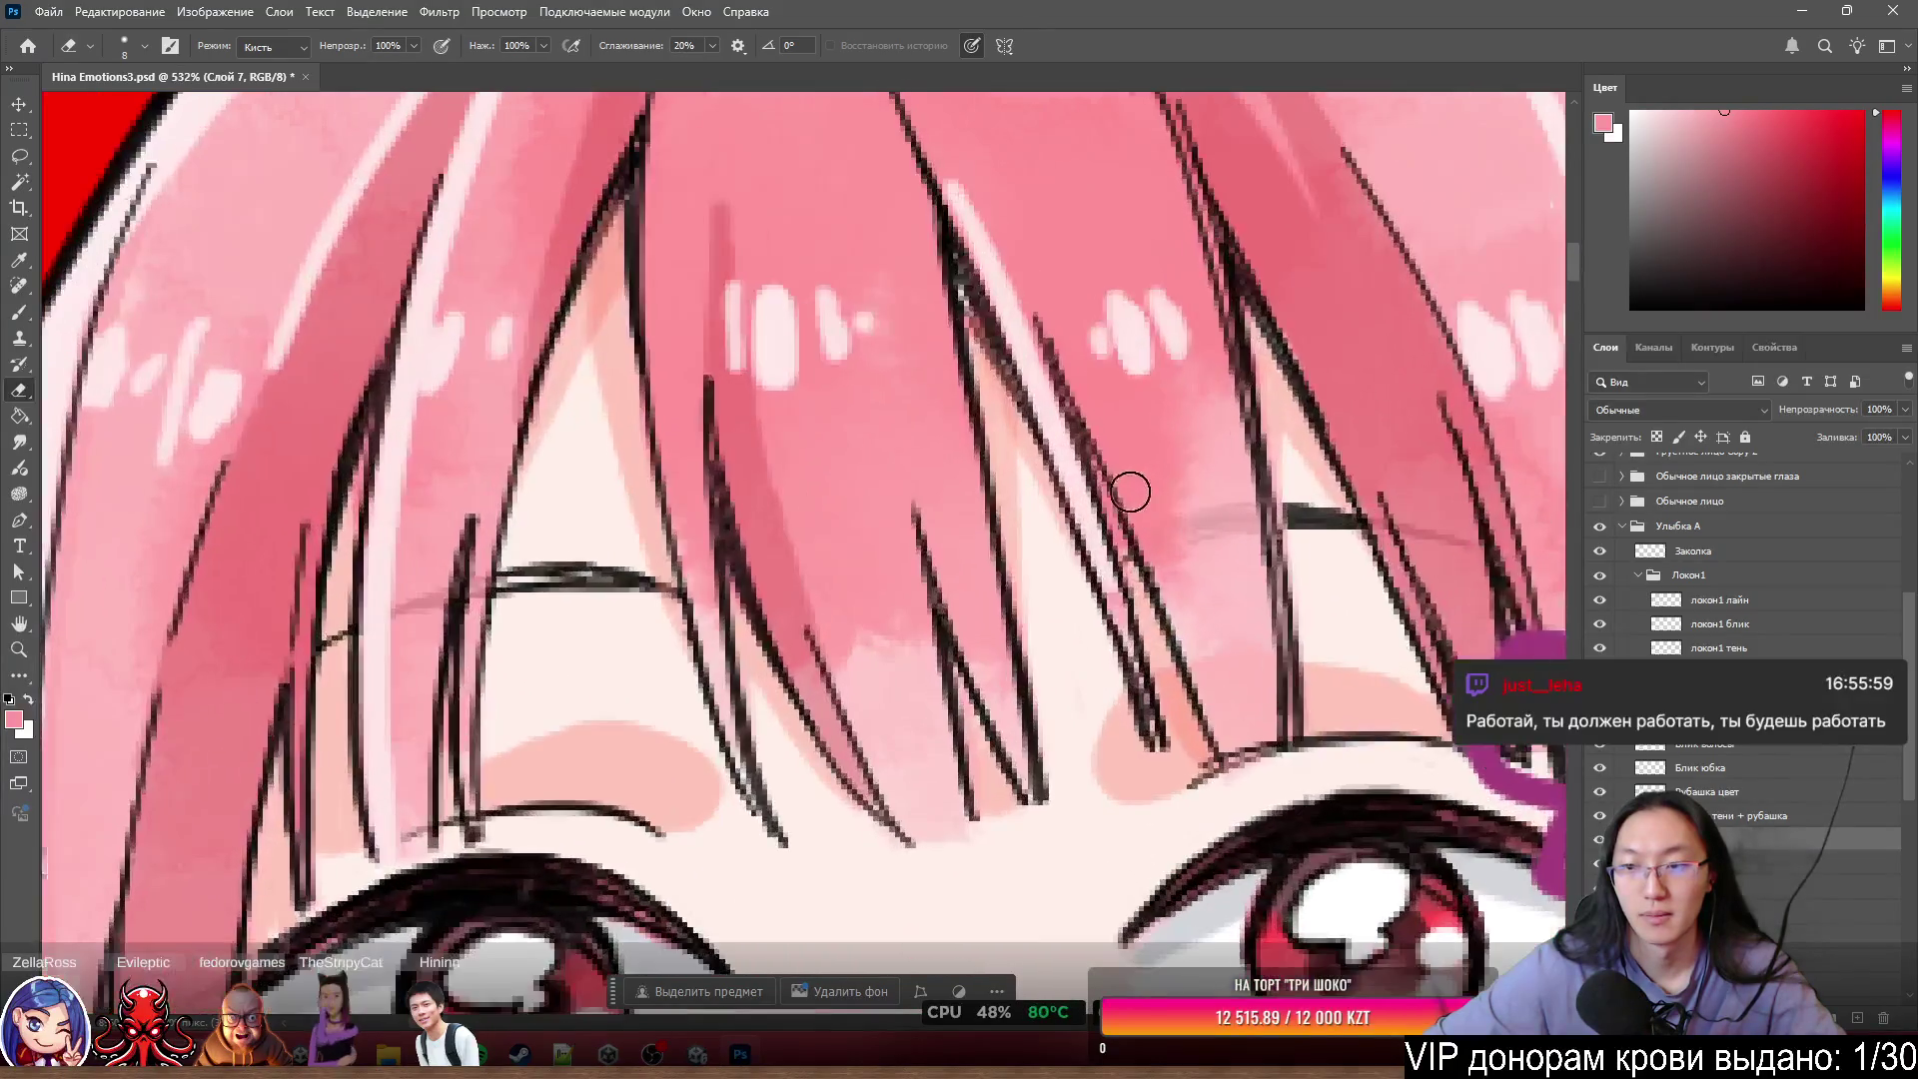
left_click(1600, 576)
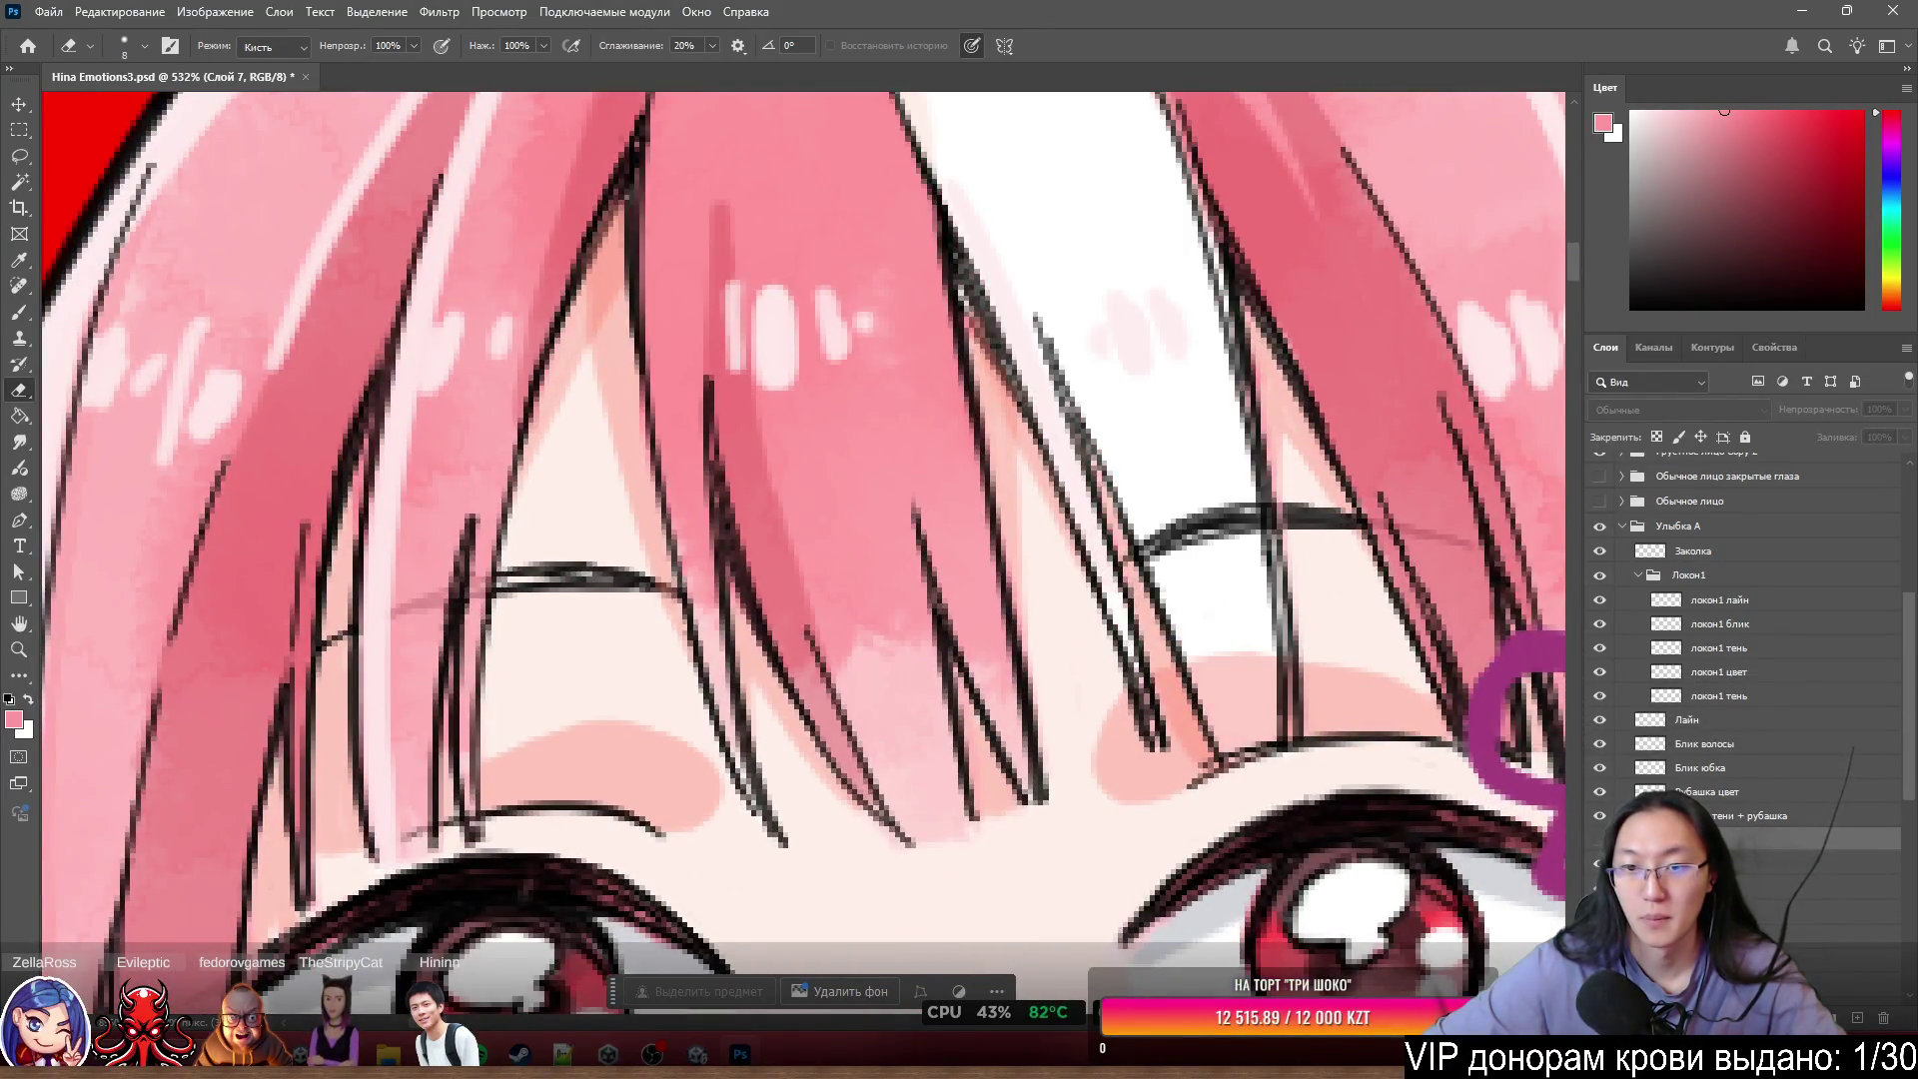
left_click(1600, 576)
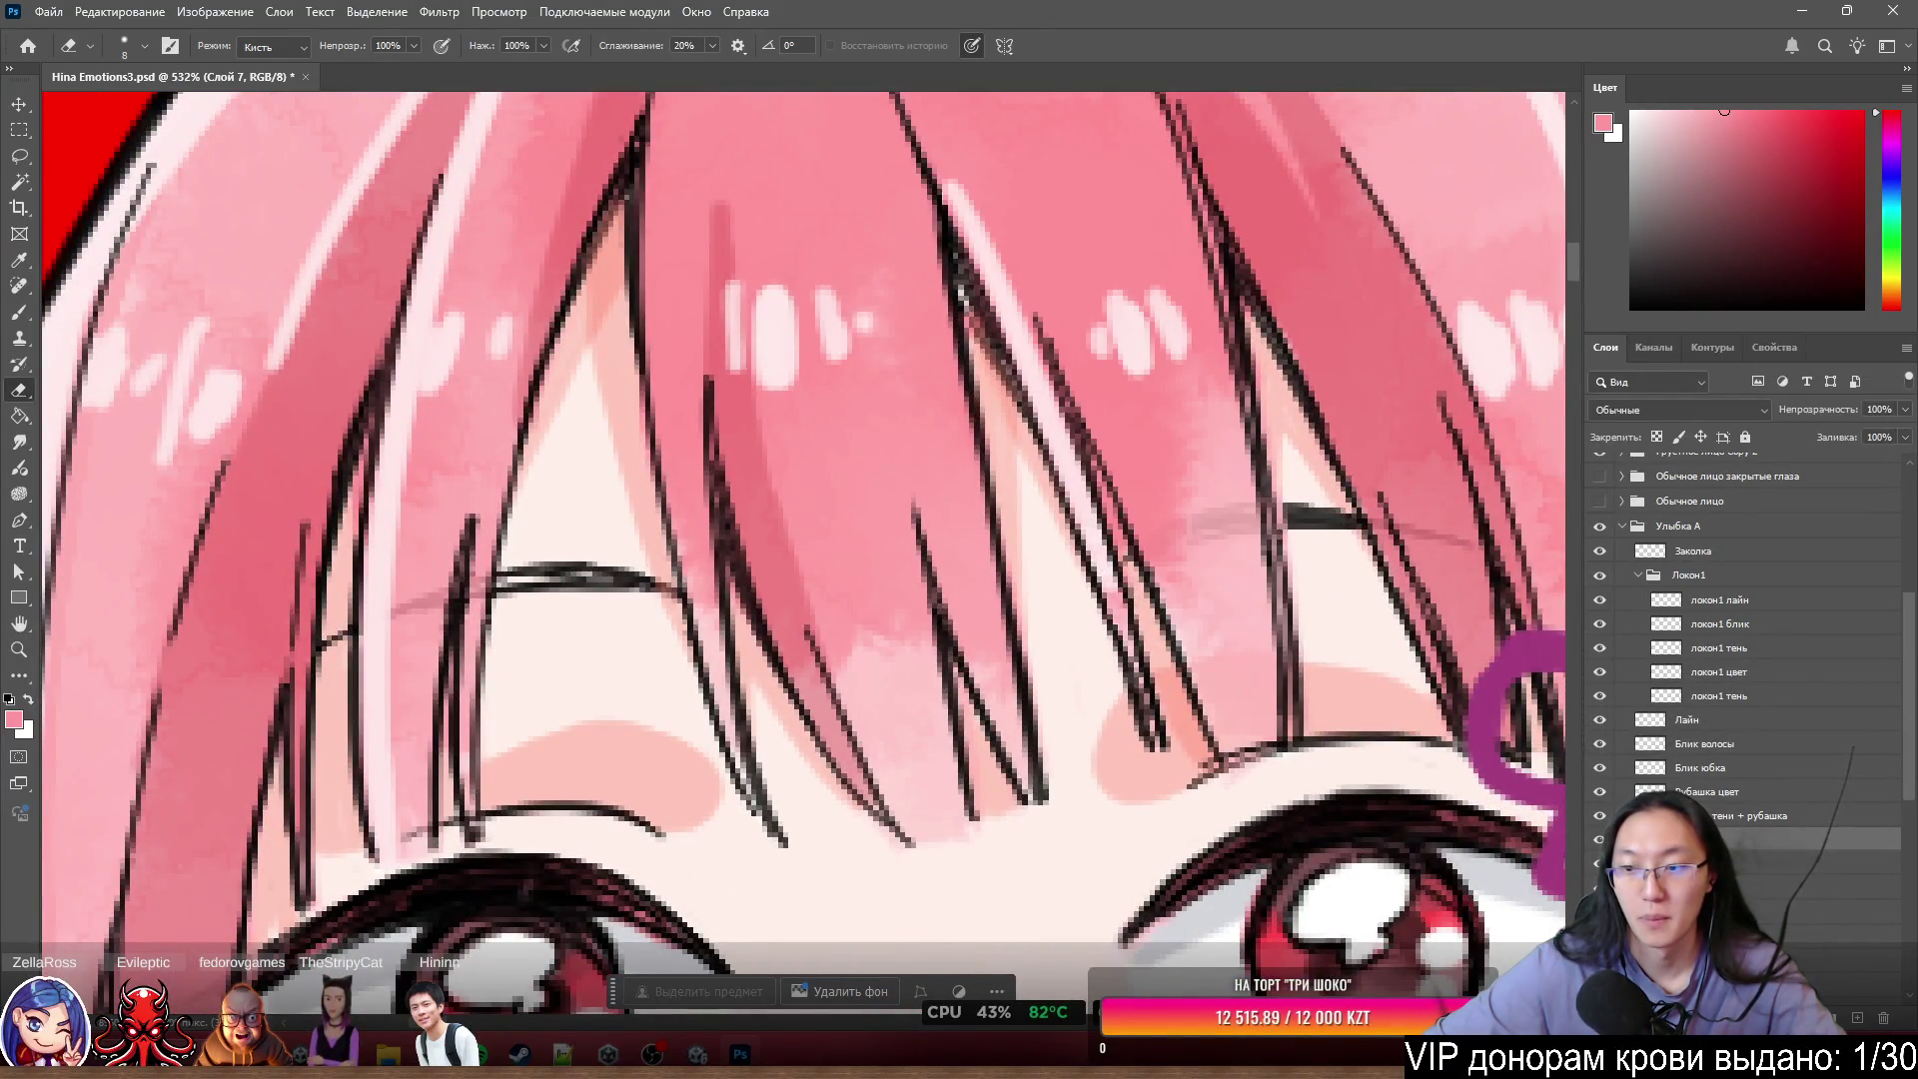
left_click(1599, 526)
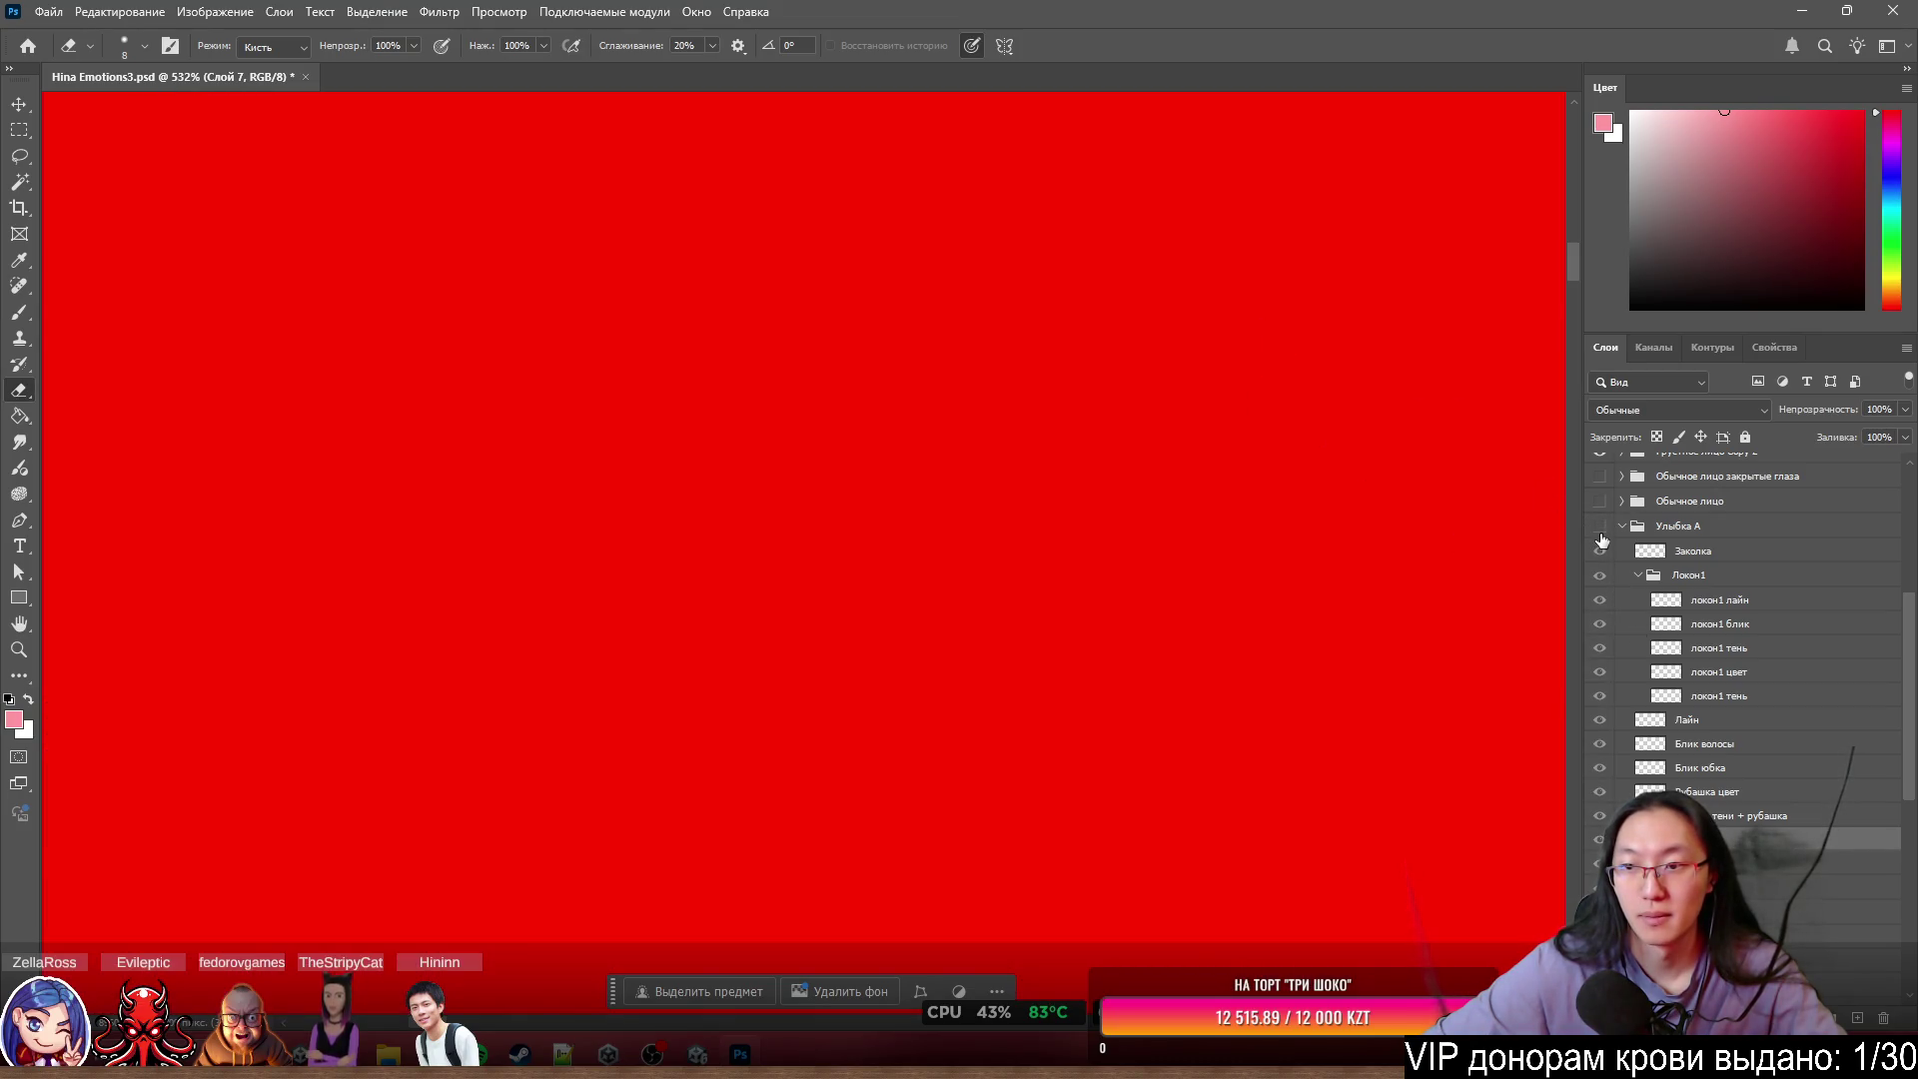
left_click(1600, 526)
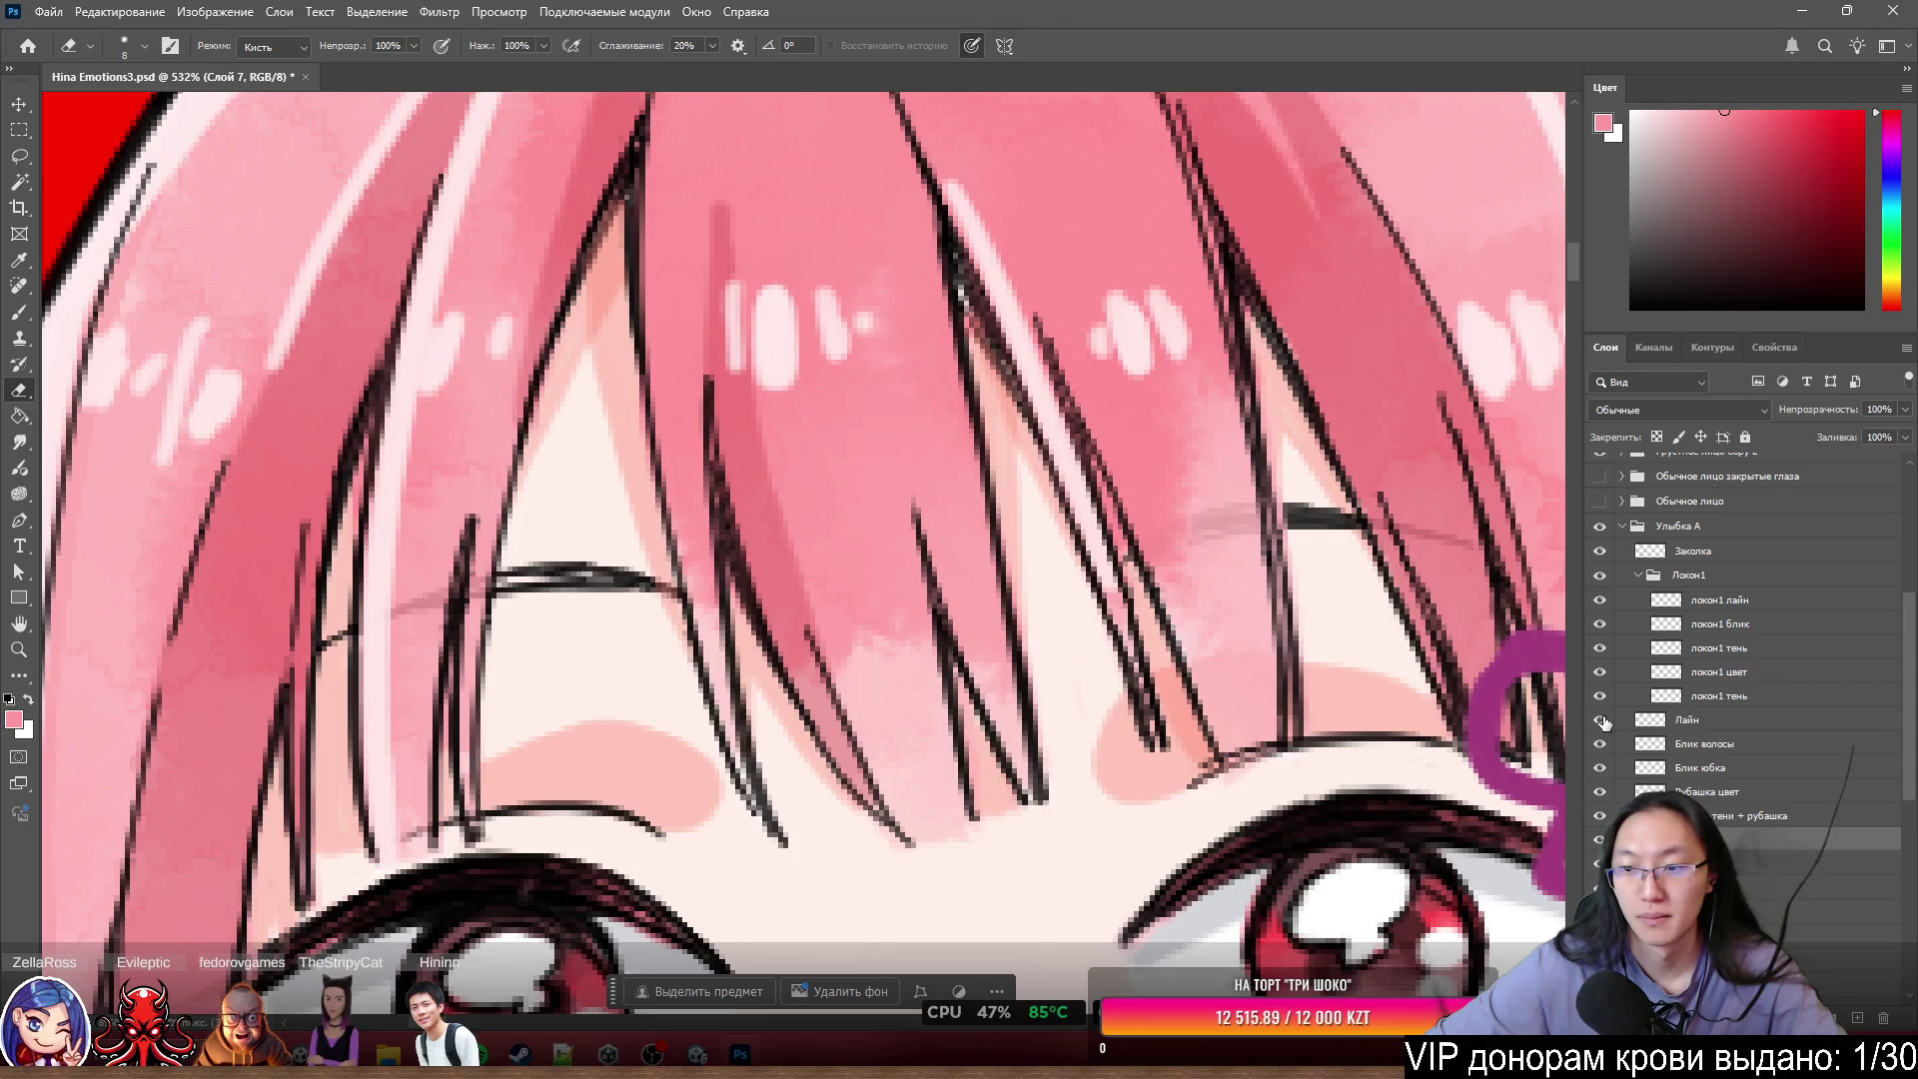
- Hide Локон1 and lightly erase the dark line art along the strand's inner edge on the Лайн layer
left_click(1600, 576)
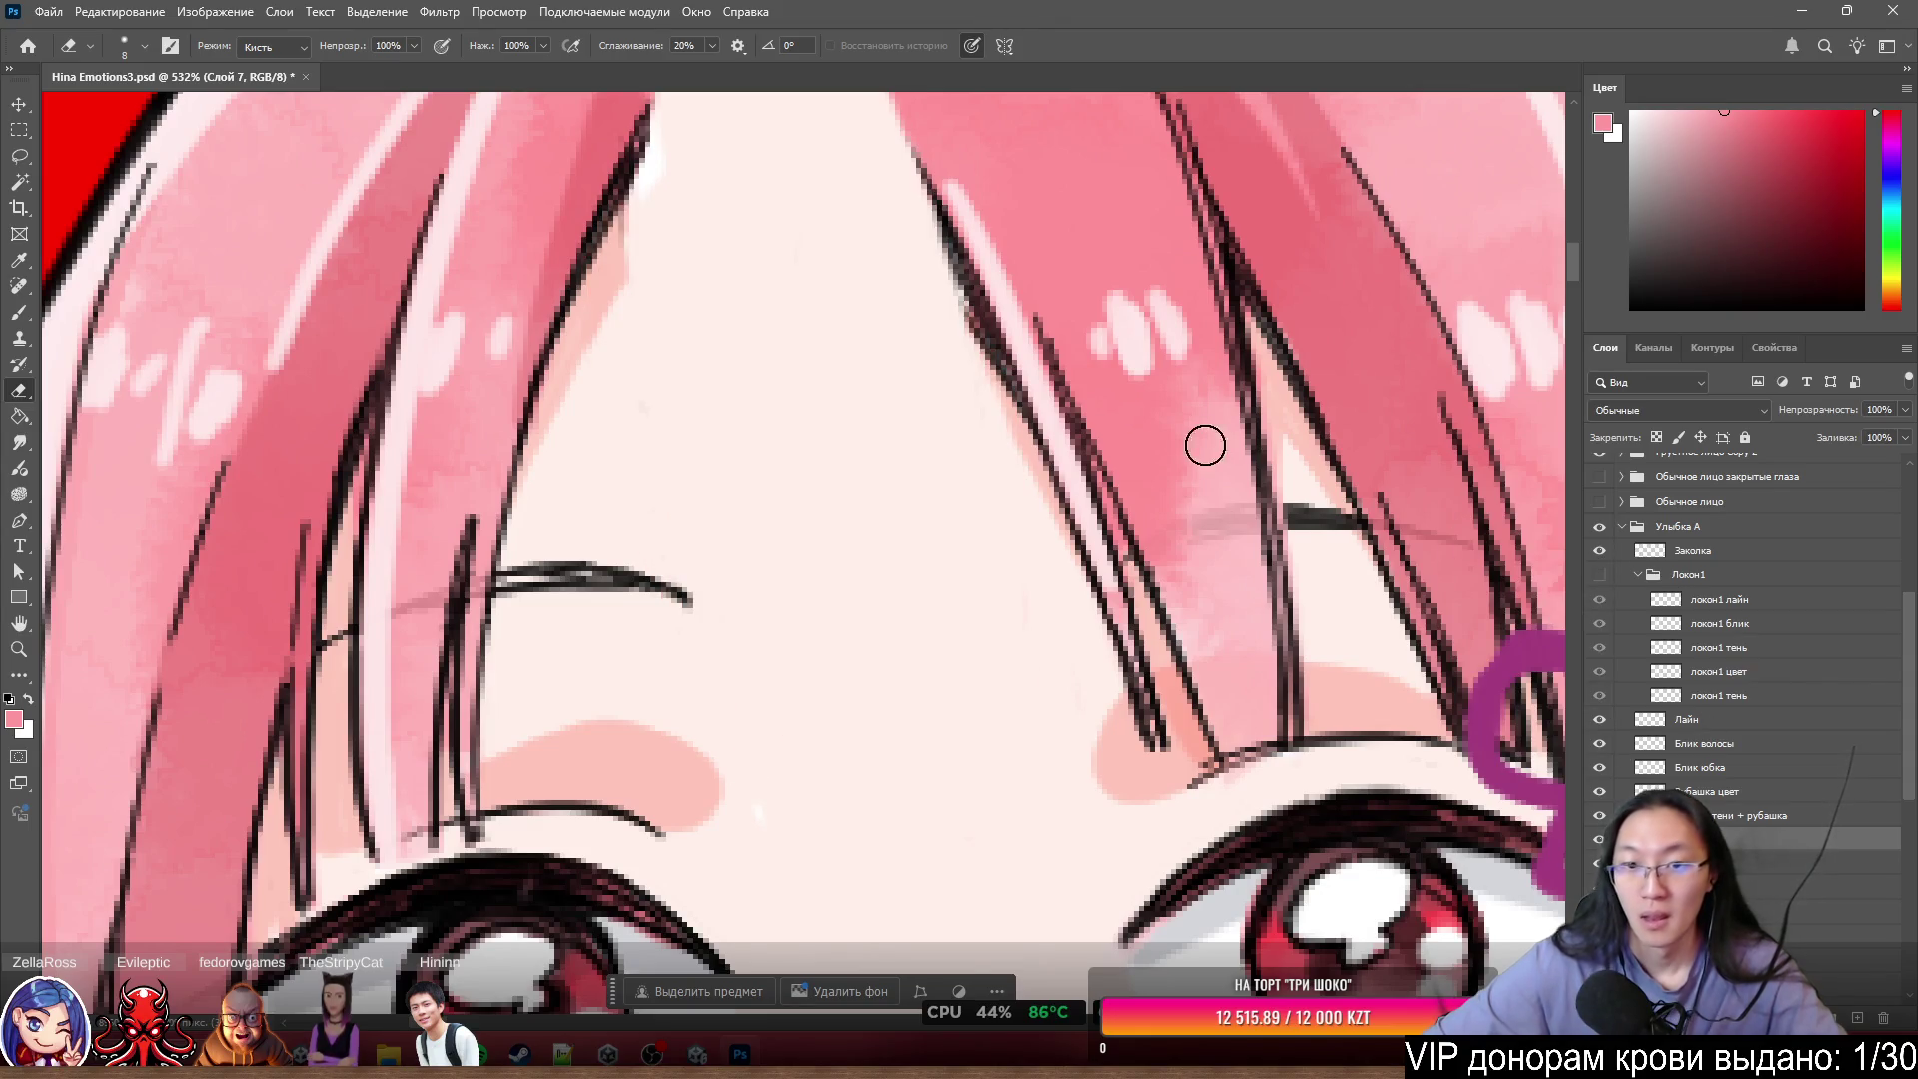
scroll(890, 376, "up", 2)
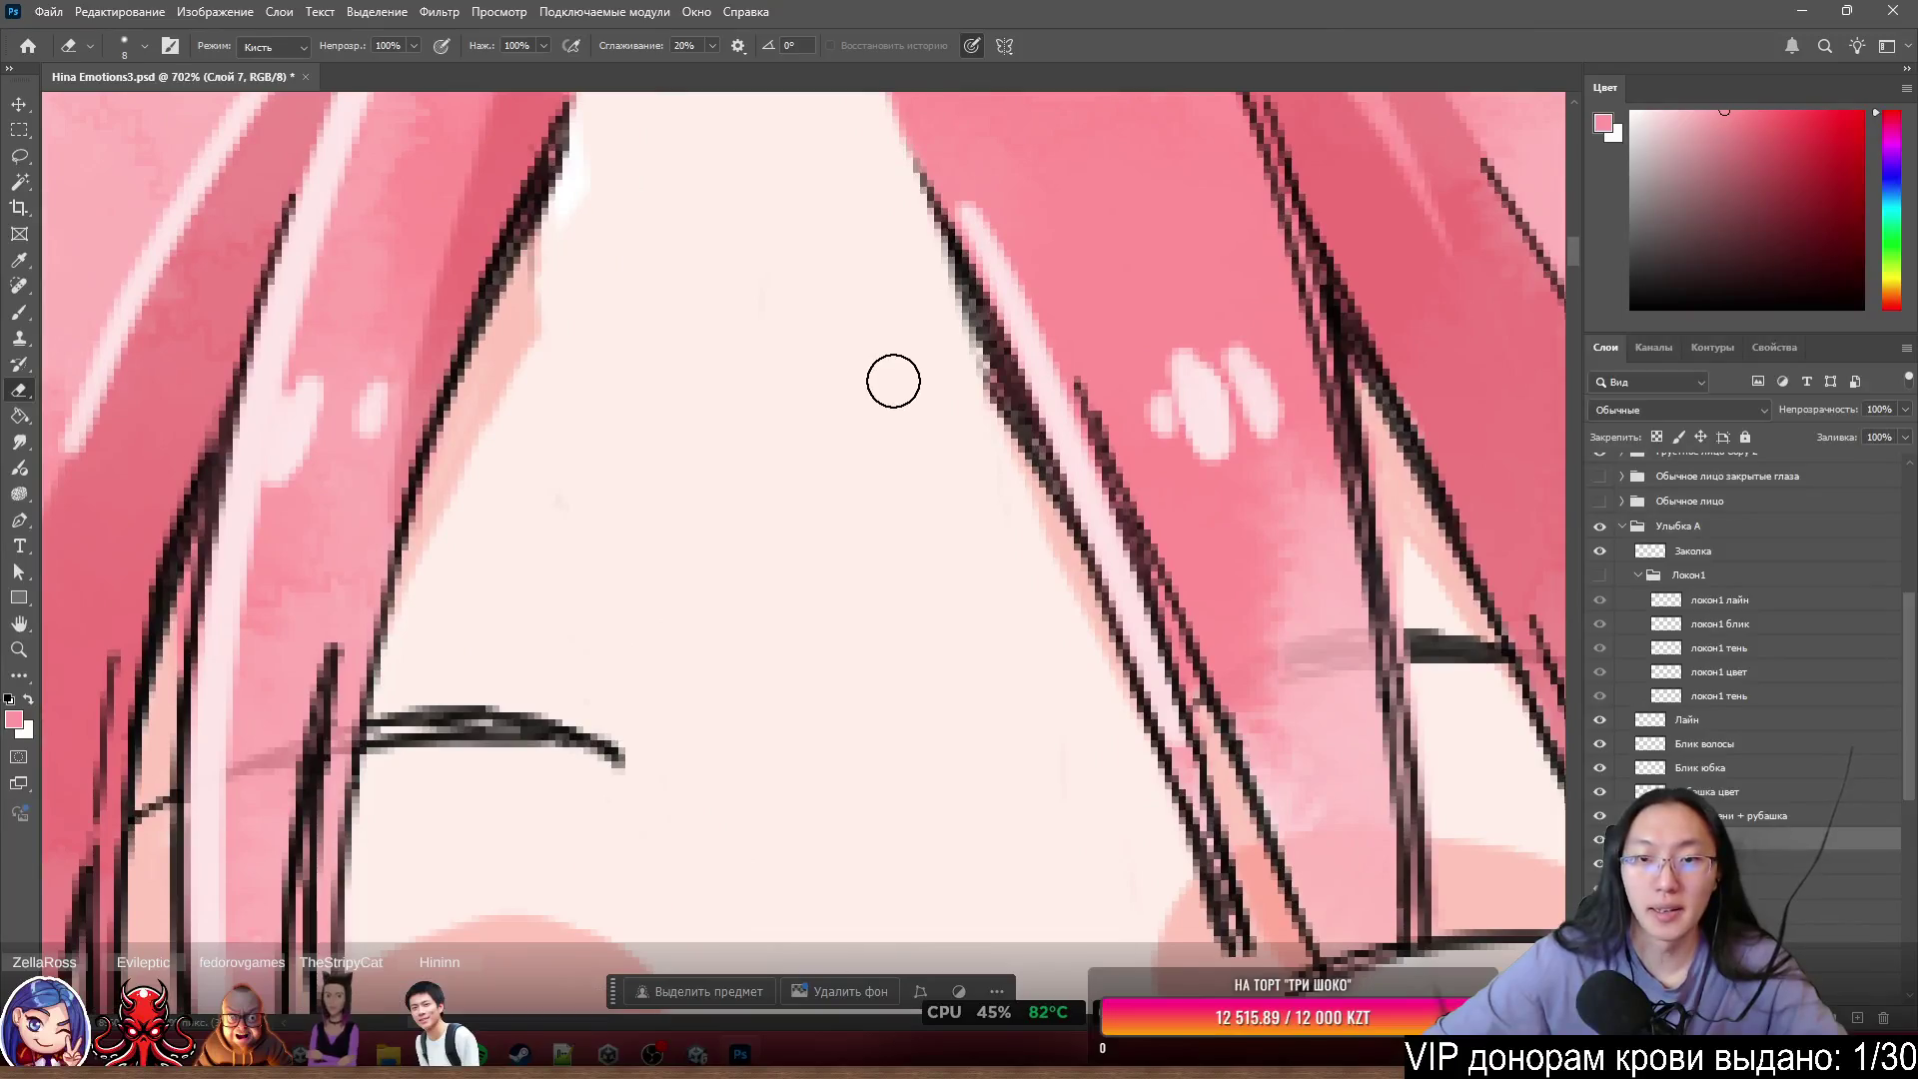
left_click(1039, 458, "ctrl")
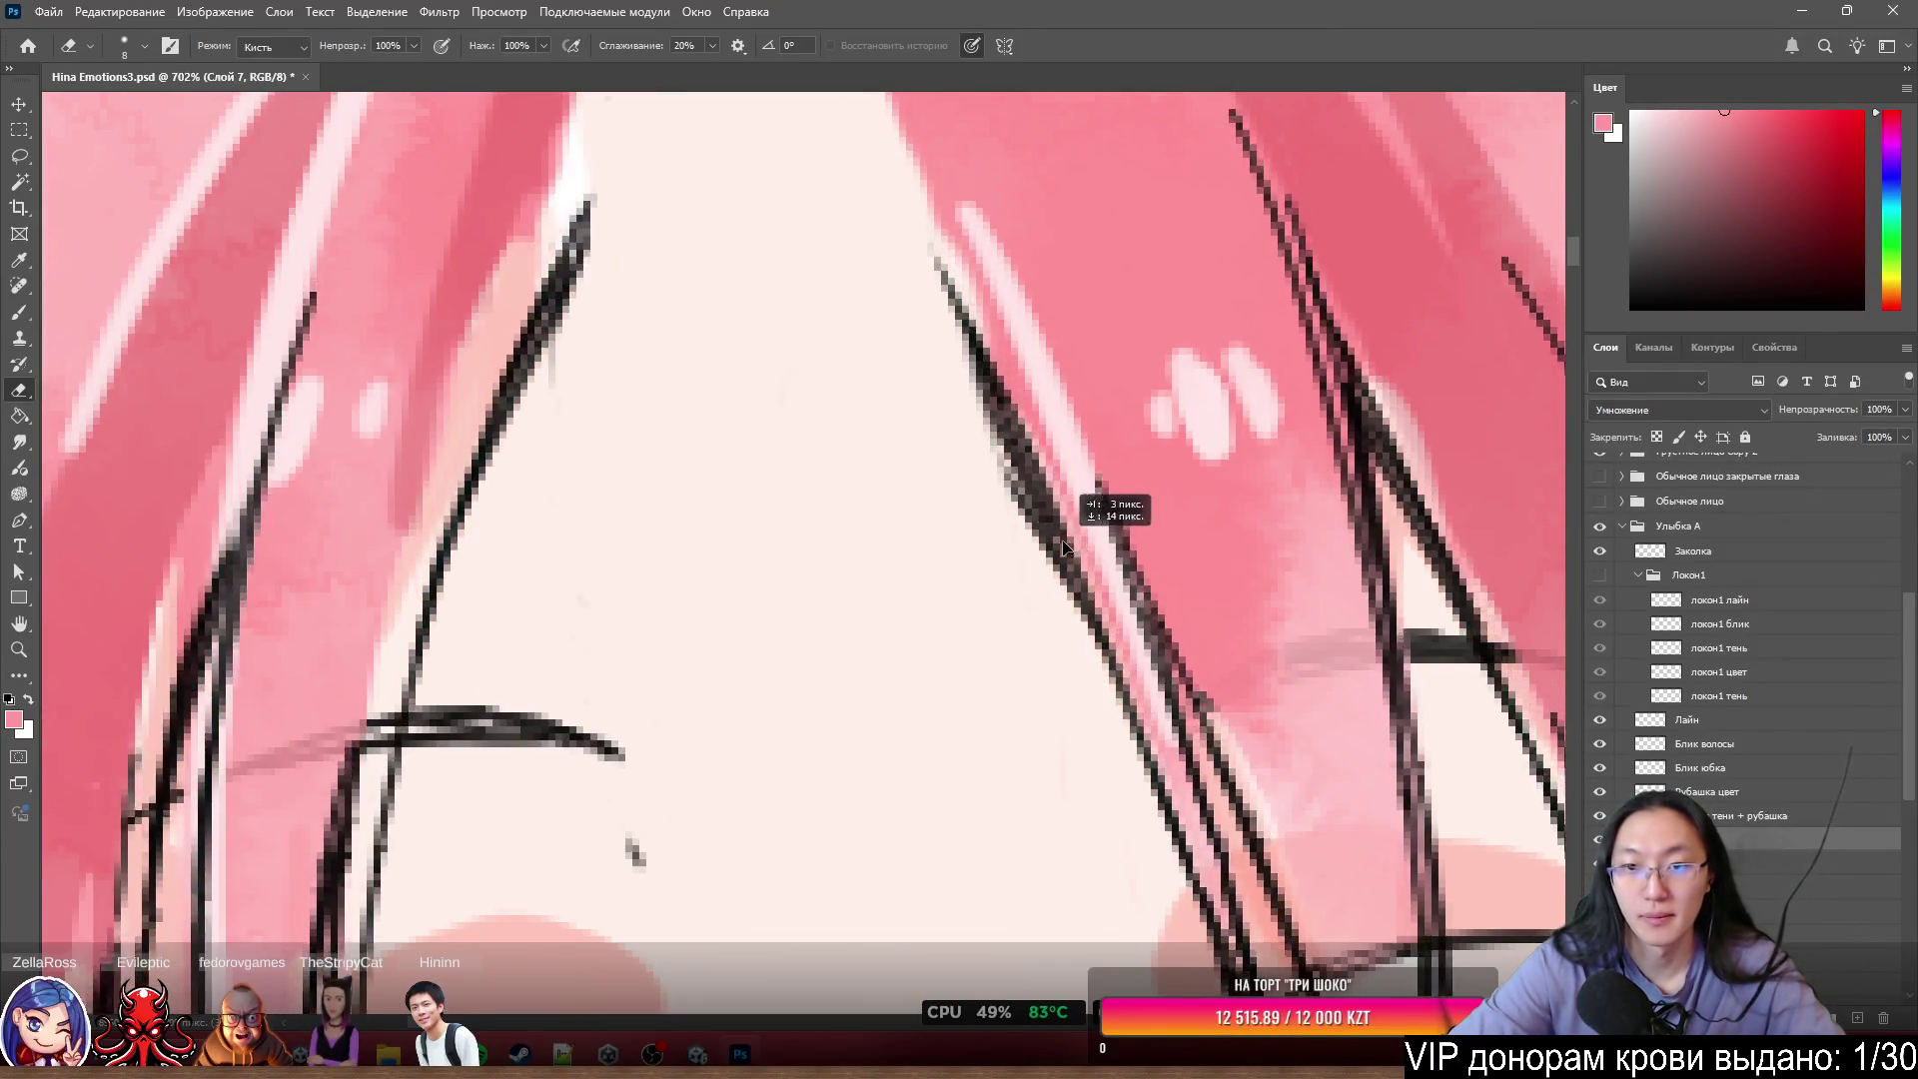
mouse_move(959, 418)
left_mouse_down()
mouse_move(1015, 475)
mouse_move(922, 297)
left_mouse_up()
left_click_drag(974, 389, 1027, 526)
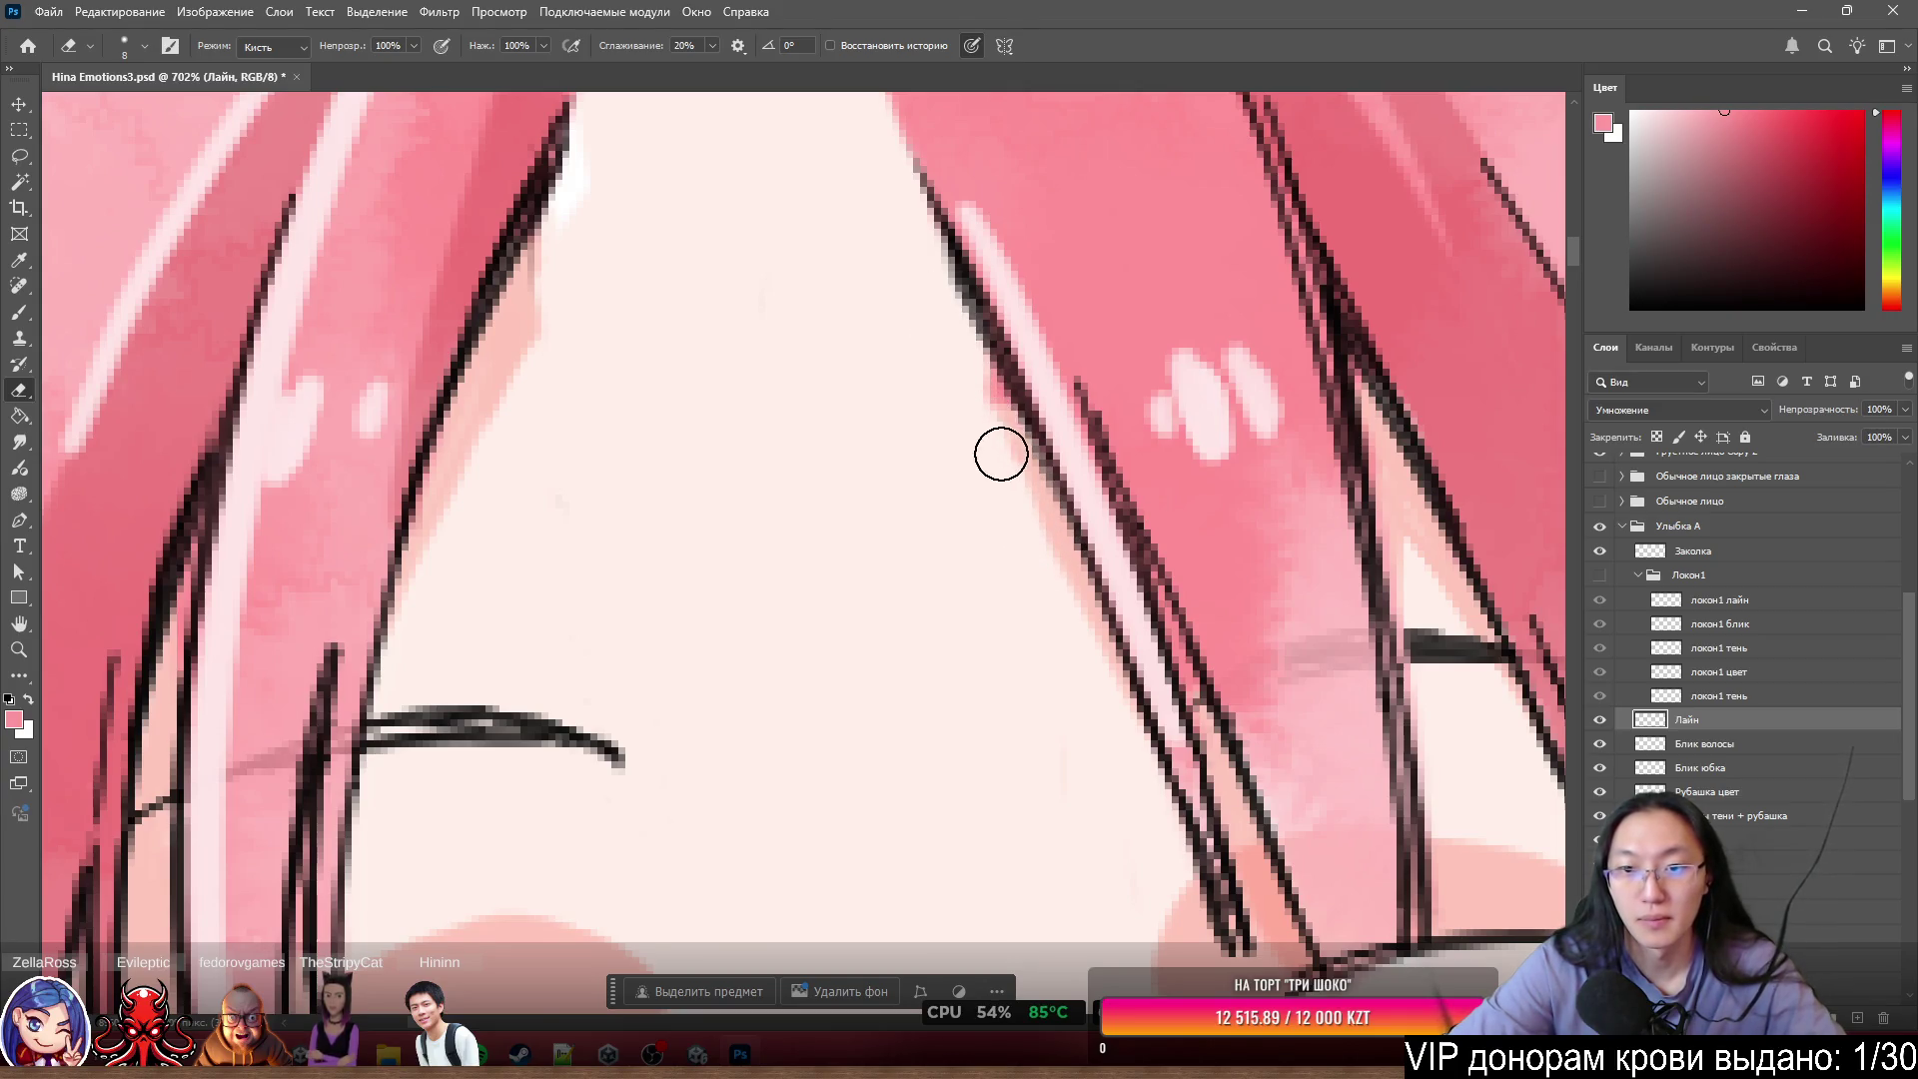
key("ctrl+z")
mouse_move(976, 423)
left_mouse_down()
mouse_move(934, 300)
mouse_move(1019, 476)
mouse_move(949, 325)
left_mouse_up()
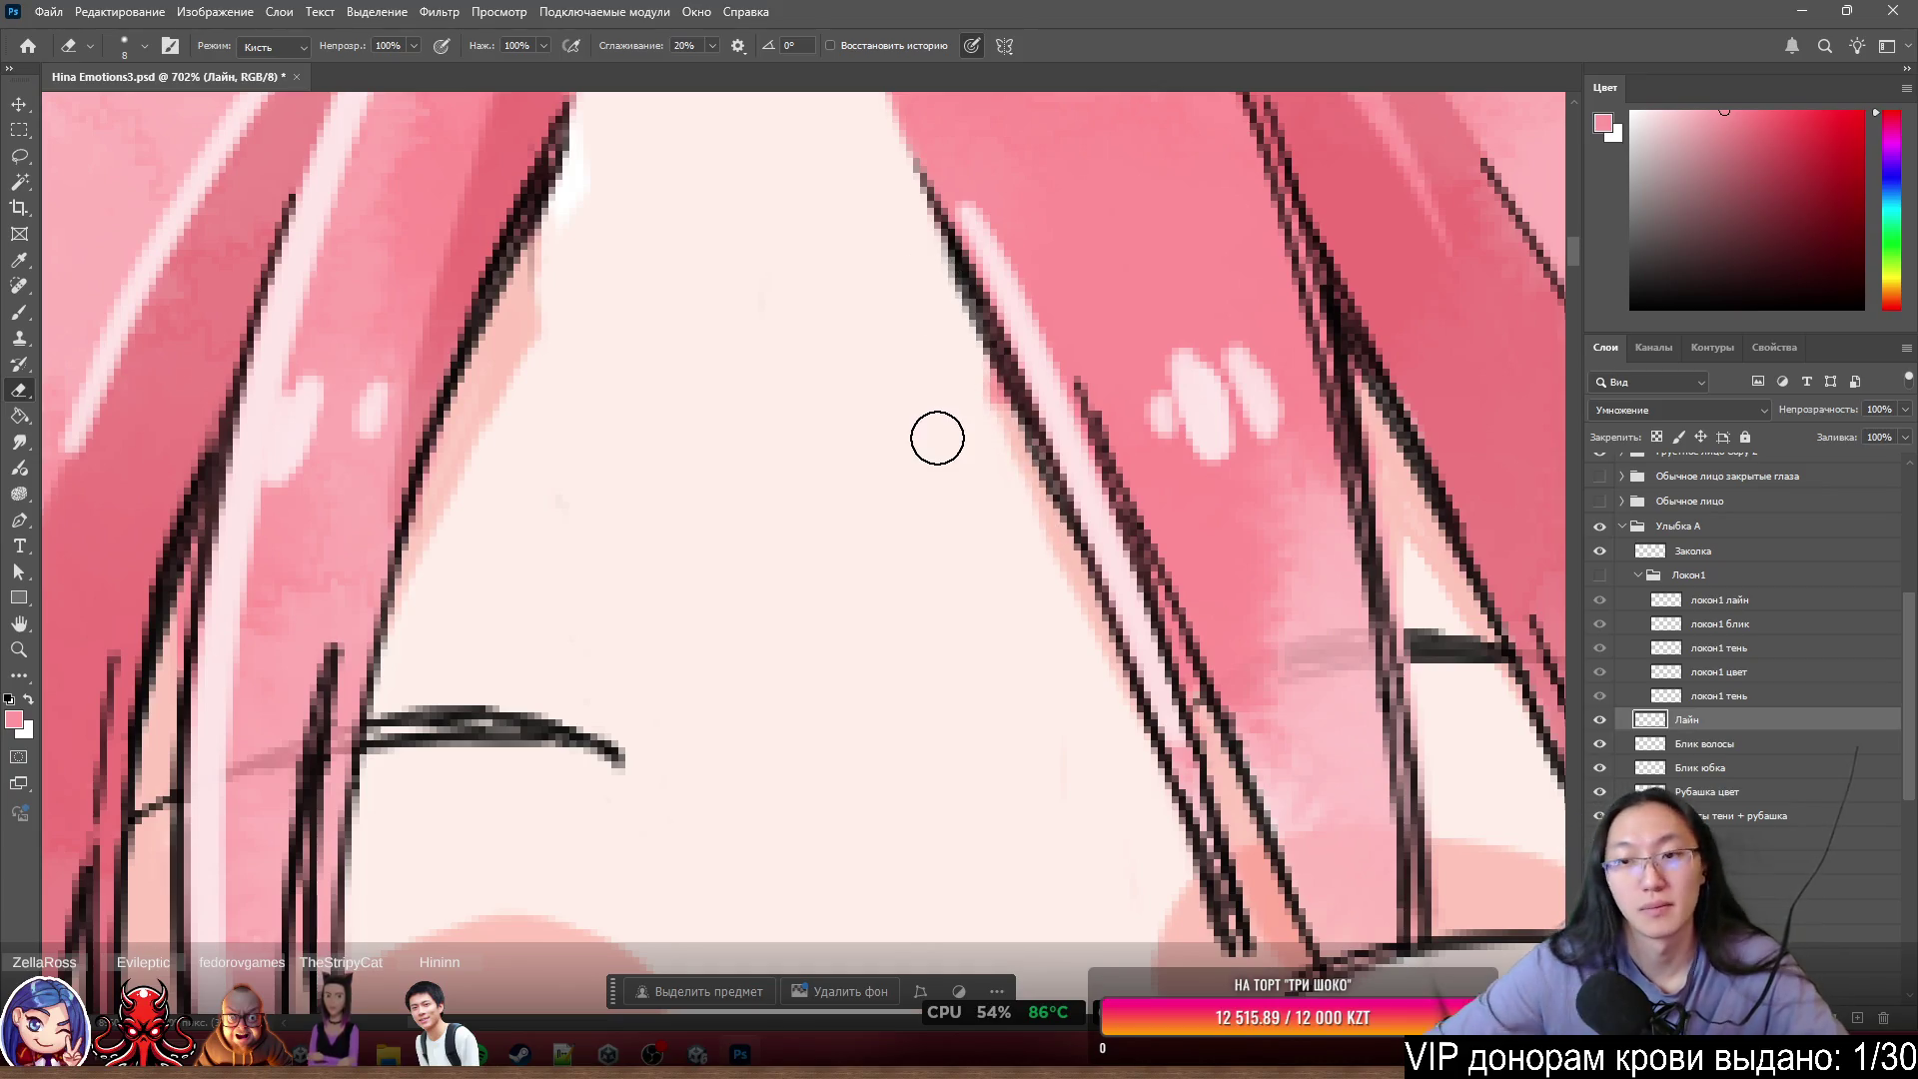
scroll(997, 446, "down", 5)
scroll(1057, 381, "up", 3)
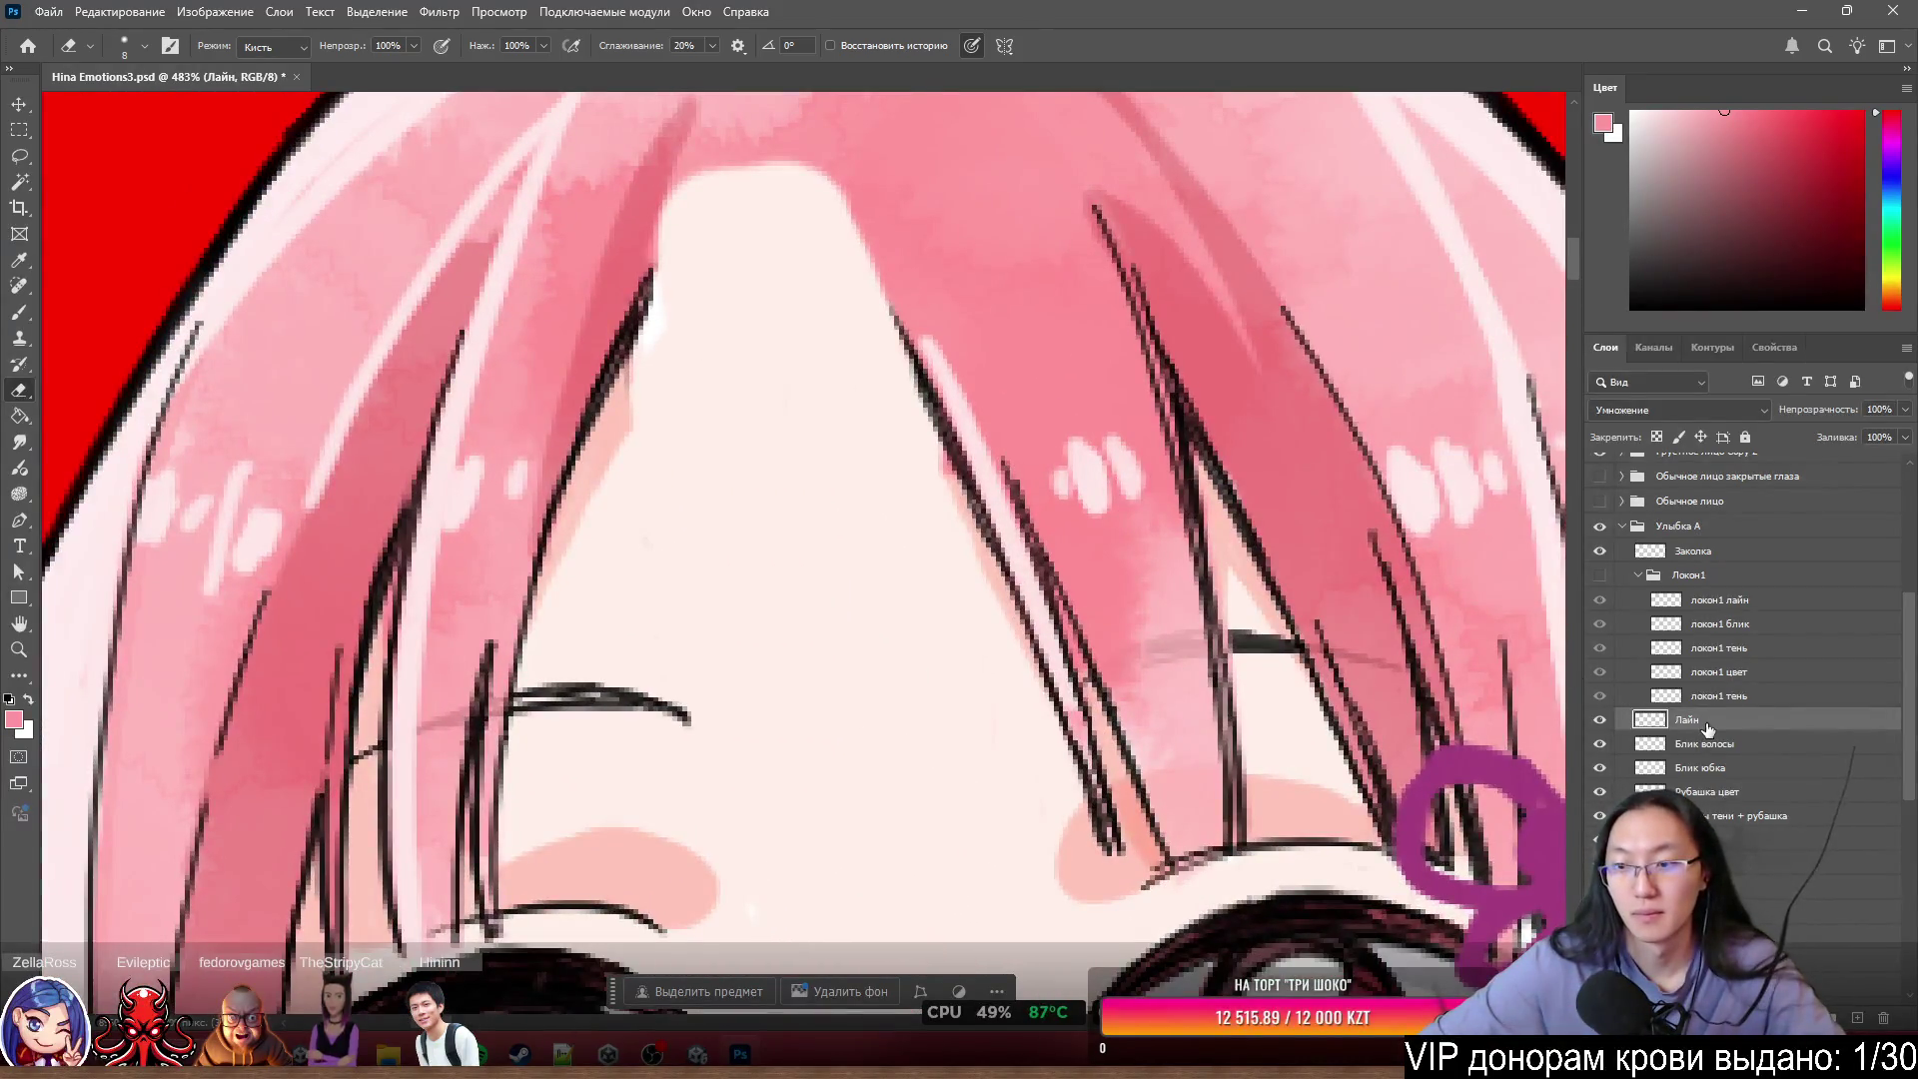
- Begin lassoing around the third forehead strand
scroll(1207, 512, "down", 1)
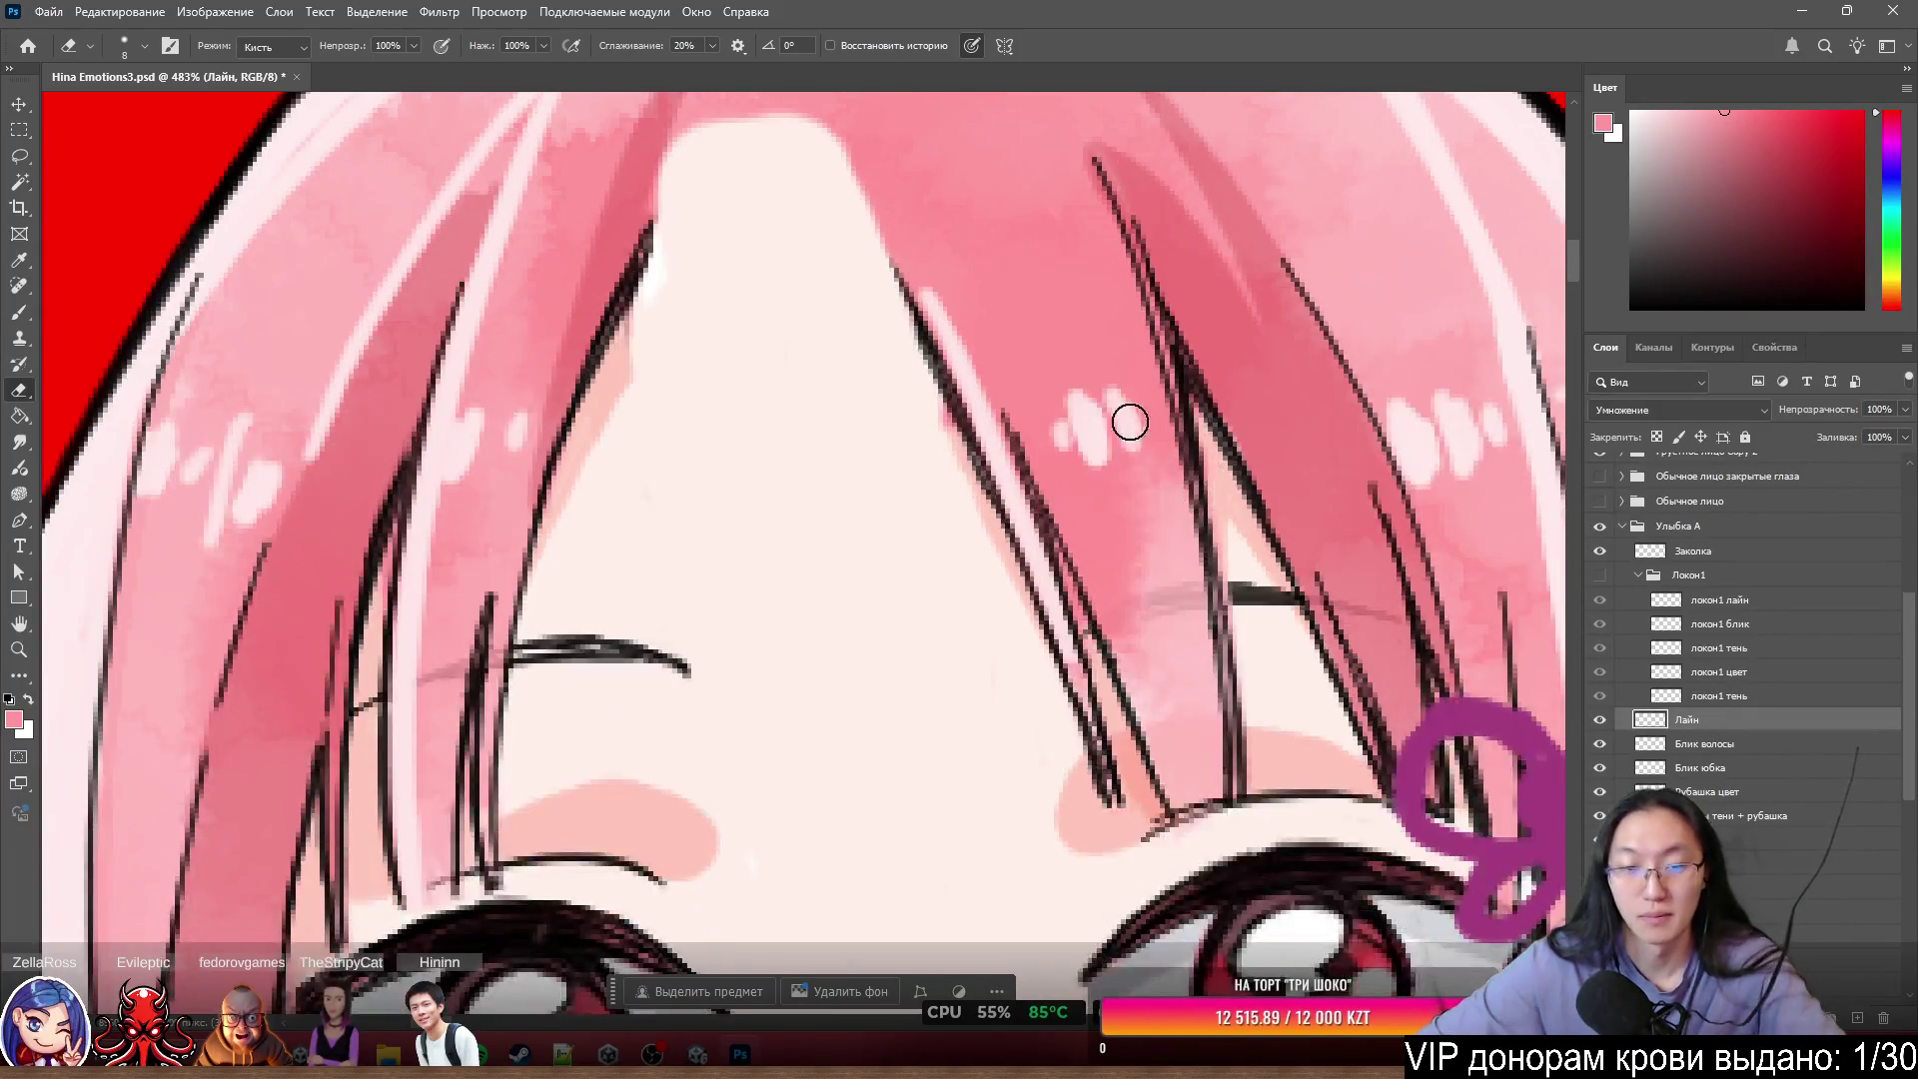
key("l")
left_click_drag(825, 255, 1204, 892)
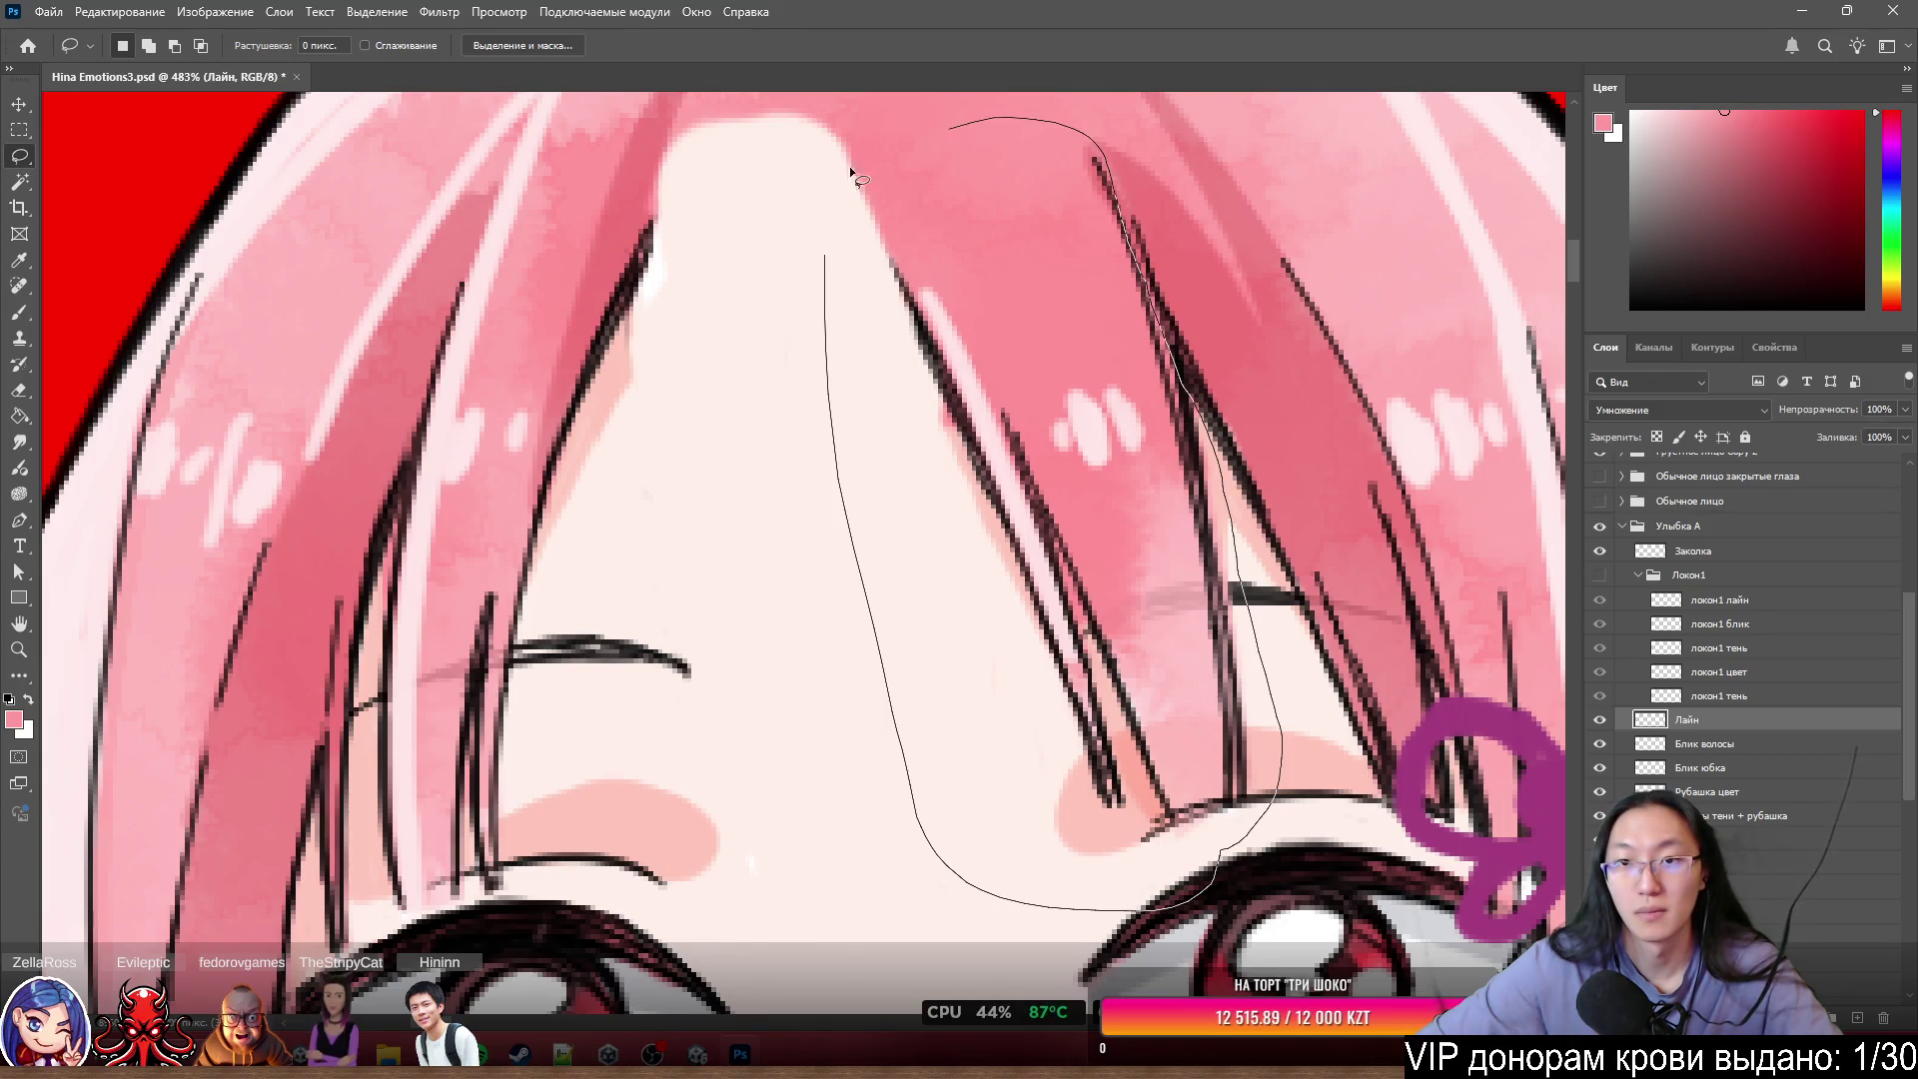
- Extend the lasso selection along the strand and copy it onto its own layer, Слой 8
left_click_drag(853, 177, 767, 212)
scroll(1190, 197, "up", 1)
left_click_drag(1103, 178, 1187, 395)
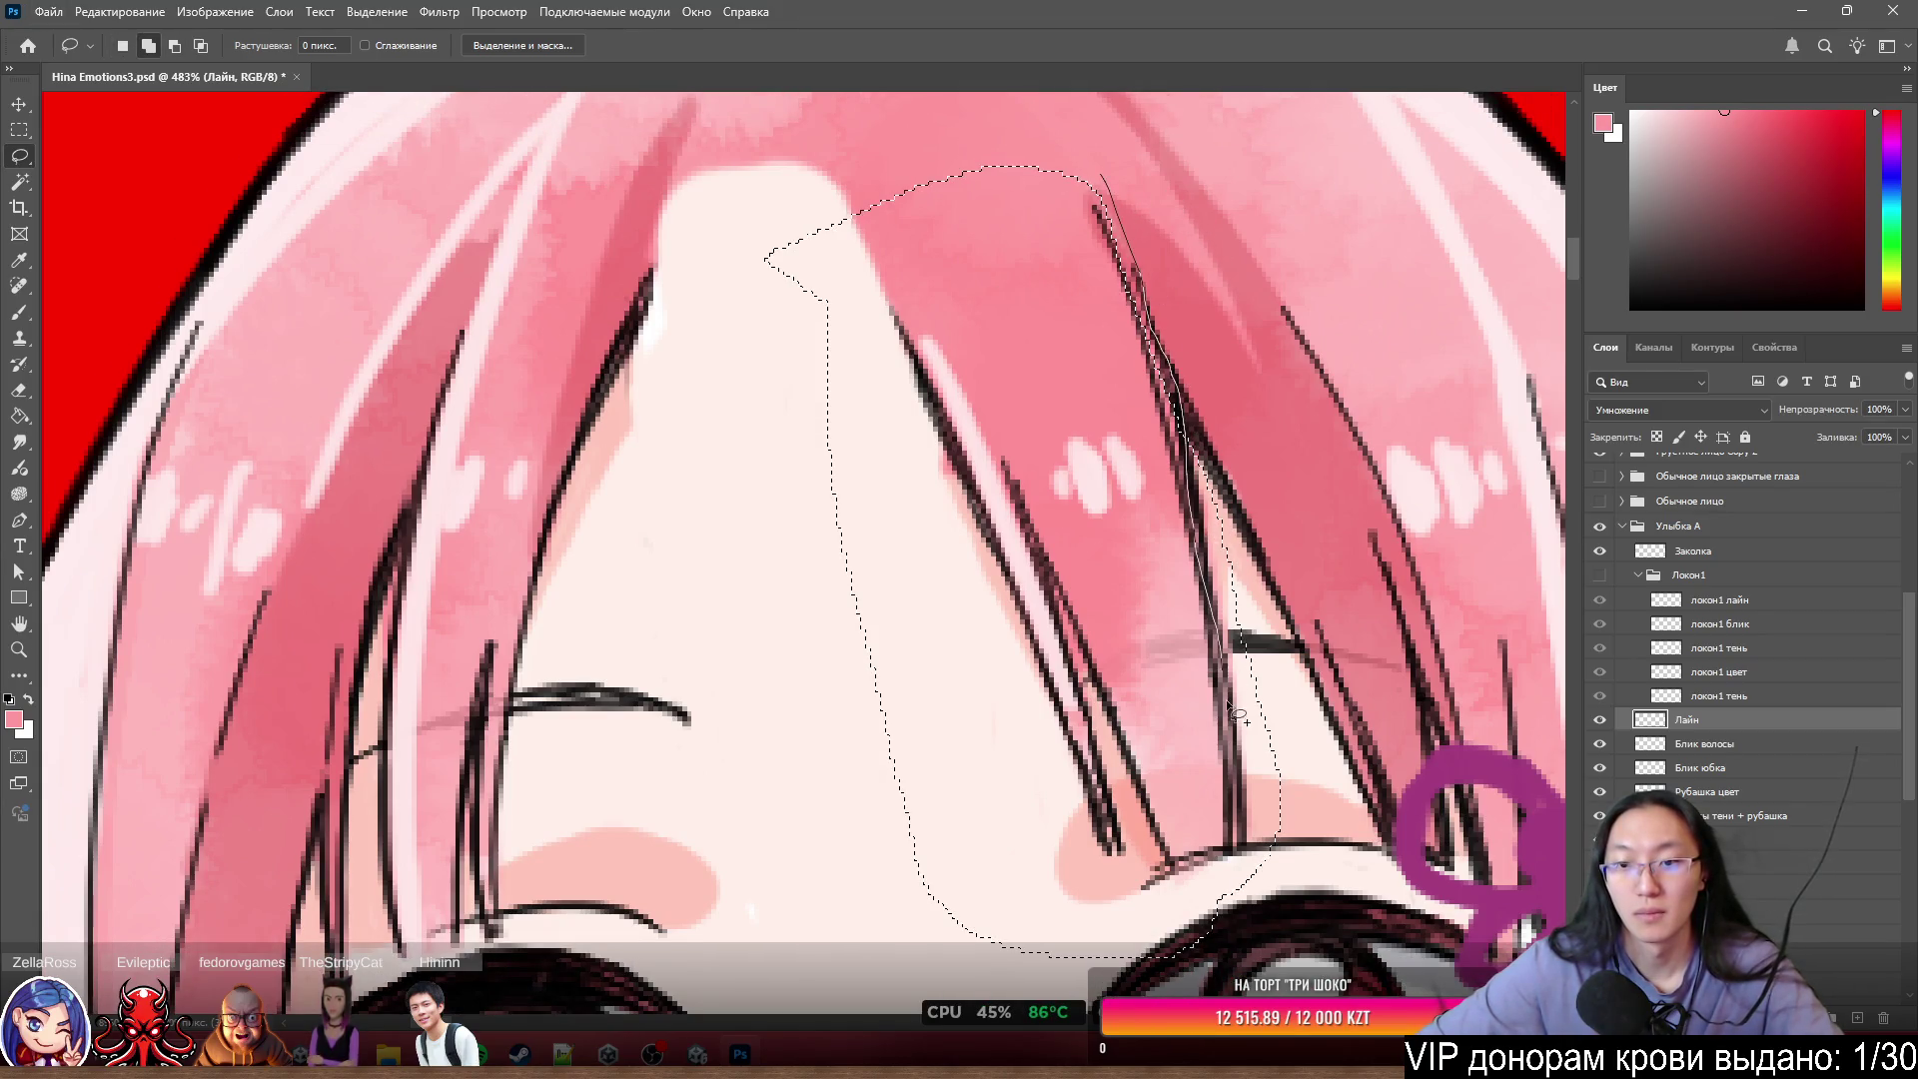
left_click_drag(1099, 931, 1101, 933)
left_click_drag(1147, 284, 1179, 345)
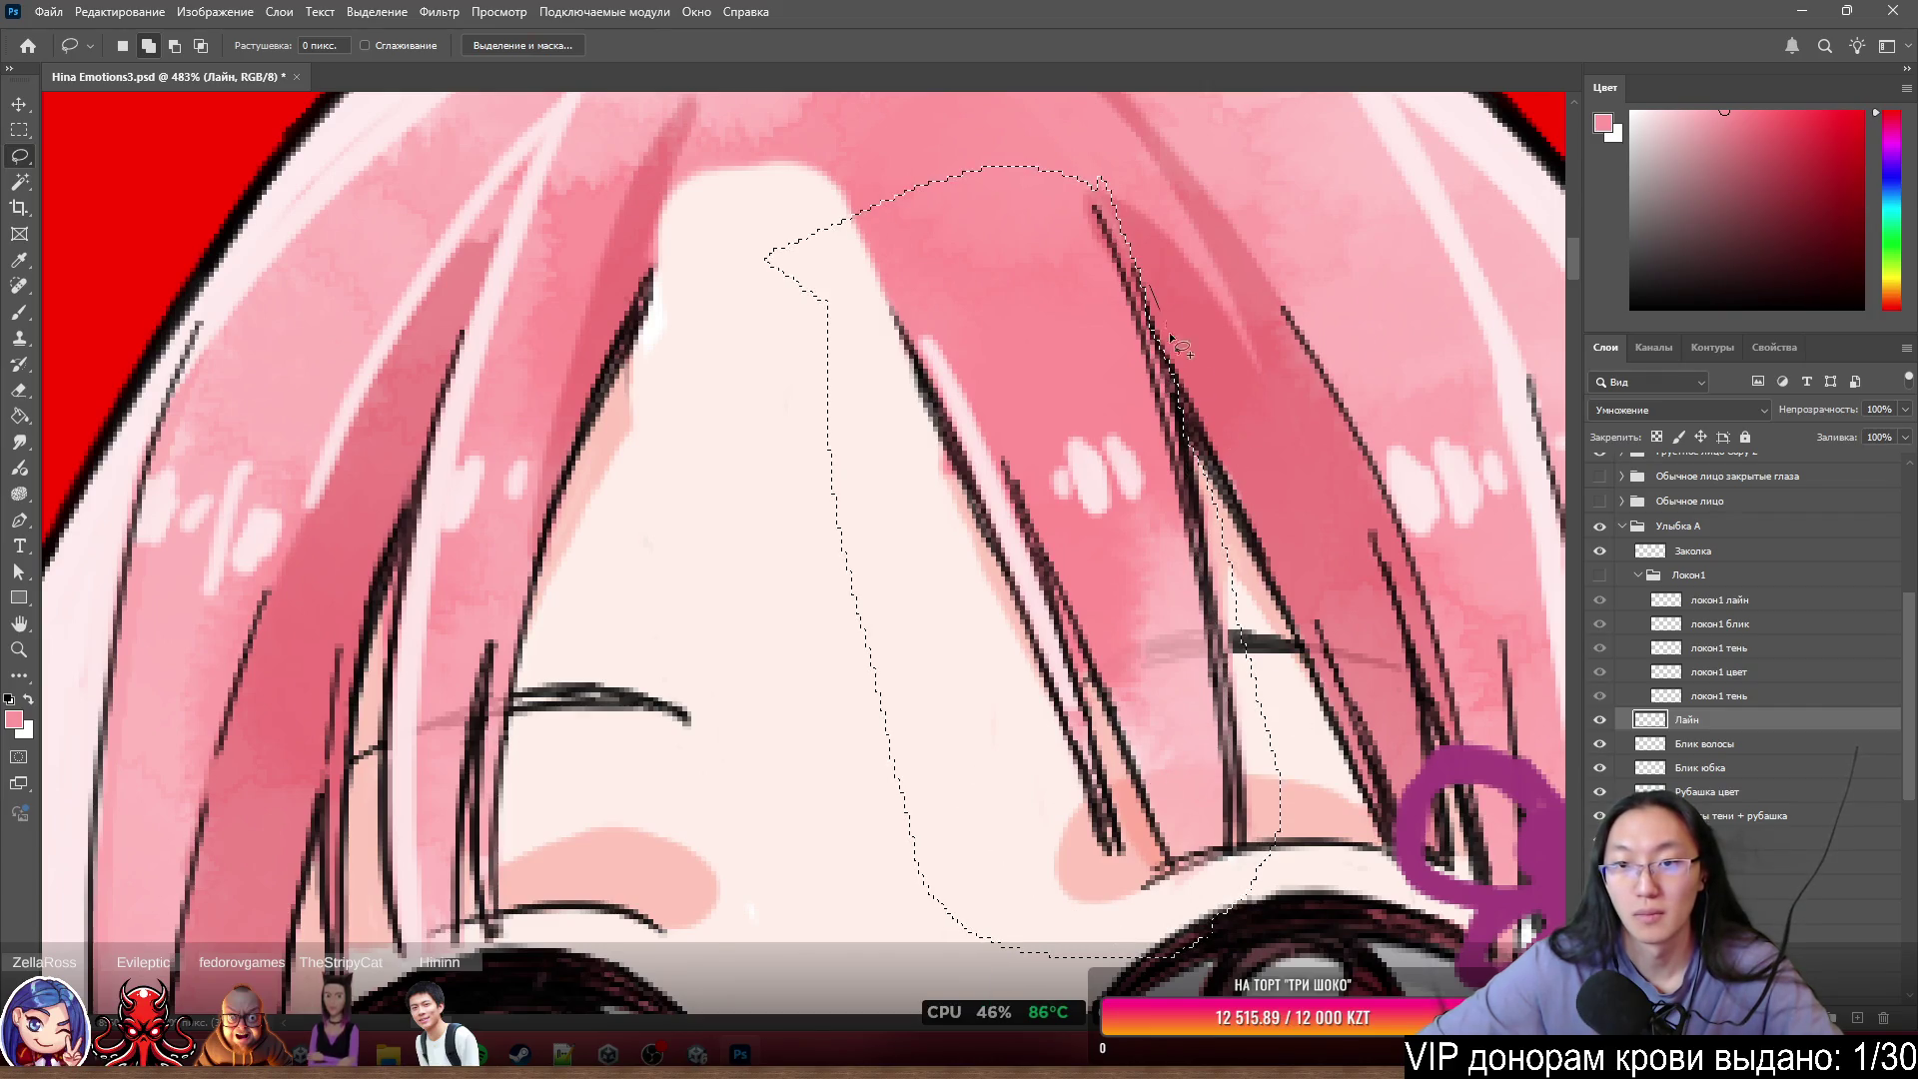
left_click_drag(1120, 690, 1121, 690)
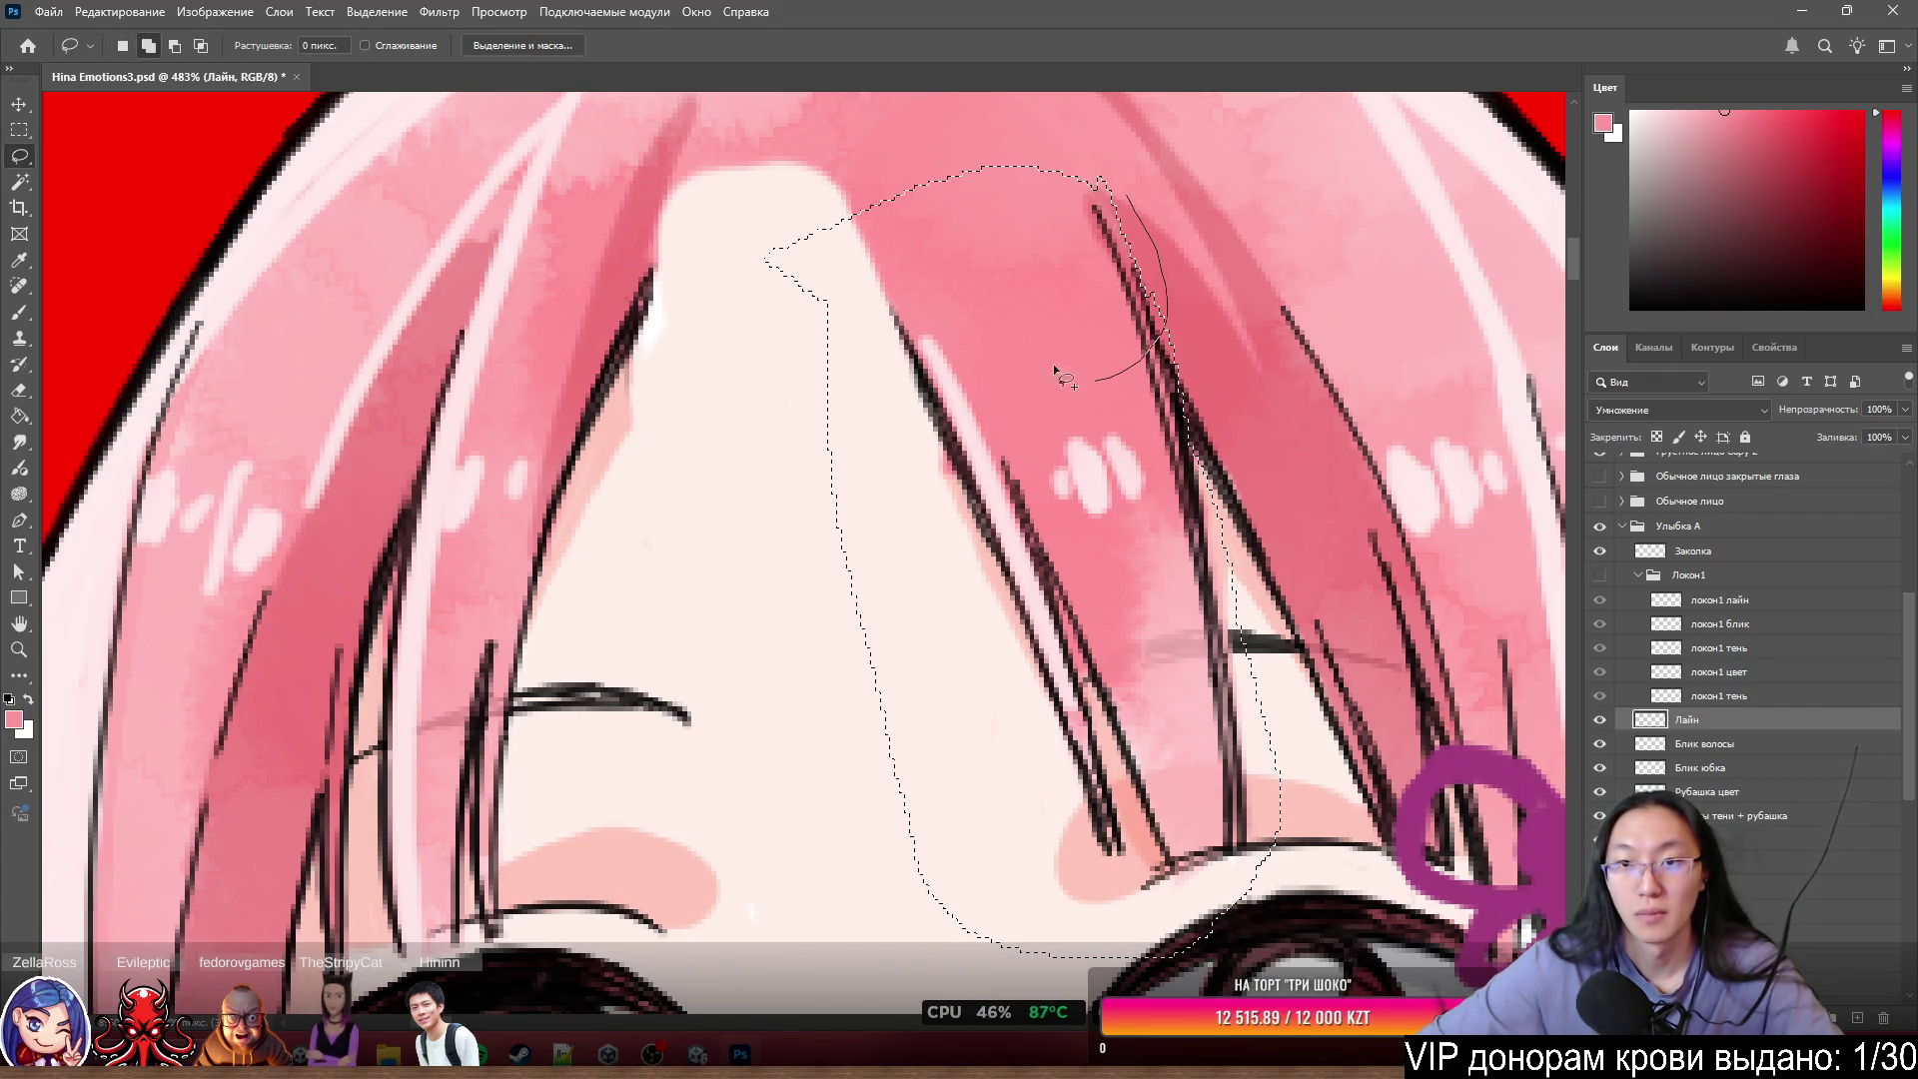
right_click(996, 231)
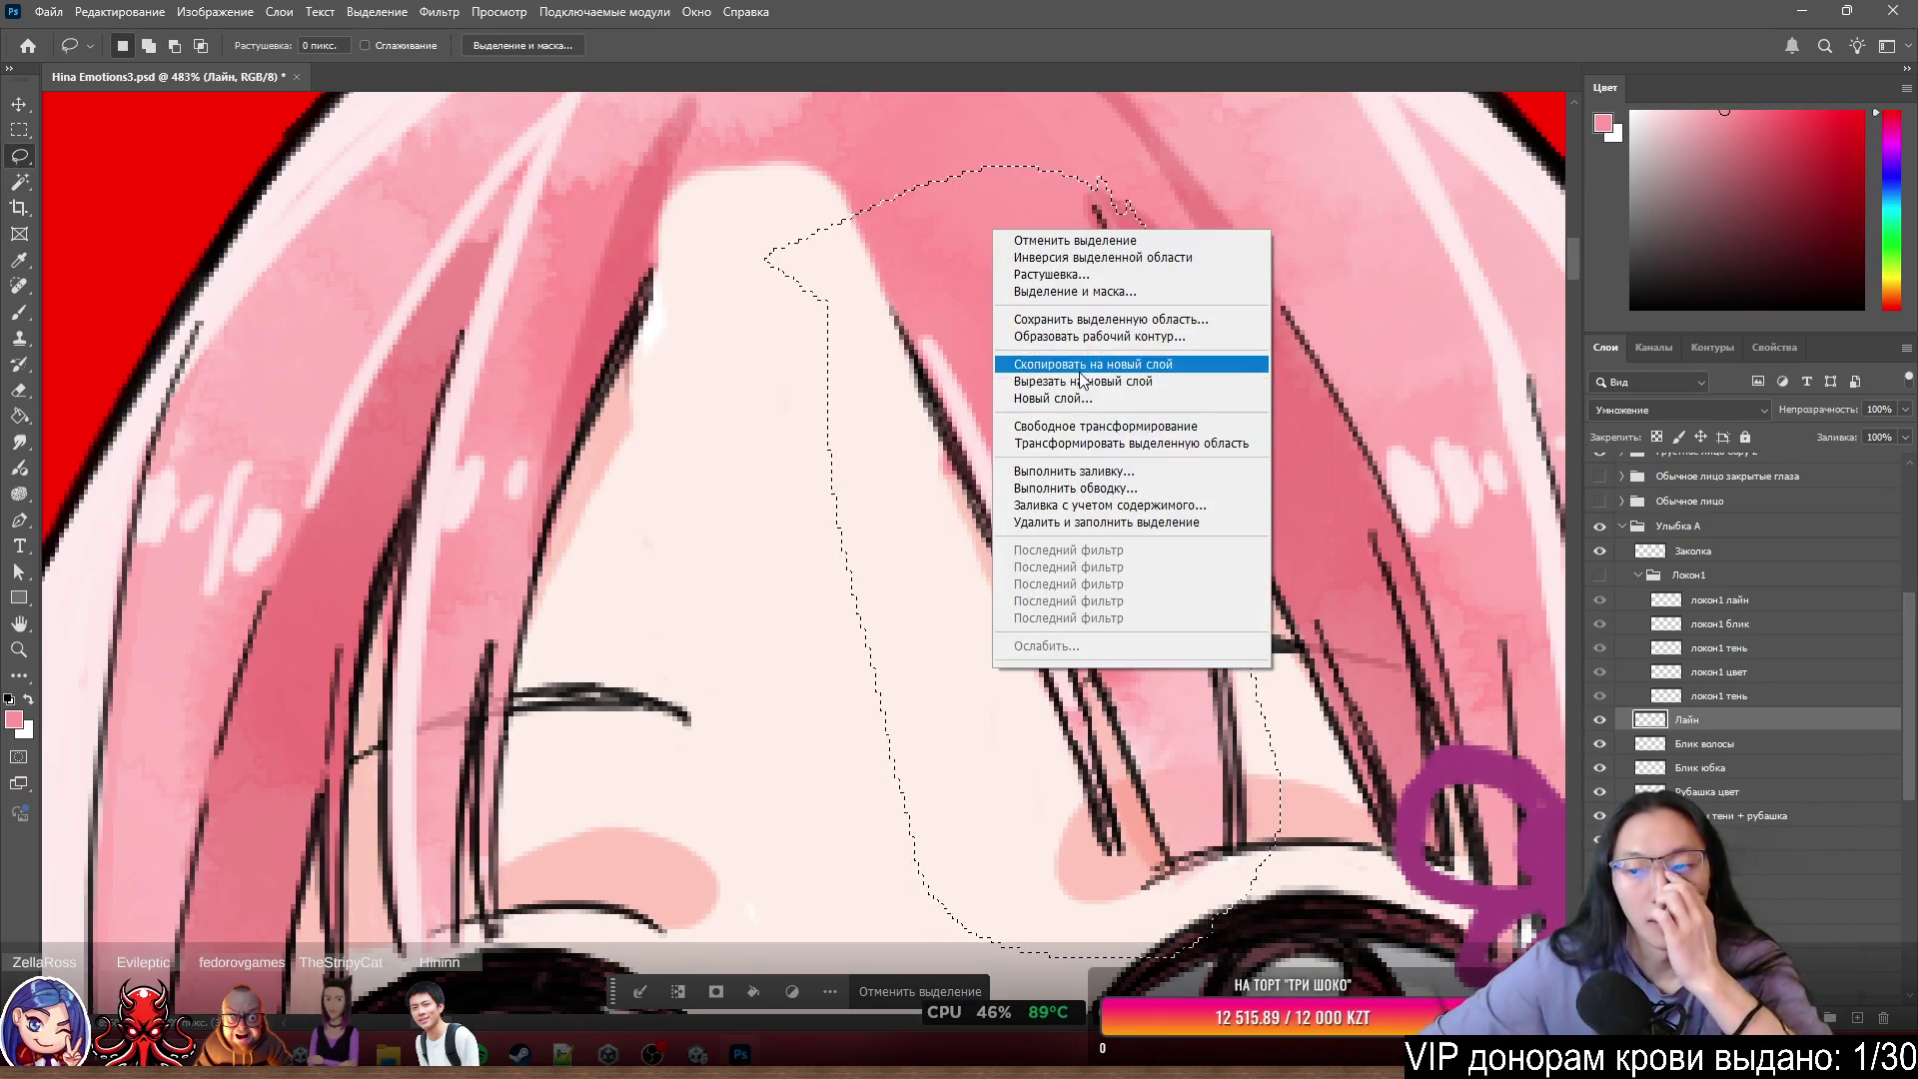
left_click(1089, 364)
- Hide the Лайн line-art layer to check the separated strand lines on their own
left_click(1599, 745)
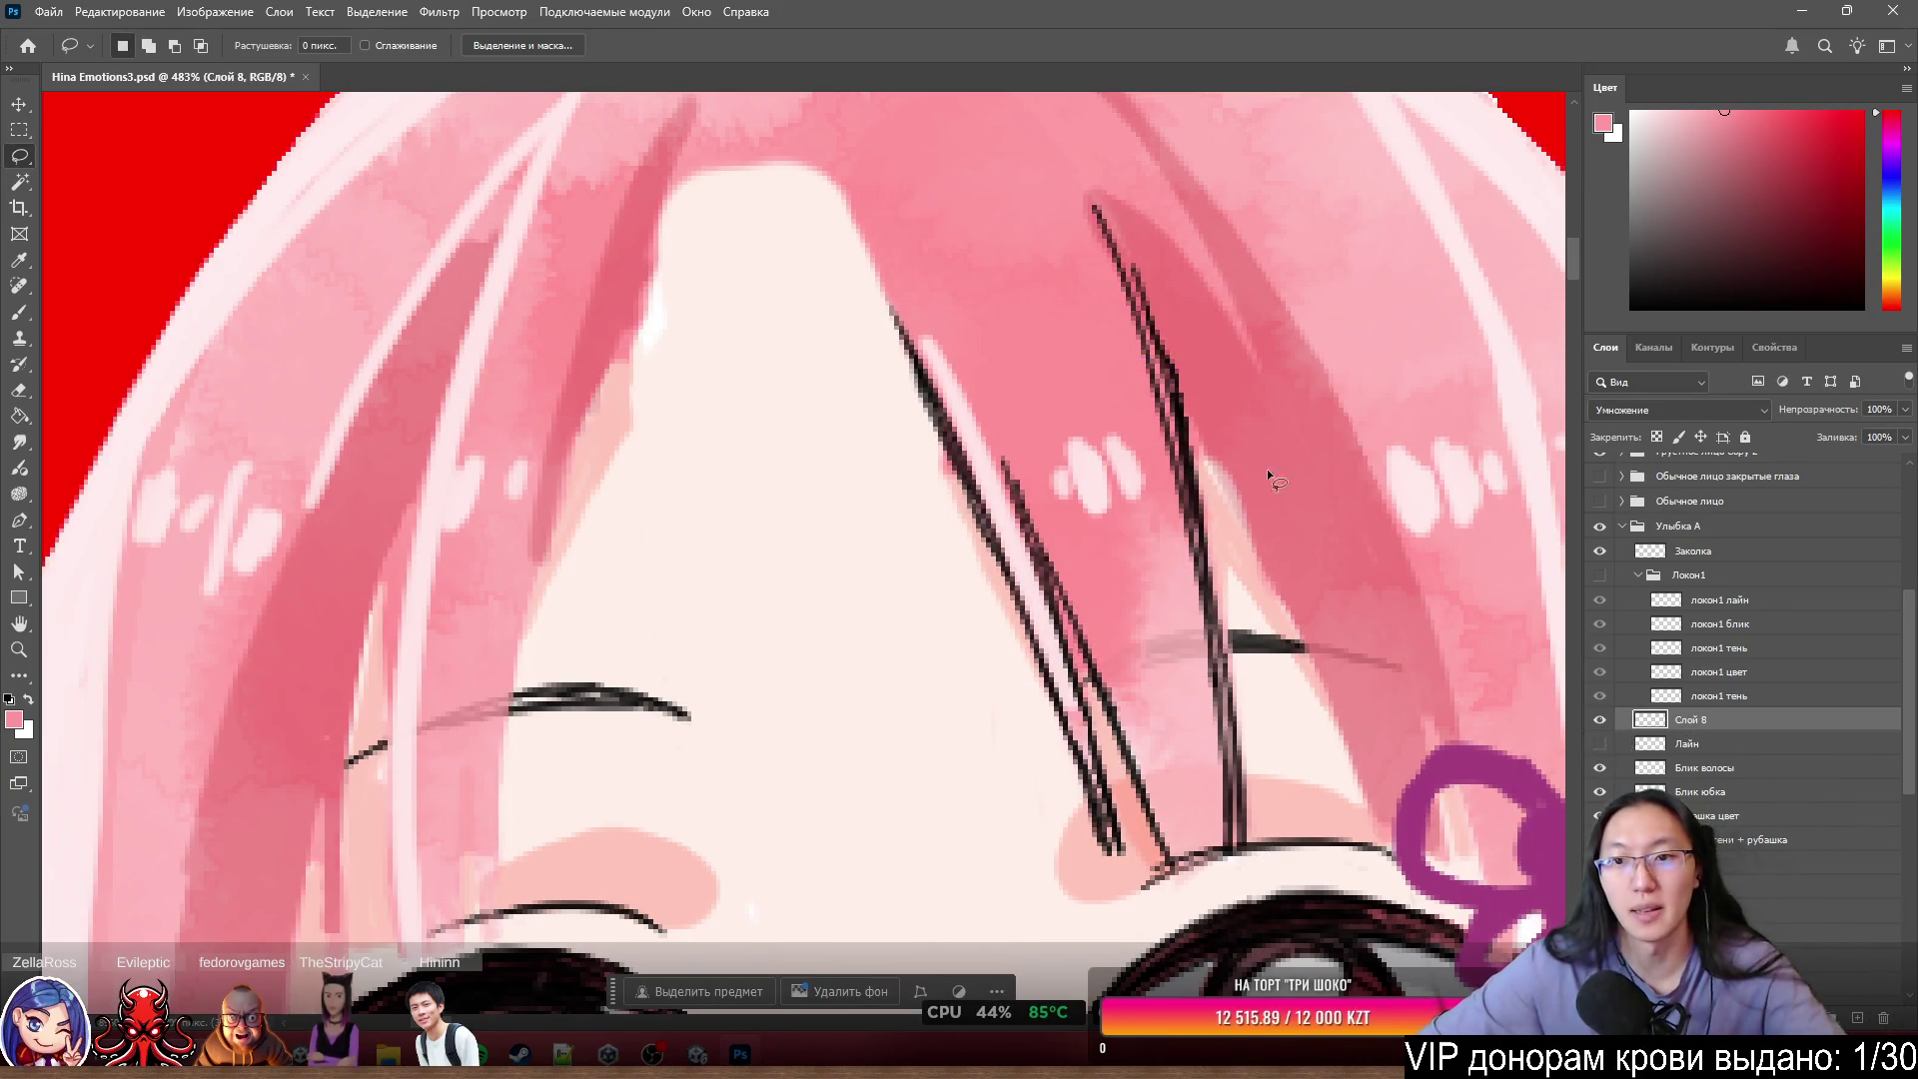
scroll(1289, 330, "down", 3)
scroll(1267, 318, "up", 4)
key("e")
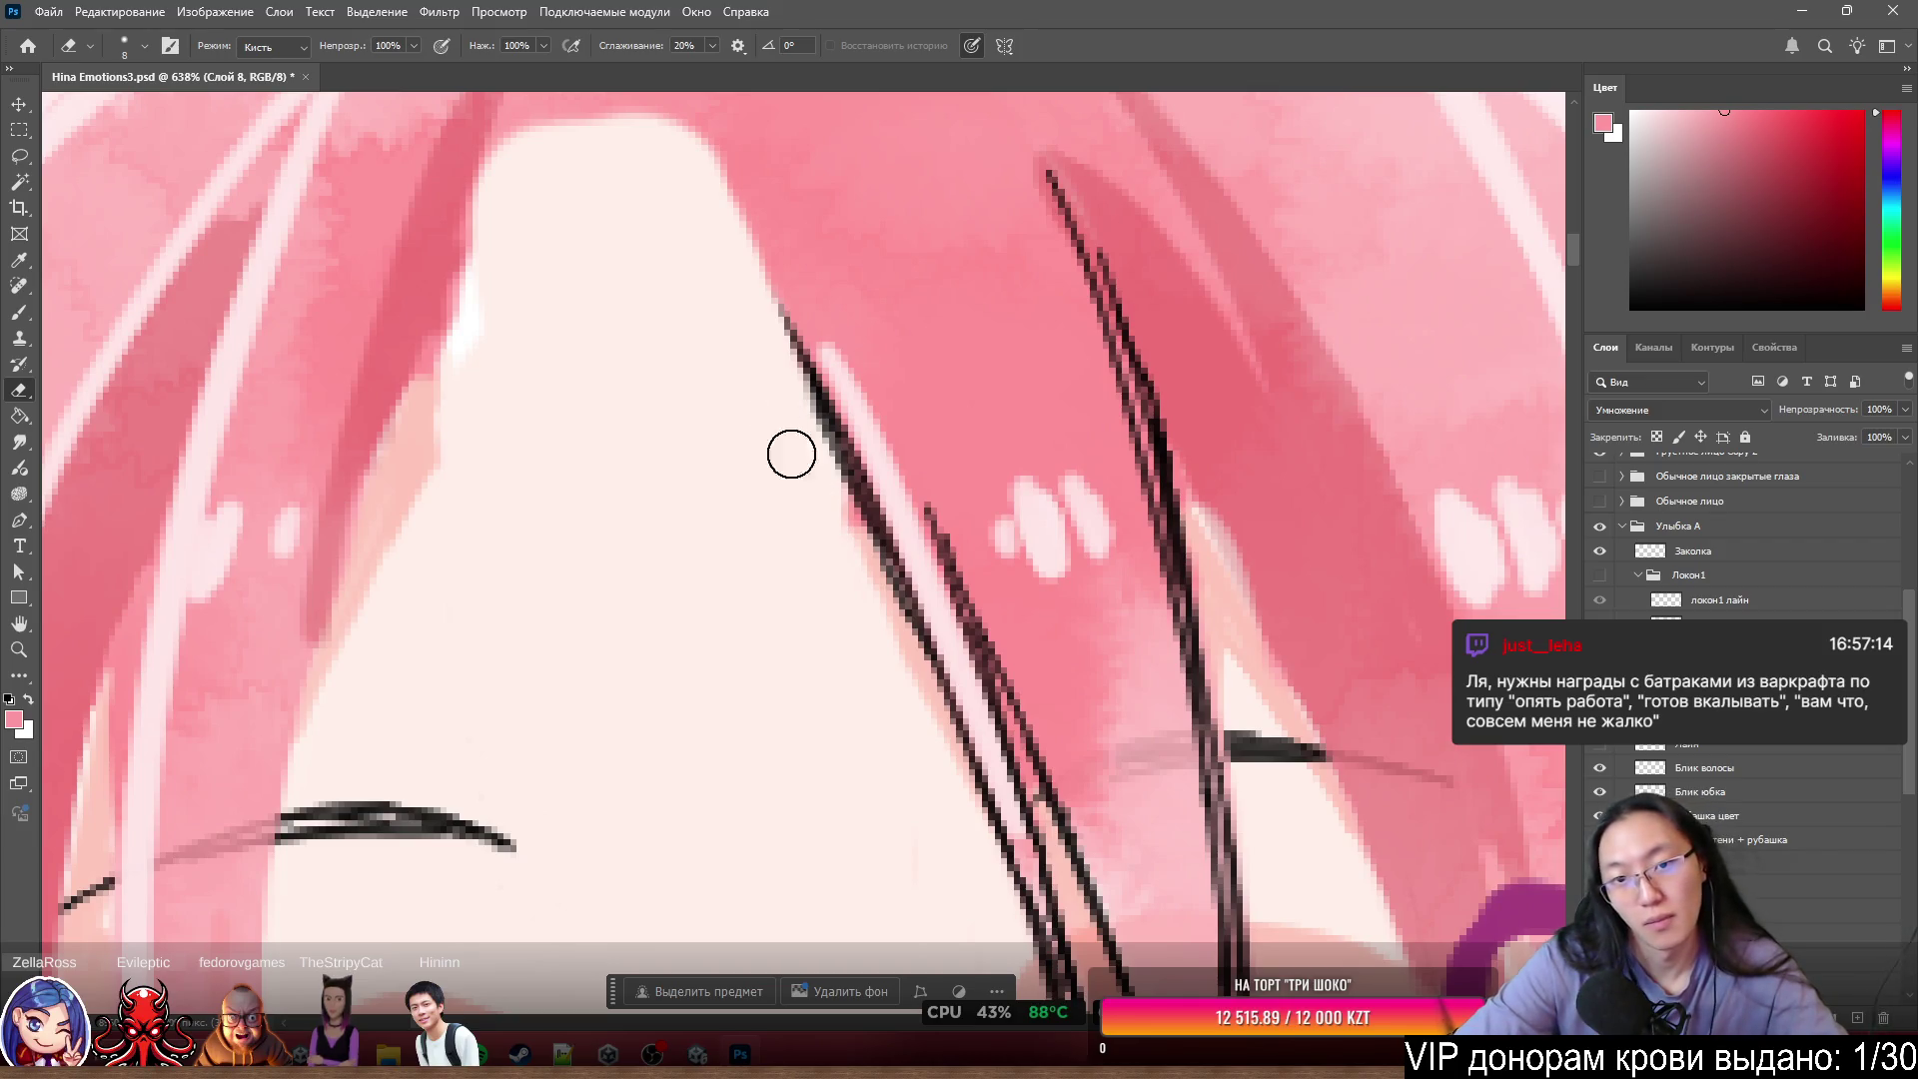
- Inspect the локон2 лайн strand lines, toggling them against the line art
scroll(780, 586, "down", 3)
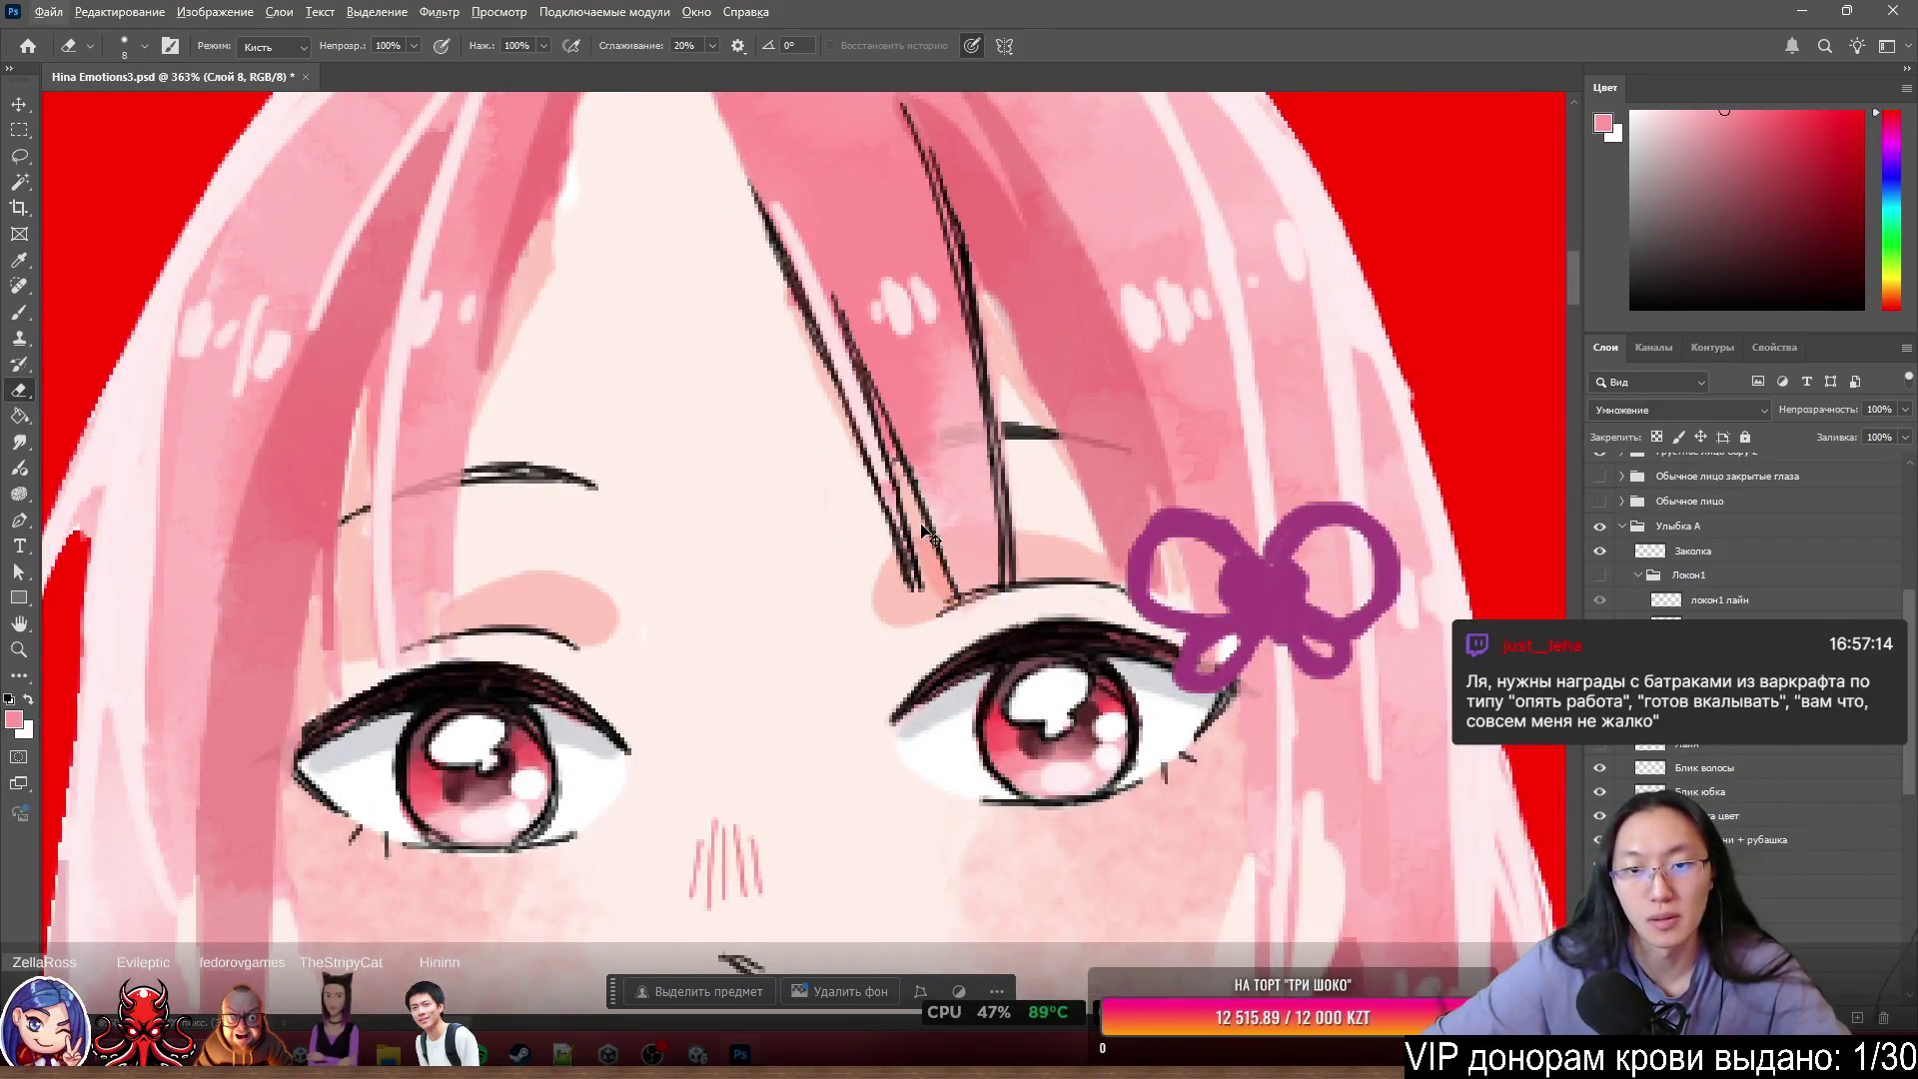
mouse_move(911, 540)
left_mouse_down()
mouse_move(710, 559)
mouse_move(839, 505)
mouse_move(904, 560)
left_mouse_up()
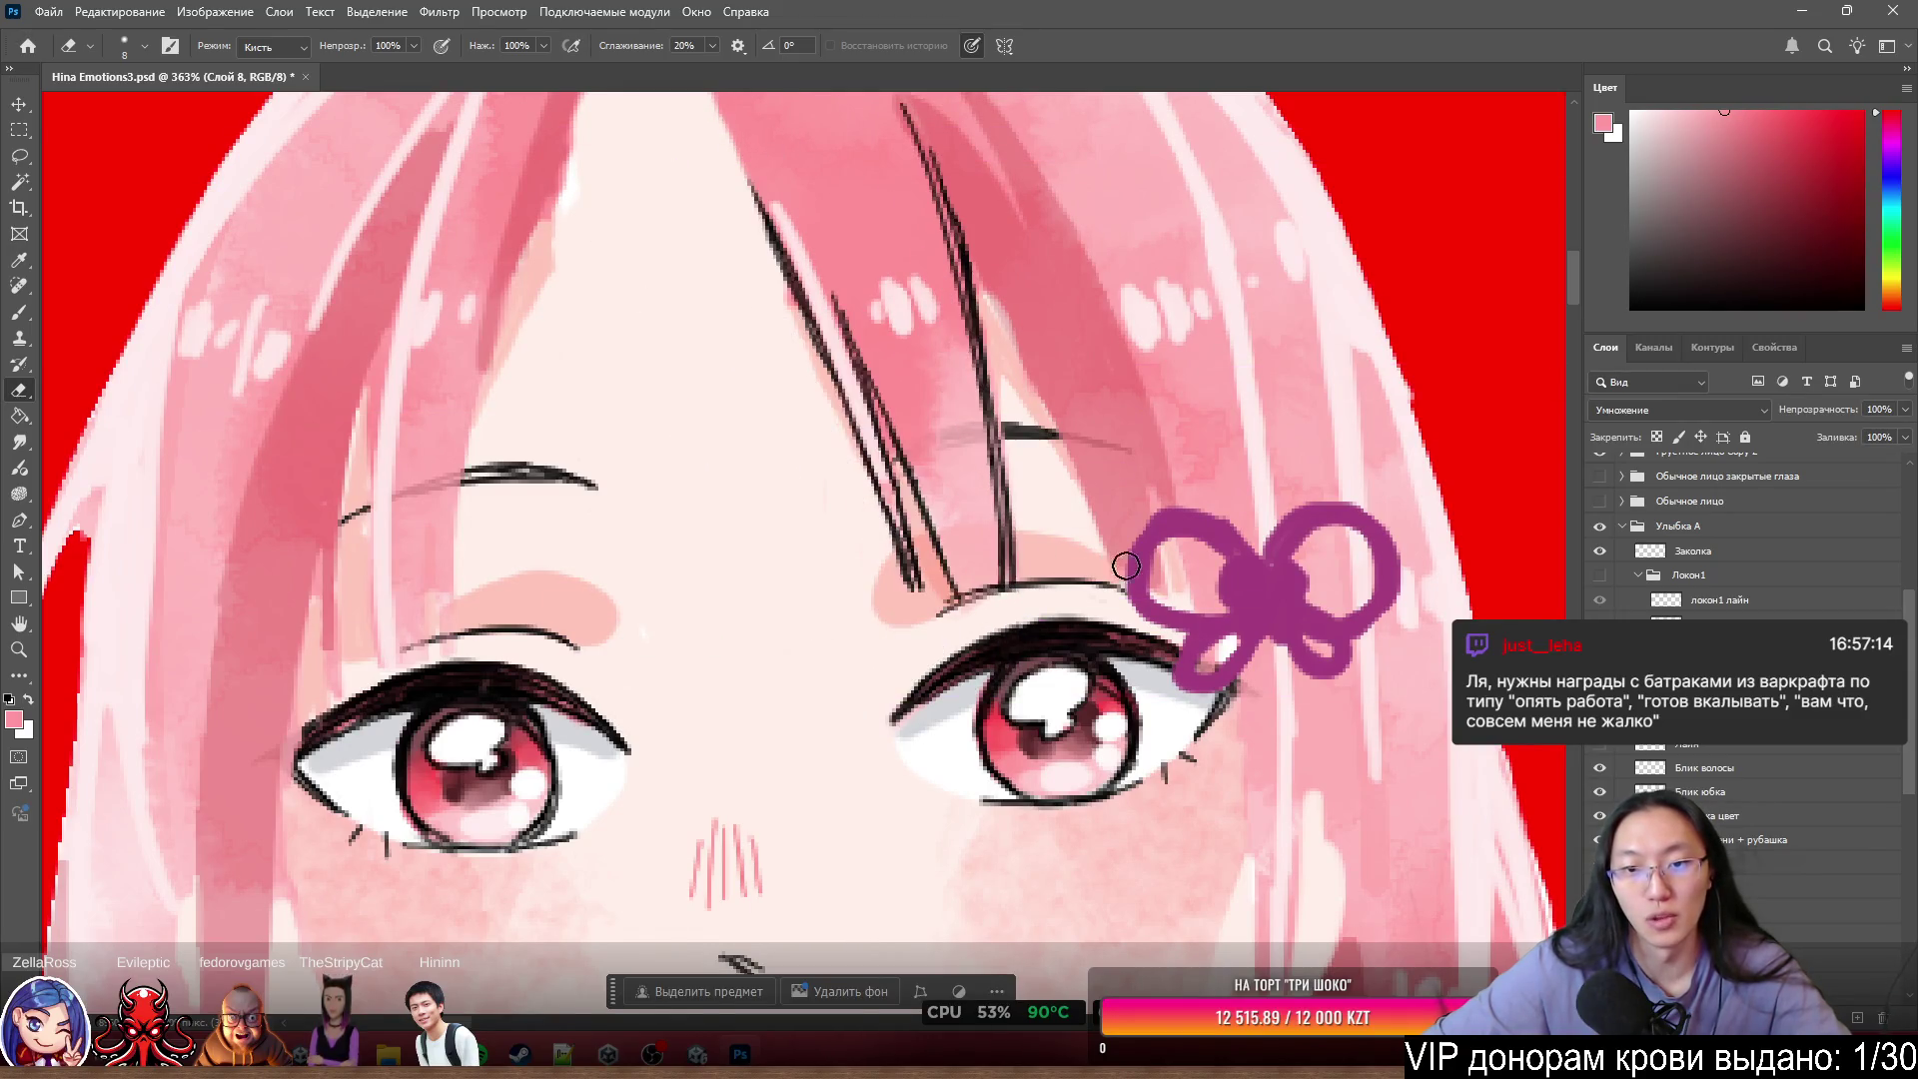
scroll(1139, 570, "down", 4)
scroll(1099, 502, "up", 4)
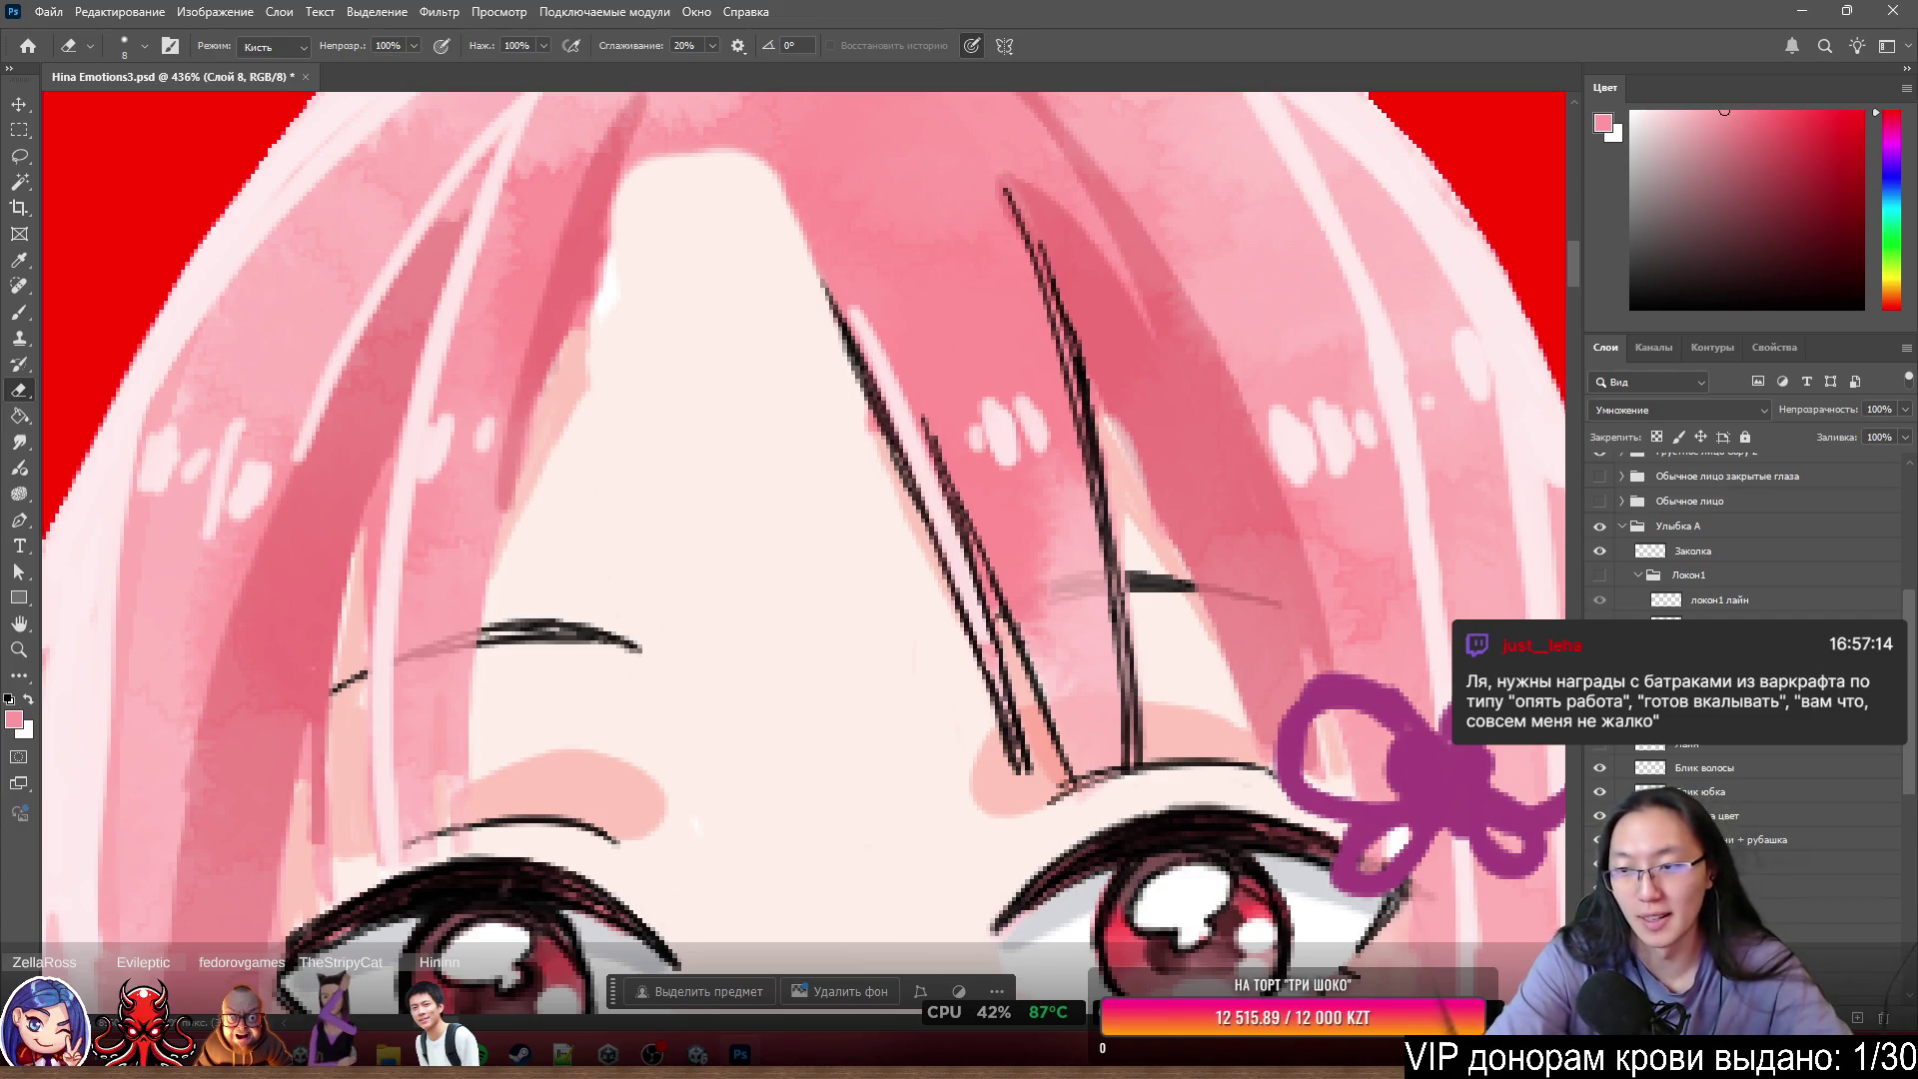
left_click(1603, 748)
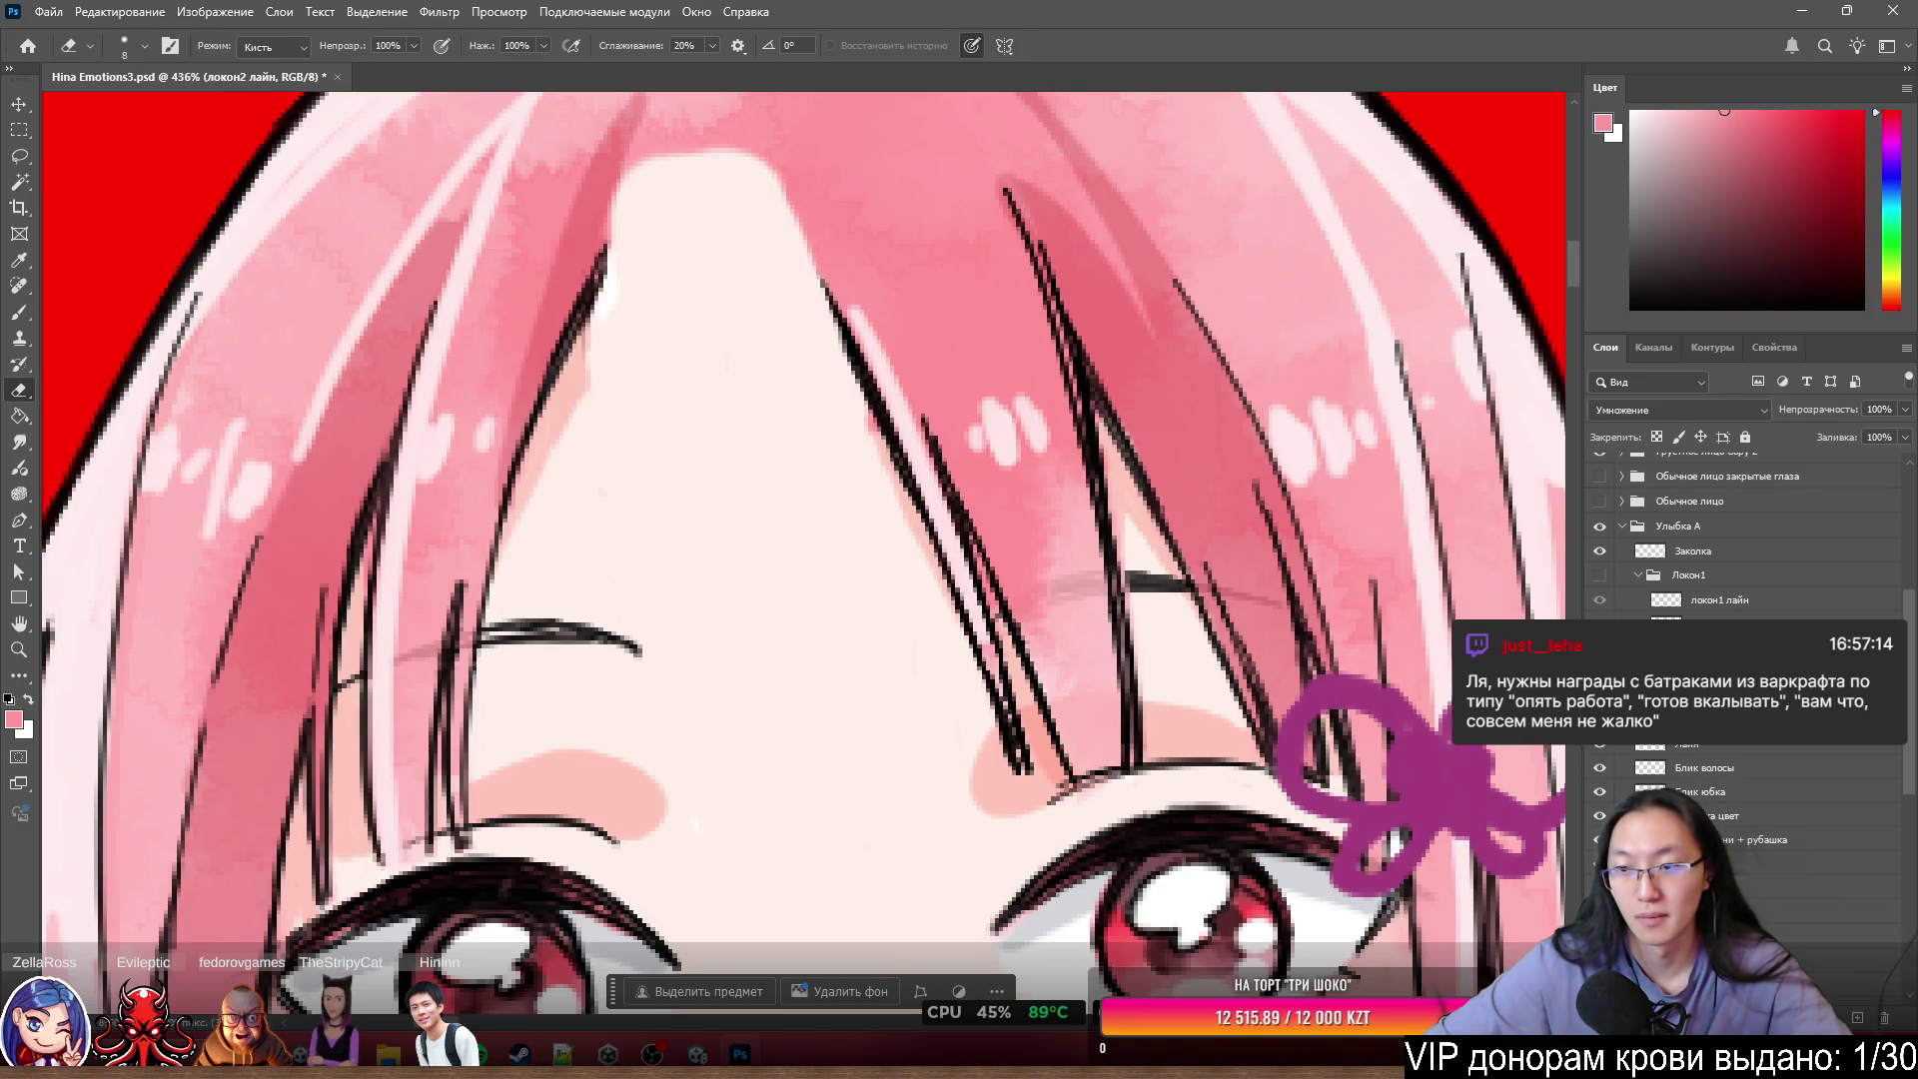
left_click(1601, 747)
- Erase the duplicate strand outlines from the Лайн layer, from the lower end to the top
left_click(1688, 747)
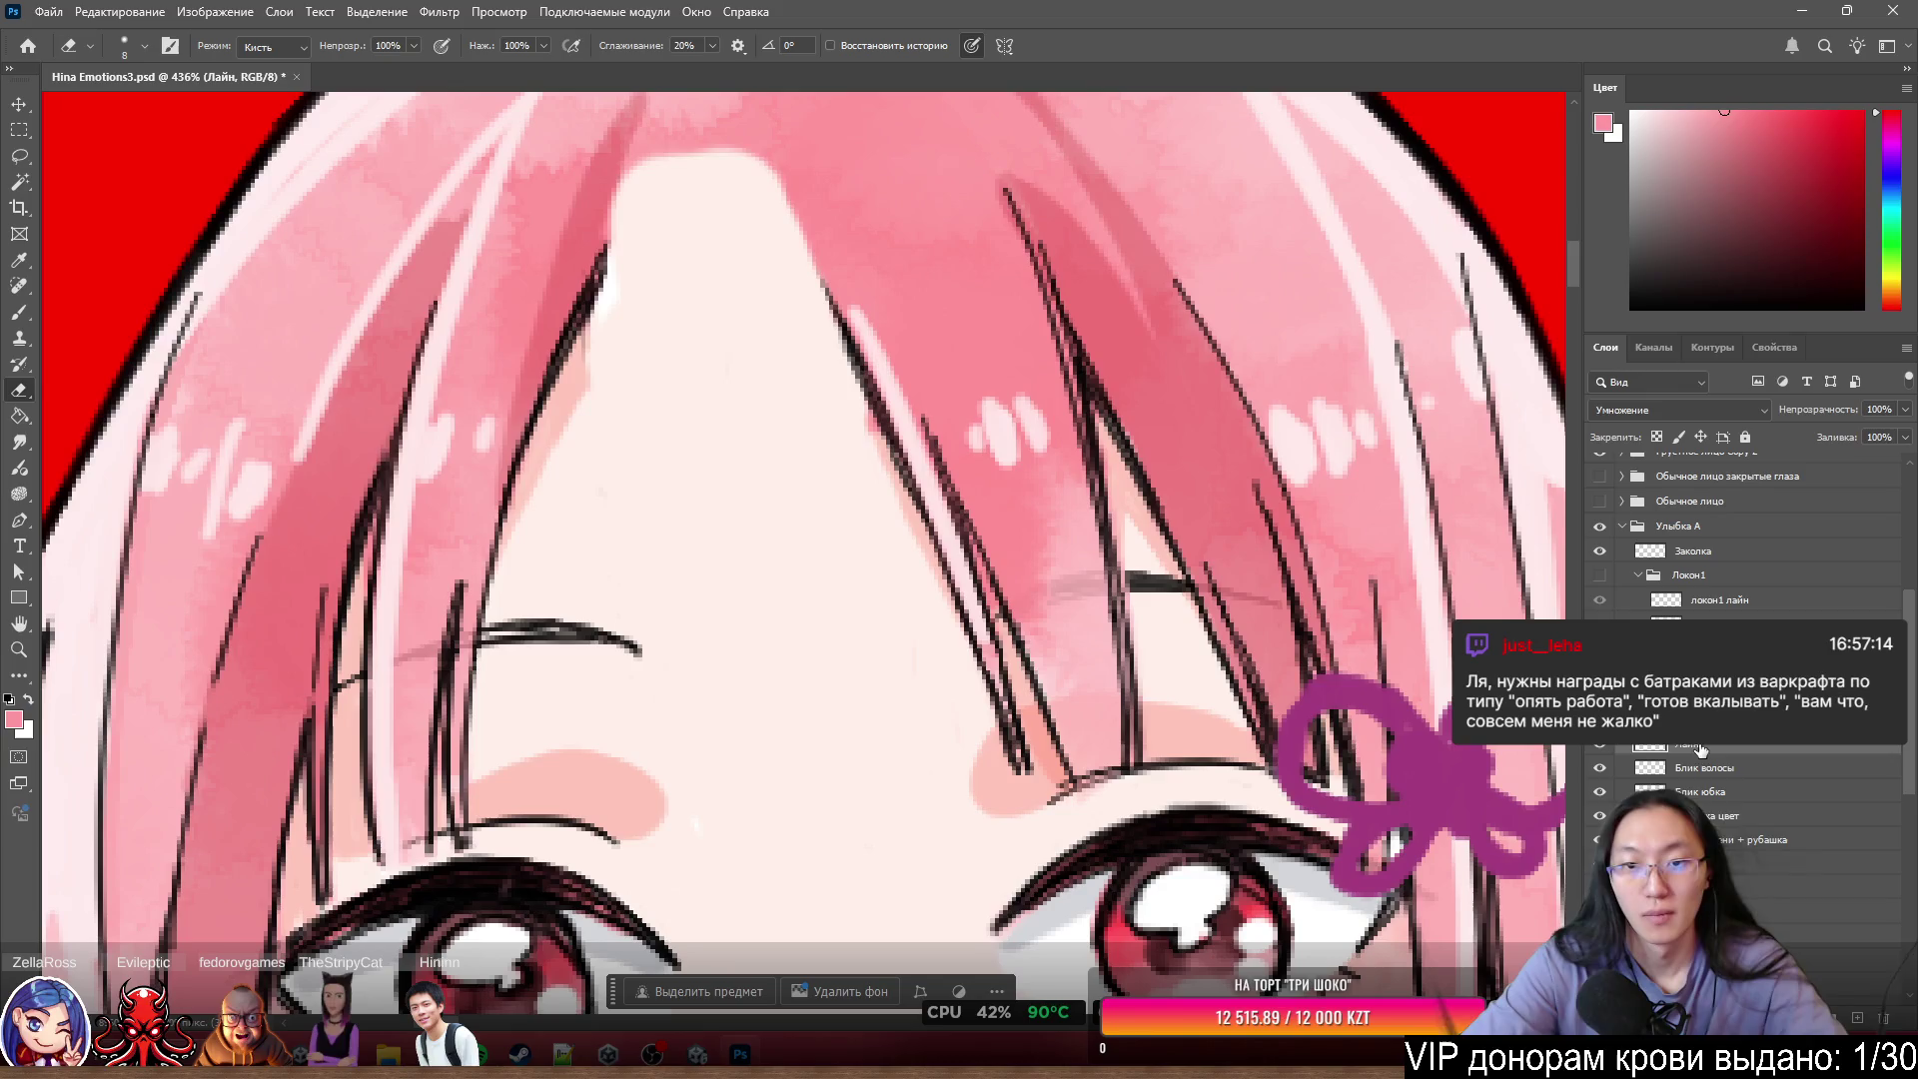
mouse_move(850, 300)
left_mouse_down()
mouse_move(895, 436)
mouse_move(925, 399)
mouse_move(989, 685)
left_mouse_up()
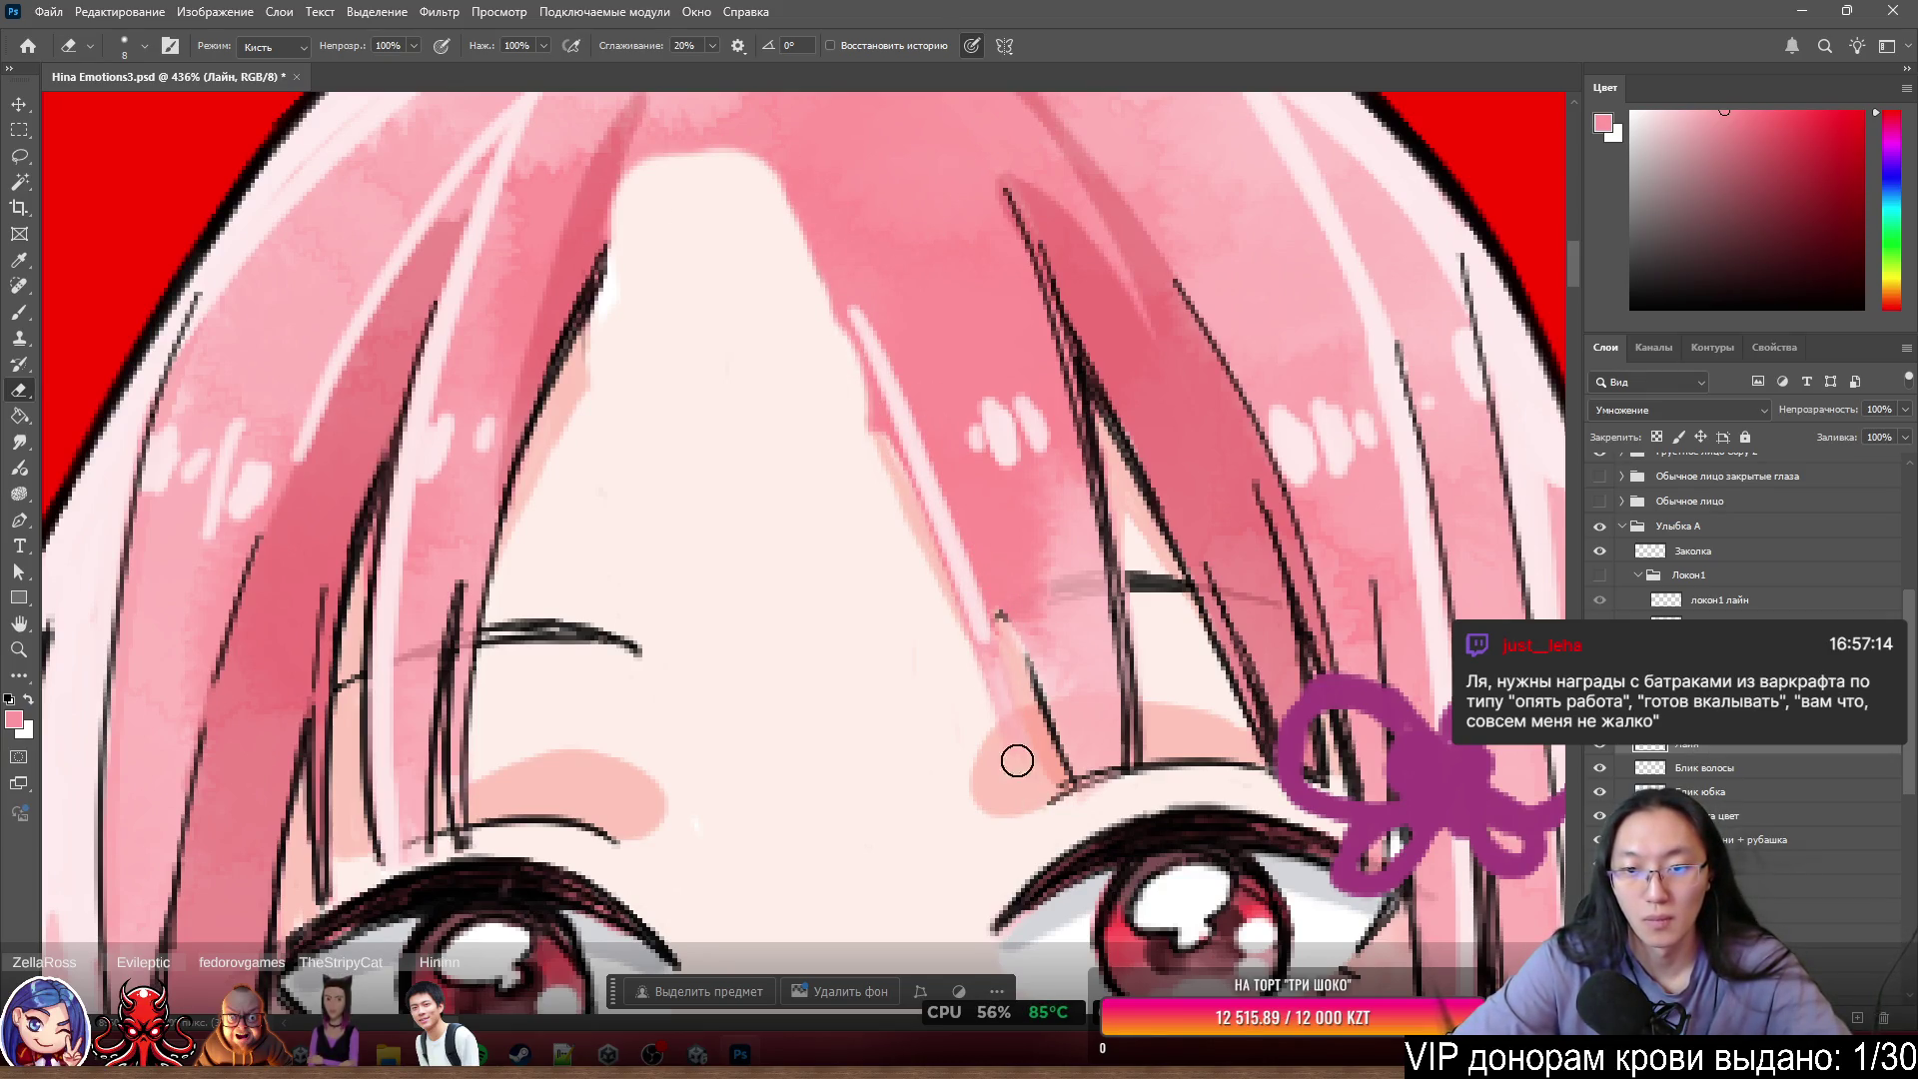
mouse_move(1018, 761)
left_mouse_down()
mouse_move(990, 626)
mouse_move(1083, 775)
left_mouse_up()
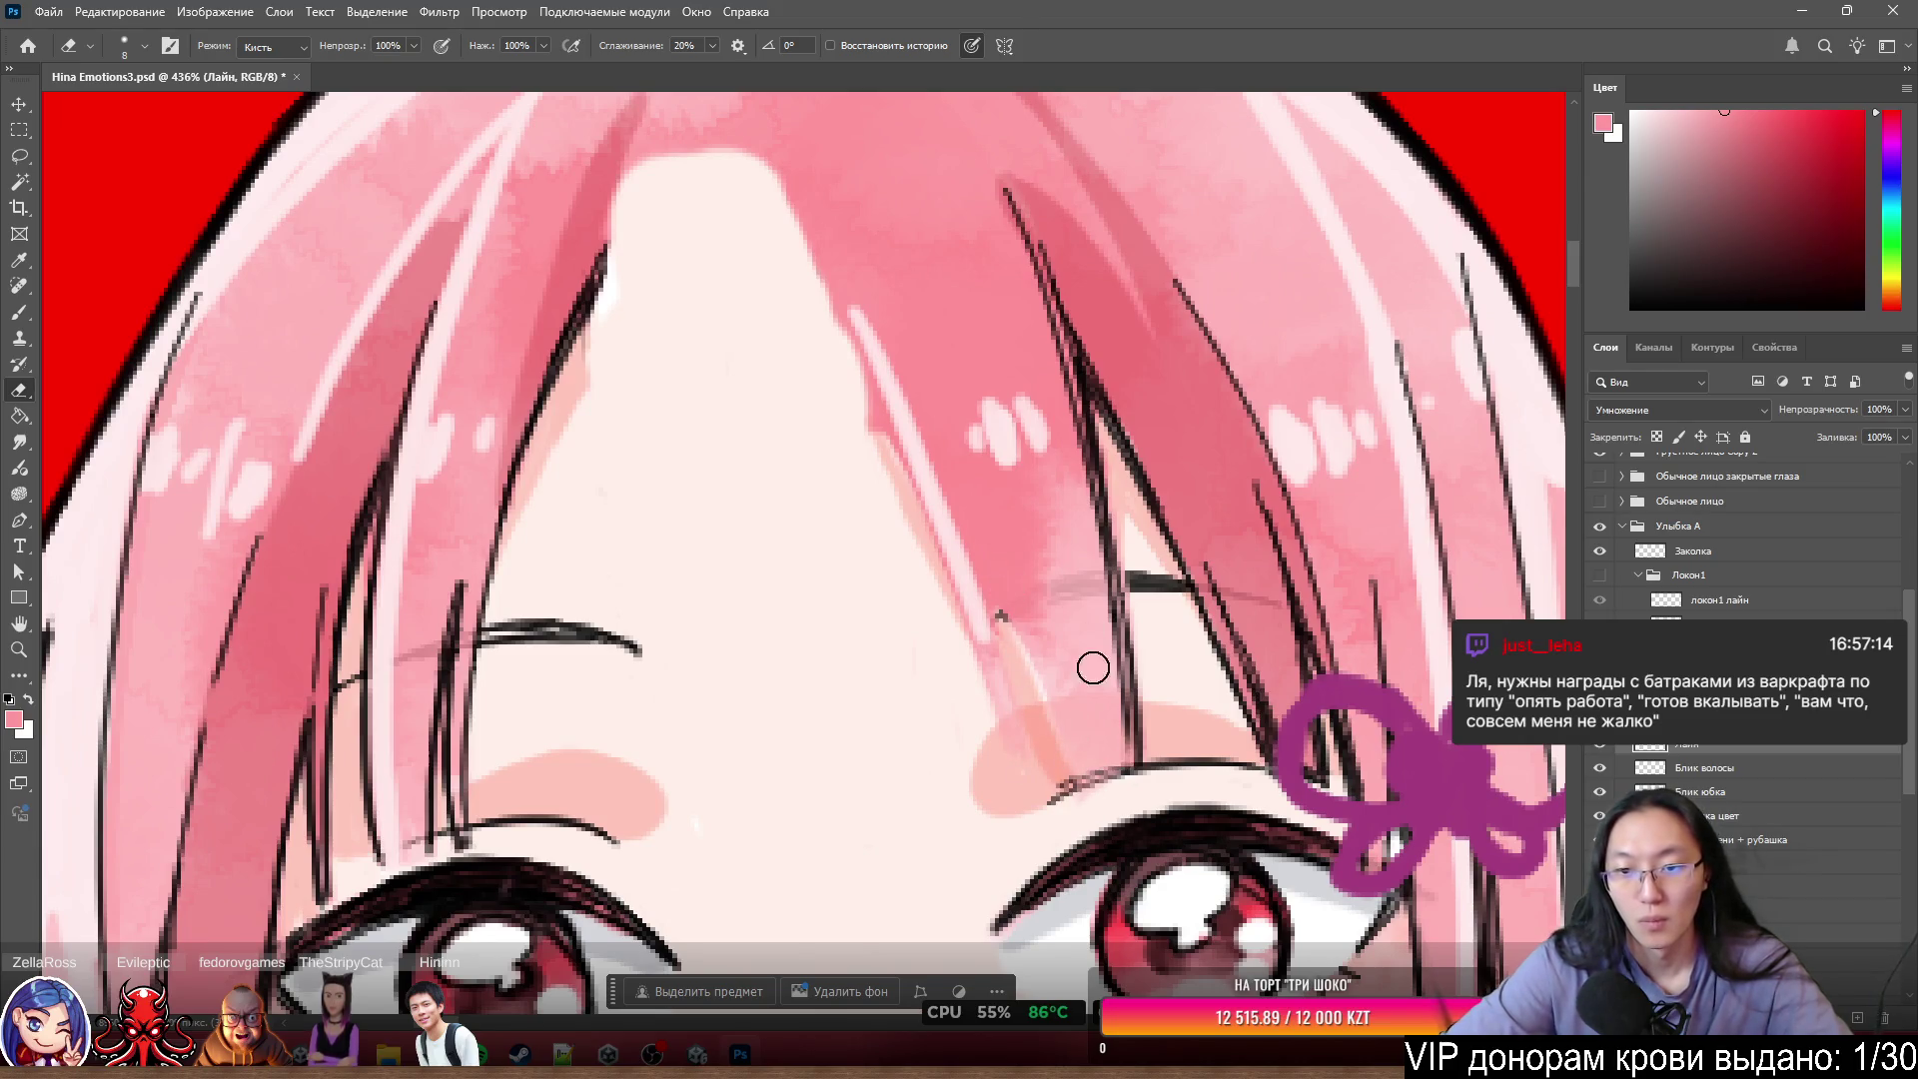
mouse_move(1093, 667)
left_mouse_down()
mouse_move(1122, 762)
mouse_move(1083, 500)
left_mouse_up()
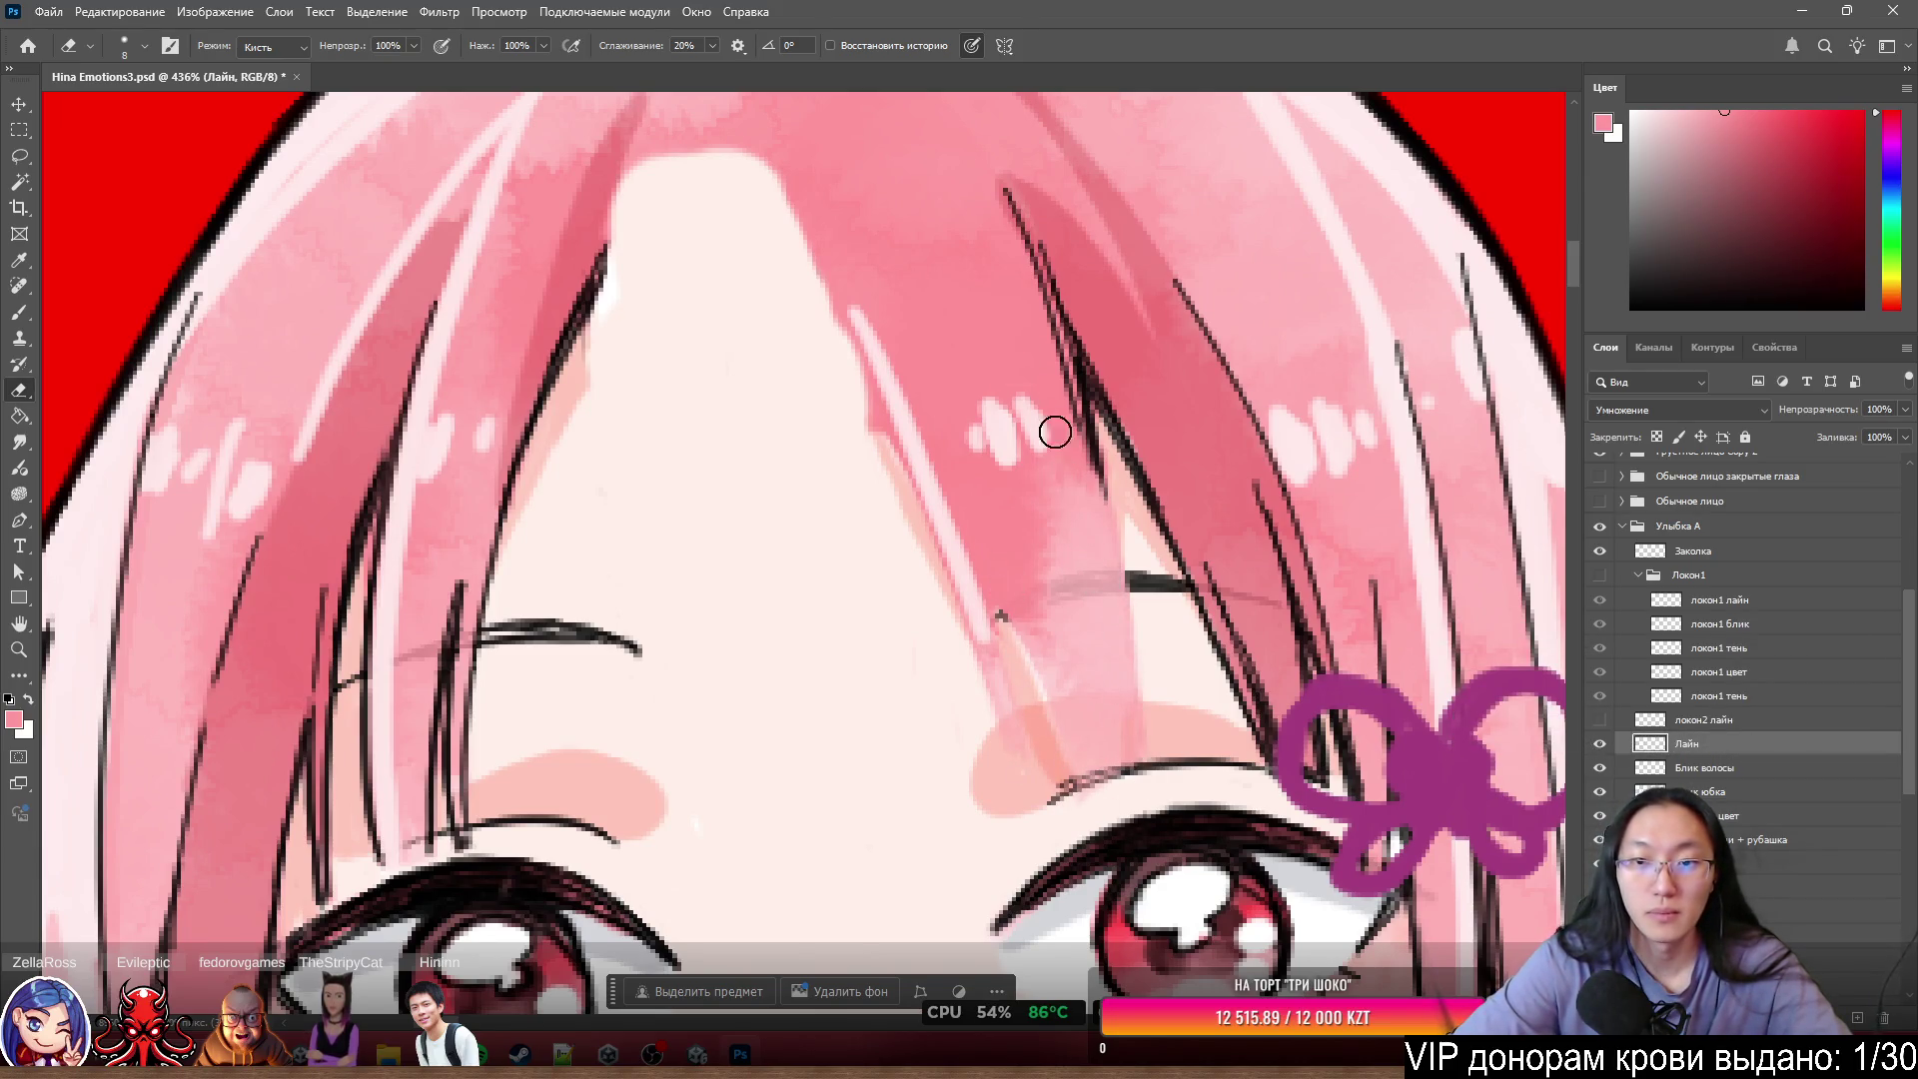
mouse_move(1055, 432)
left_mouse_down()
mouse_move(1023, 321)
mouse_move(1079, 435)
left_mouse_up()
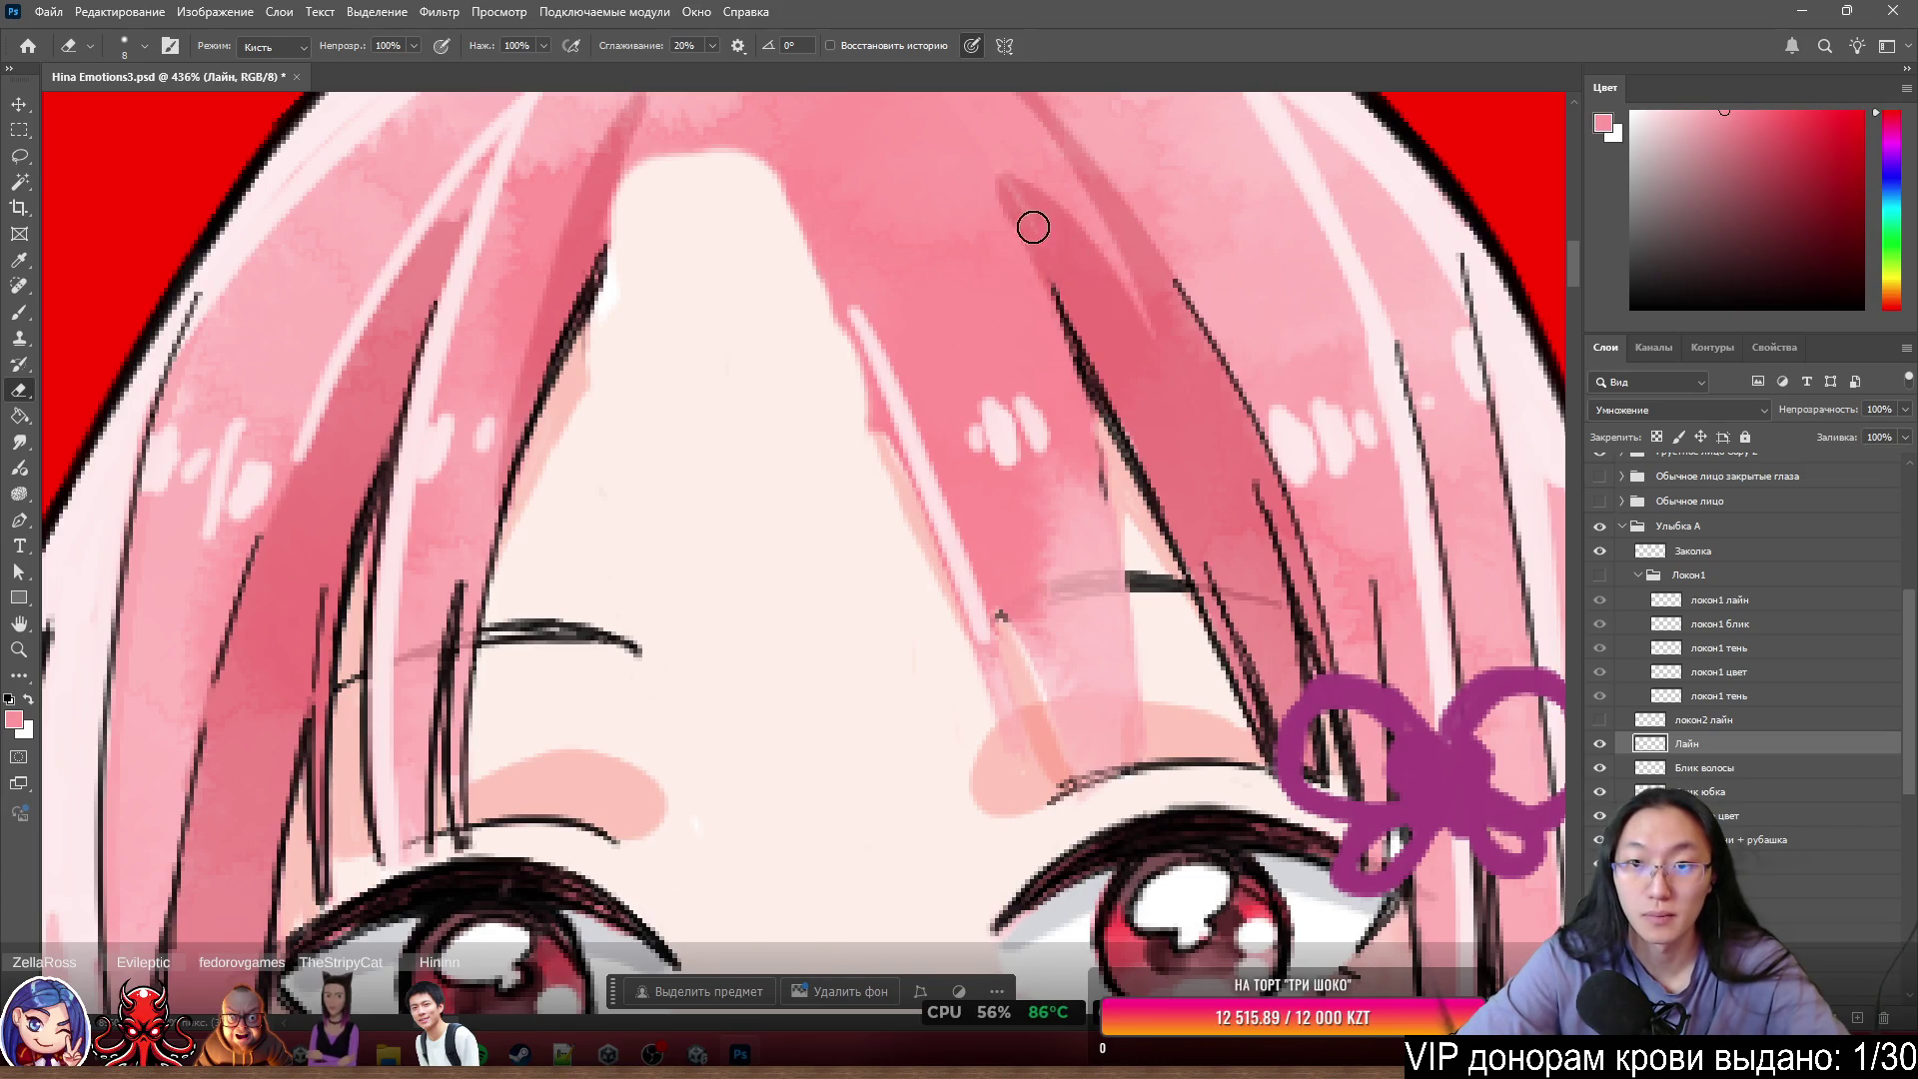
left_click_drag(1033, 227, 1079, 296)
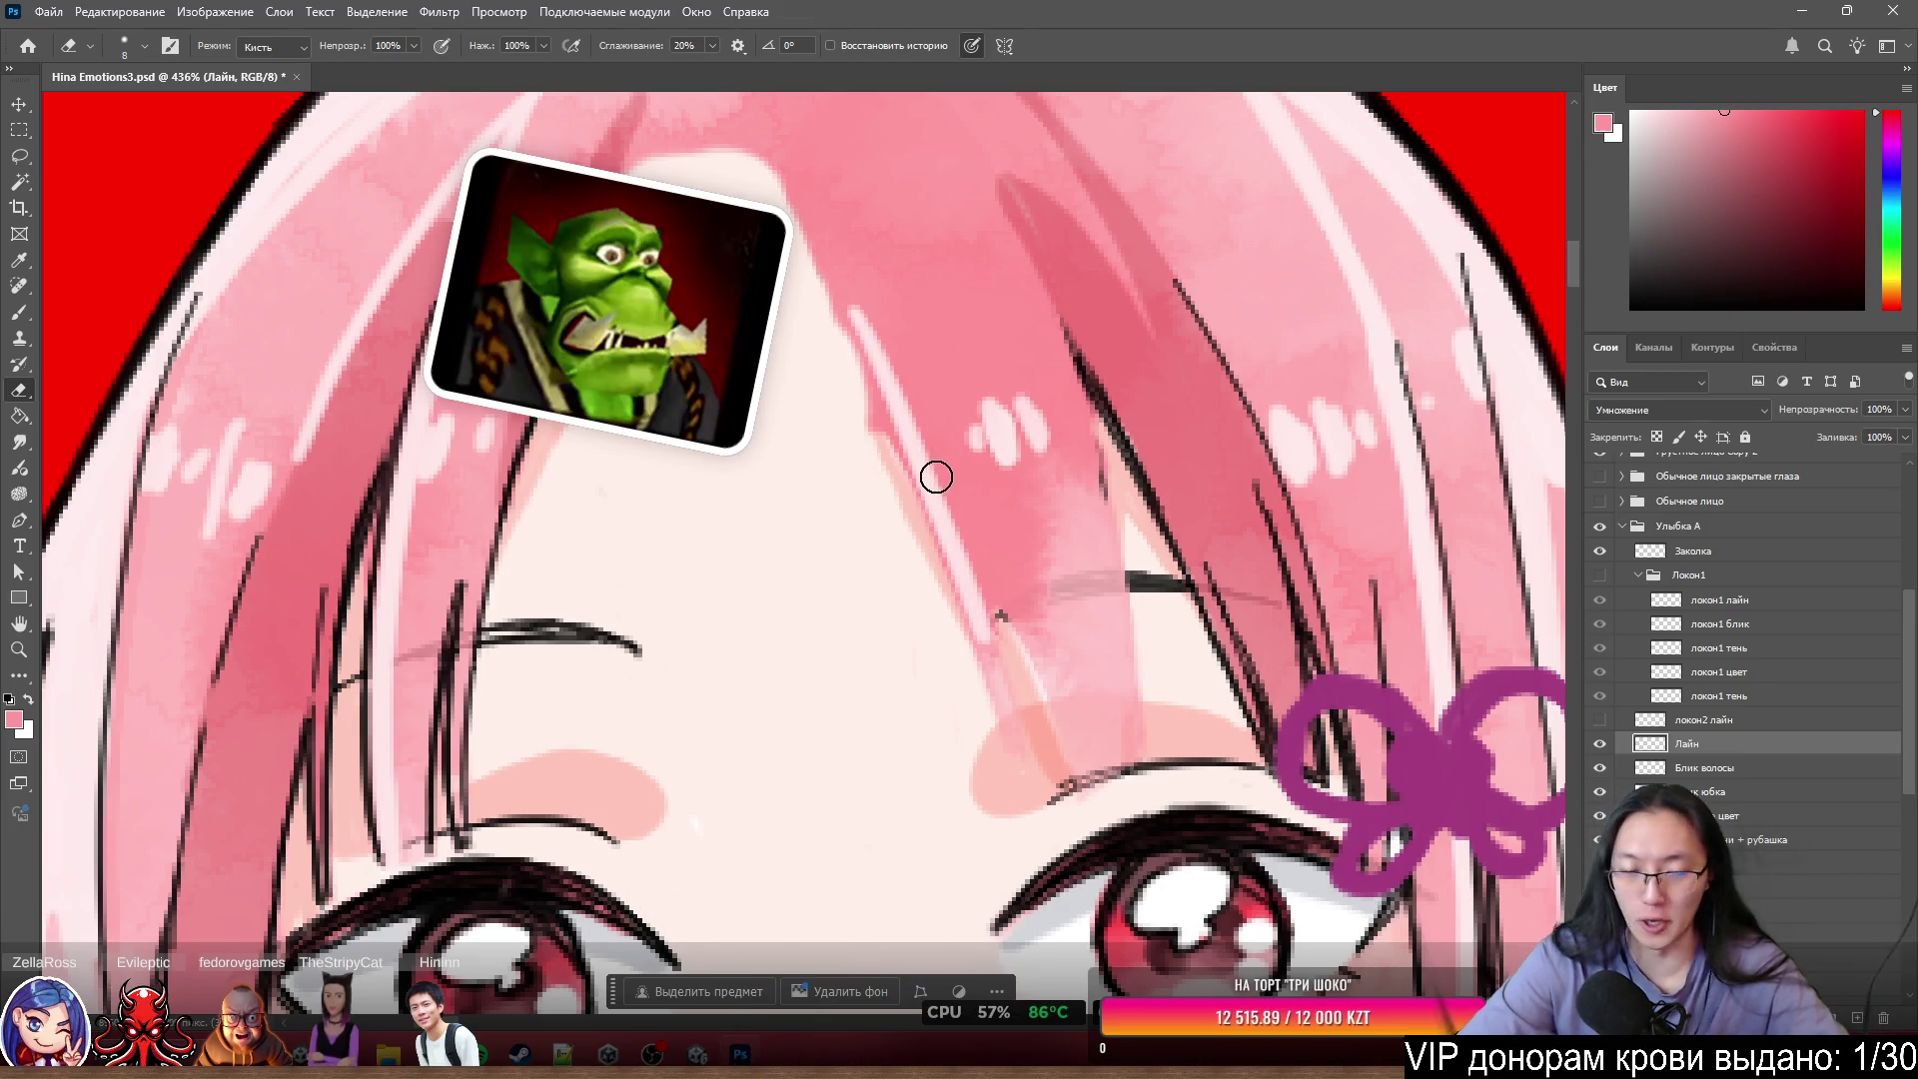
- Toggle the локон2 лайн strand lines on and off to compare the cleaned line art
scroll(931, 458, "down", 5)
scroll(976, 506, "up", 5)
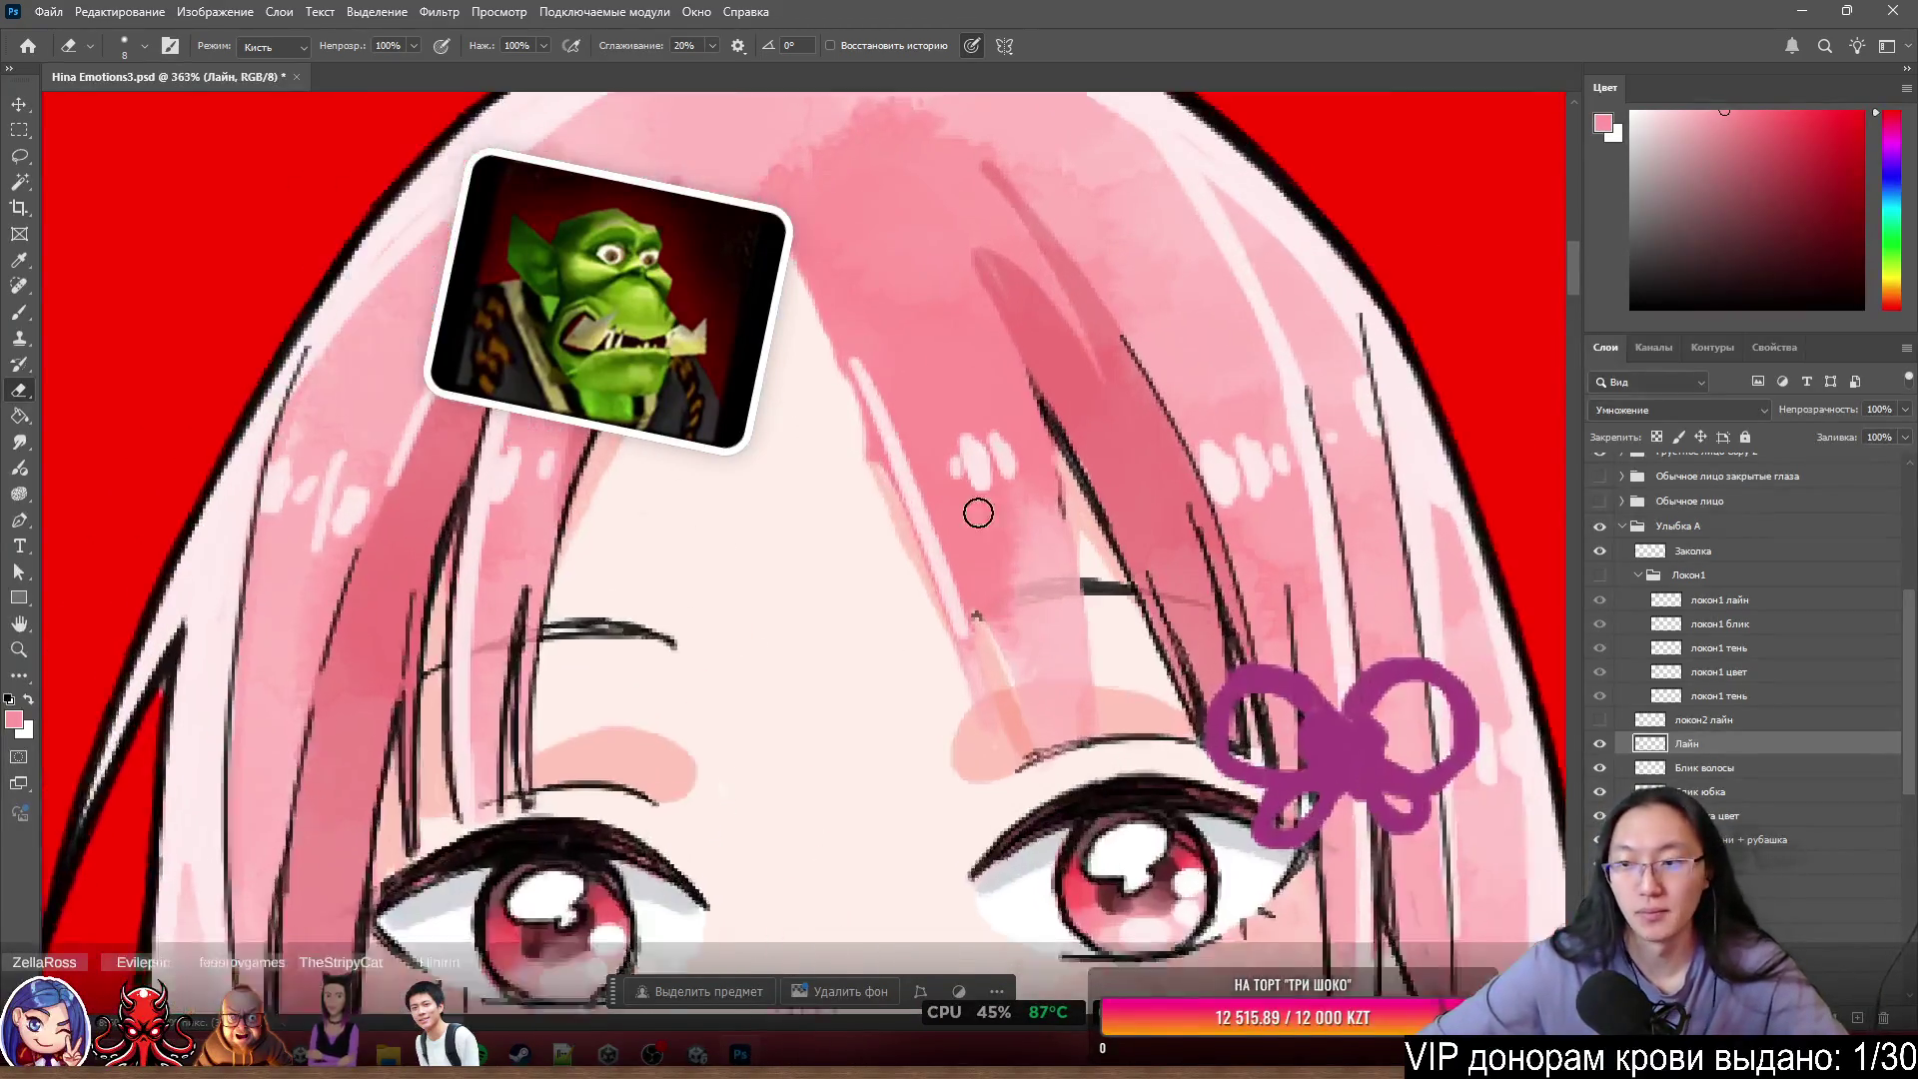
left_click(1602, 728)
left_click(1601, 728)
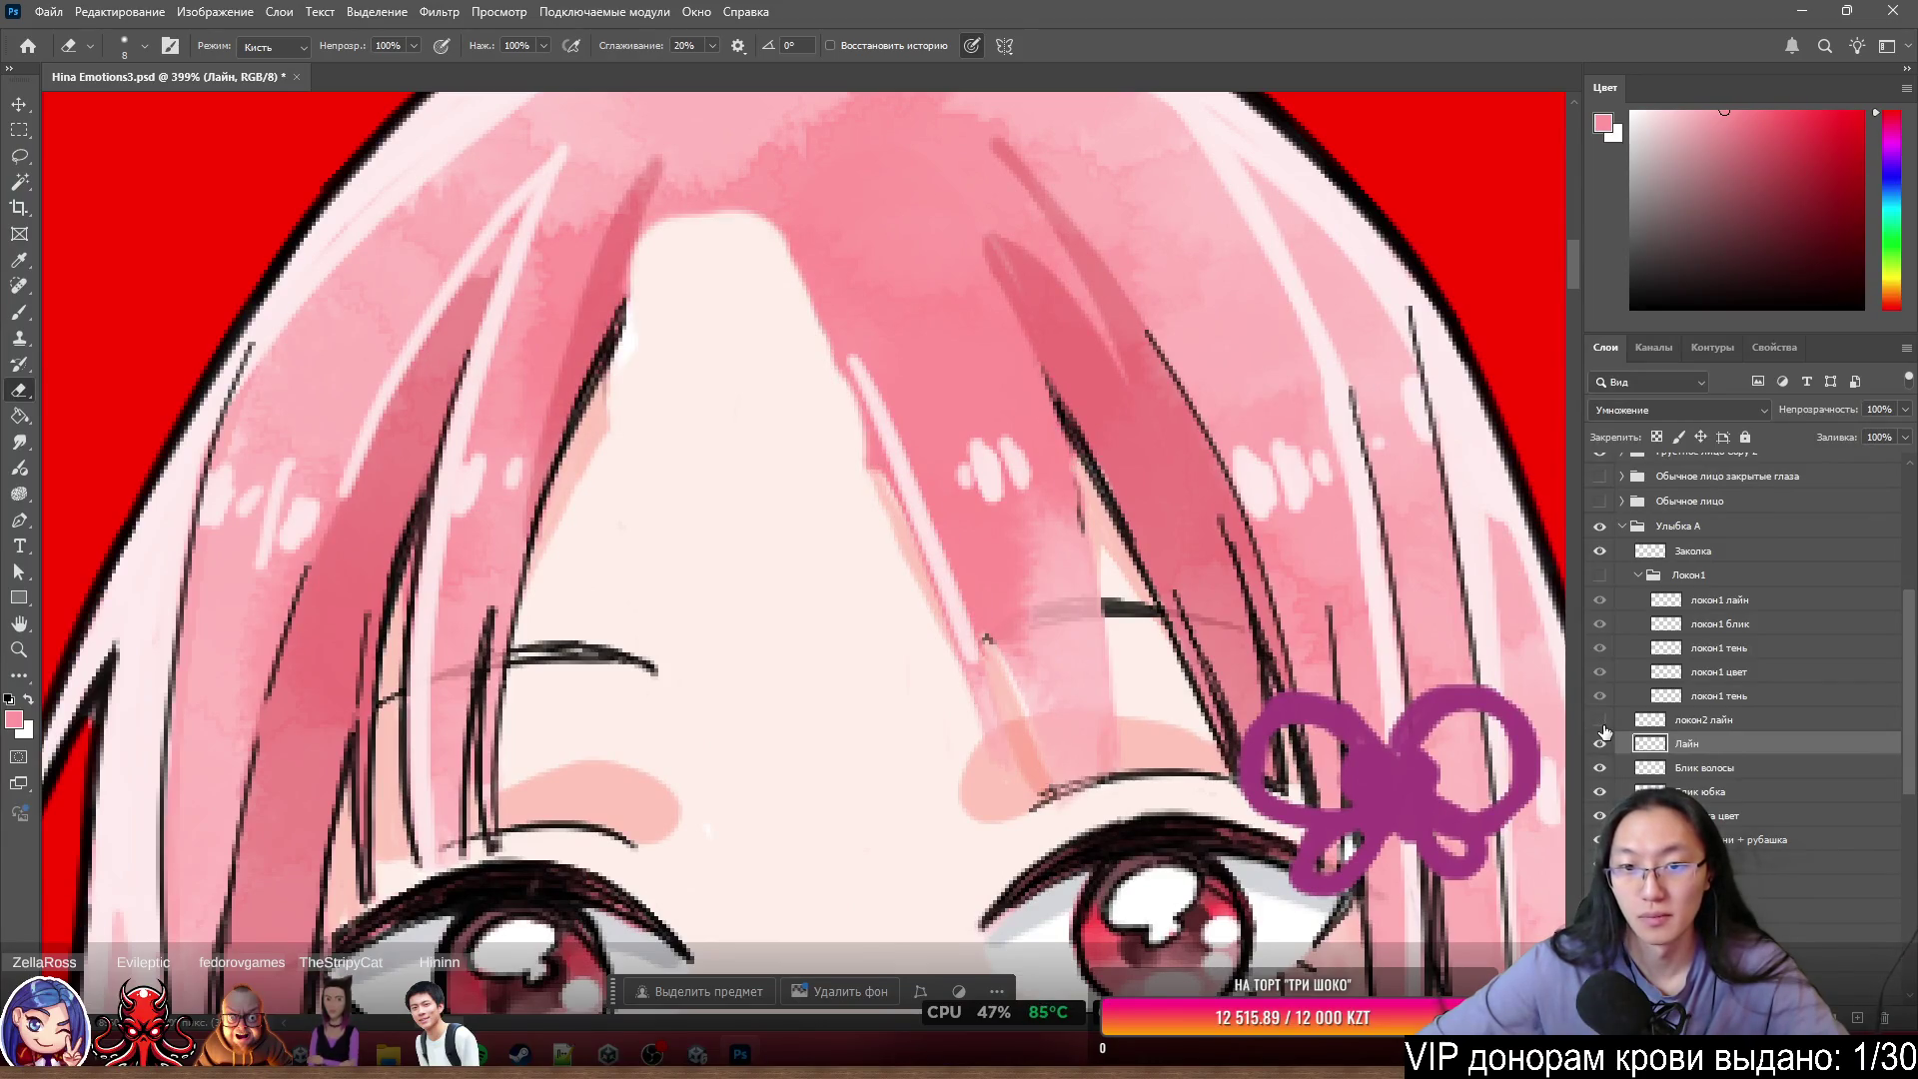
left_click(1602, 728)
key("alt+bracketleft")
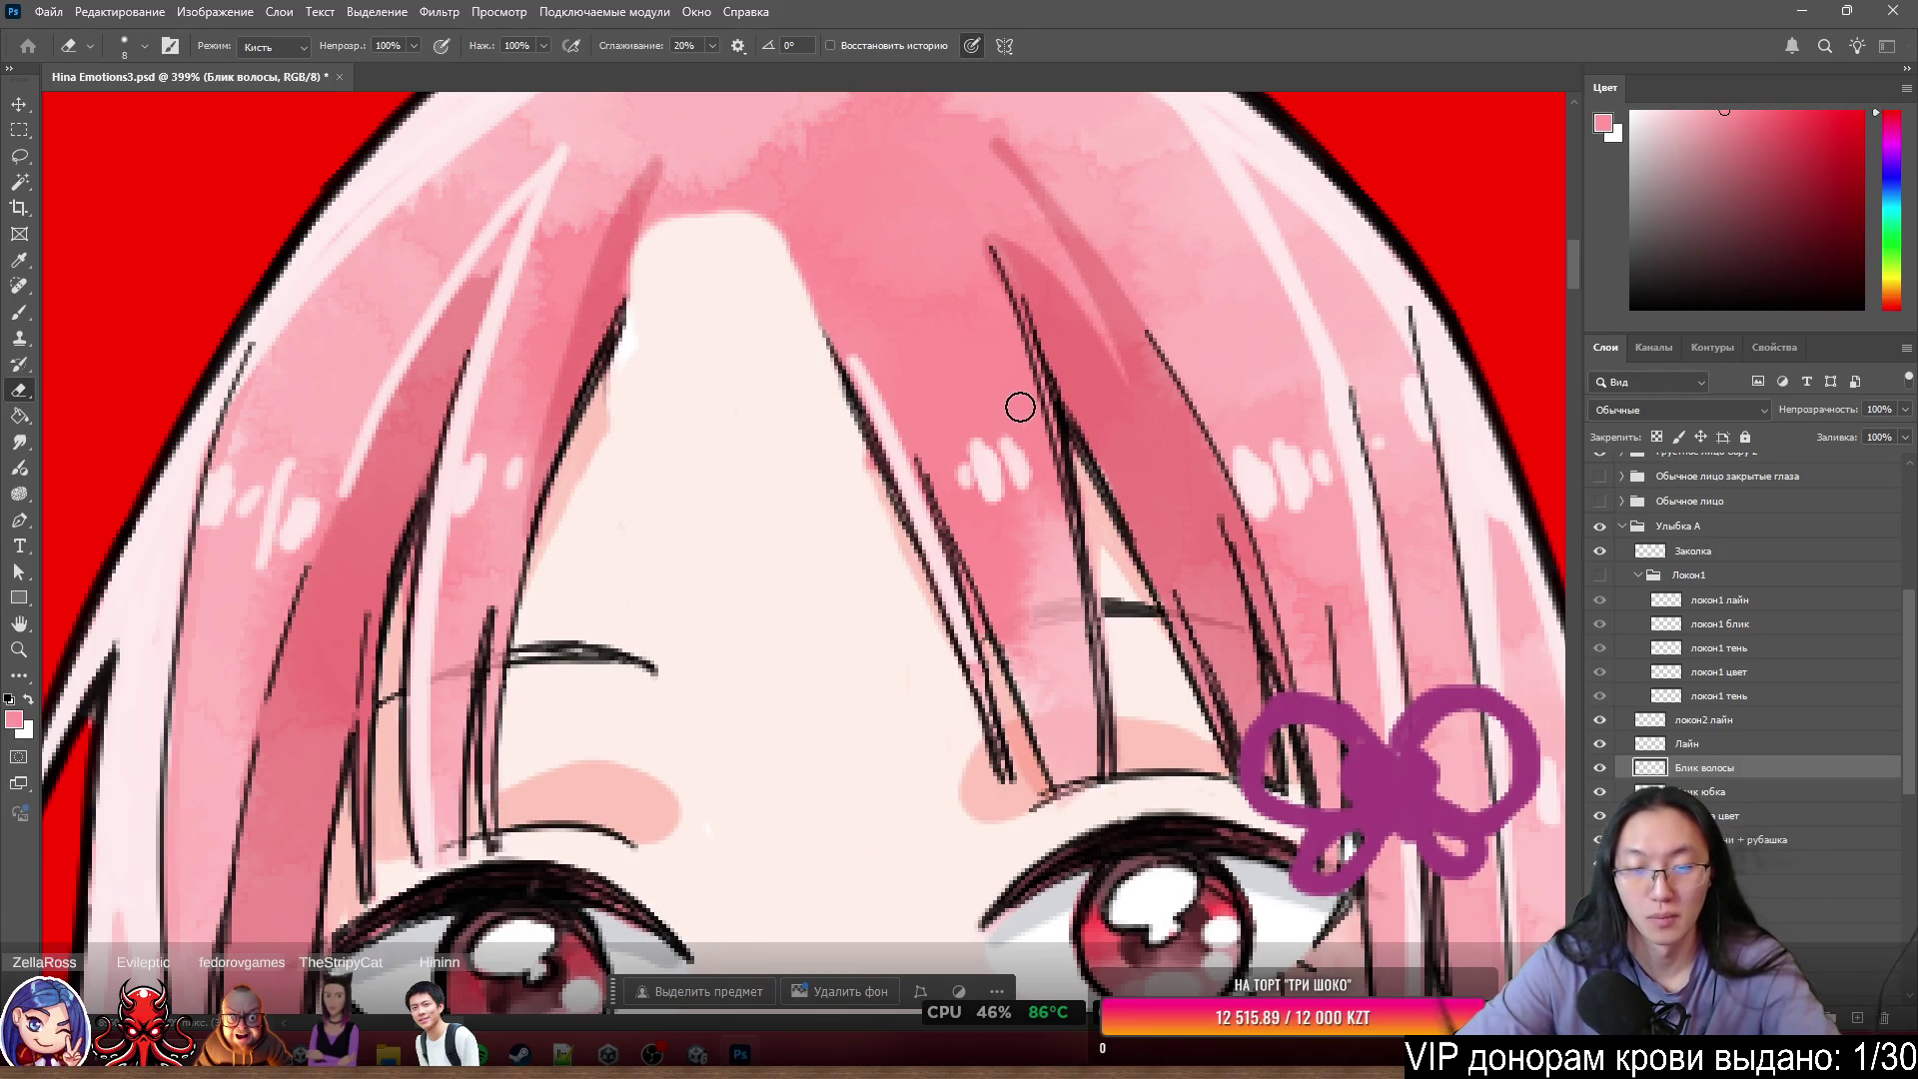
- Lasso the second strand's highlights and cut them onto a new layer named локон2 блики
key("l")
mouse_move(1020, 406)
left_mouse_down()
mouse_move(974, 764)
mouse_move(725, 303)
left_mouse_up()
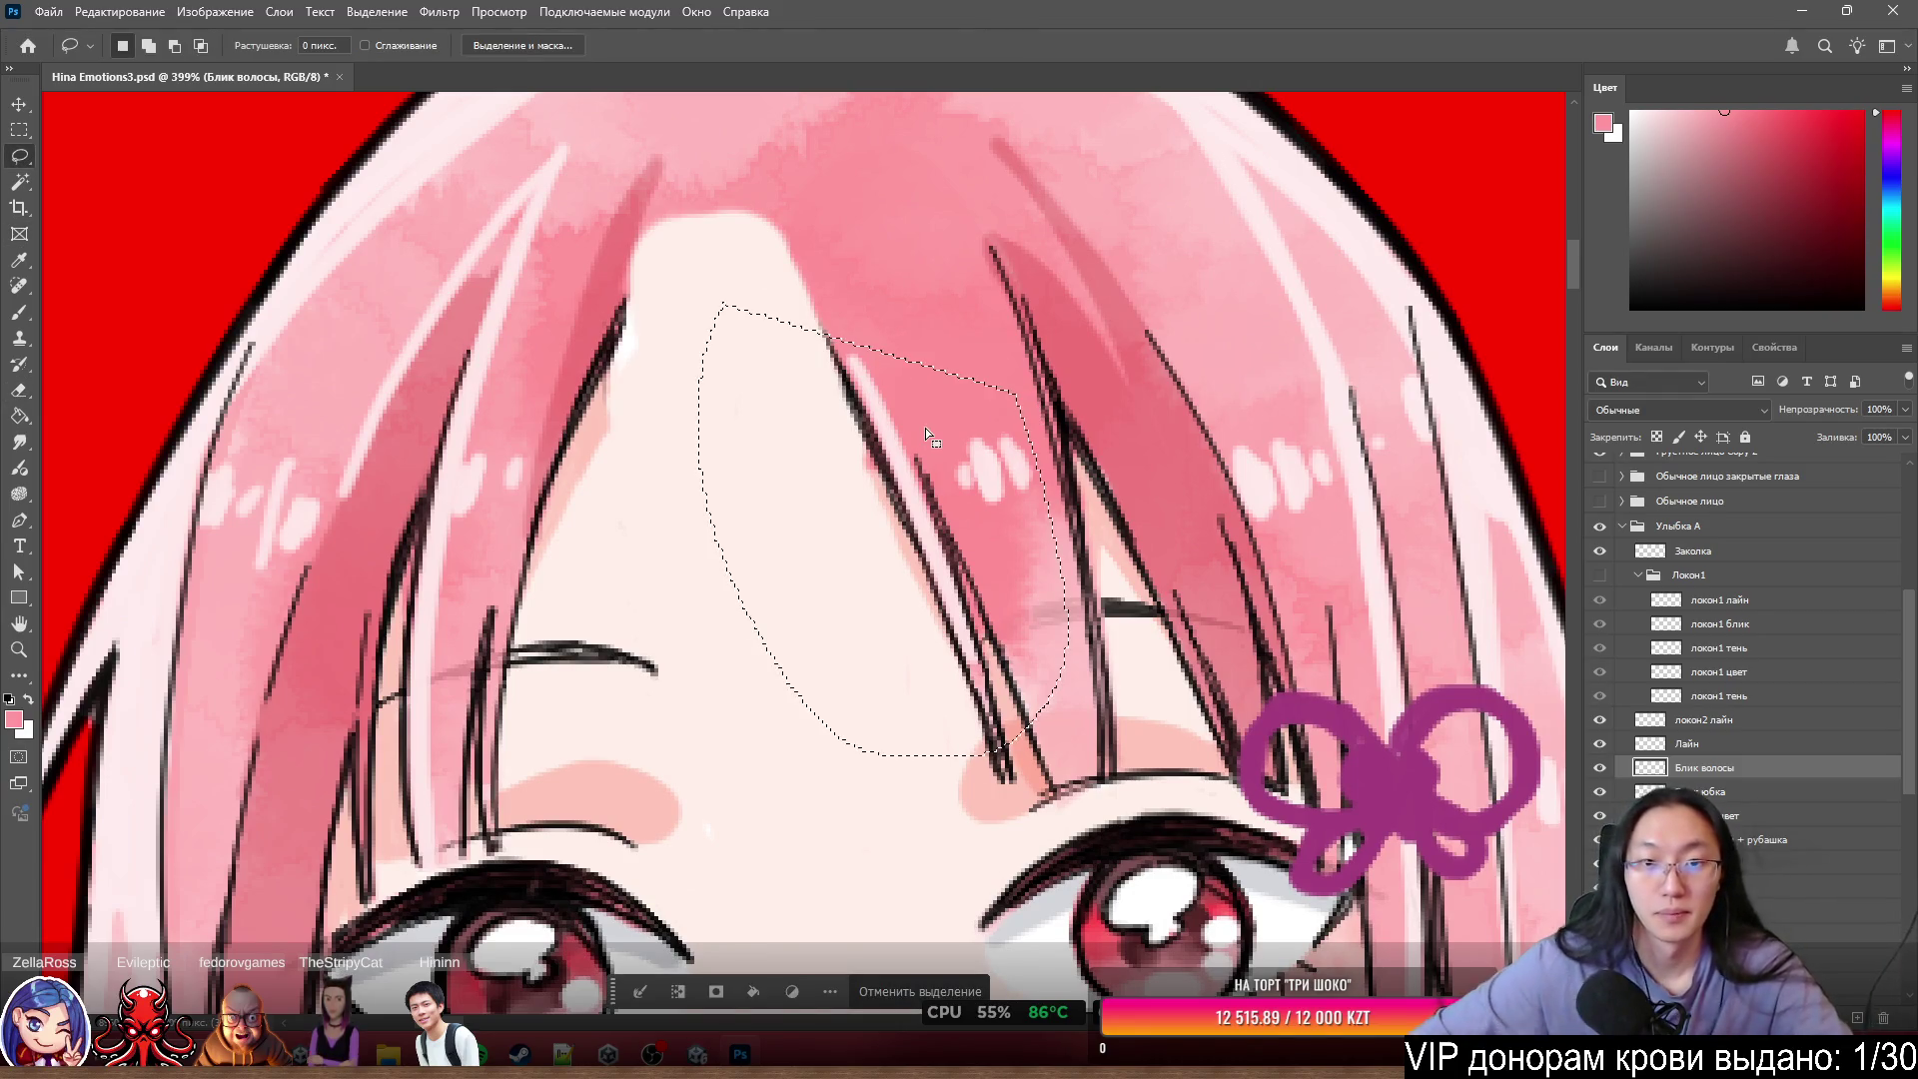
right_click(873, 425)
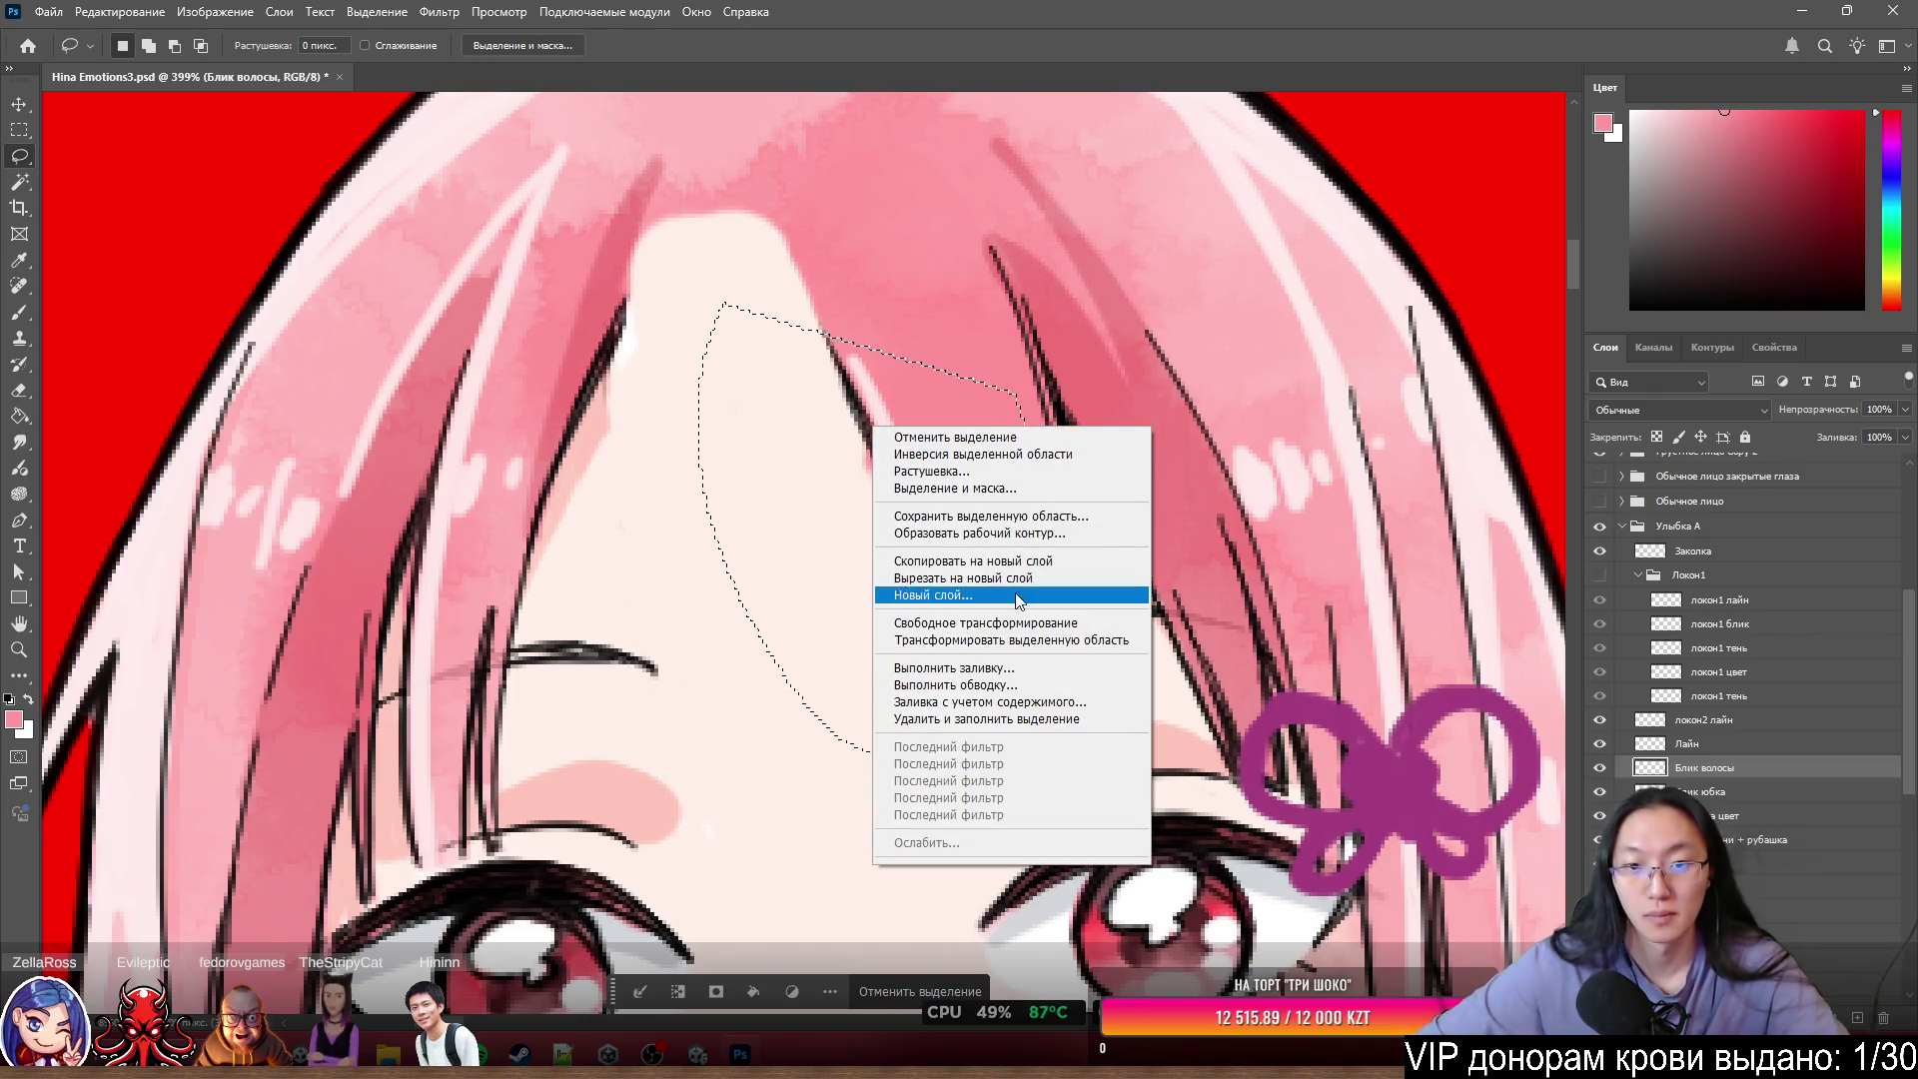
left_click(999, 578)
type("локон2 бл")
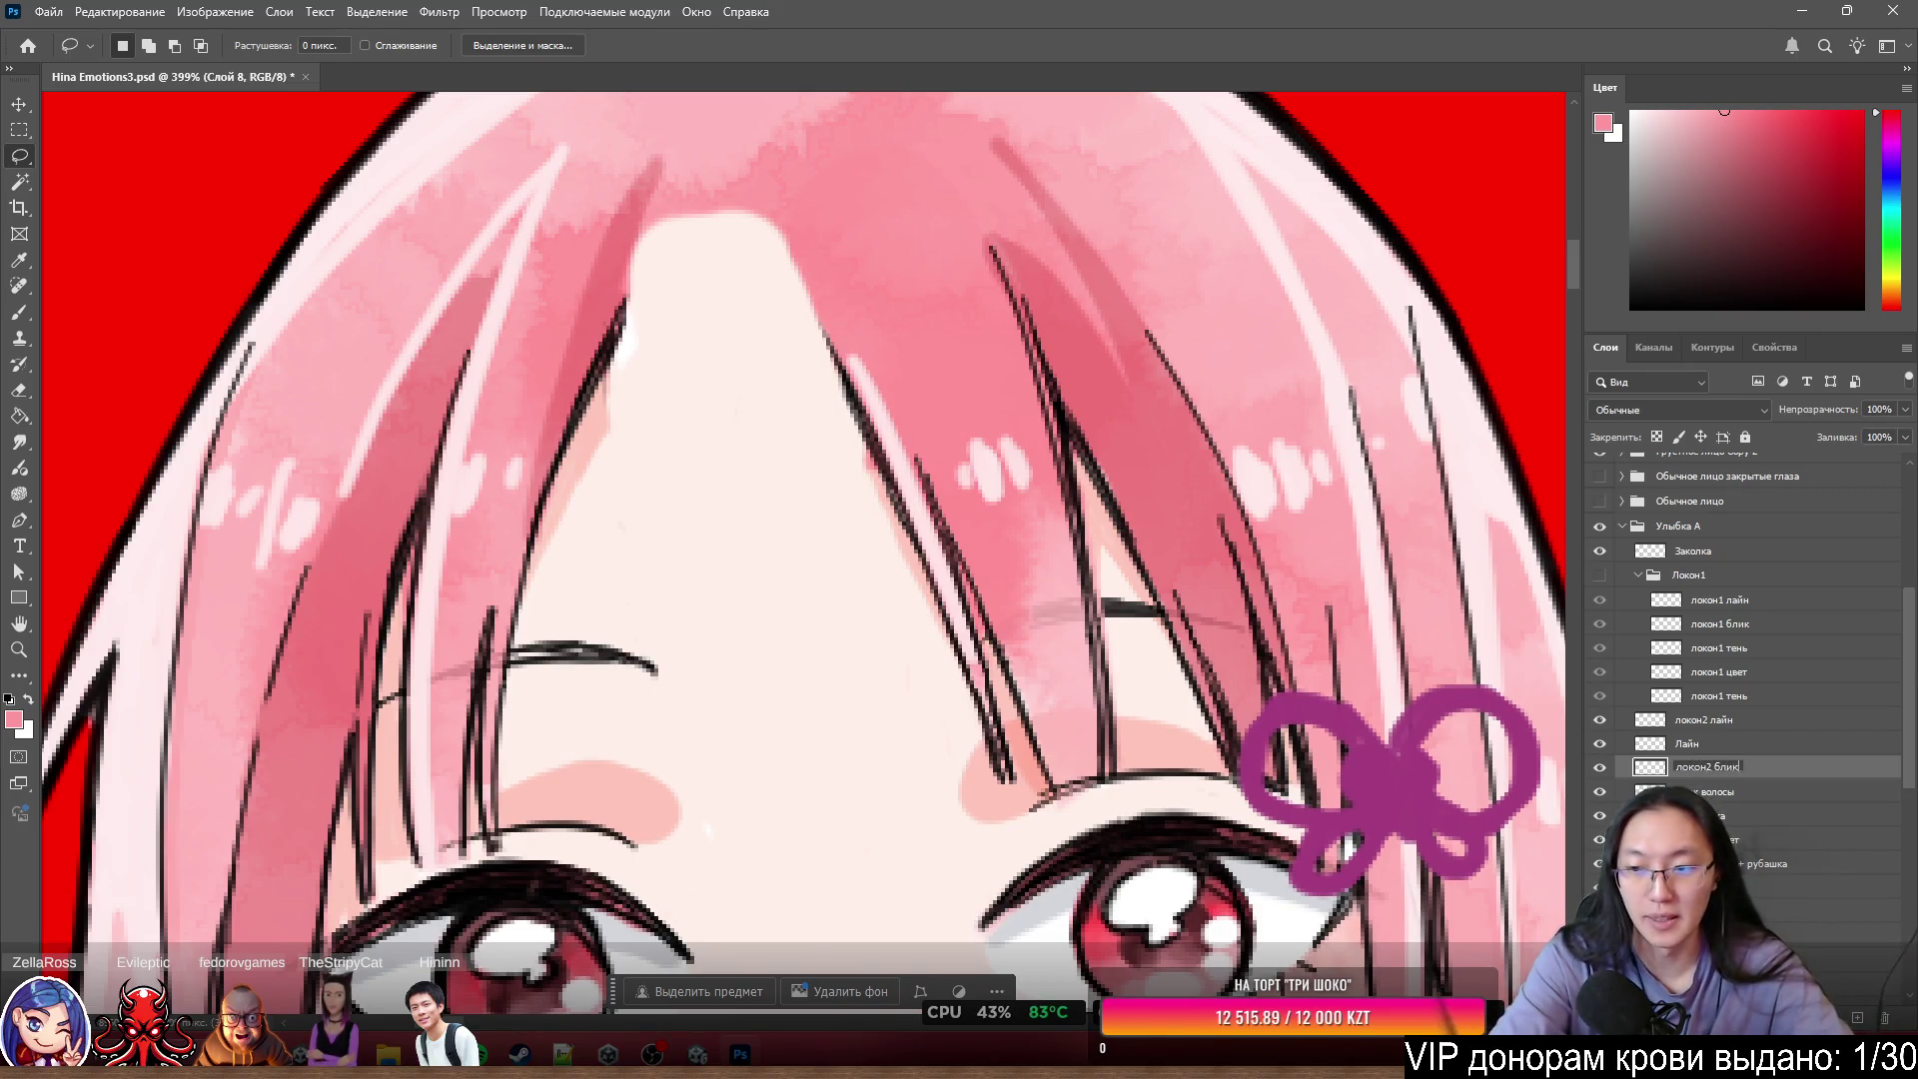
type("ик")
key("Return")
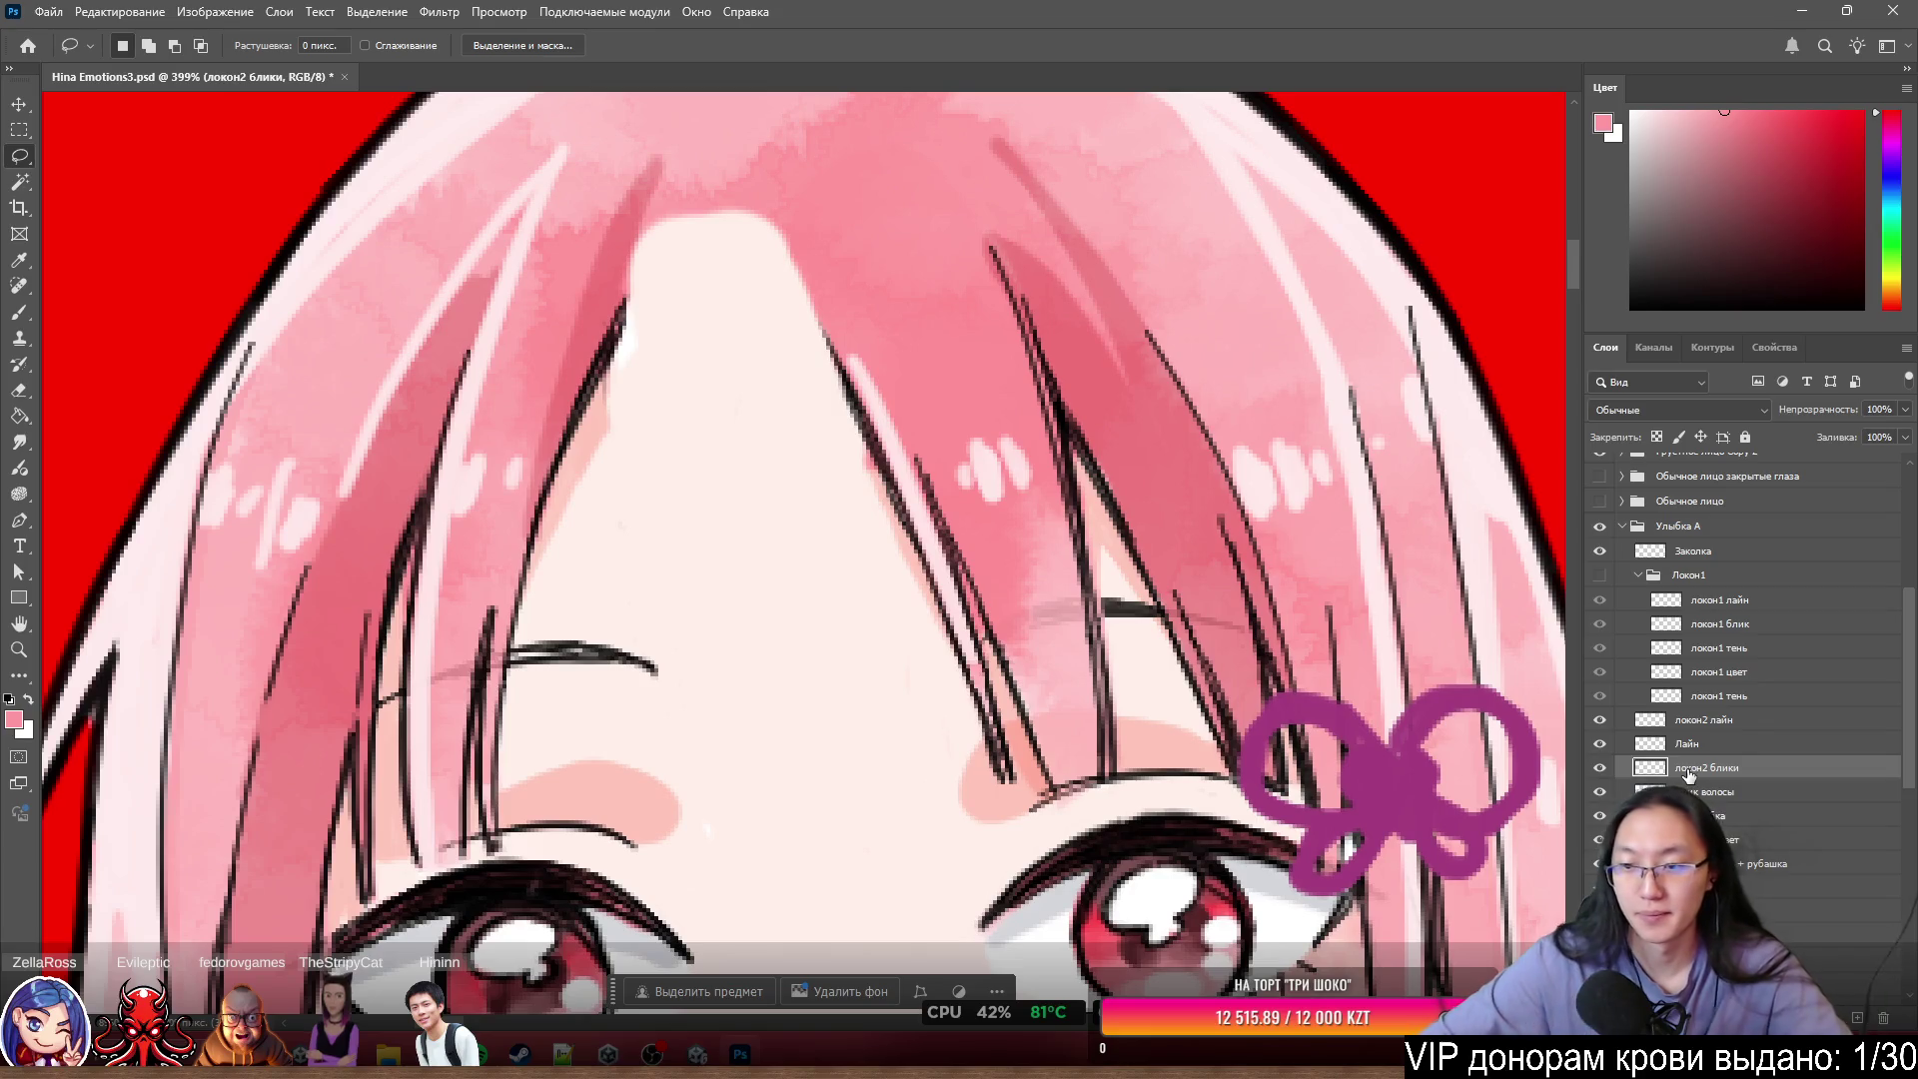
left_click(1602, 768)
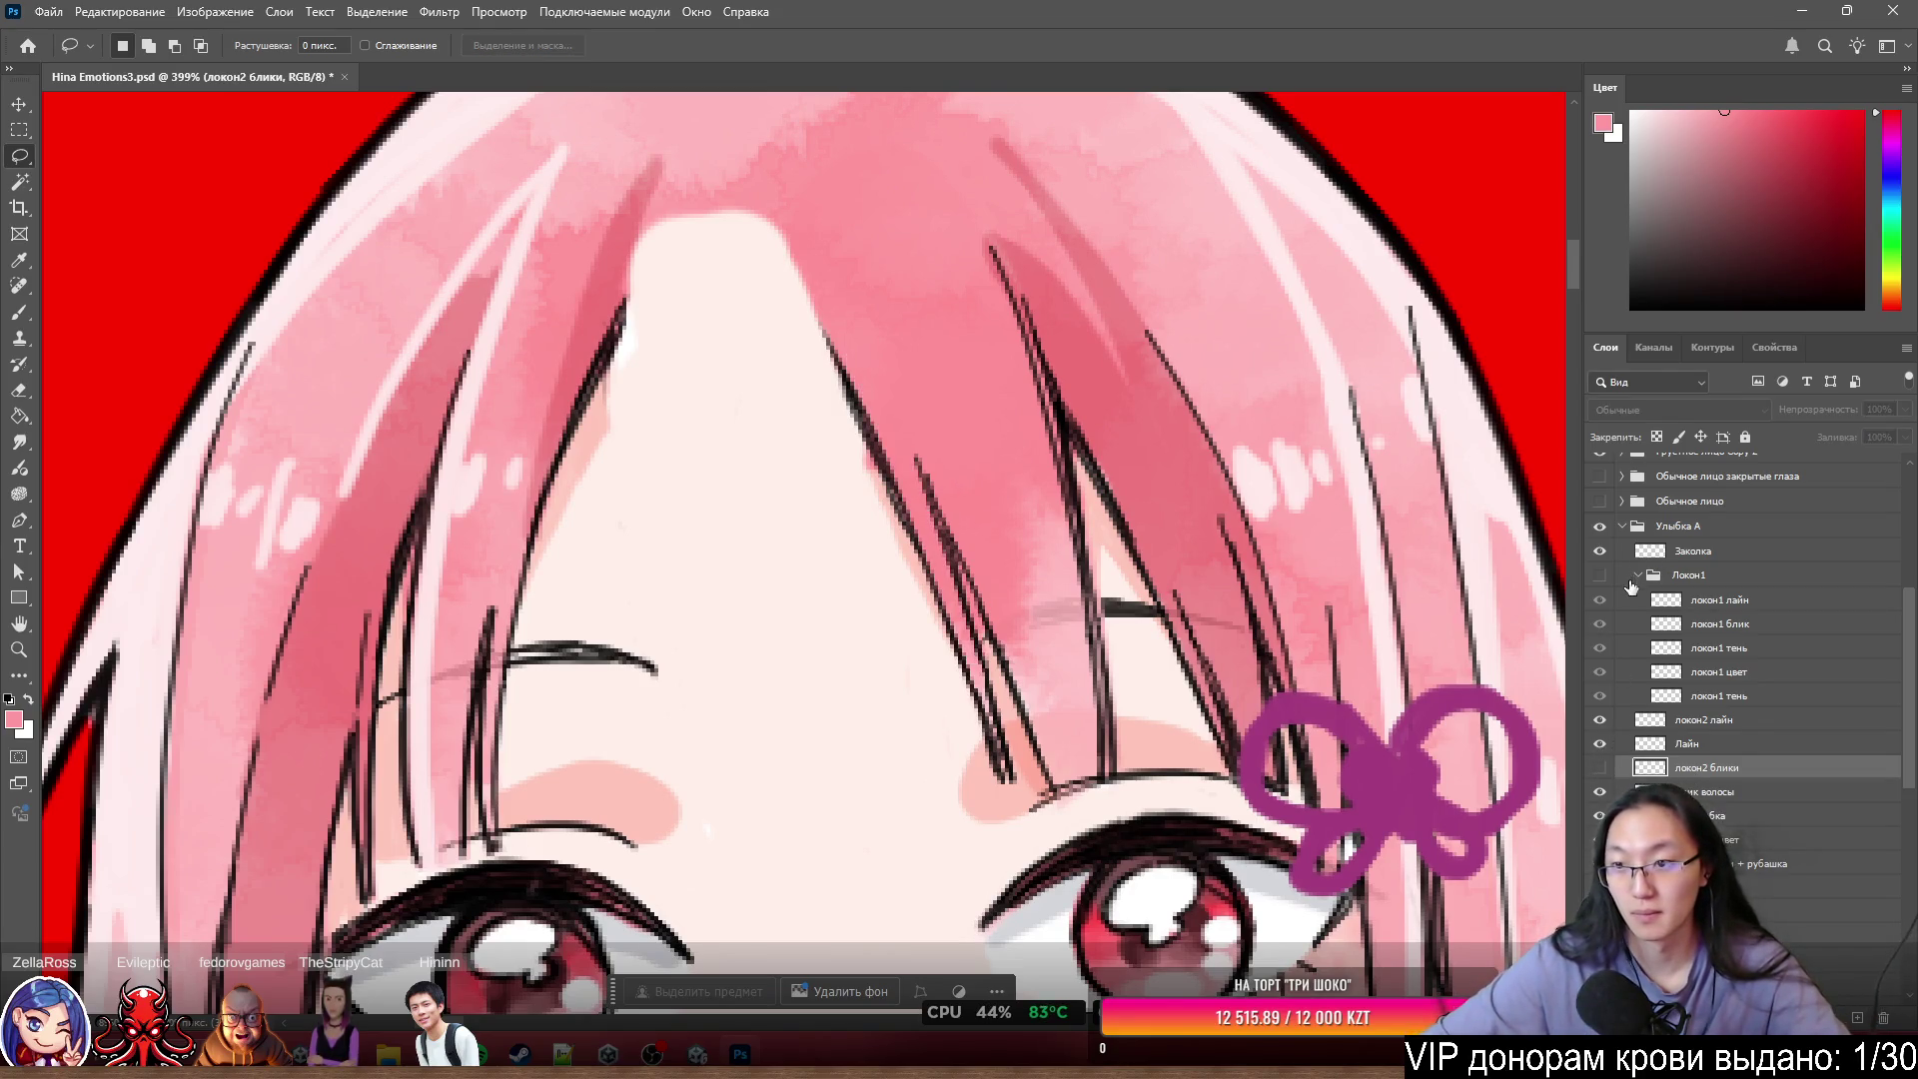
- Rename Слой 7 to локон2 цвет and hide it along with the локон2 лайн lines
scroll(1618, 641, "down", 3)
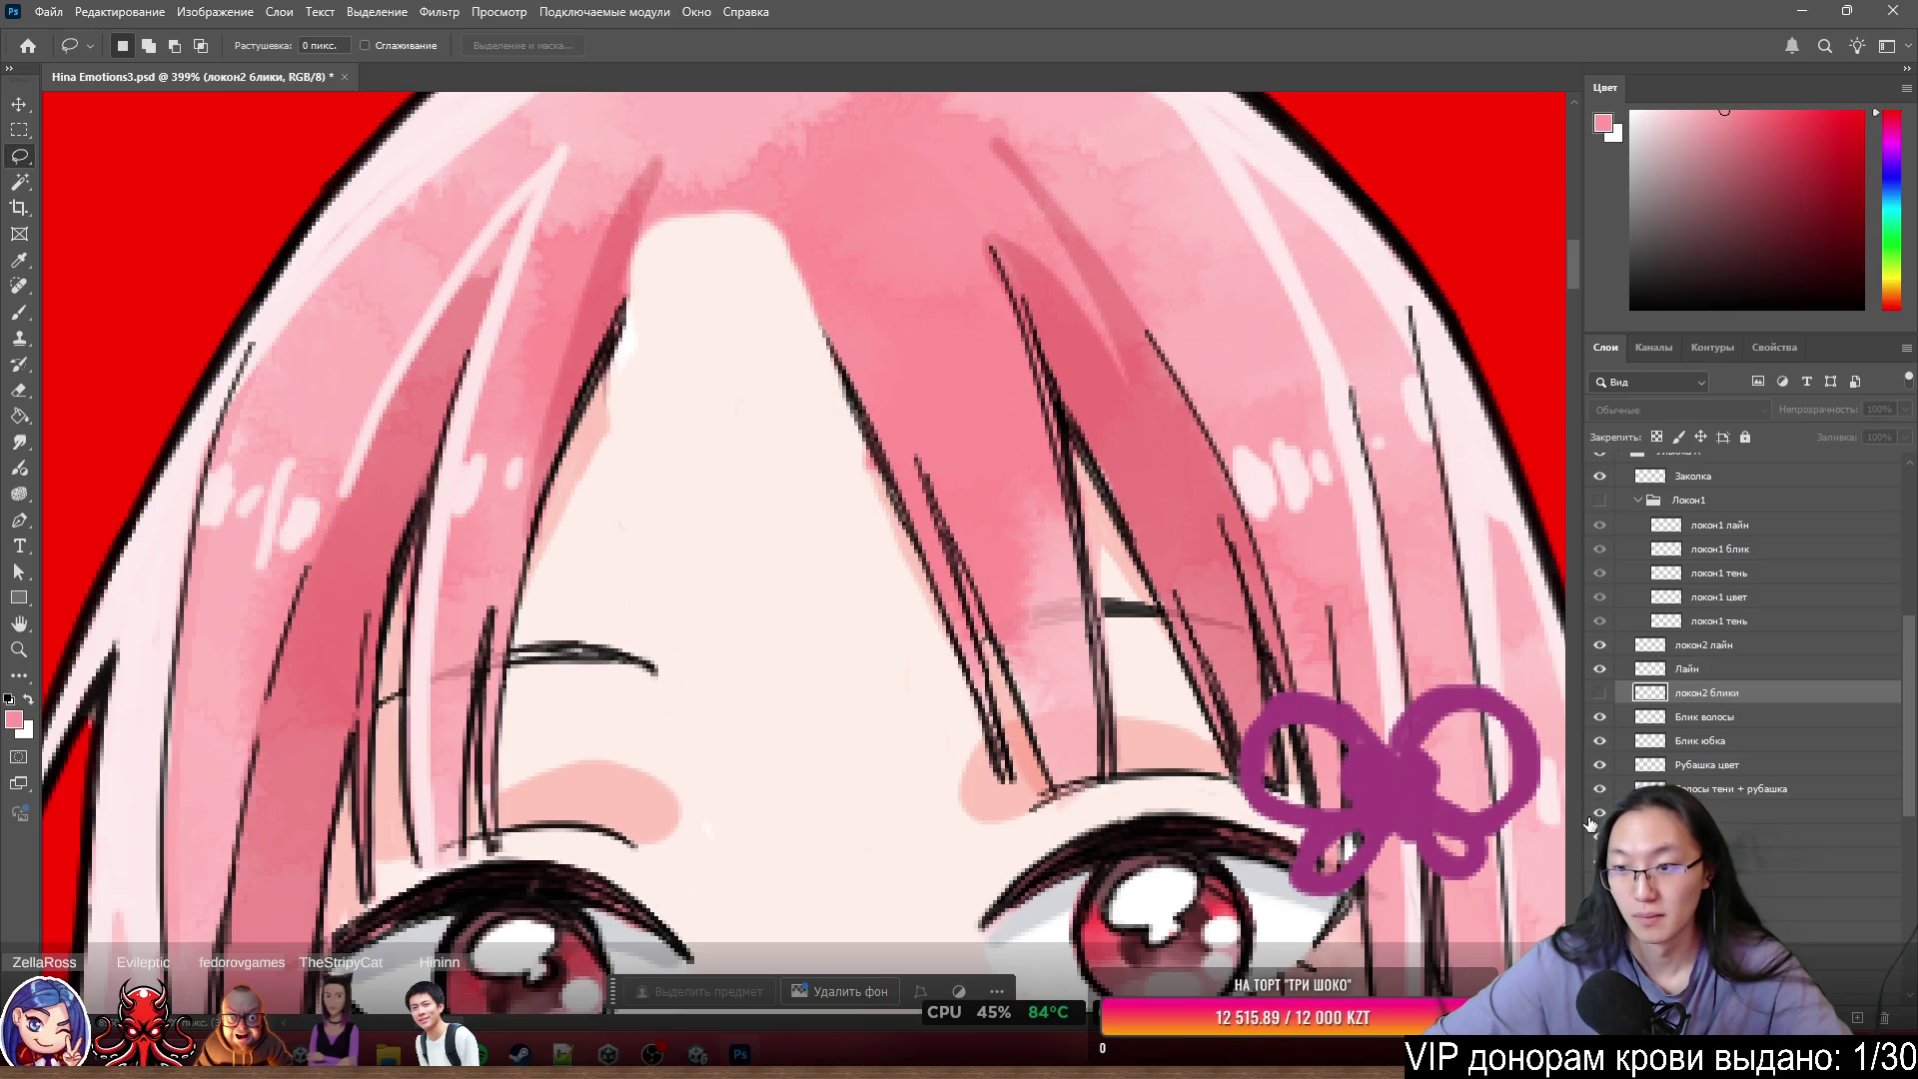
scroll(1594, 827, "down", 2)
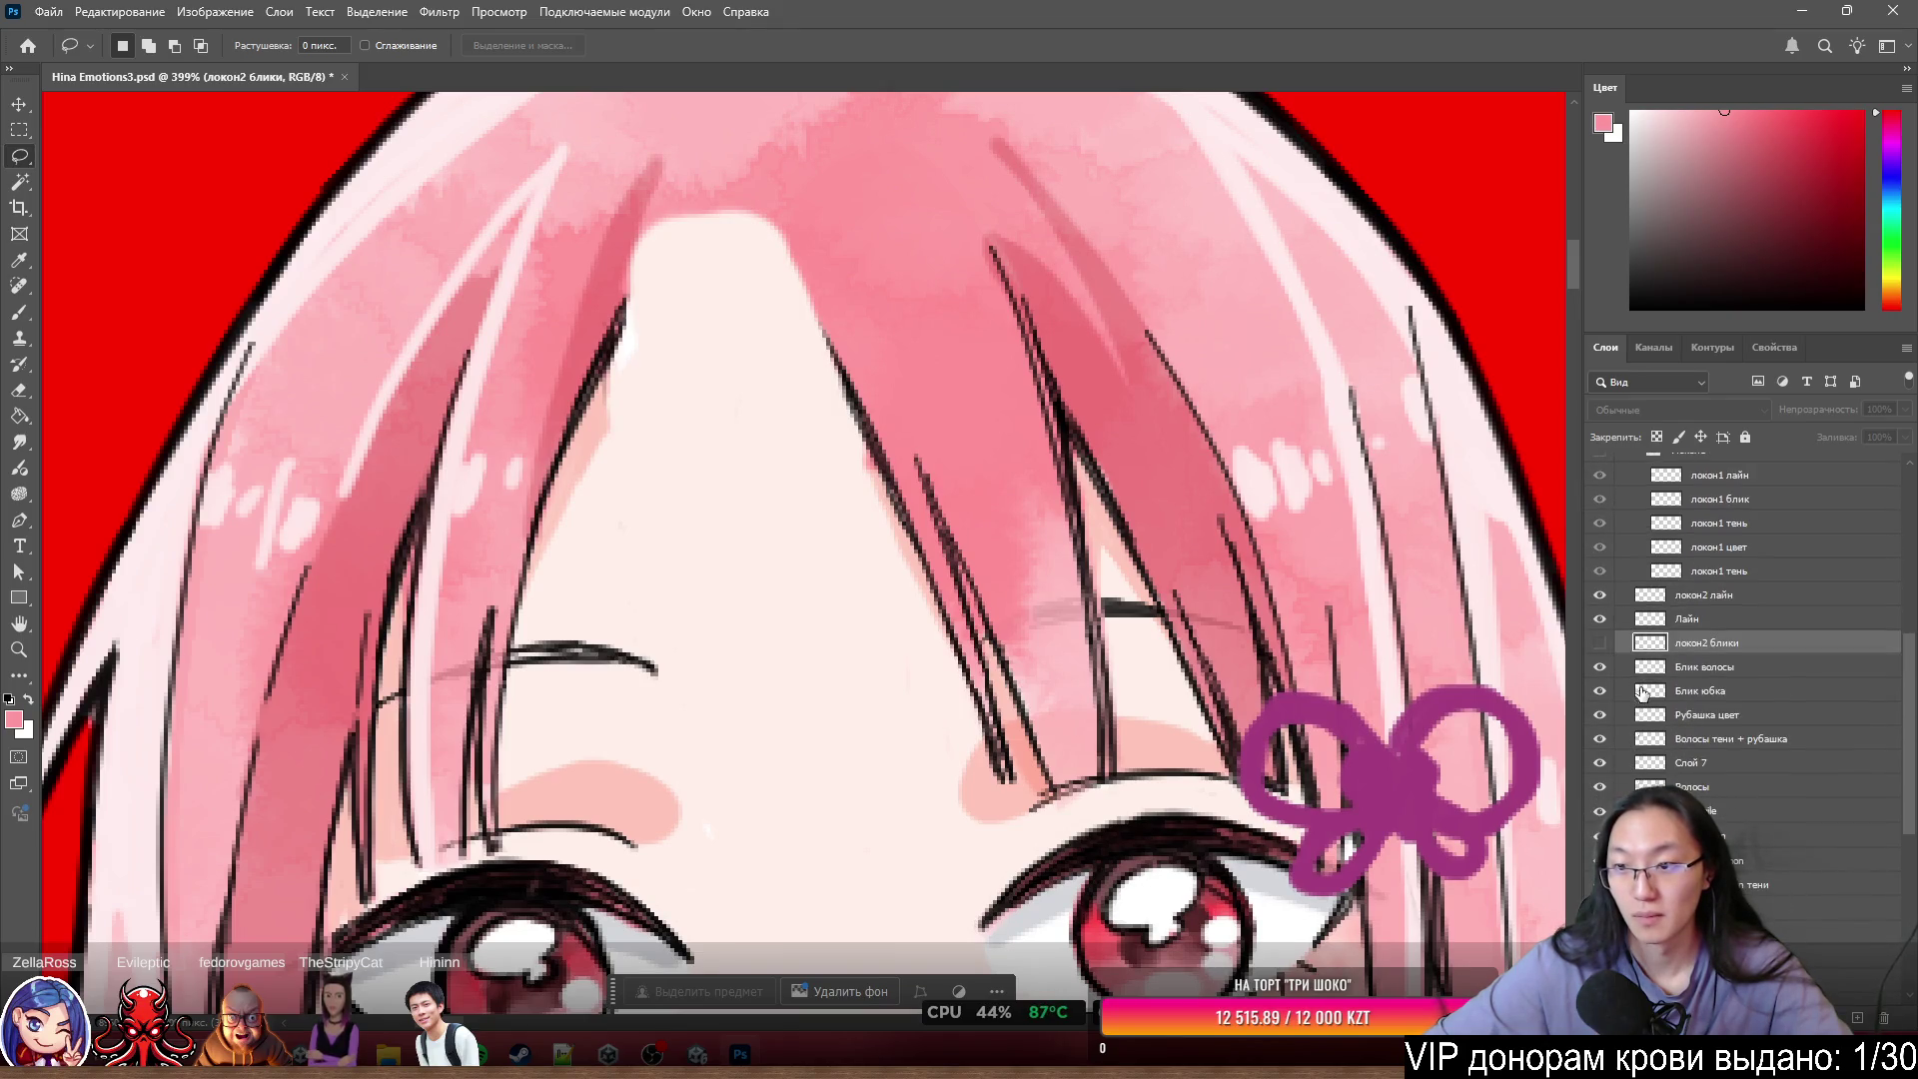
left_click(1602, 597)
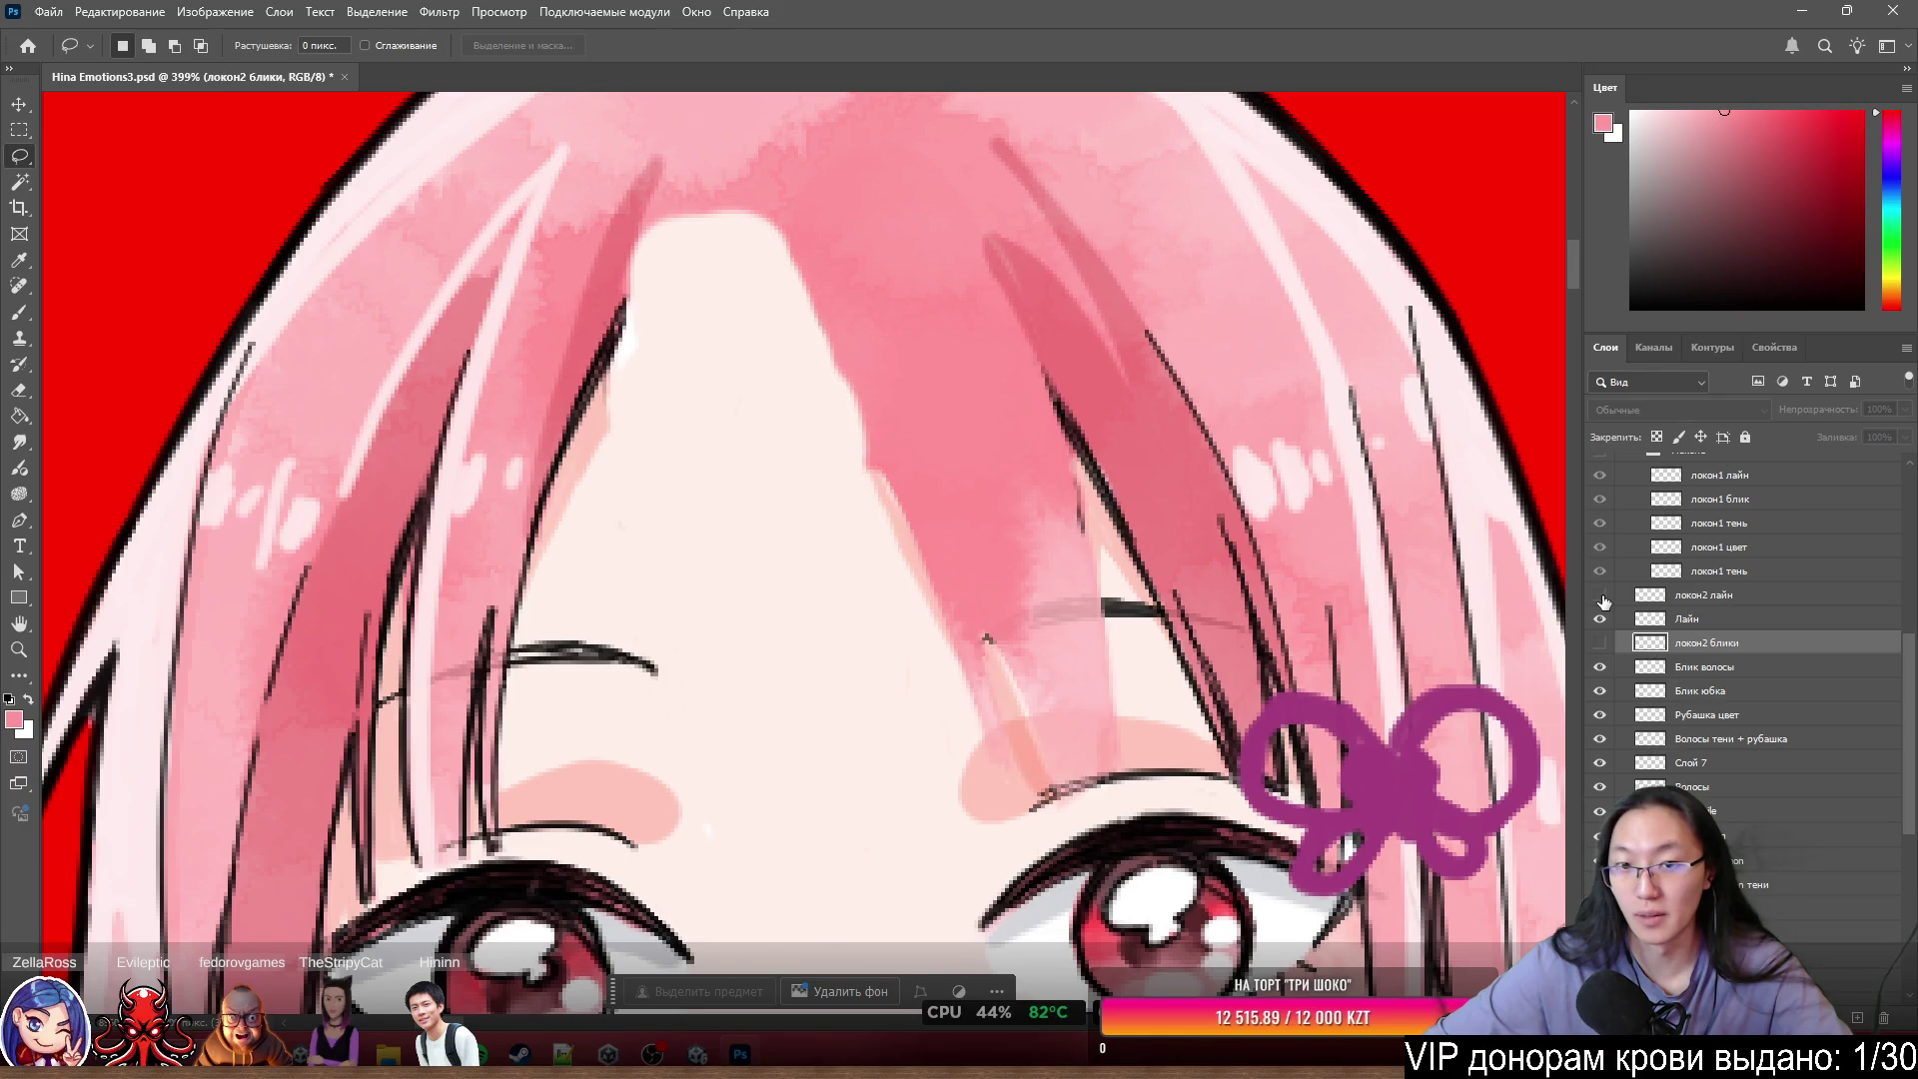
double_click(1686, 763)
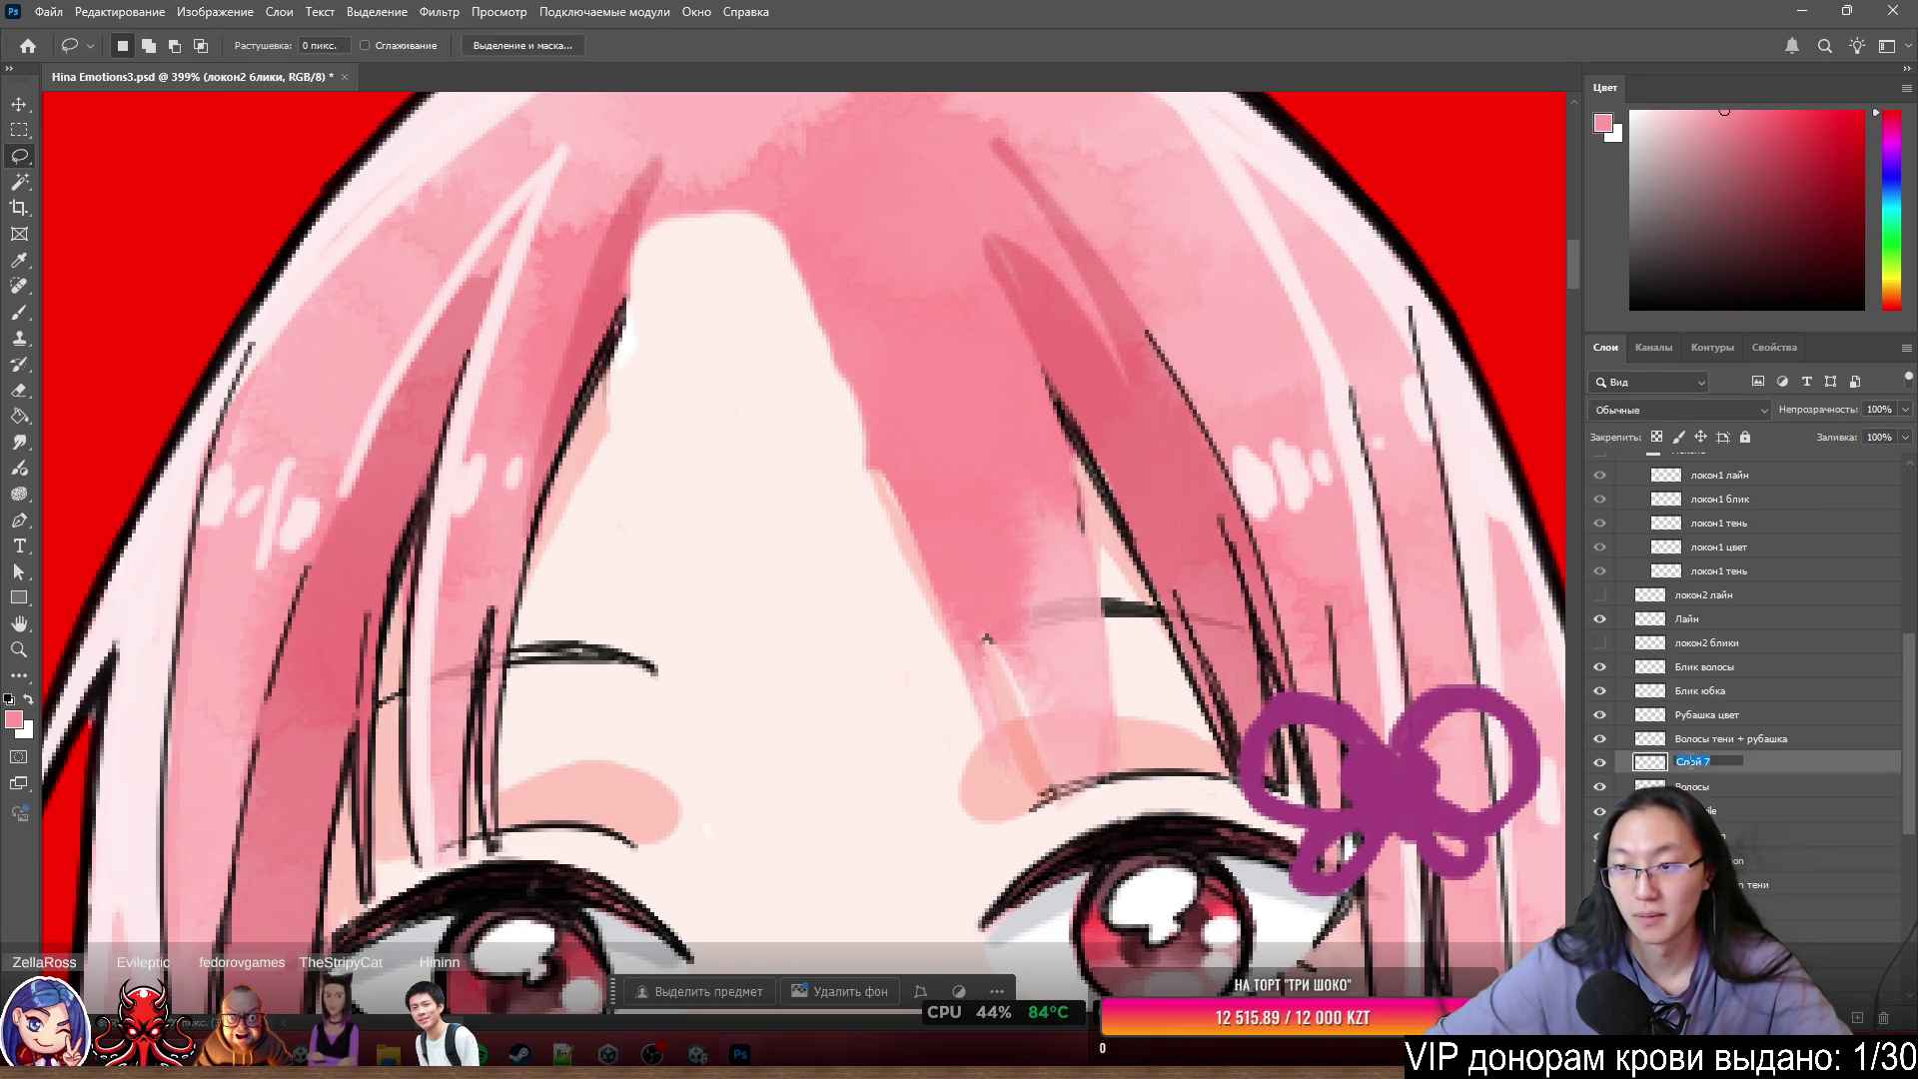
type("локон2 цвет")
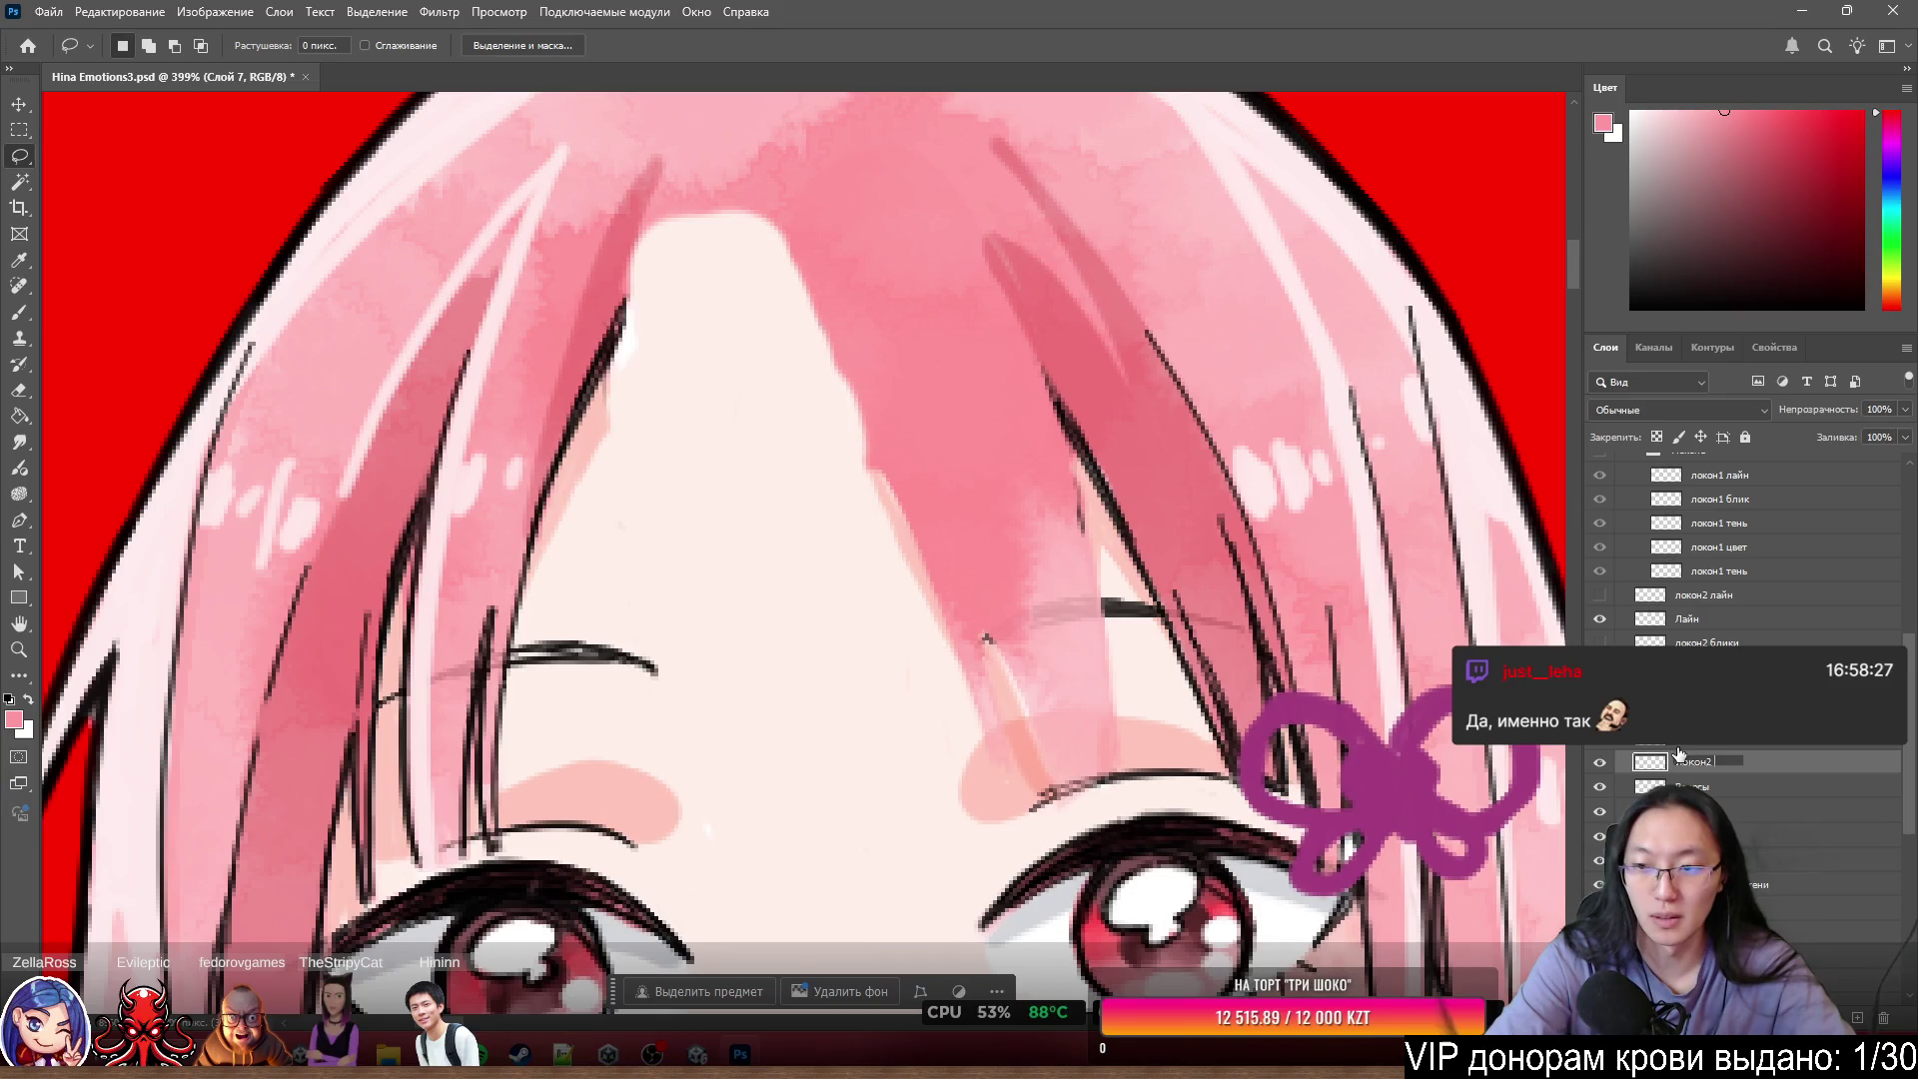
key("Return")
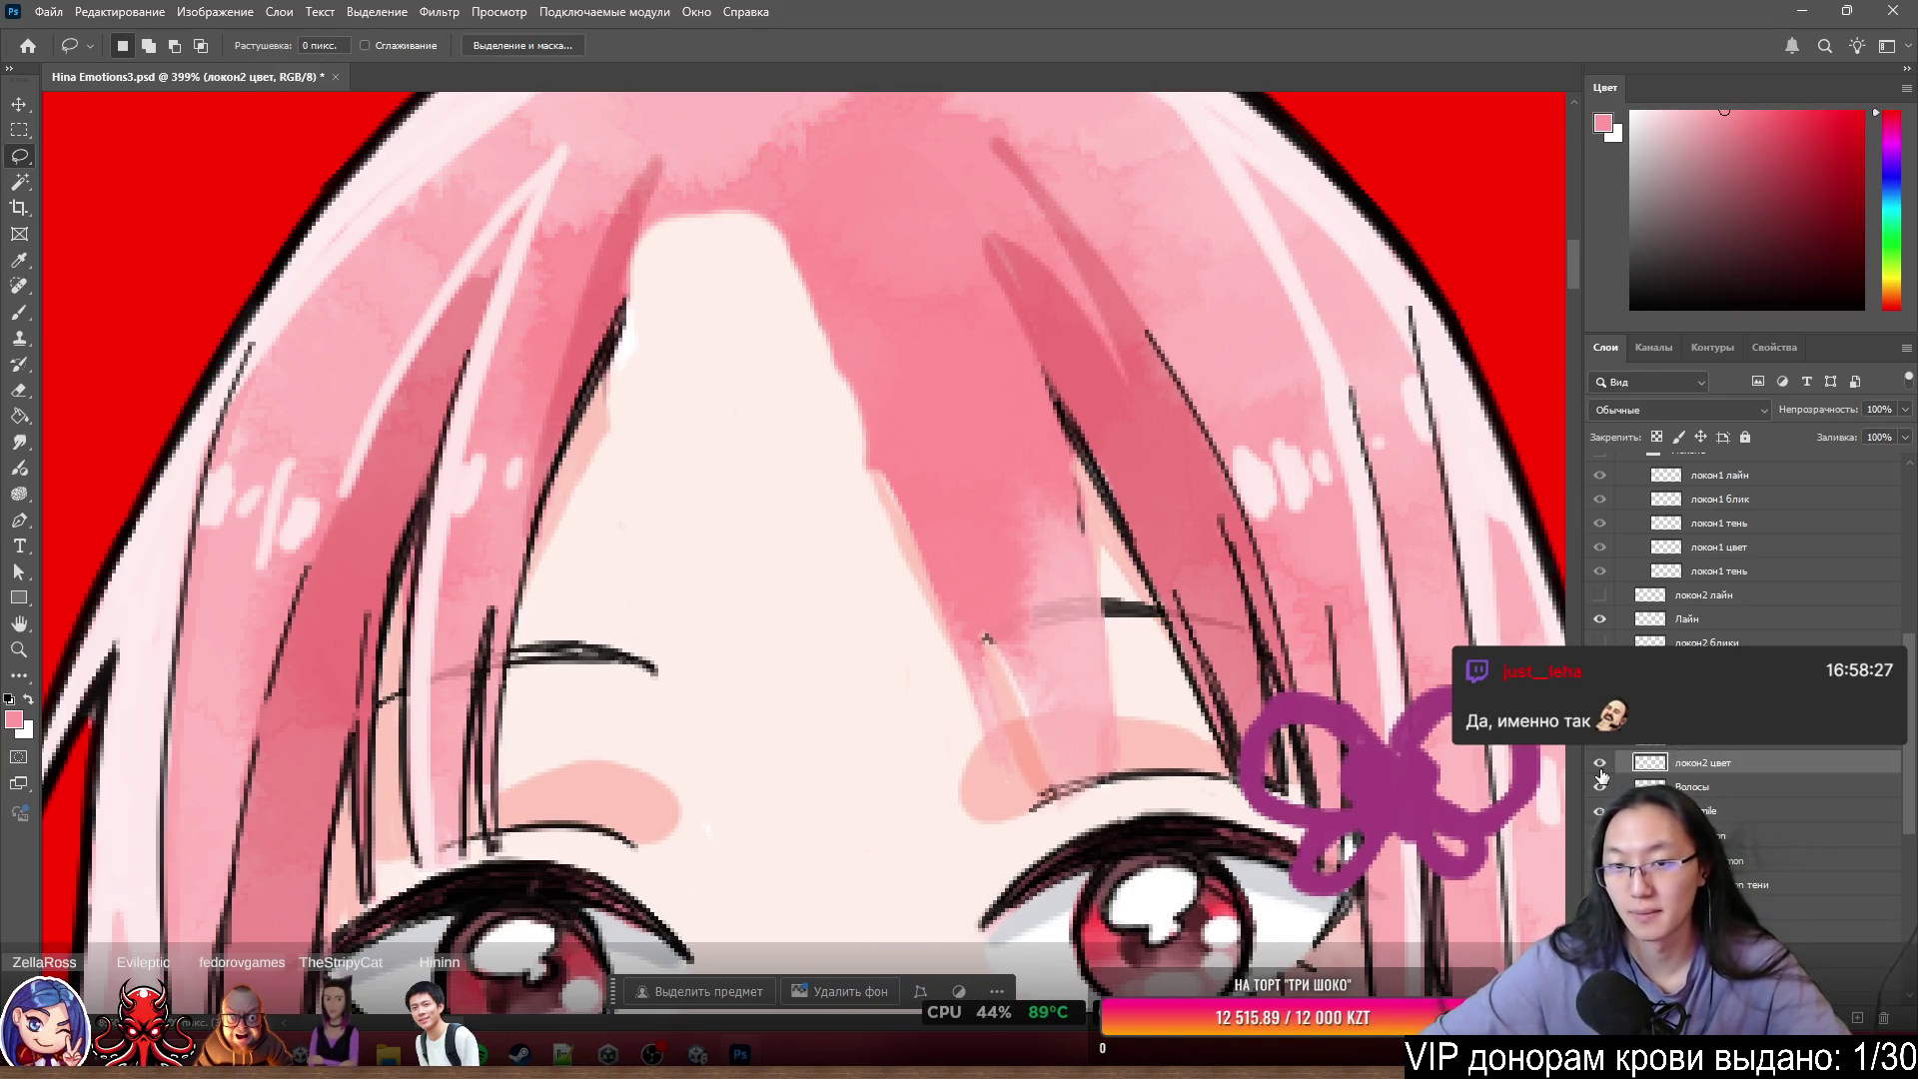
left_click(1600, 762)
scroll(932, 514, "down", 2)
scroll(931, 514, "up", 2)
scroll(932, 512, "up", 1)
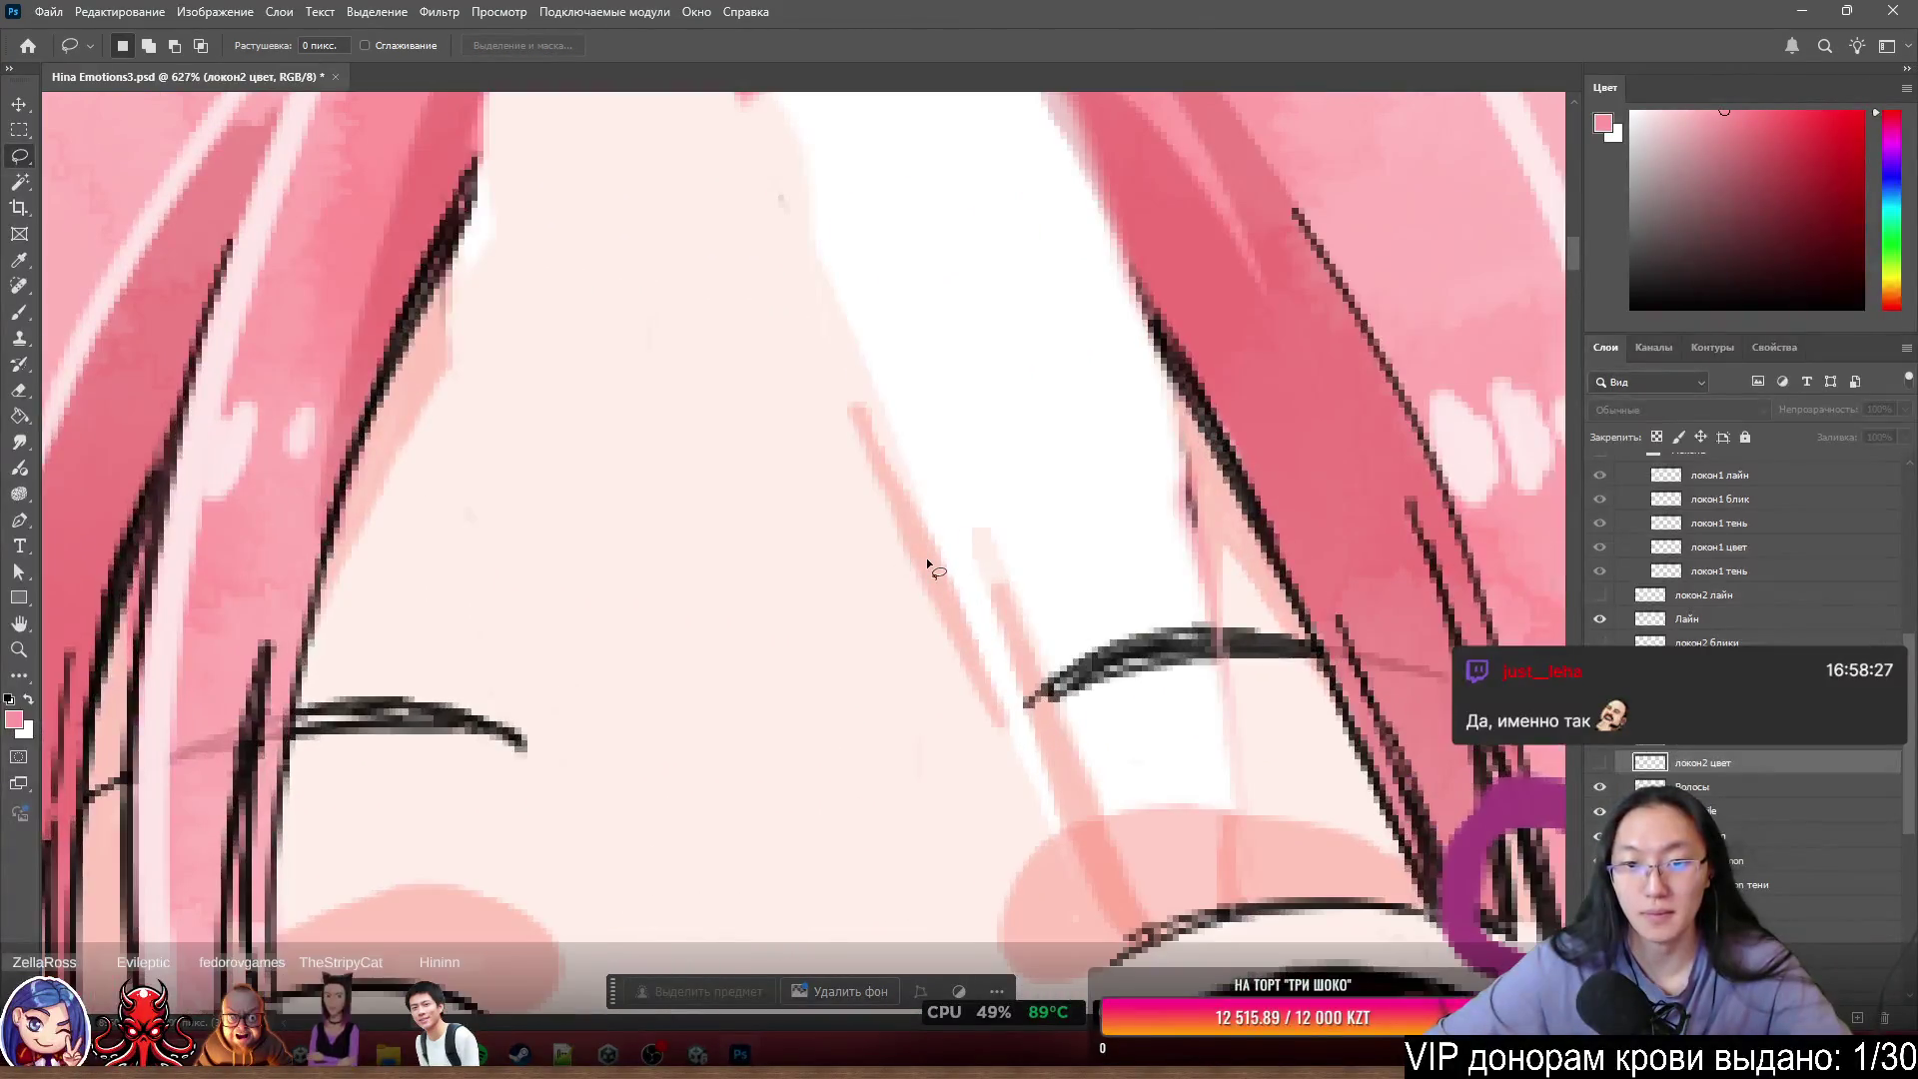
- Lasso the third strand's area on the shading layer and copy it to a new layer, Слой 7
scroll(989, 595, "down", 2)
scroll(926, 614, "up", 2)
left_click(926, 615, "ctrl")
left_click_drag(927, 615, 961, 609)
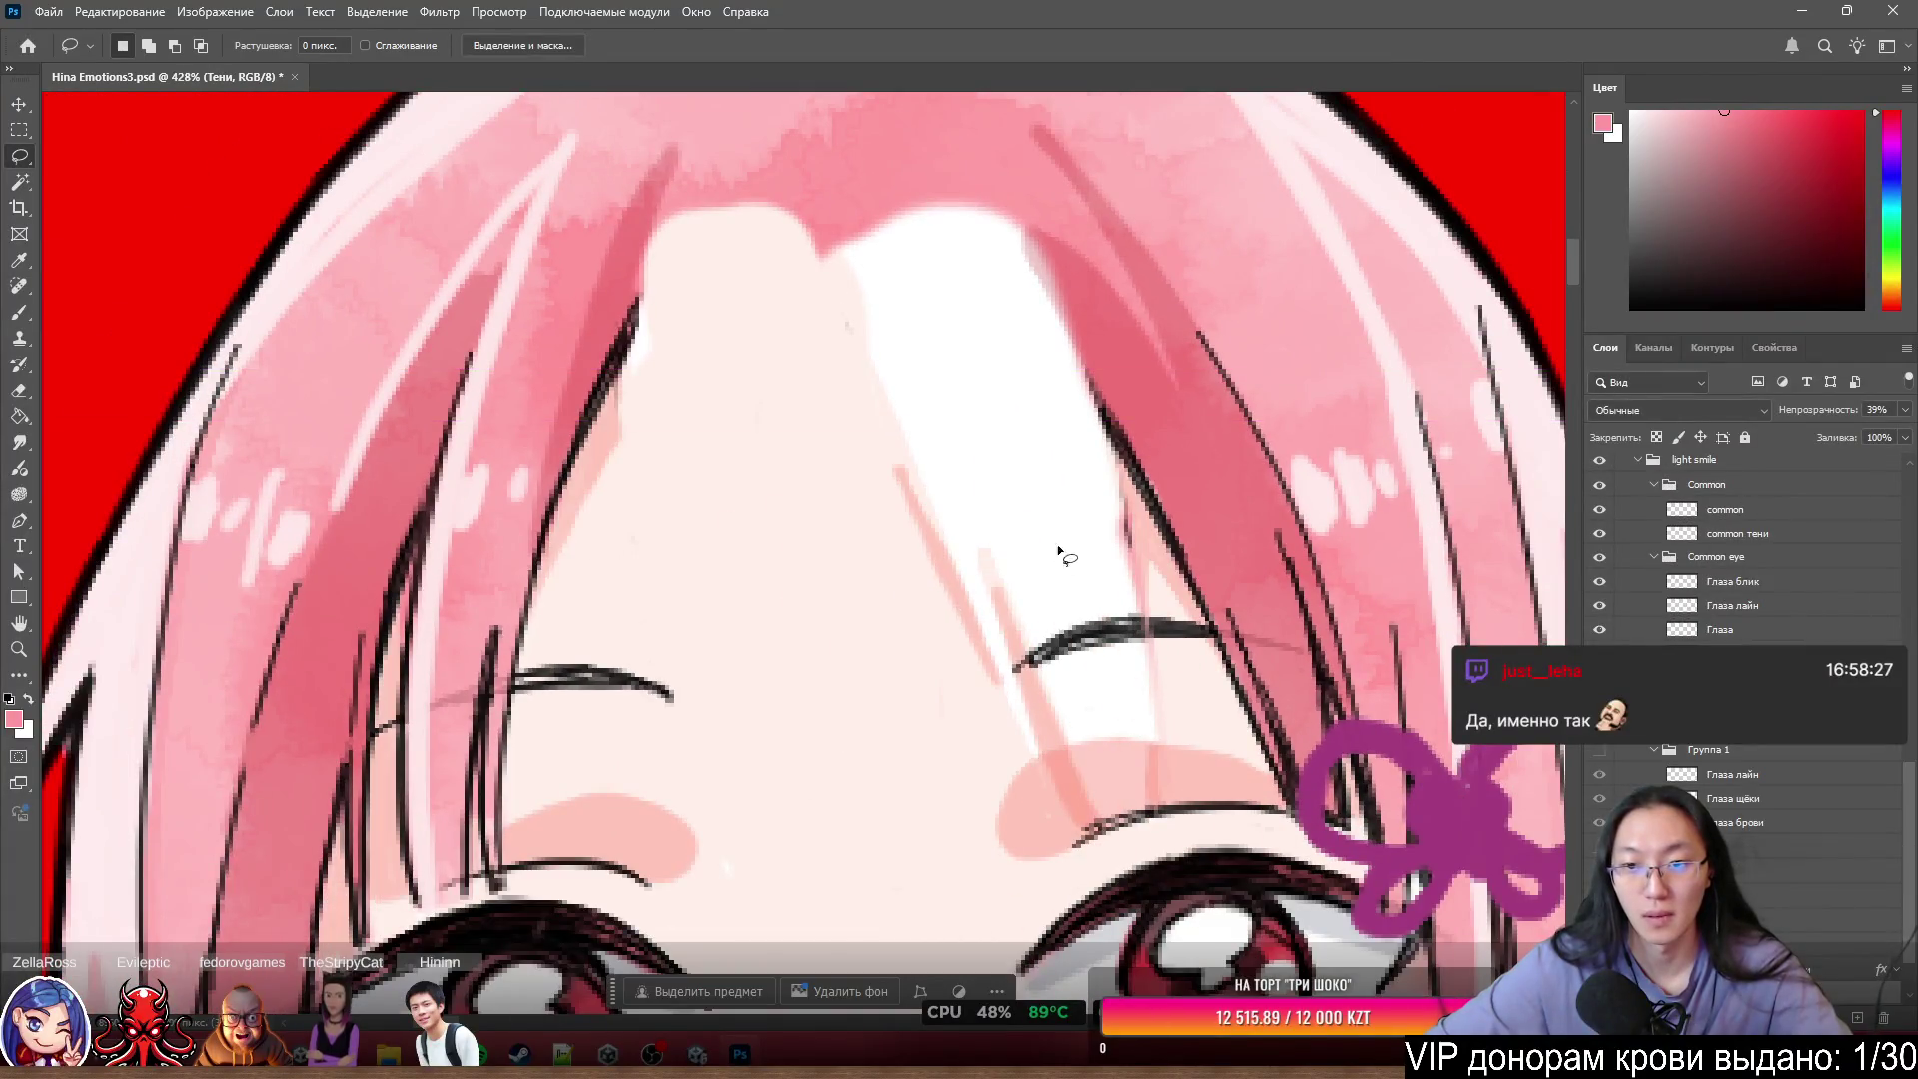
left_click_drag(1124, 484, 1172, 595)
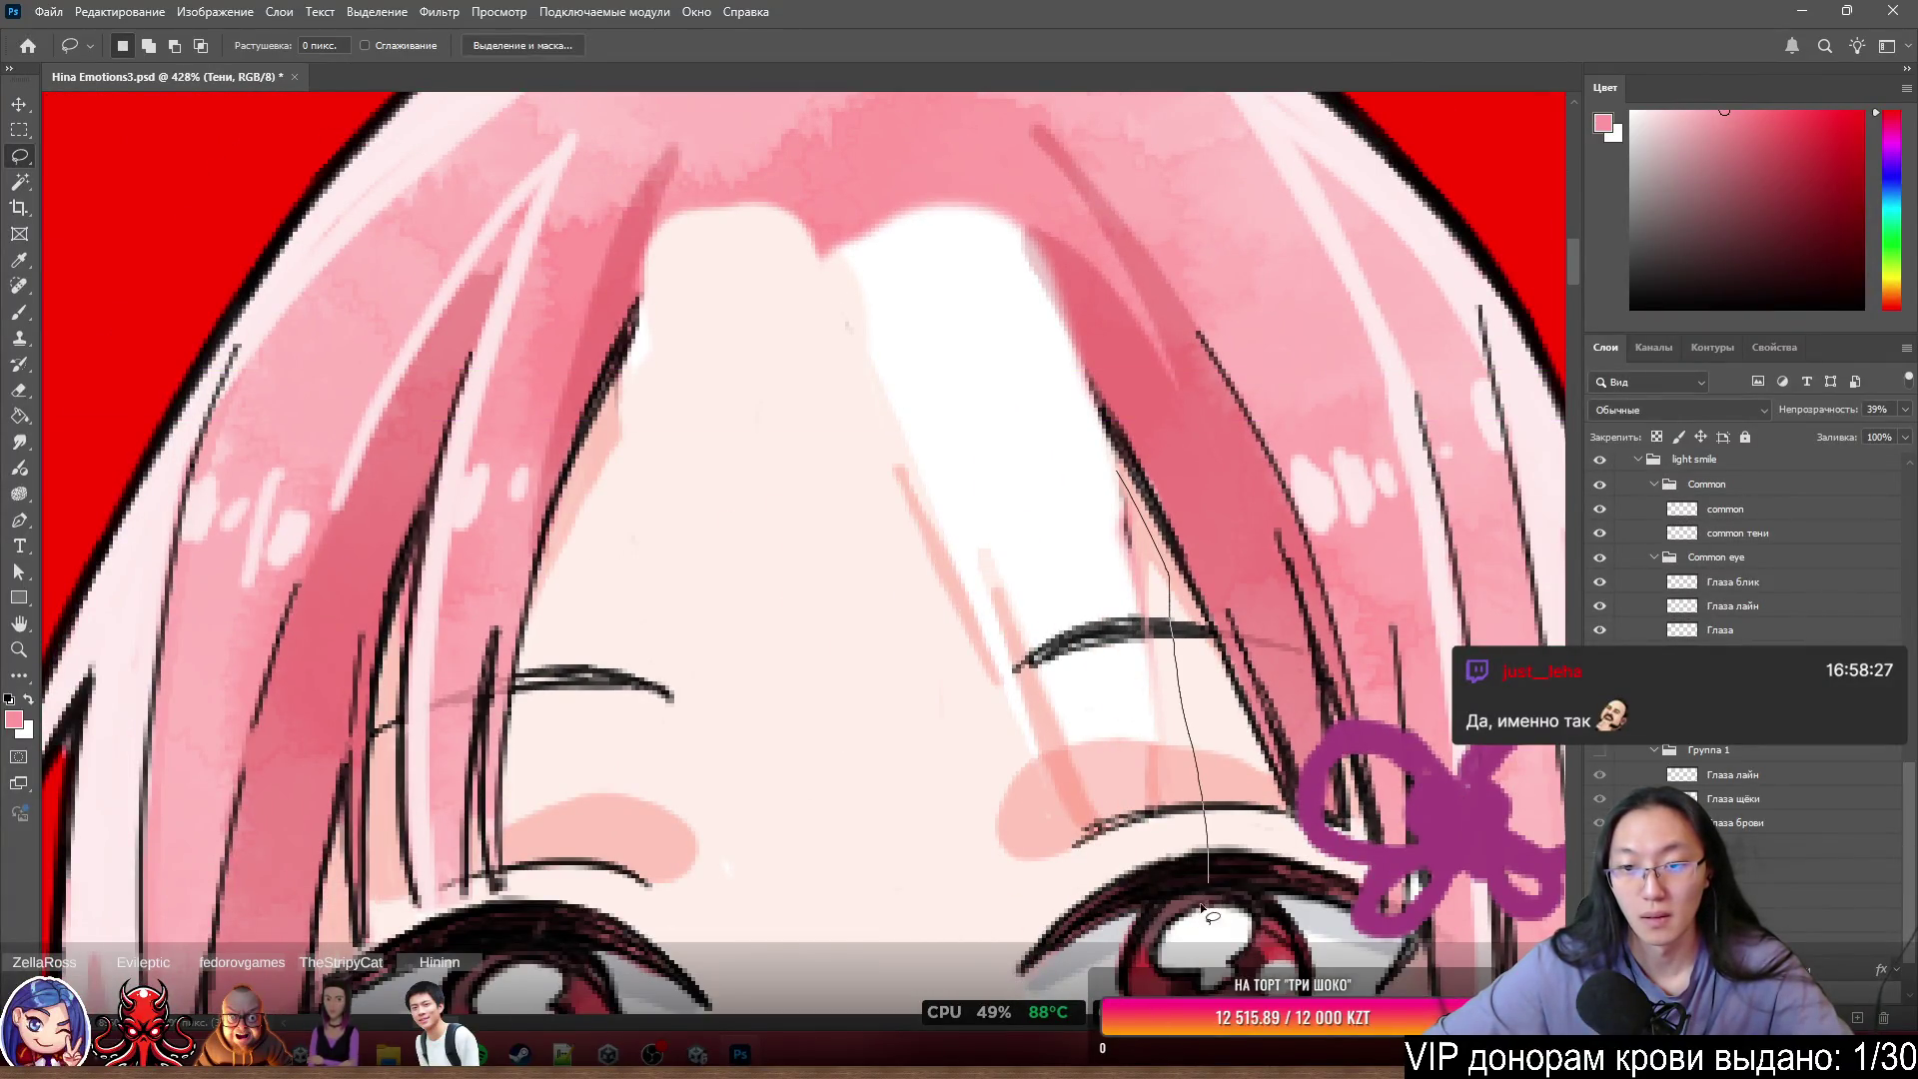
left_click_drag(1204, 909, 737, 418)
right_click(1046, 677)
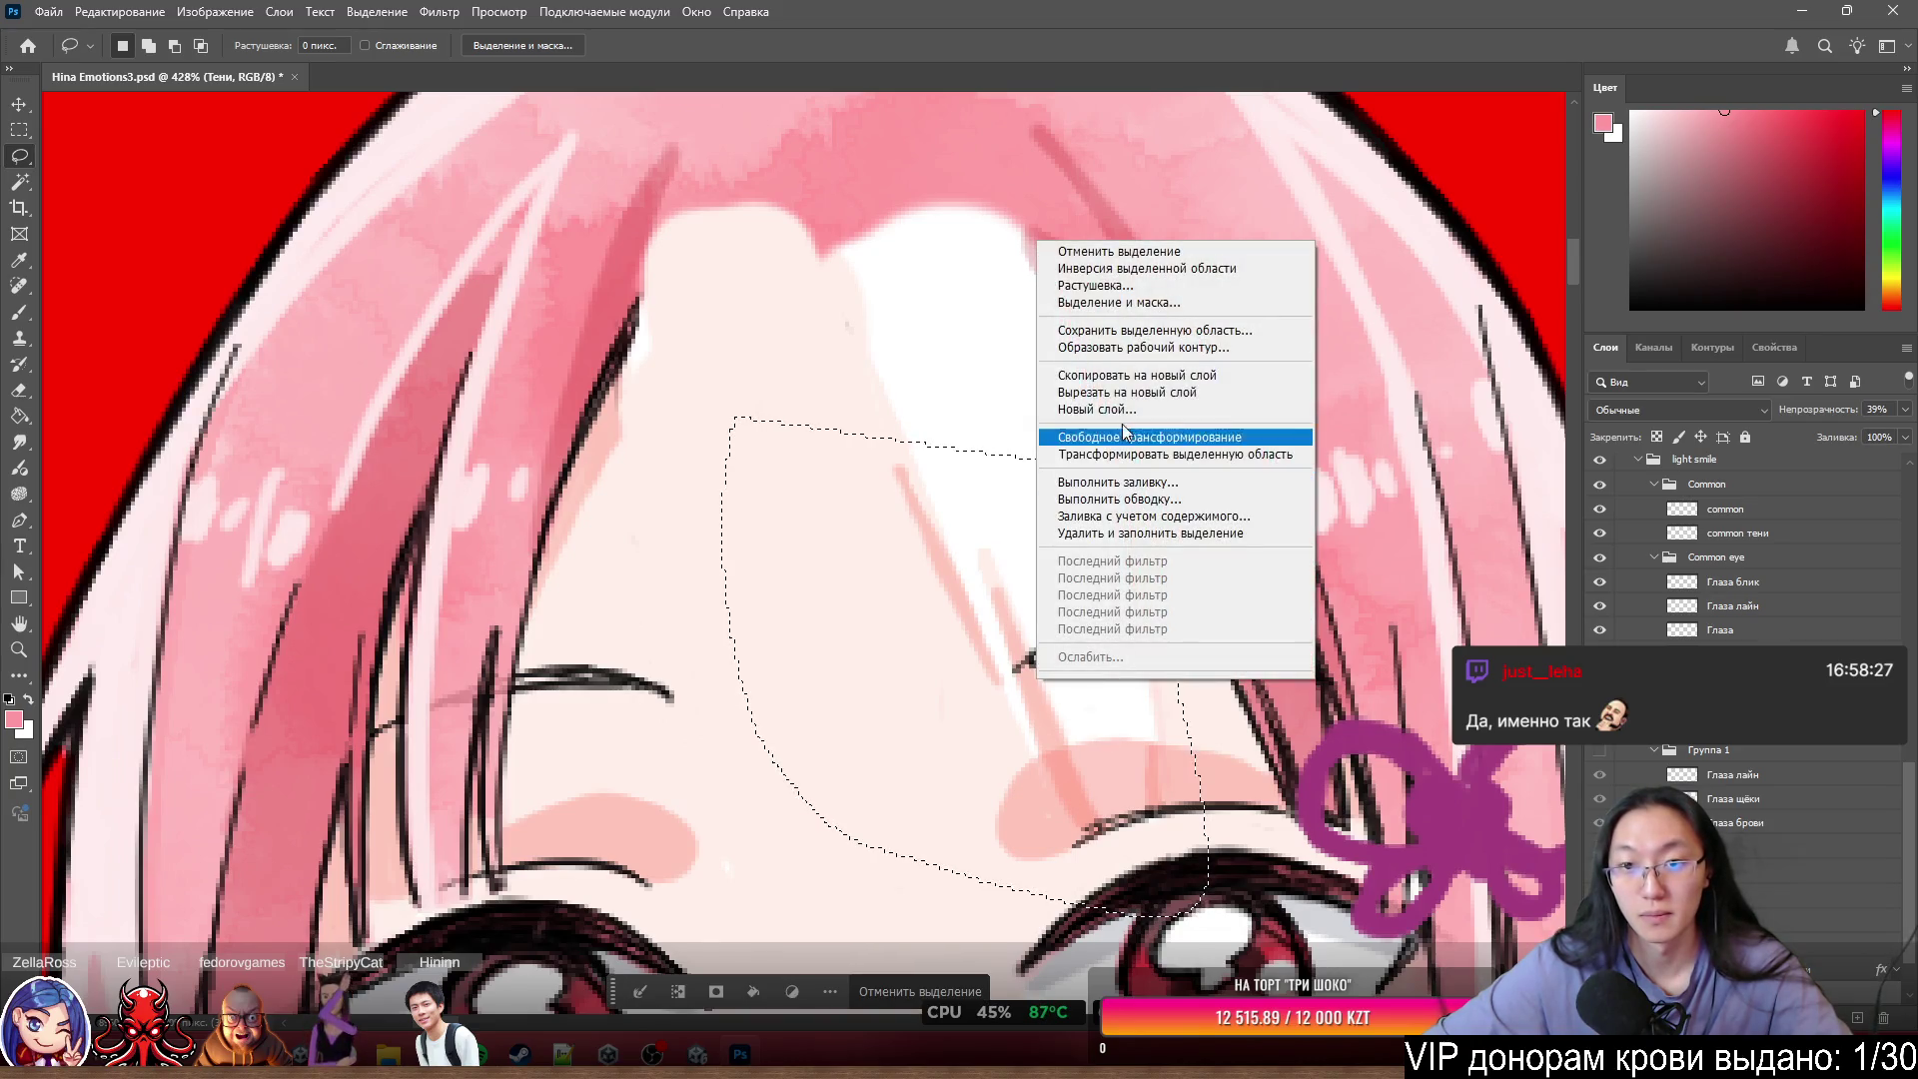
left_click(1137, 375)
scroll(1145, 576, "up", 3)
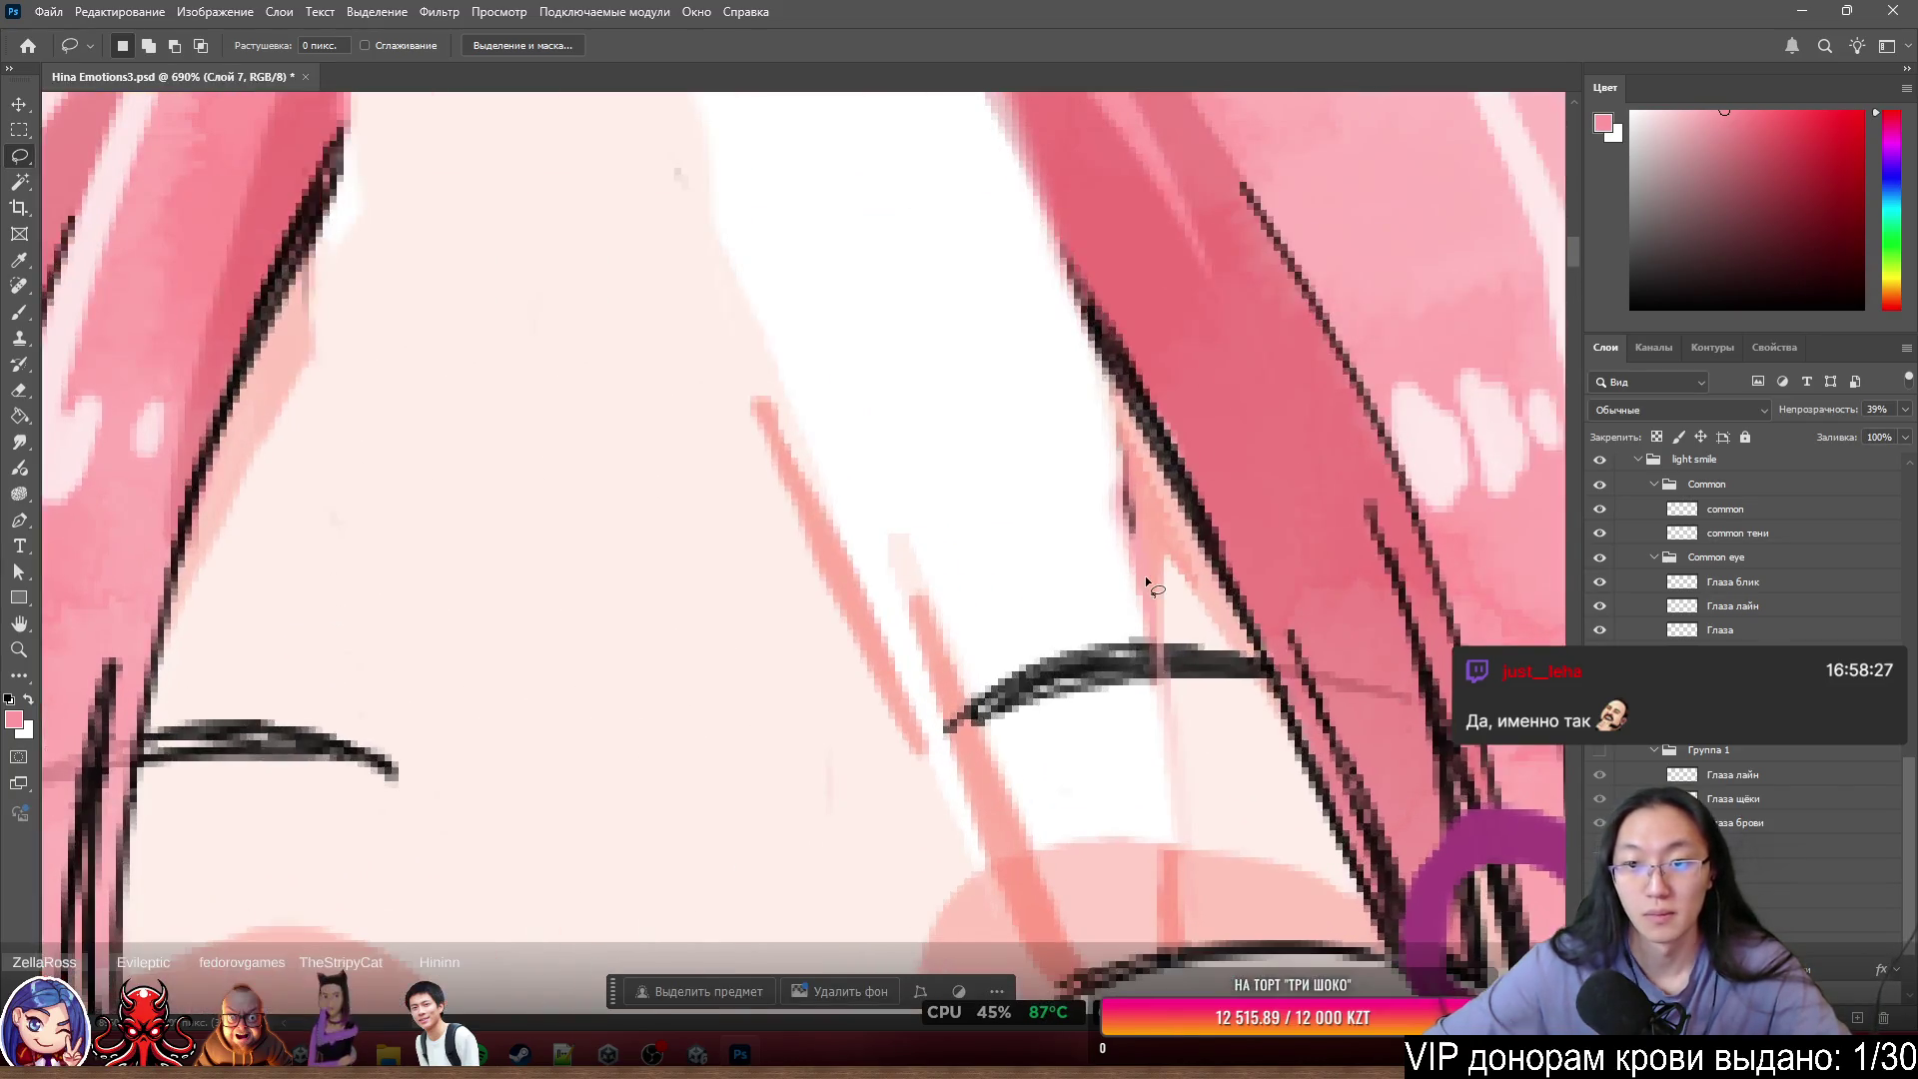
scroll(1649, 699, "down", 2)
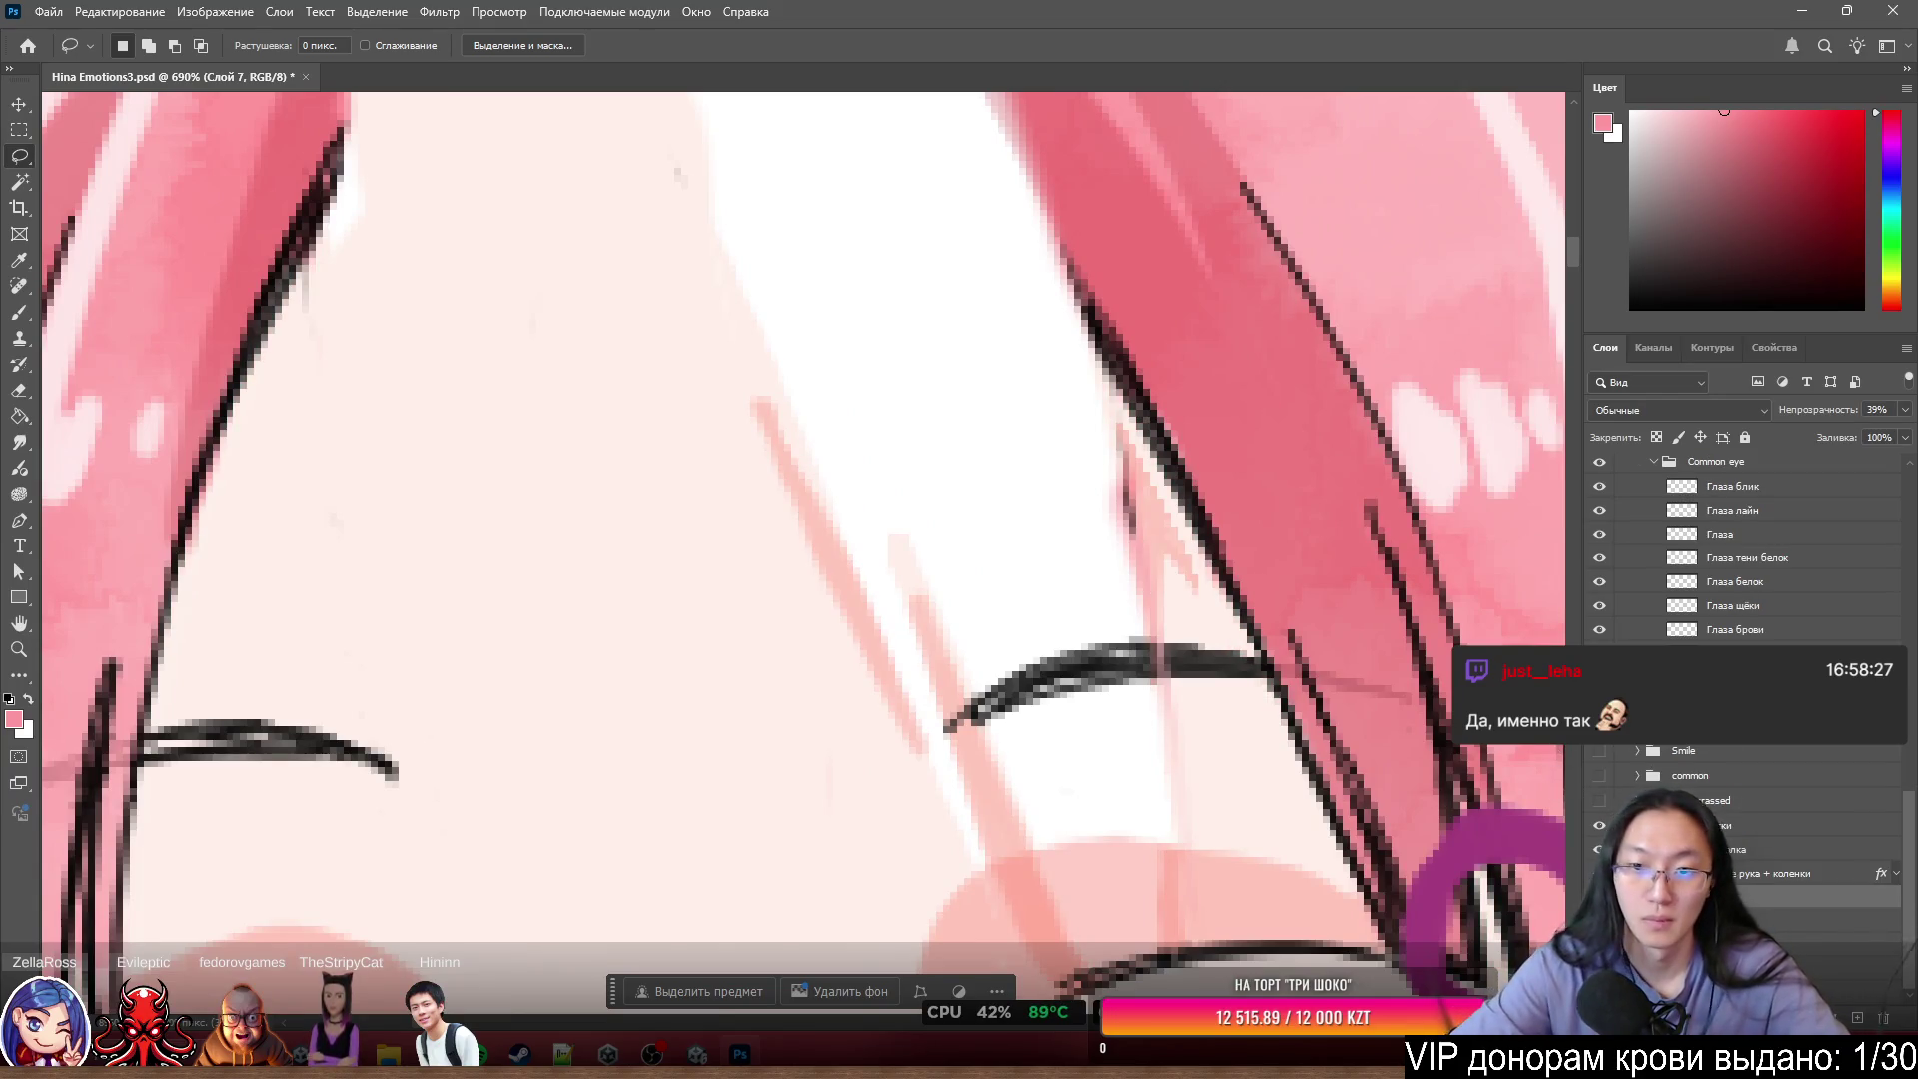
- Try erasing on the hidden локон2 тени layer and dismiss the hidden-layer error
key("e")
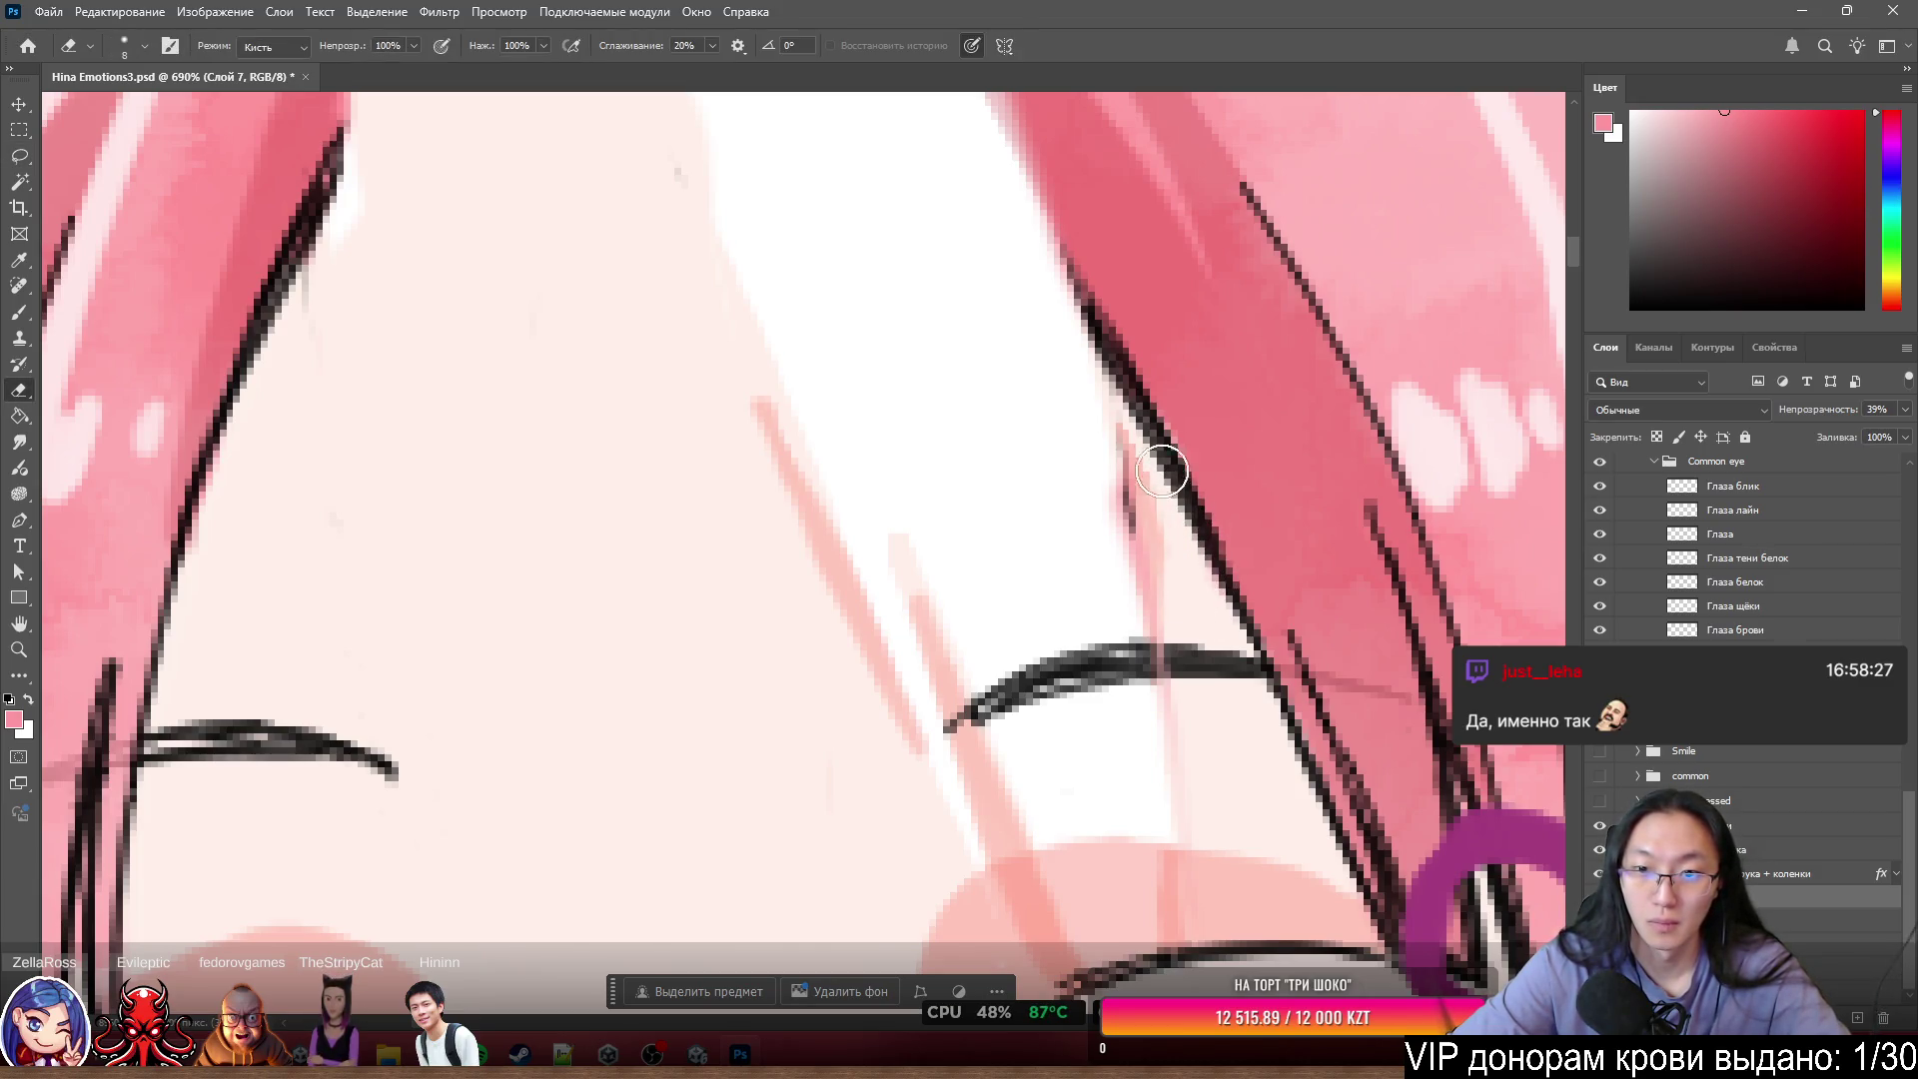
key("l")
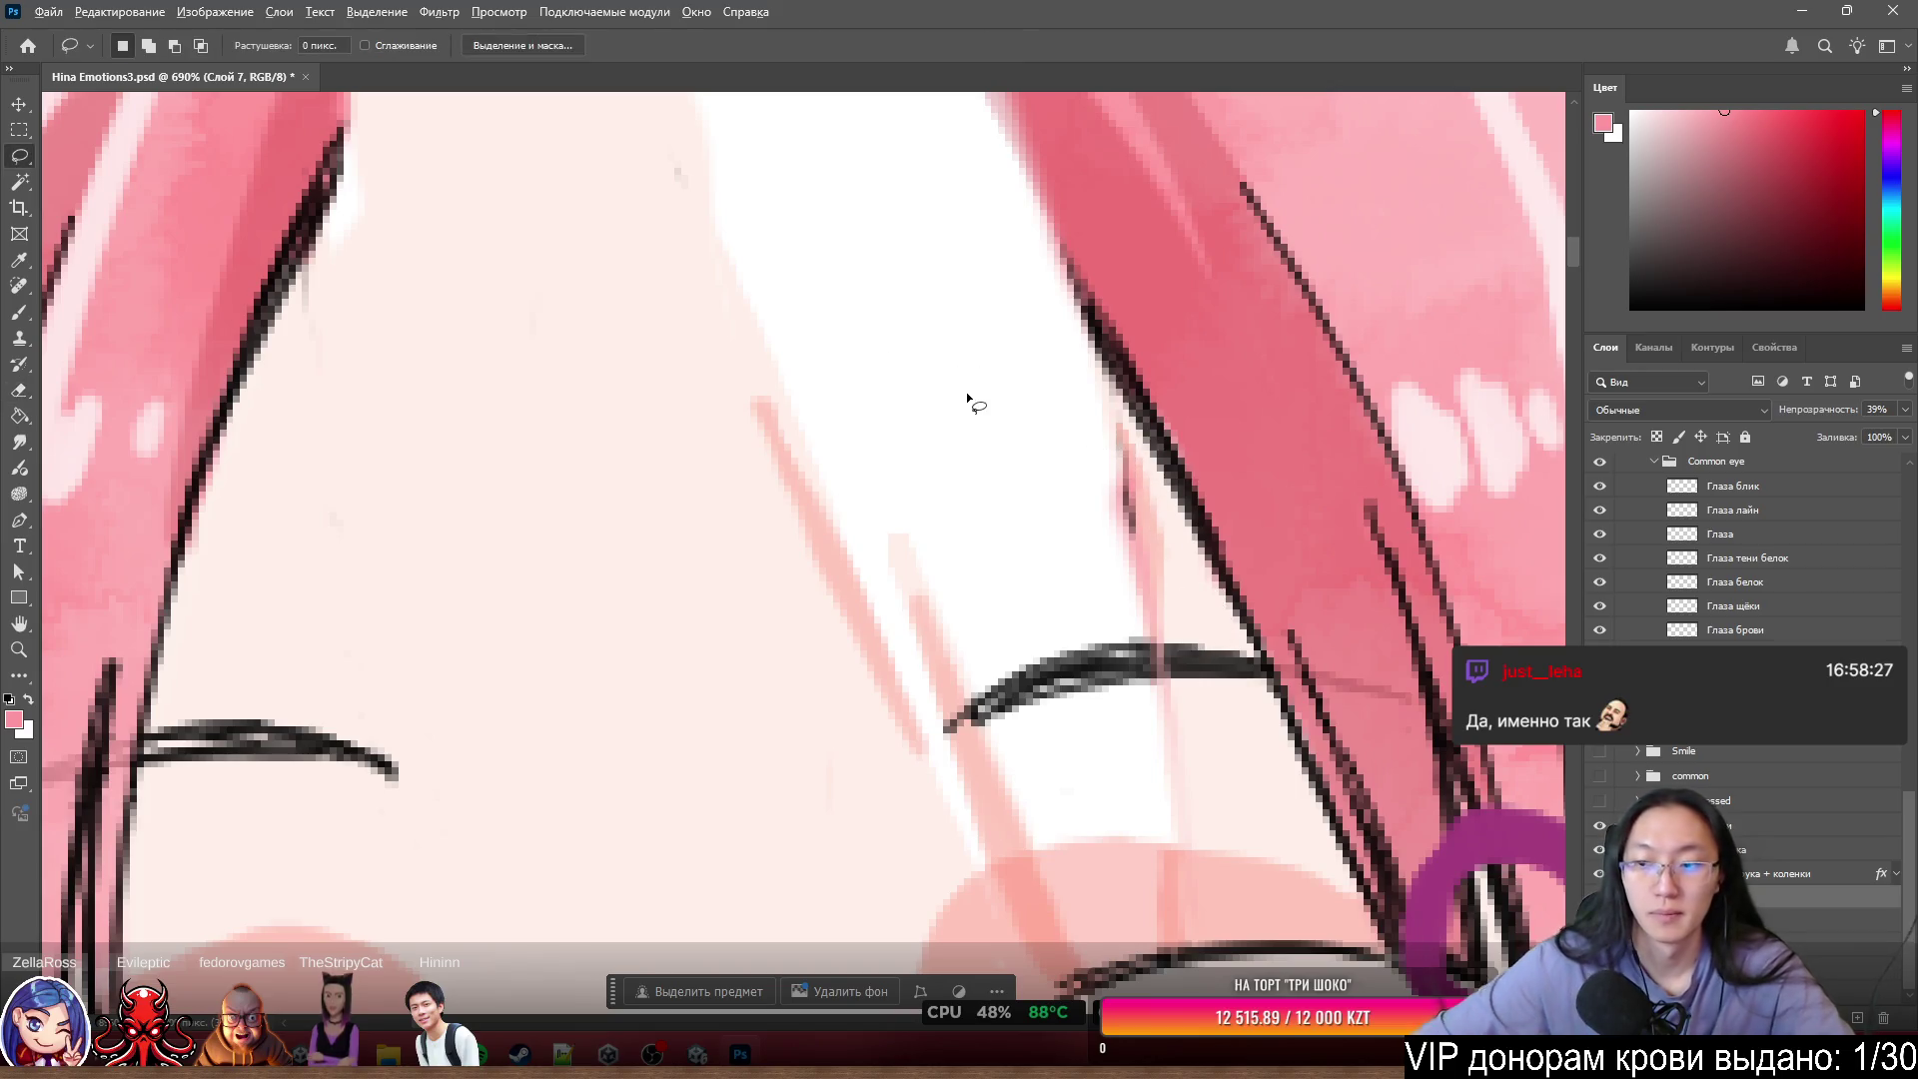
scroll(785, 326, "down", 2)
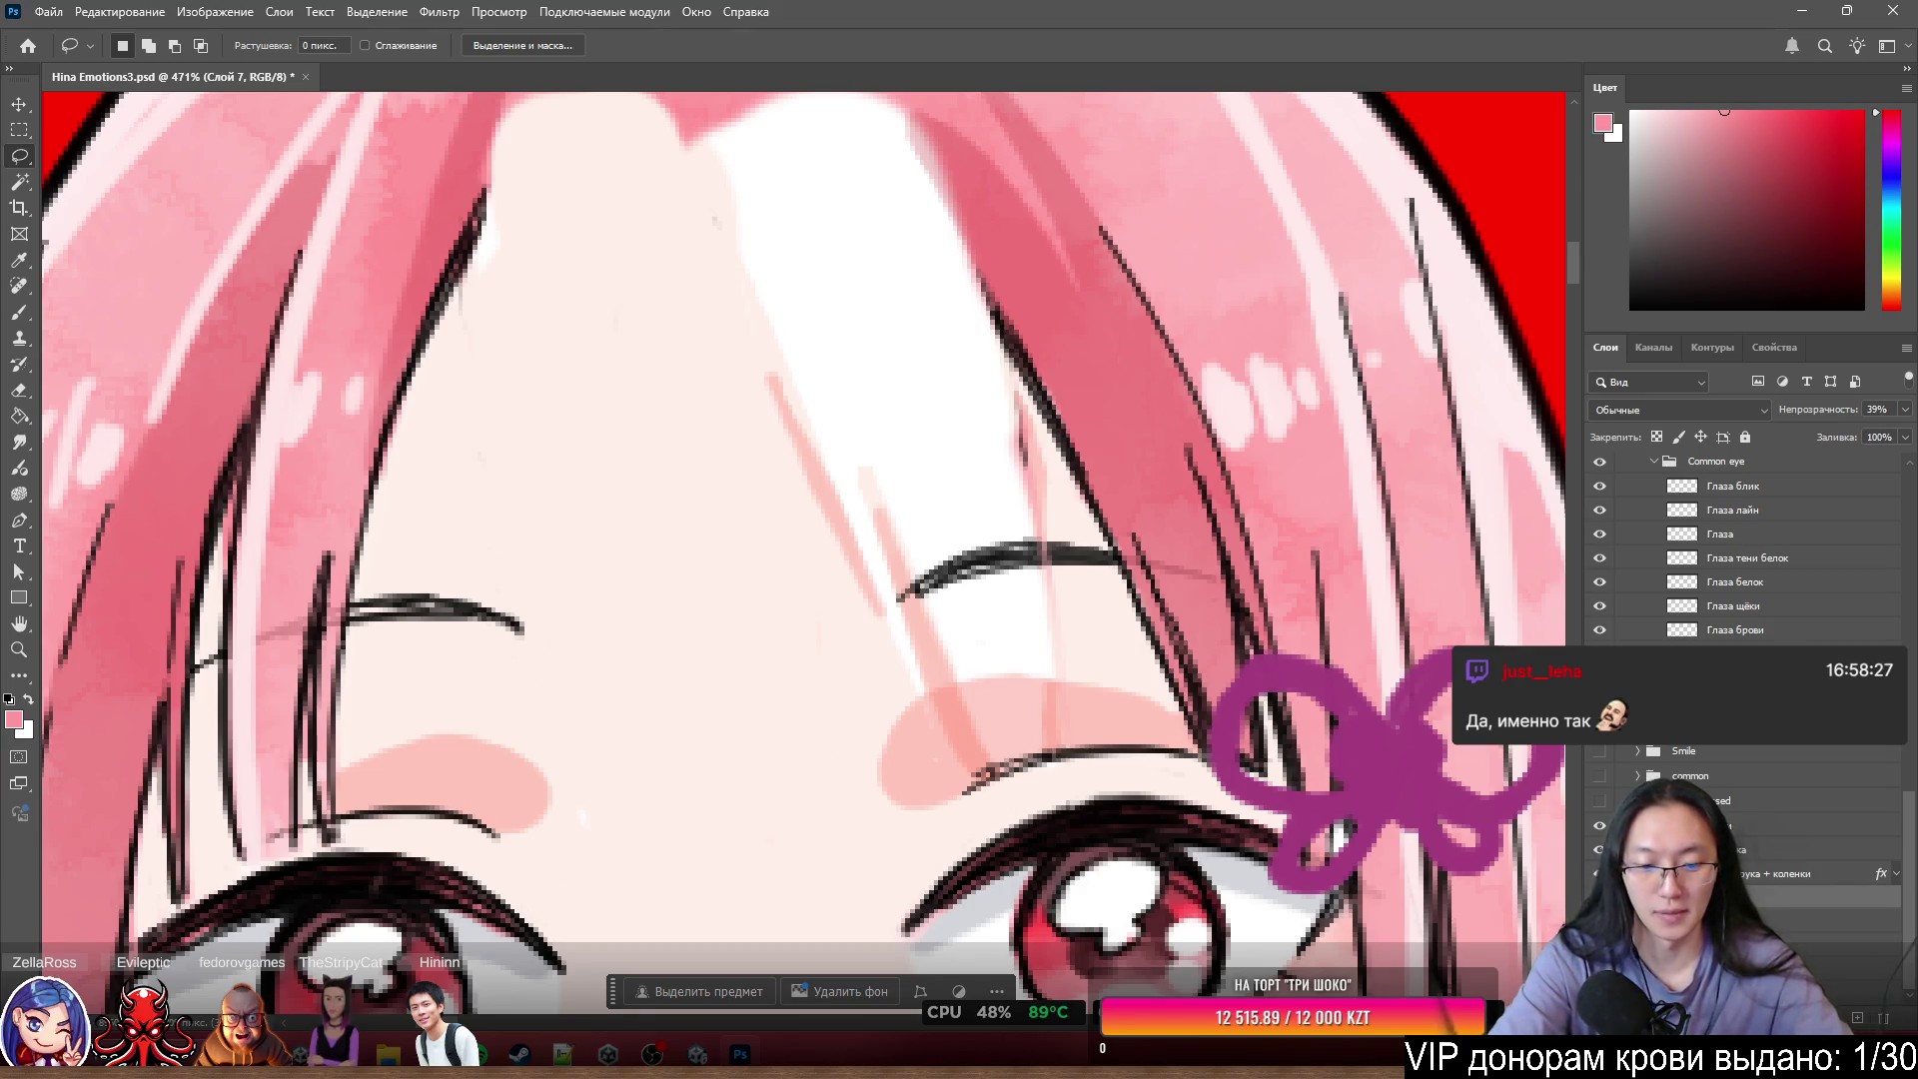
key("alt+bracketleft")
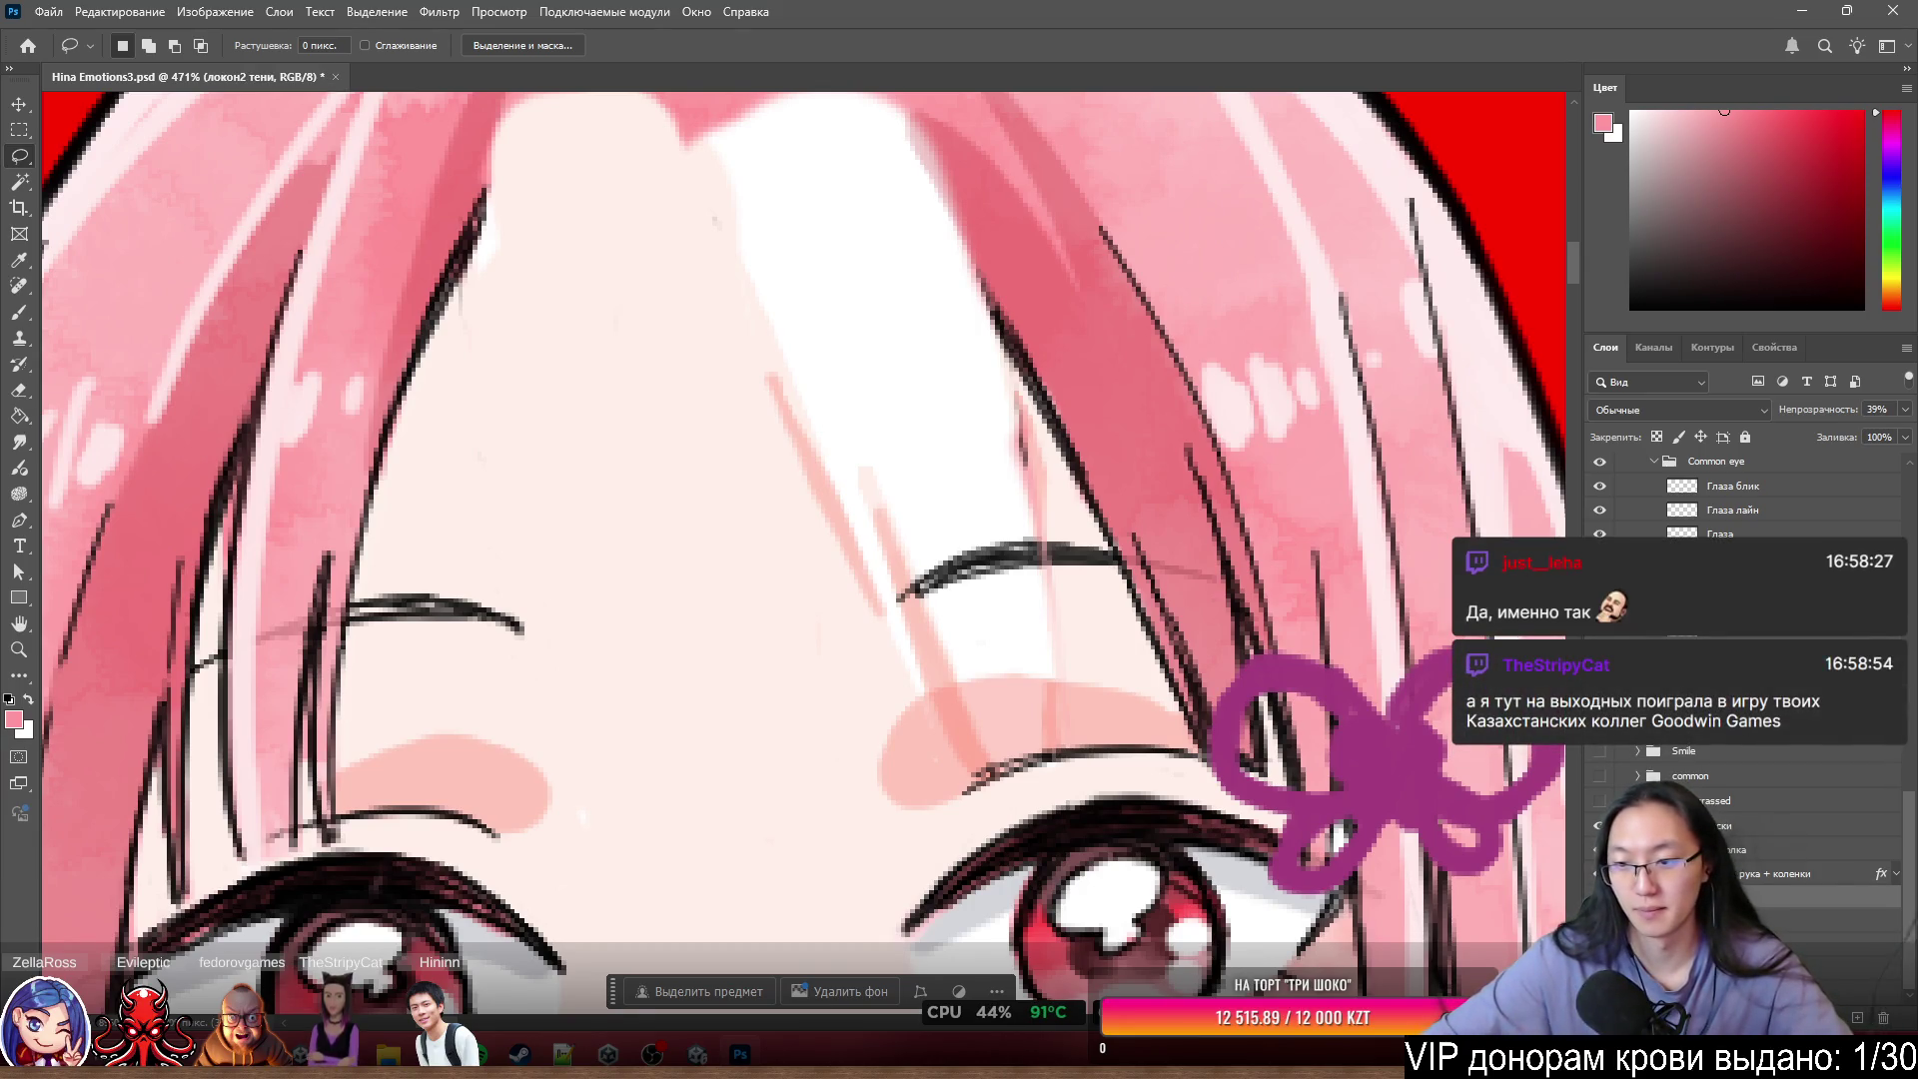
left_click_drag(209, 530, 205, 854)
key("e")
left_click(750, 321)
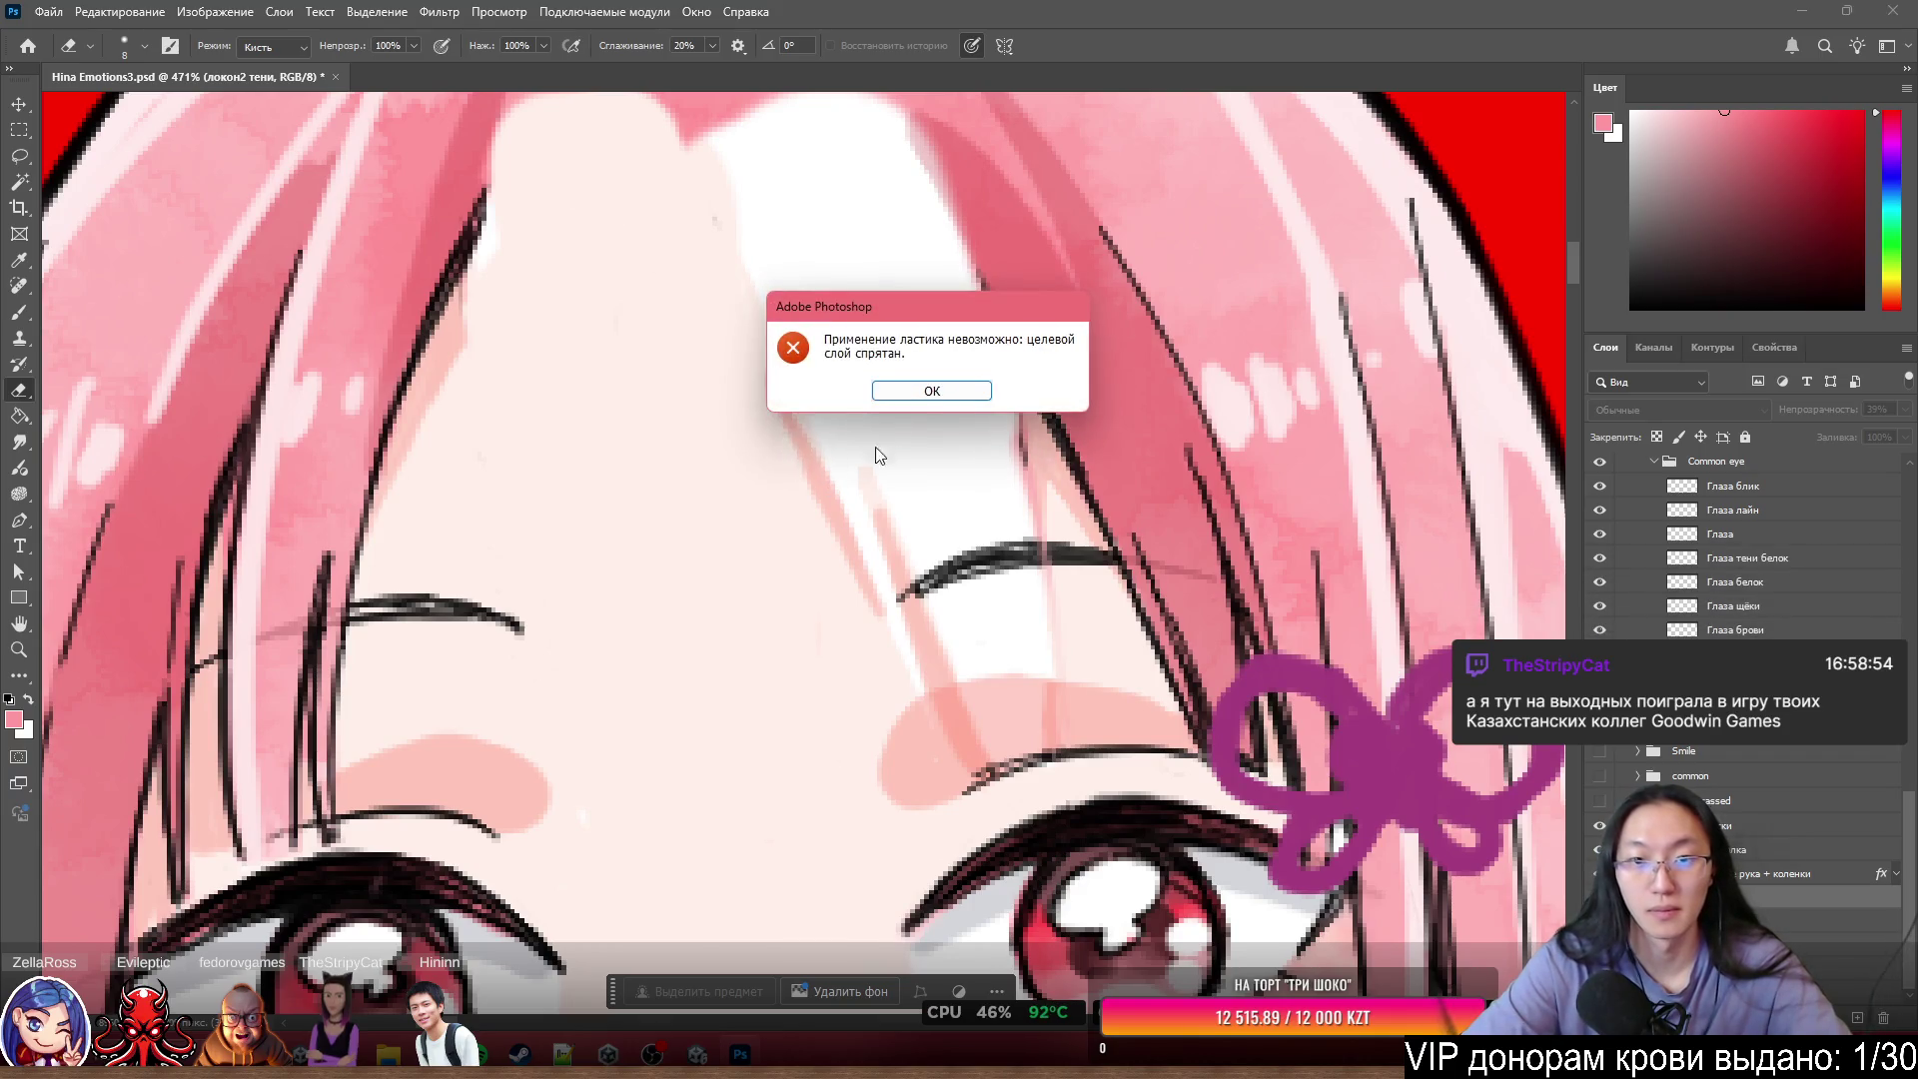
left_click(927, 400)
- Erase the stray pink diagonal stroke from the Тени layer and toggle it to check
key("alt+bracketleft")
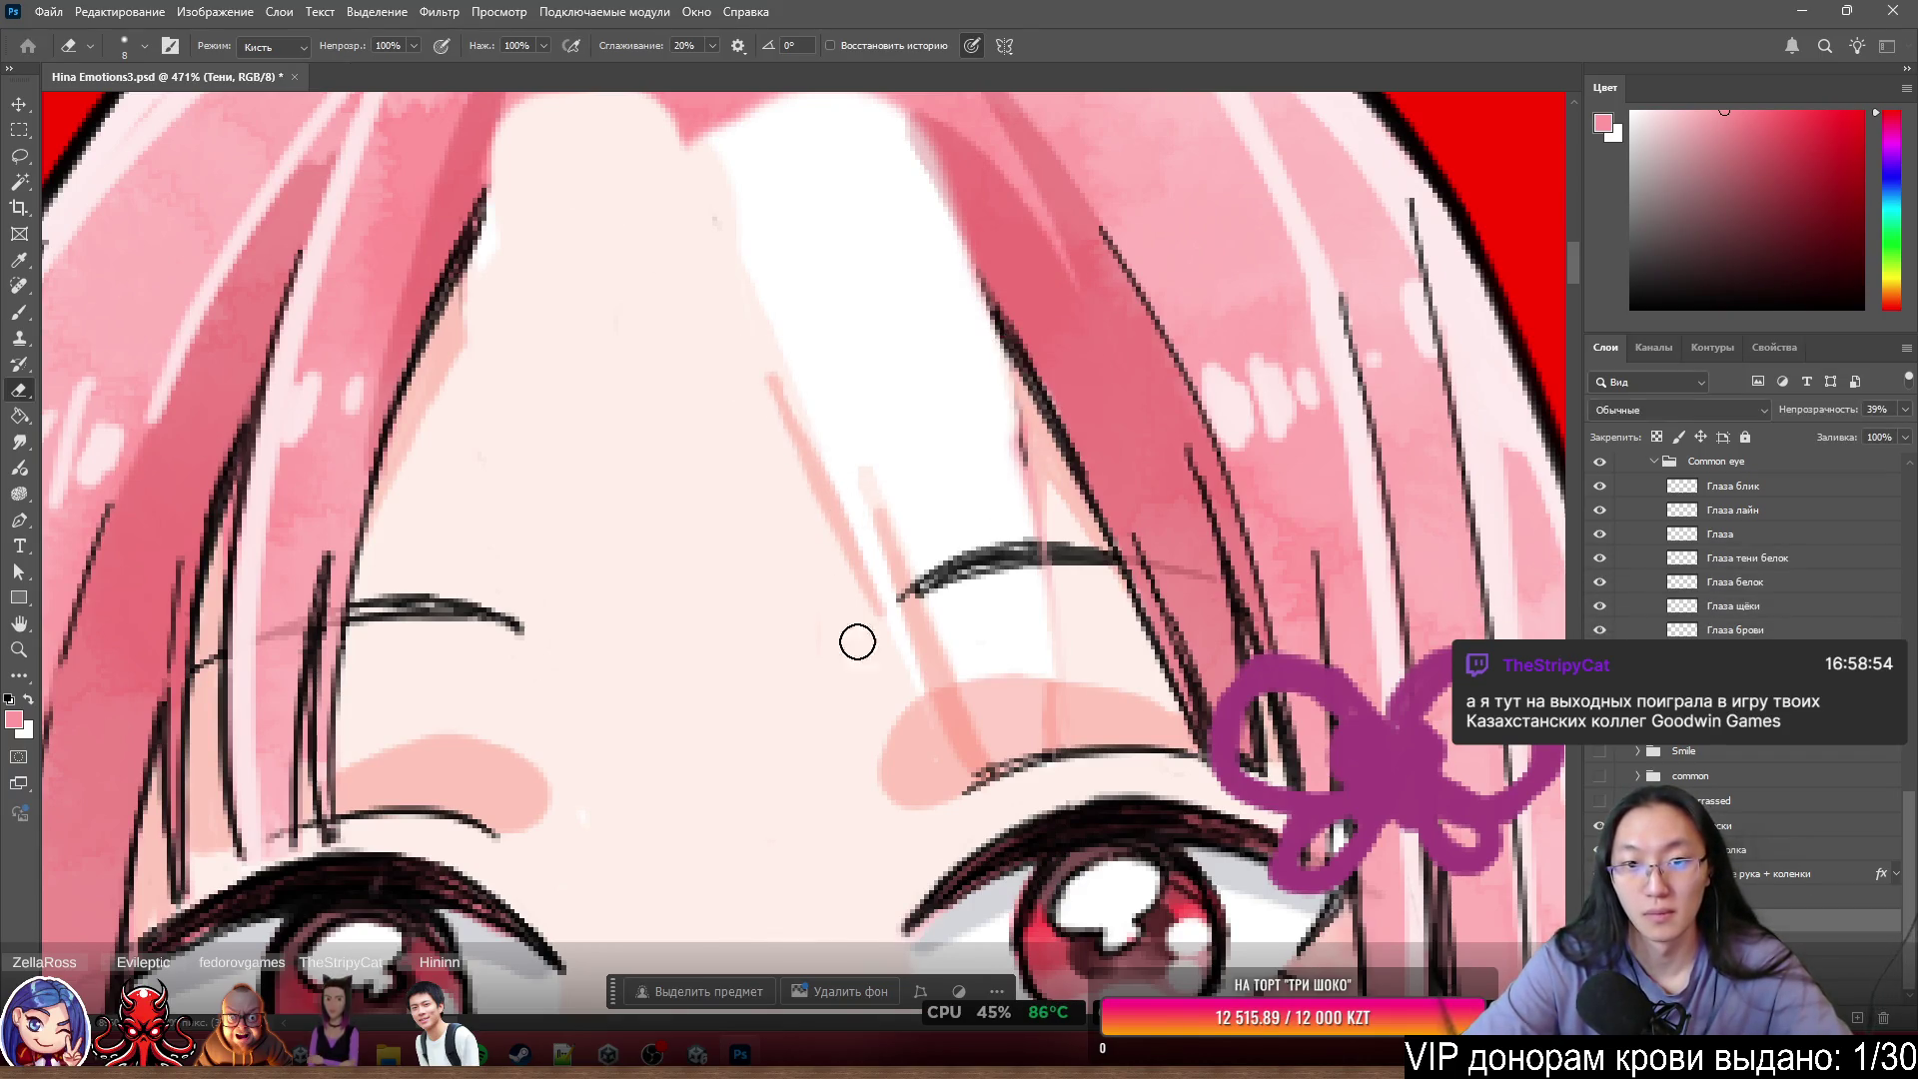
mouse_move(774, 379)
left_mouse_down()
mouse_move(845, 551)
mouse_move(976, 740)
left_mouse_up()
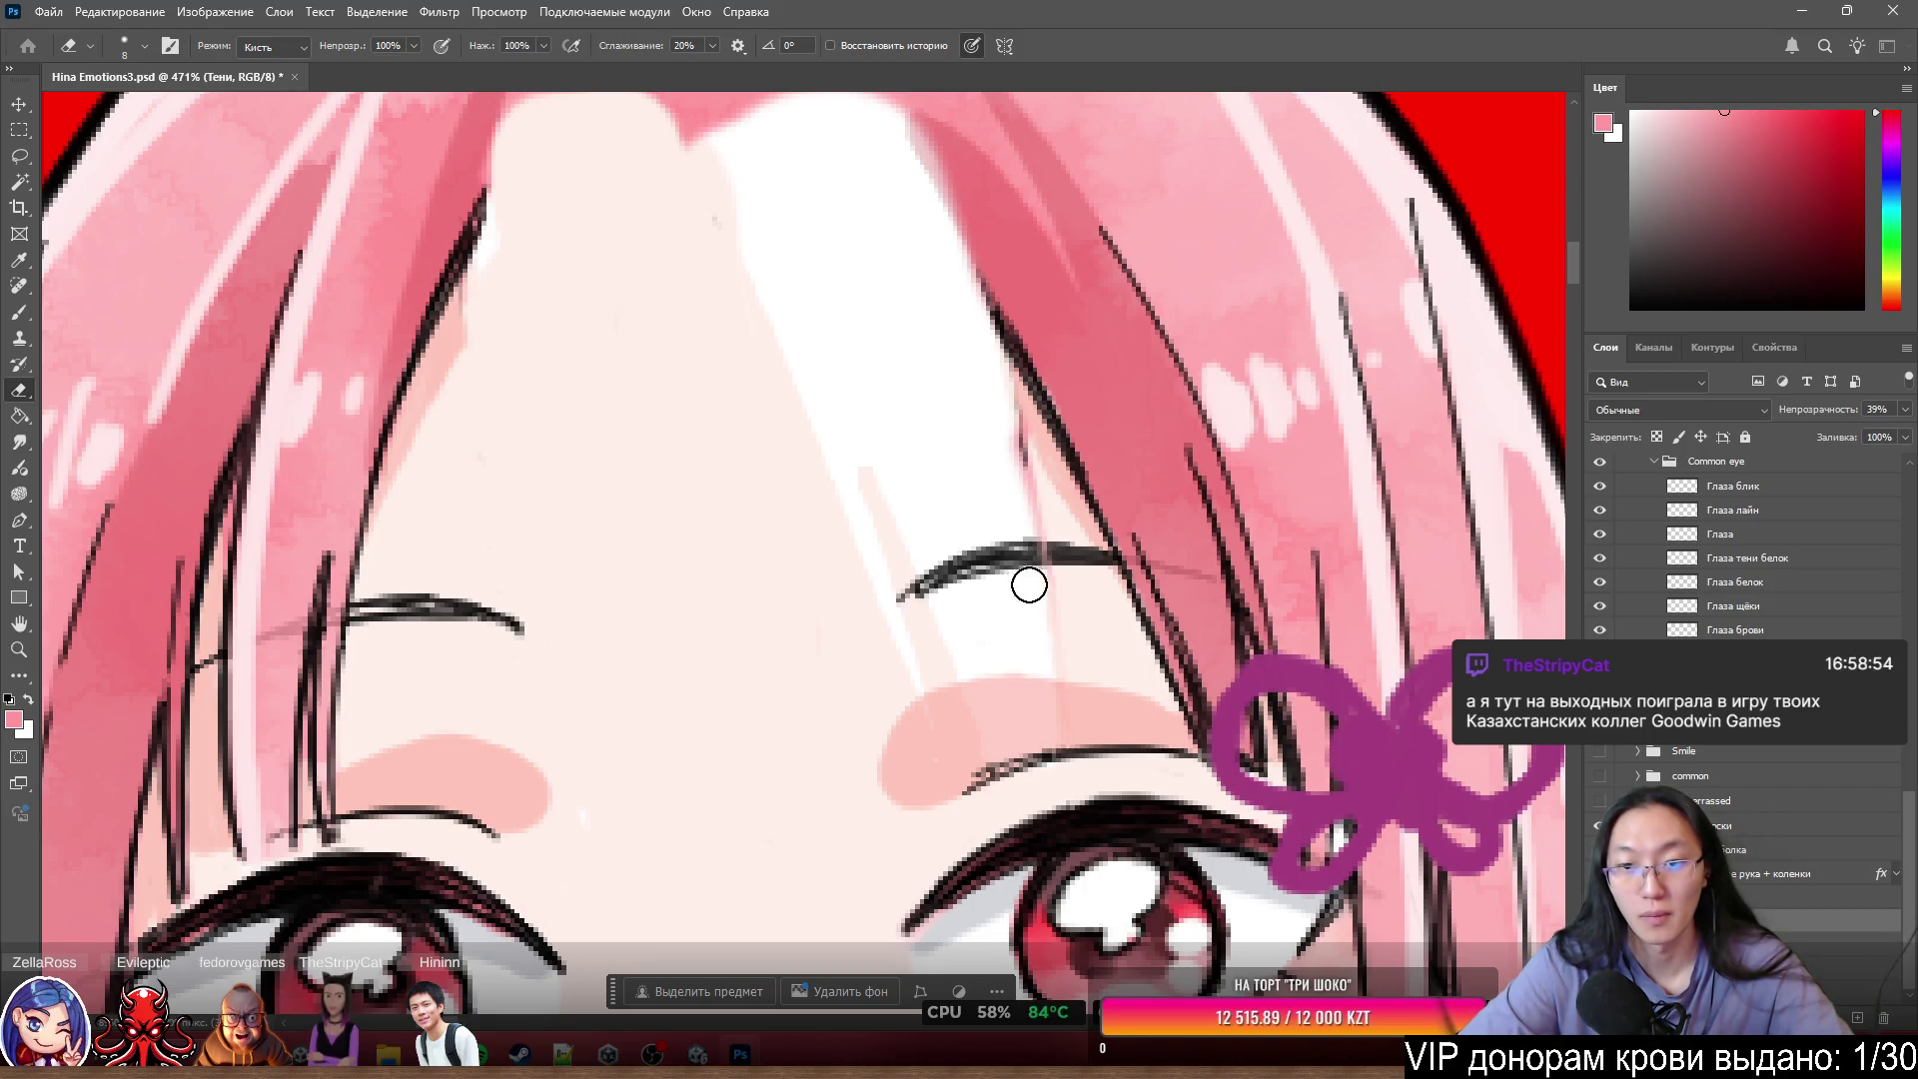
scroll(849, 536, "down", 2)
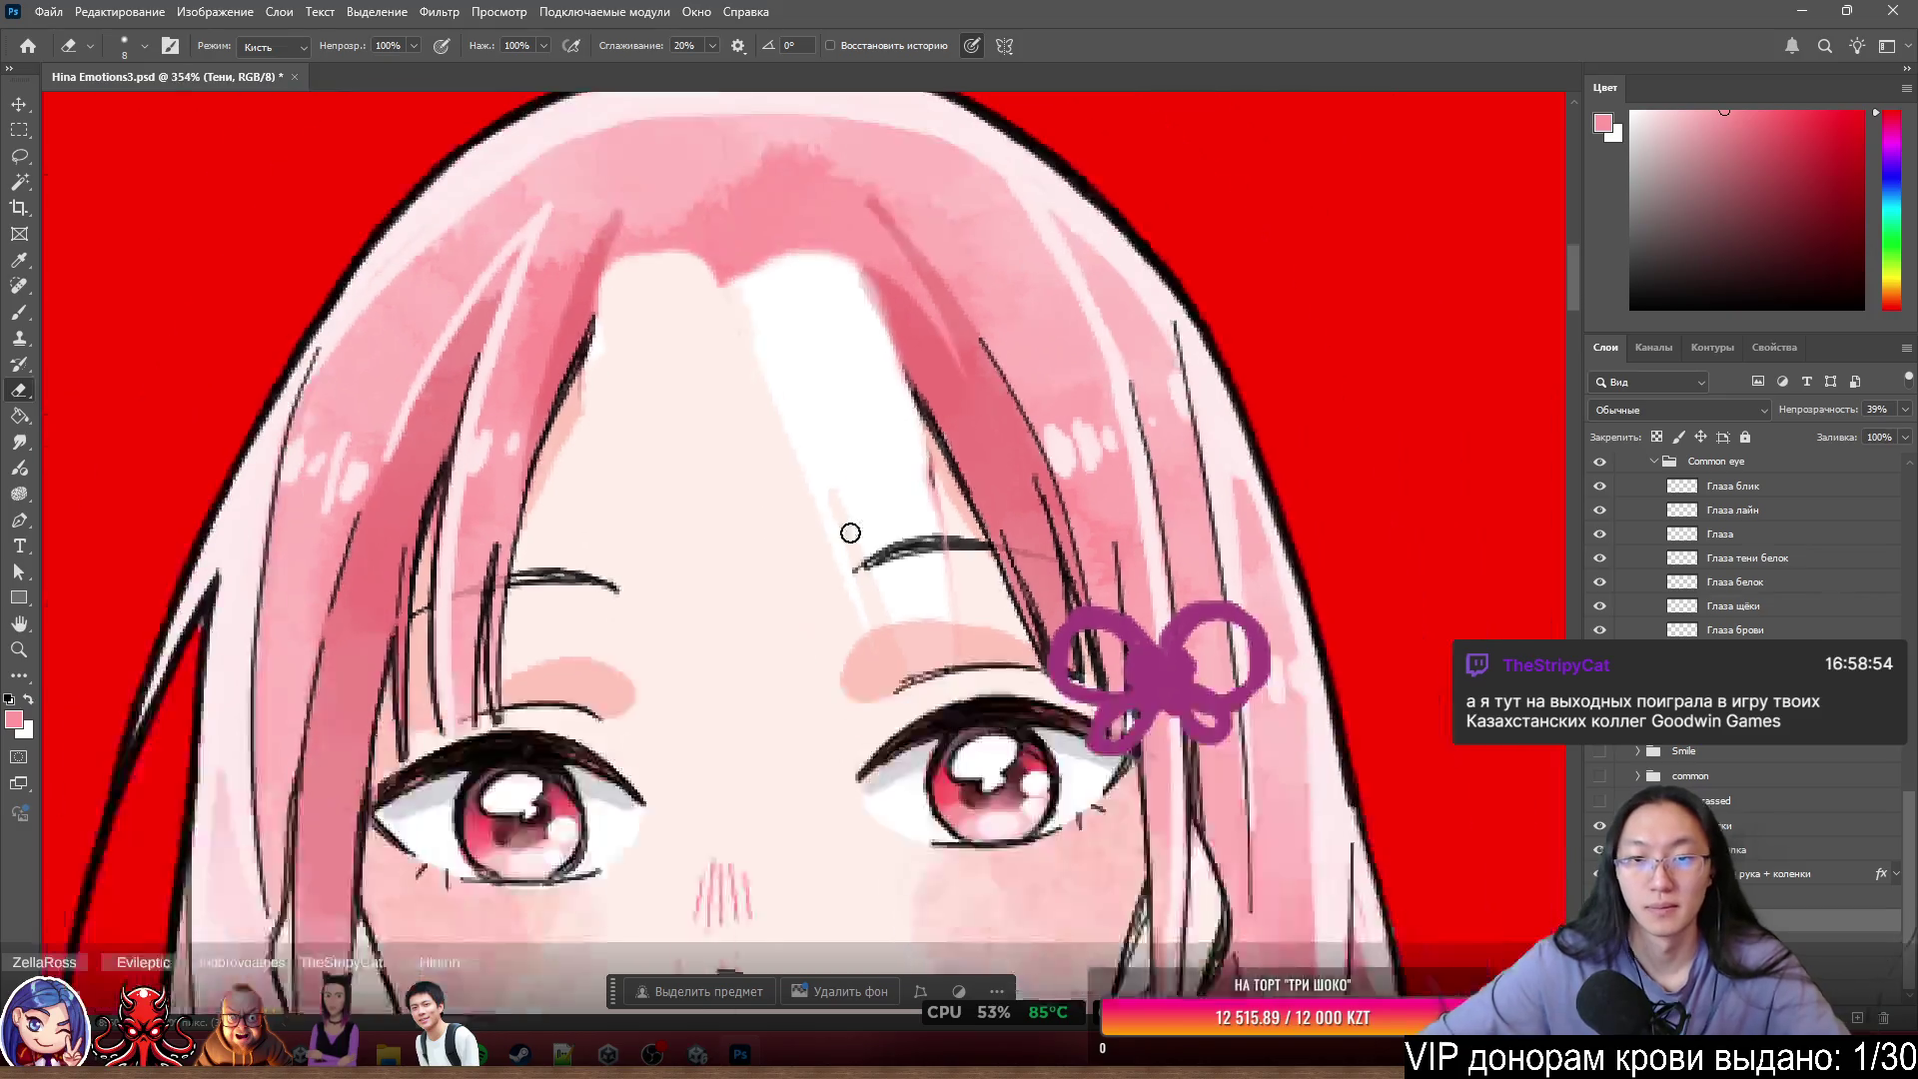
left_click(1600, 725)
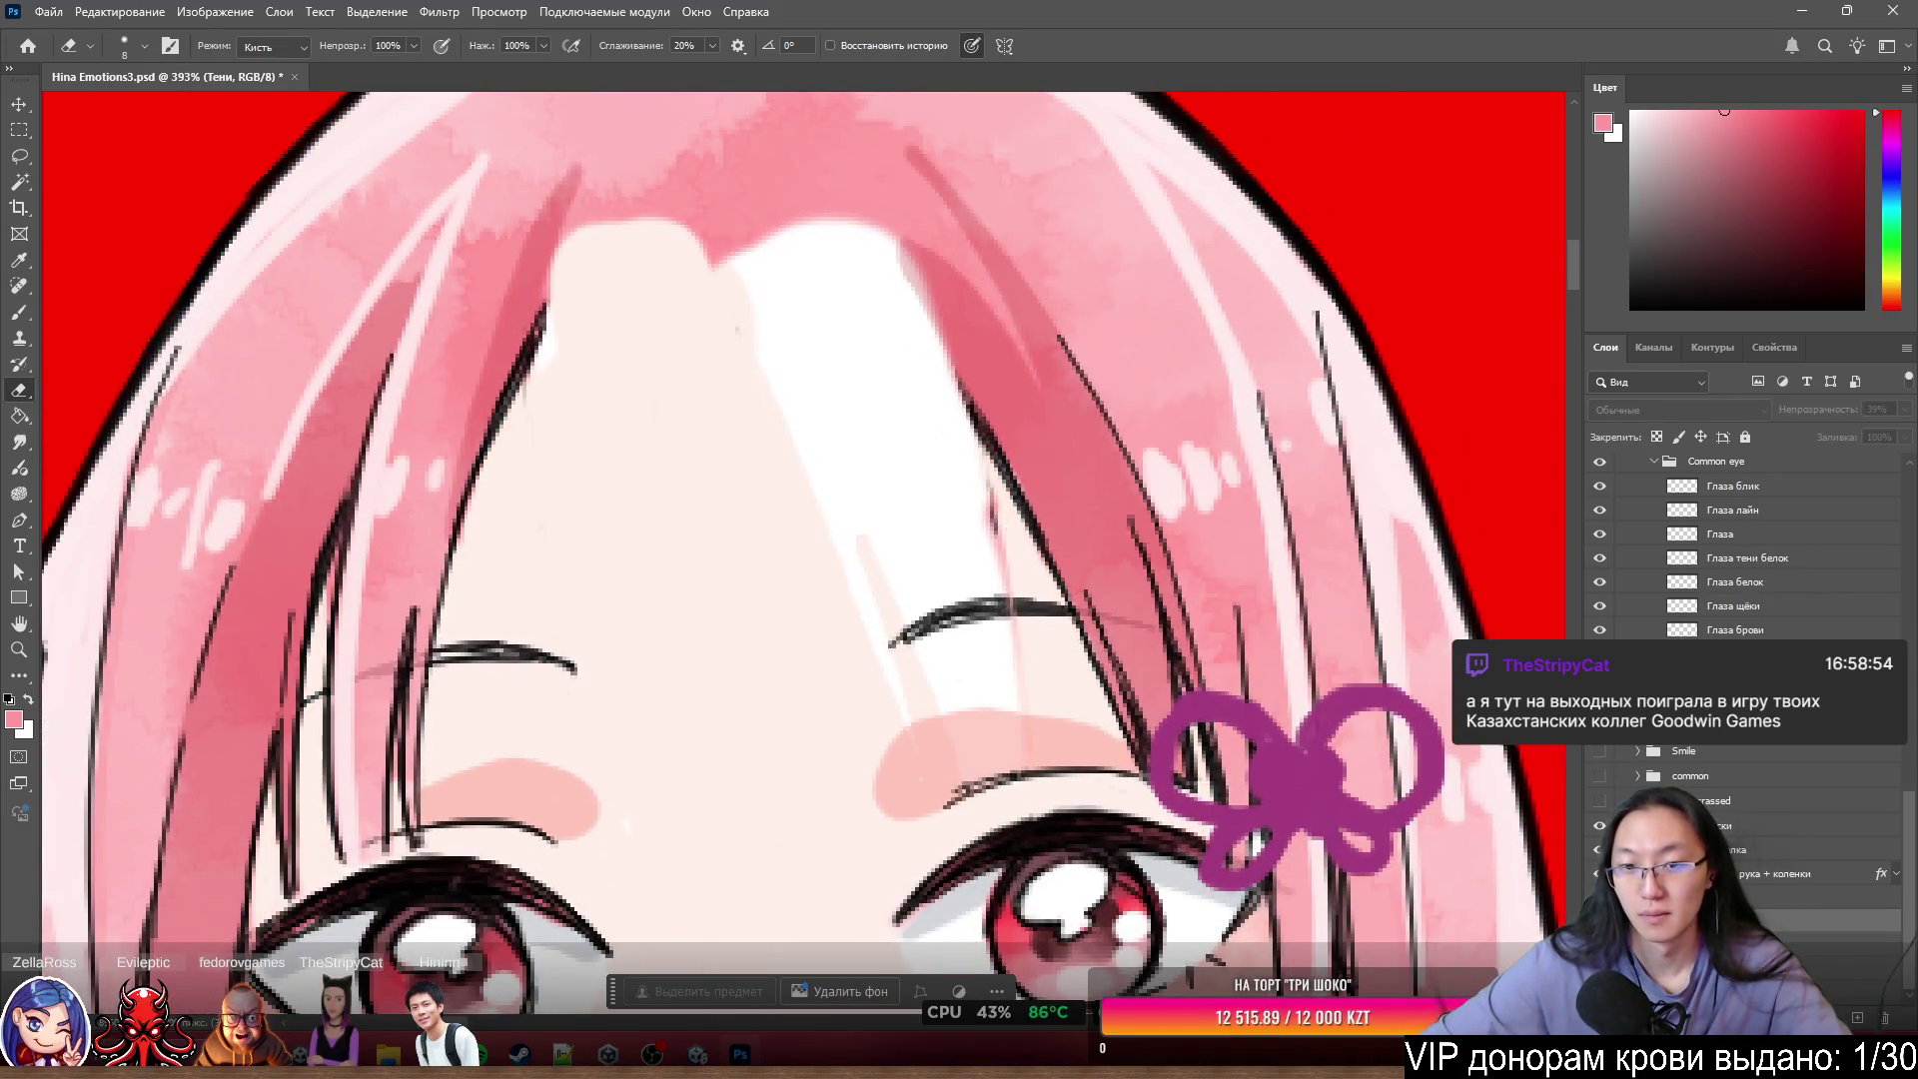
left_click(1600, 725)
scroll(1066, 668, "down", 2)
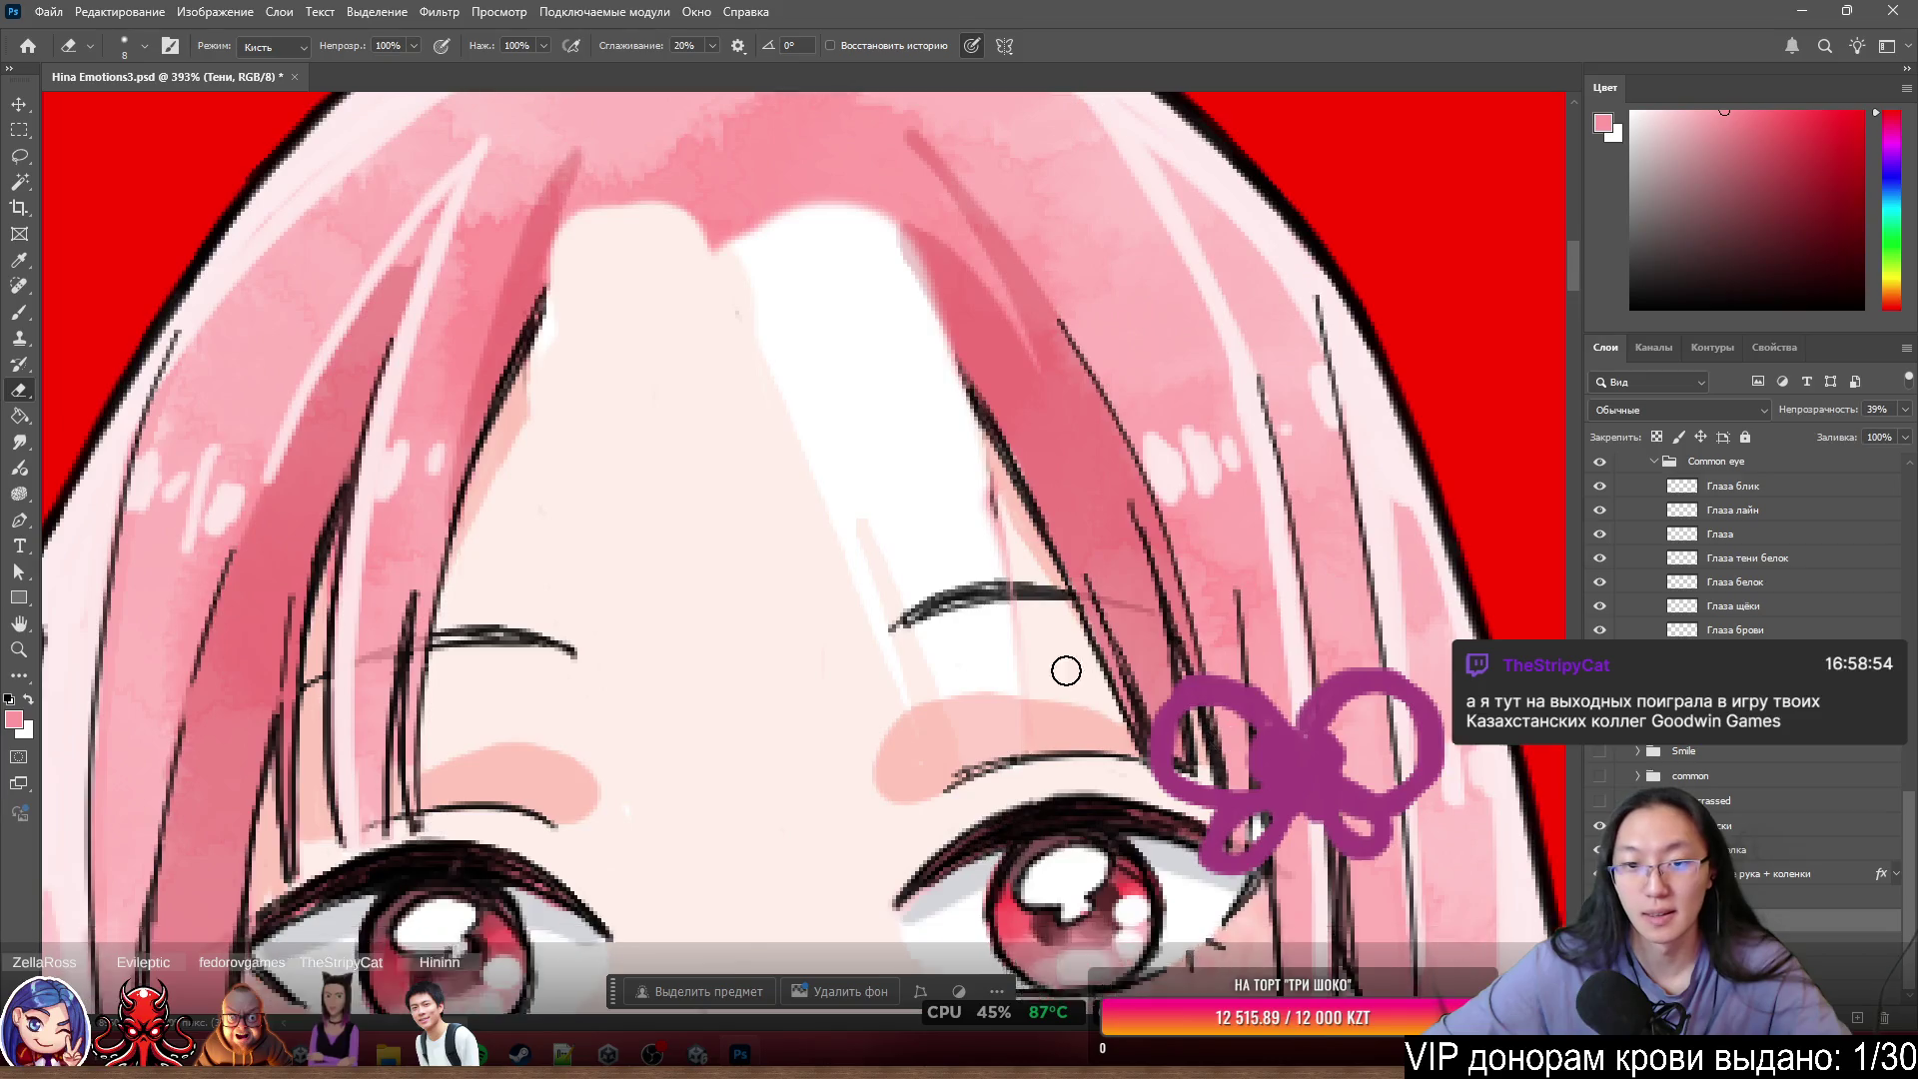
scroll(908, 411, "down", 2)
- Select the Тон кожи skin layer and move to the lower part of the face
left_click(911, 420, "ctrl")
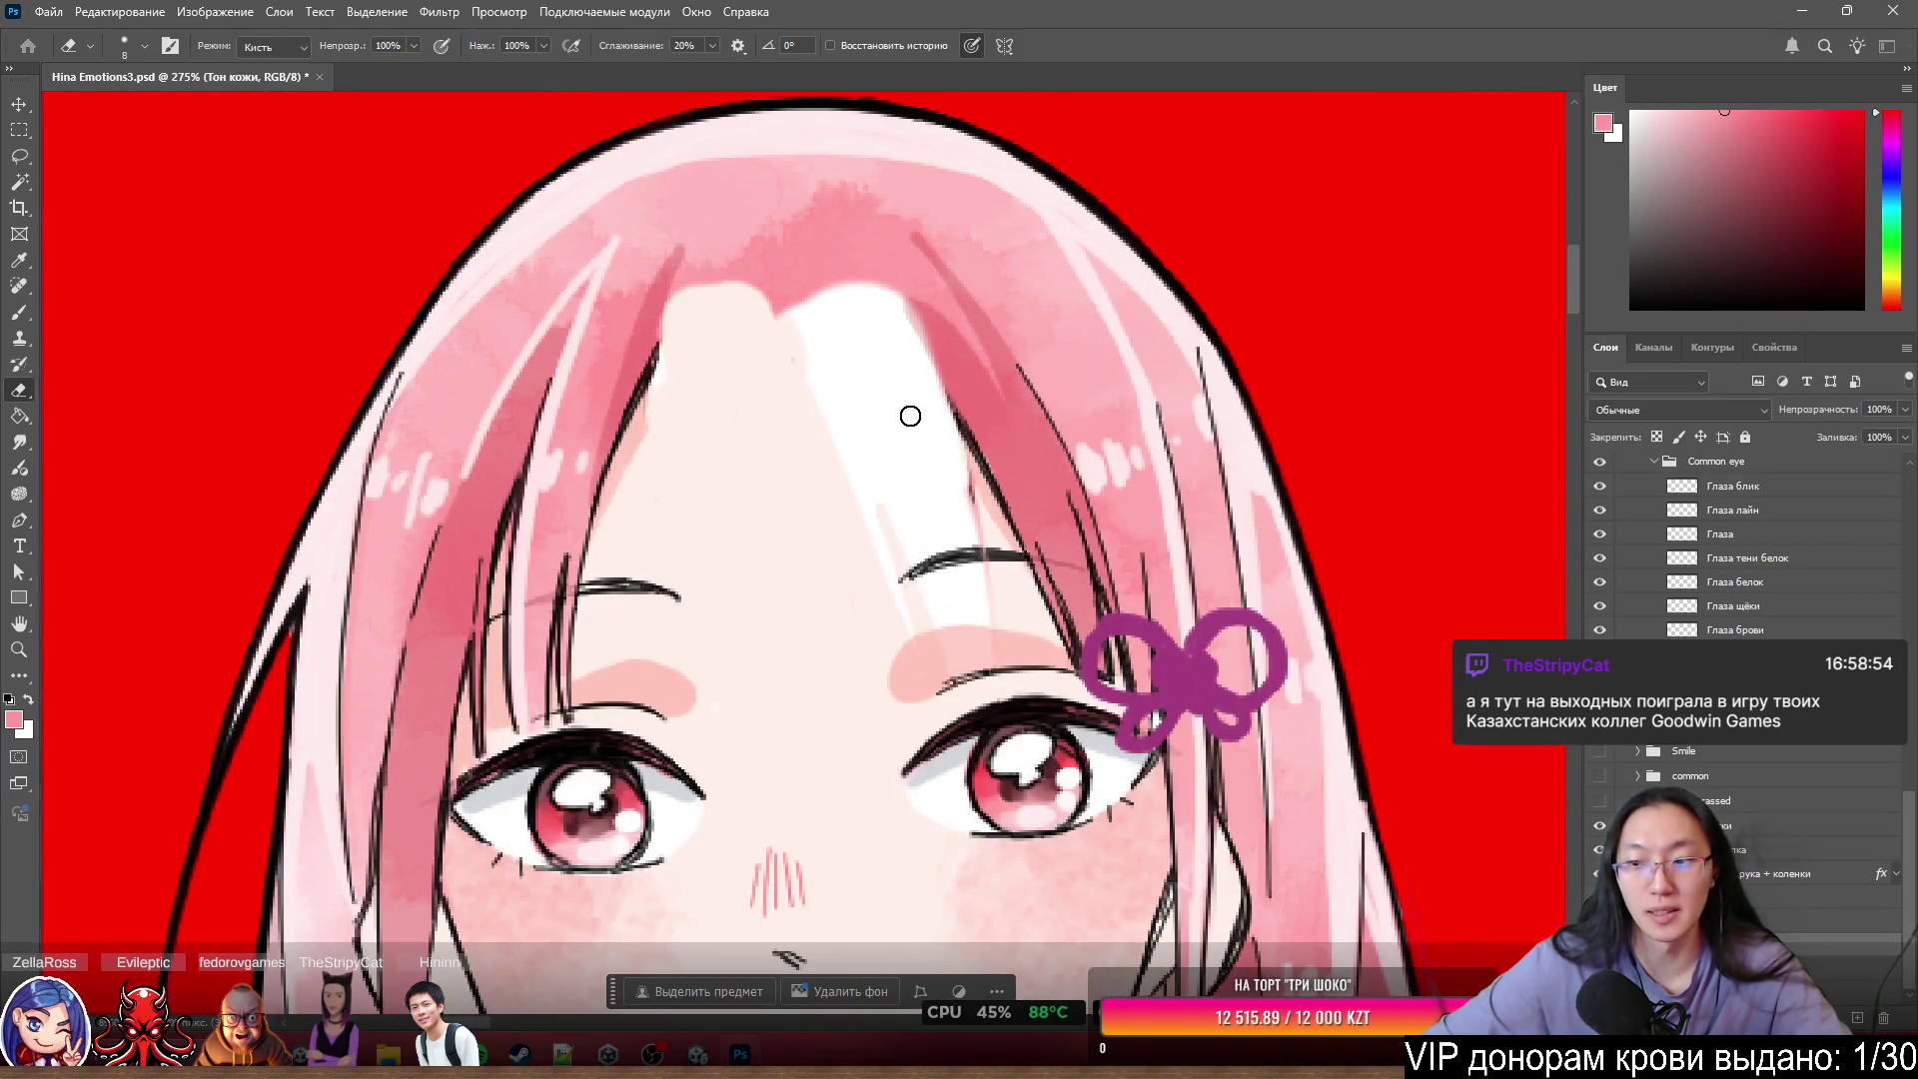
scroll(908, 415, "up", 3)
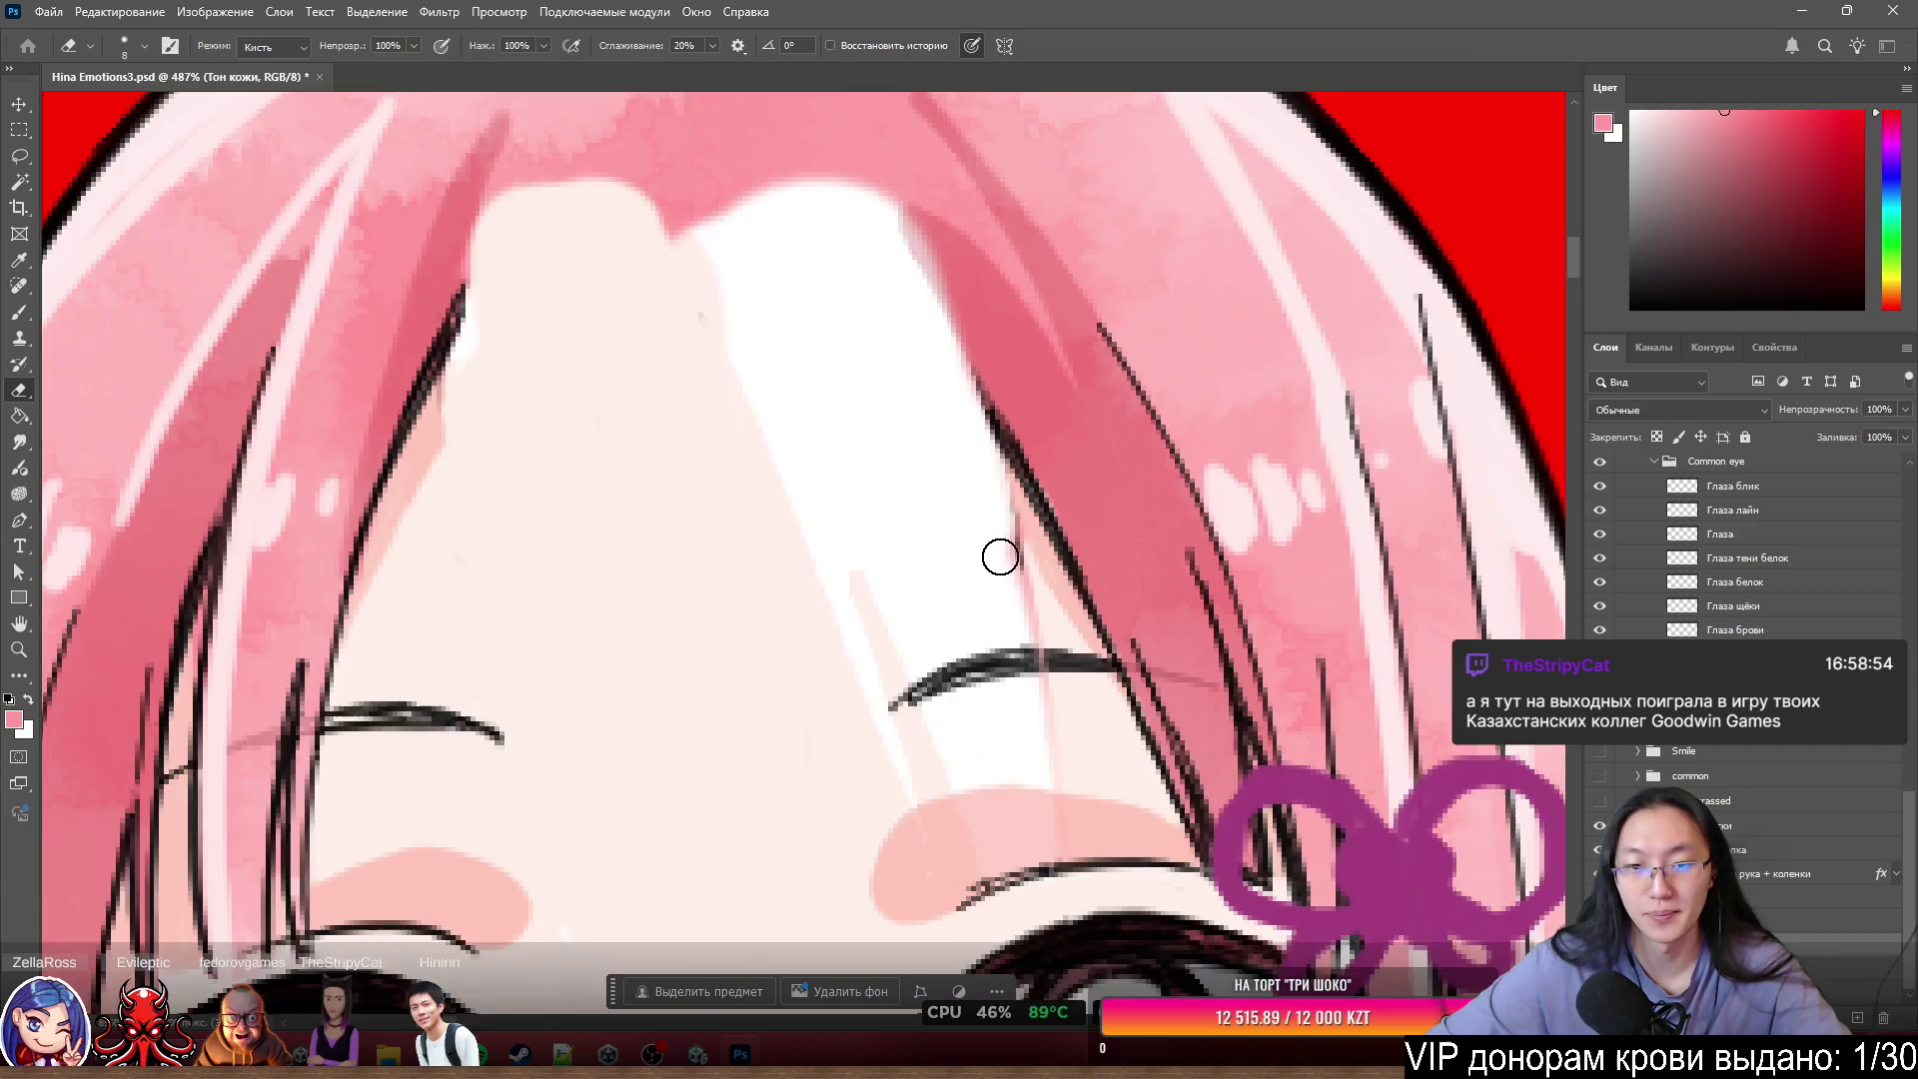
scroll(878, 484, "up", 1)
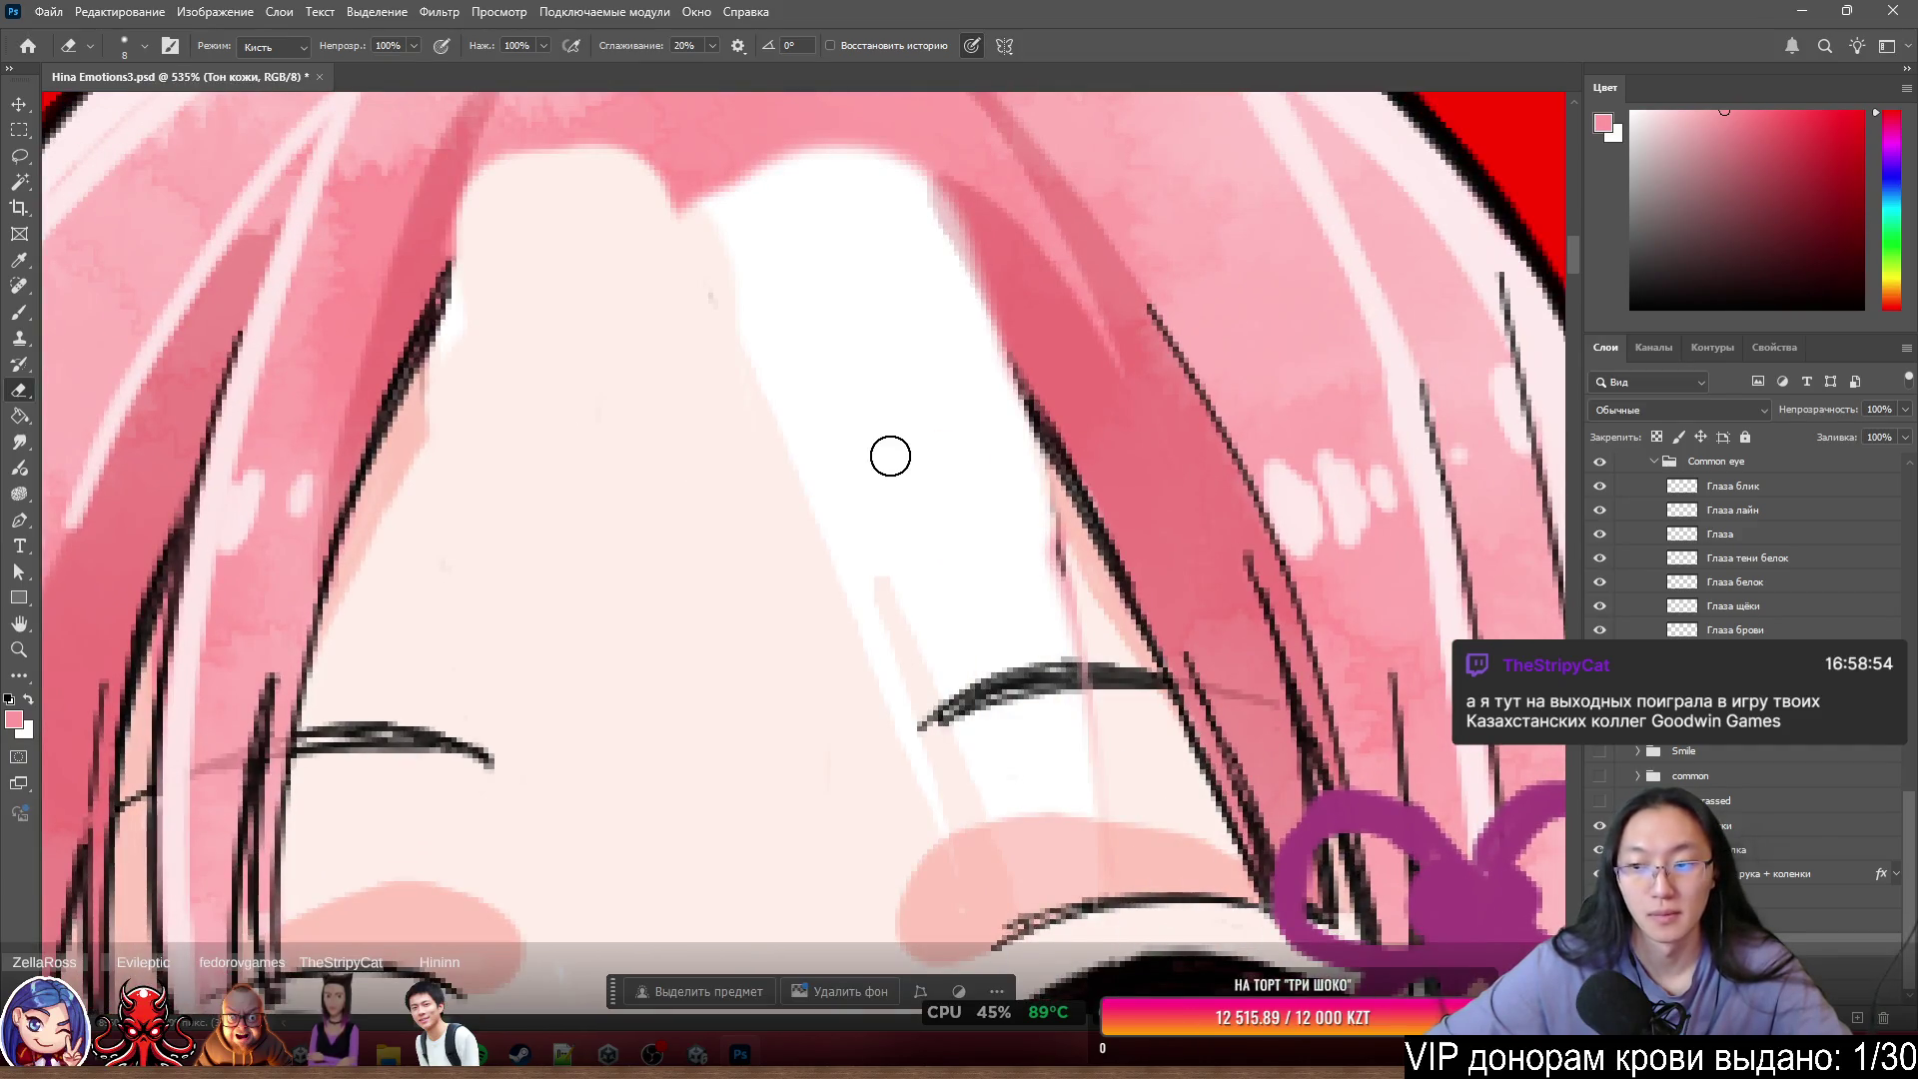
mouse_move(891, 457)
left_mouse_down()
mouse_move(852, 543)
mouse_move(873, 527)
left_mouse_up()
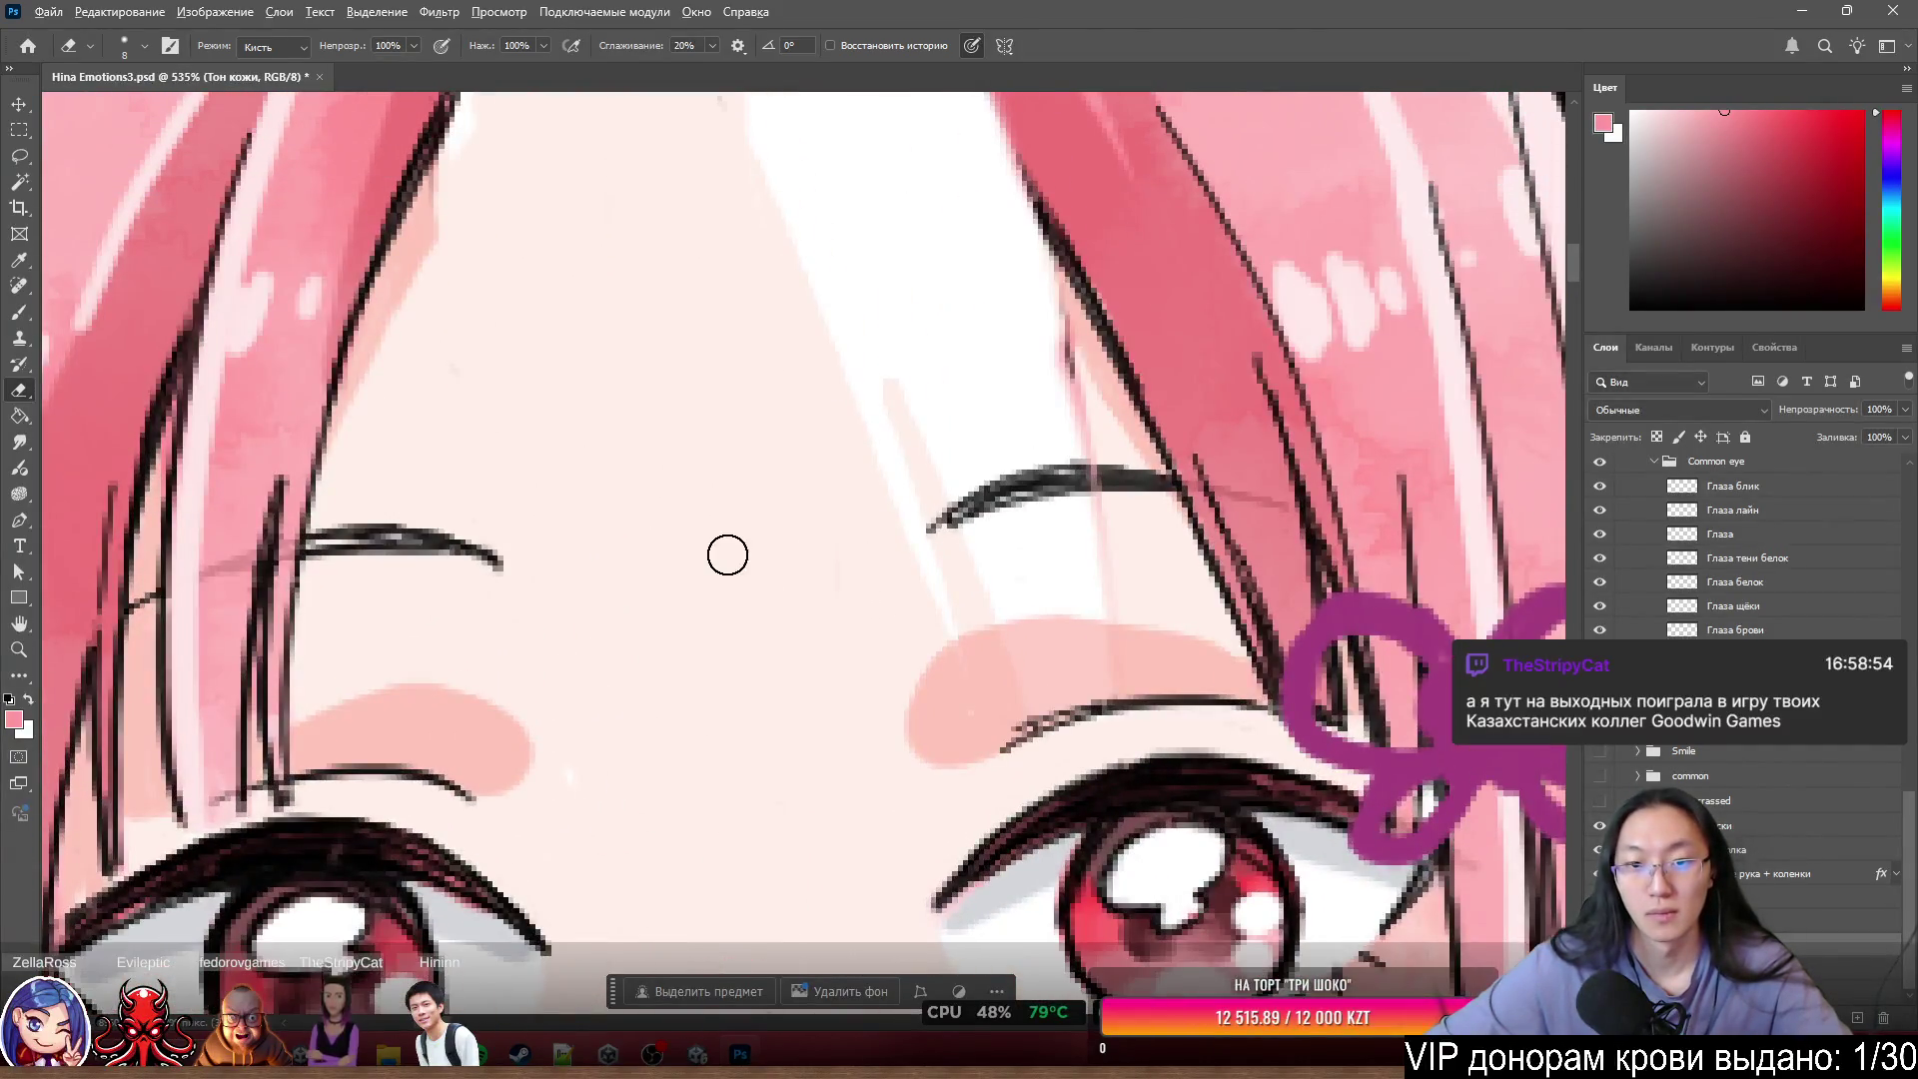
- Sample the forehead skin tone with a size 26 brush and paint over the white forehead gap
key("b")
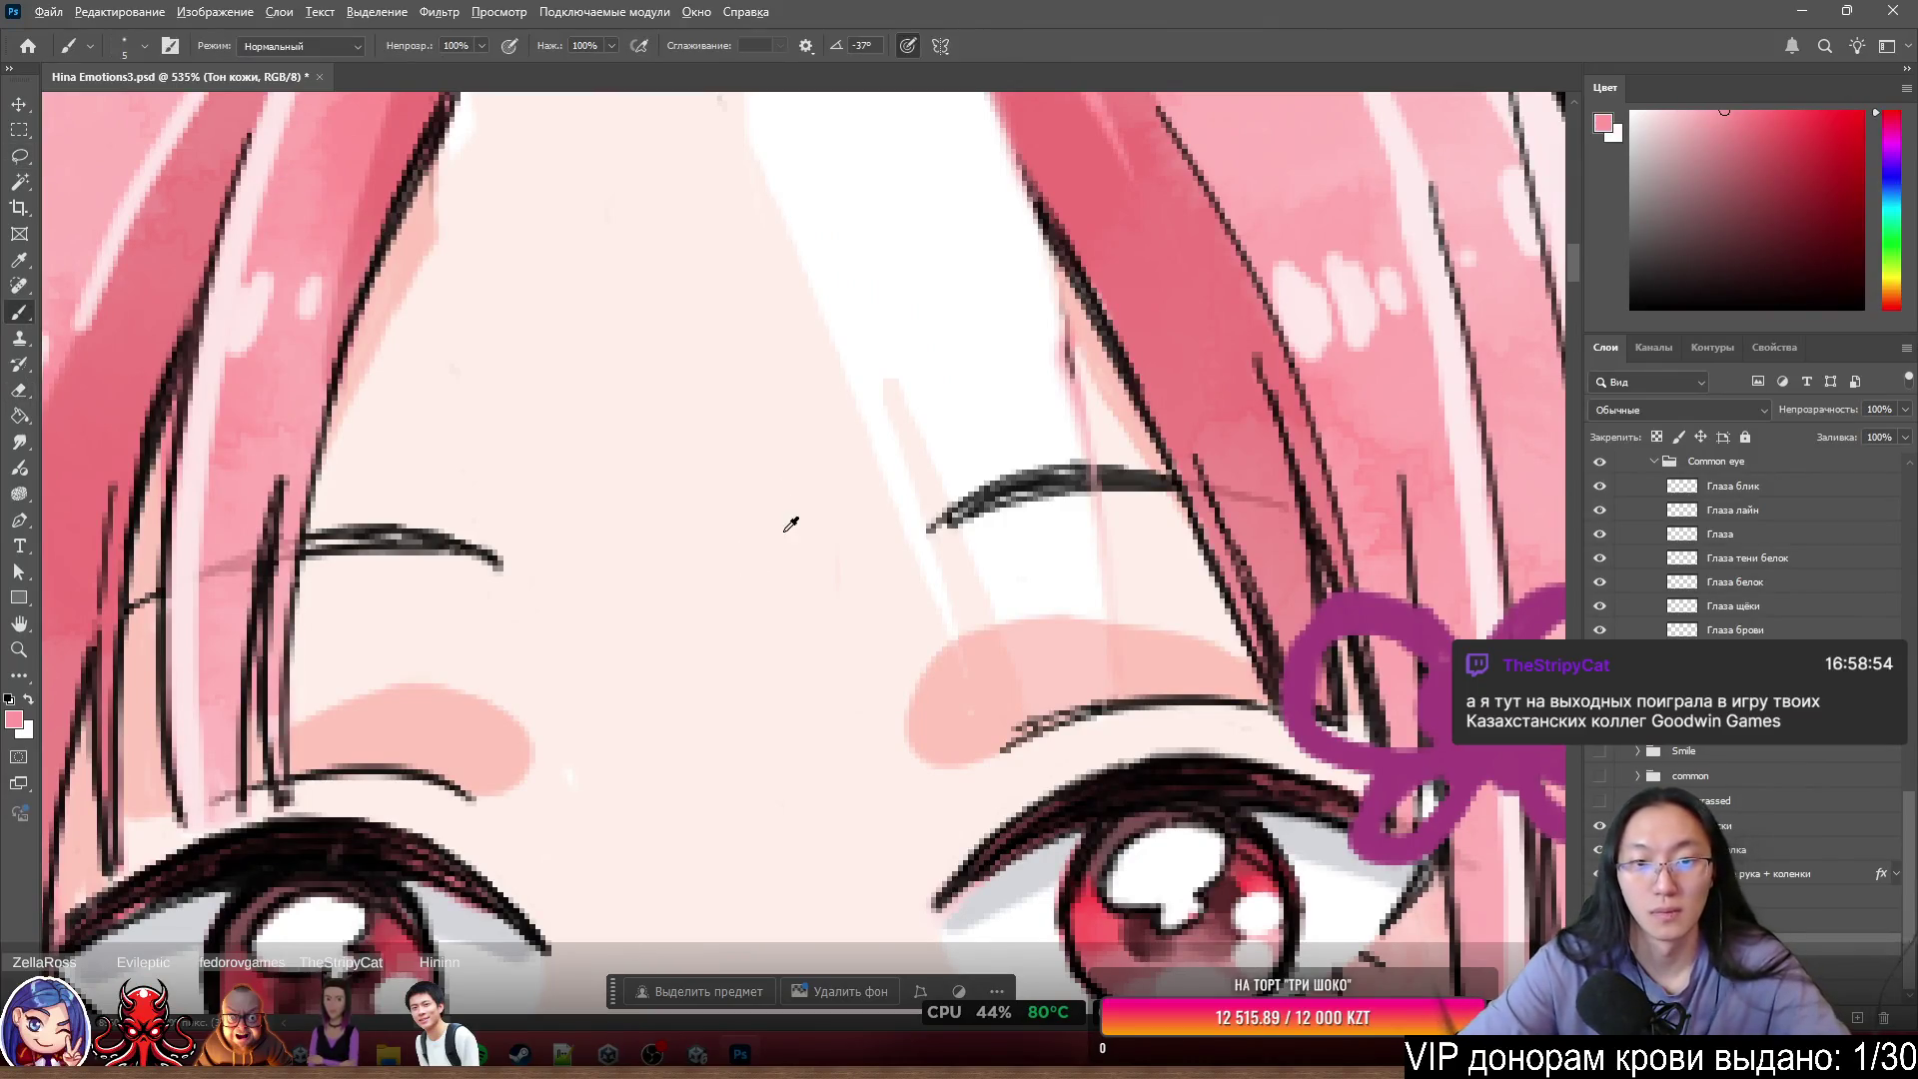
left_click(828, 597, "alt")
left_click_drag(828, 596, 870, 600)
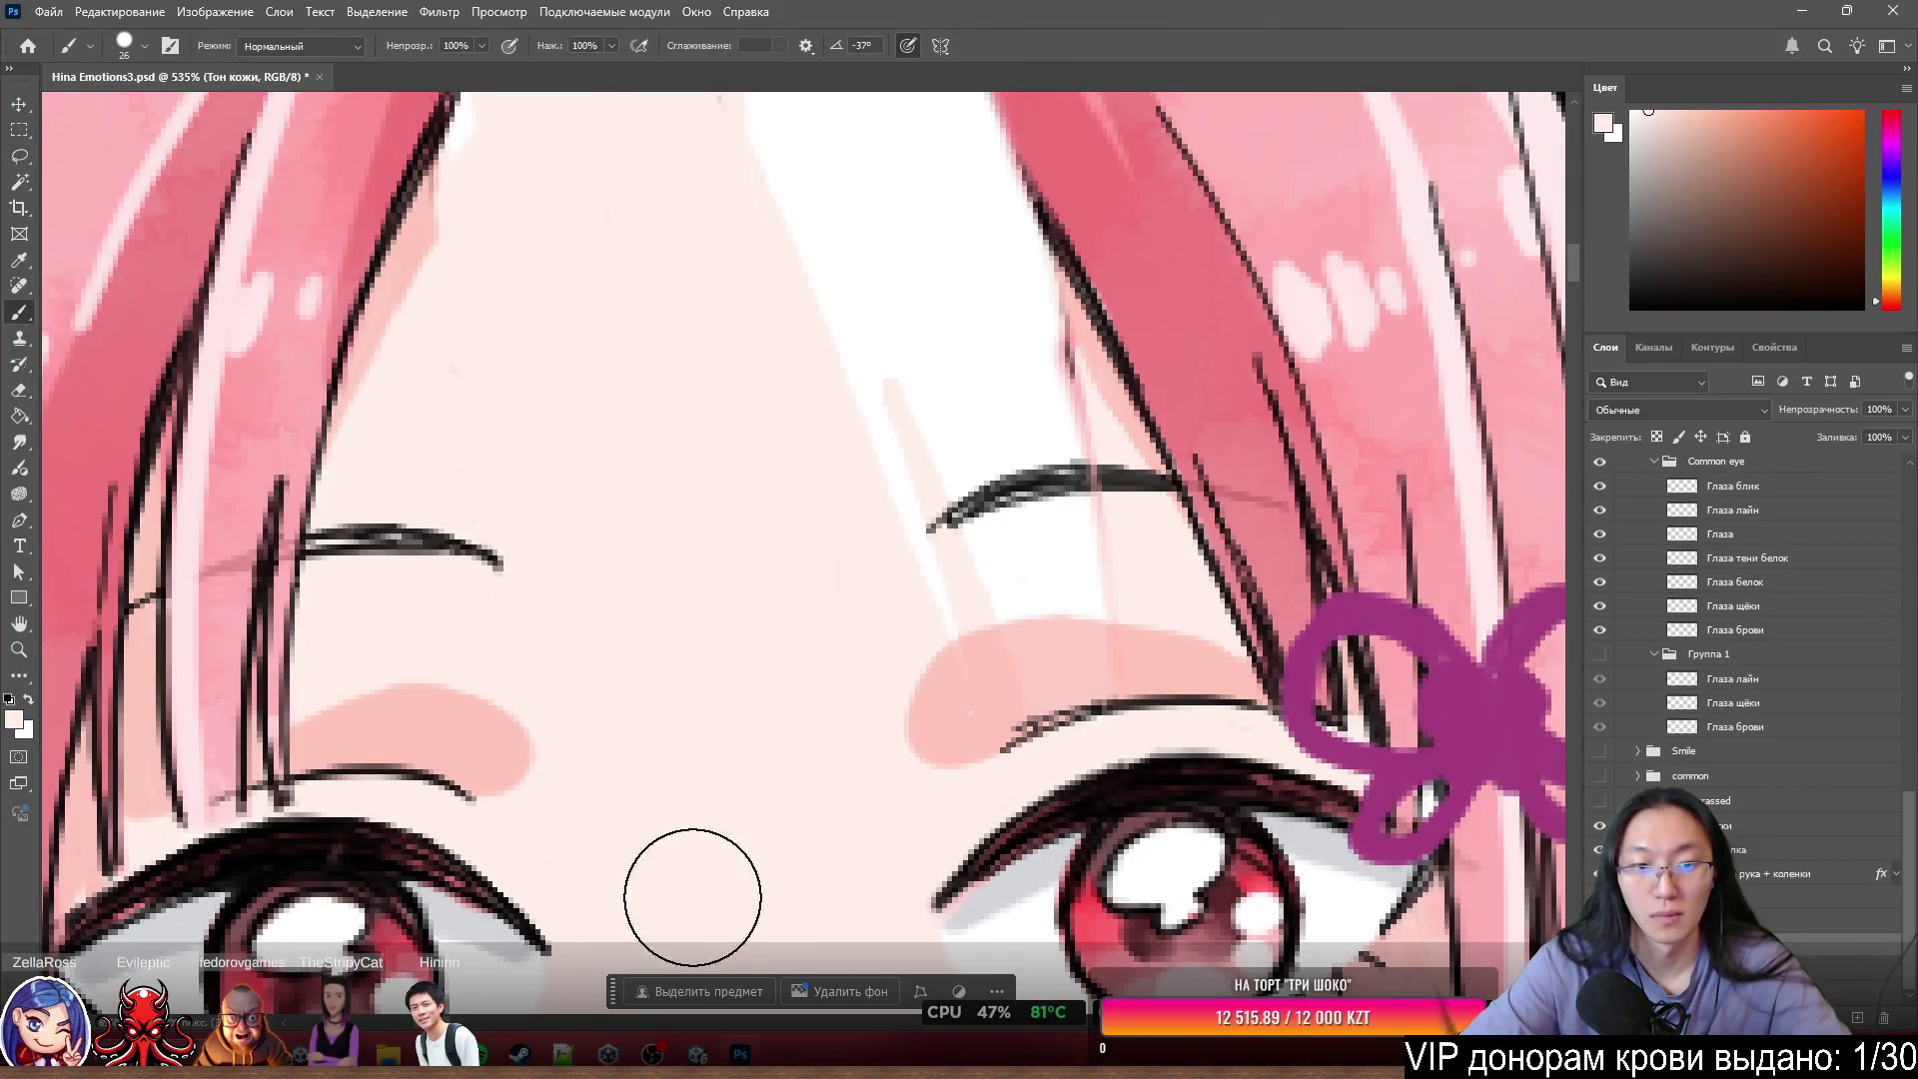
mouse_move(868, 447)
left_mouse_down()
mouse_move(1032, 570)
mouse_move(1010, 416)
mouse_move(1096, 536)
mouse_move(903, 272)
mouse_move(964, 363)
left_mouse_up()
scroll(1149, 320, "up", 3)
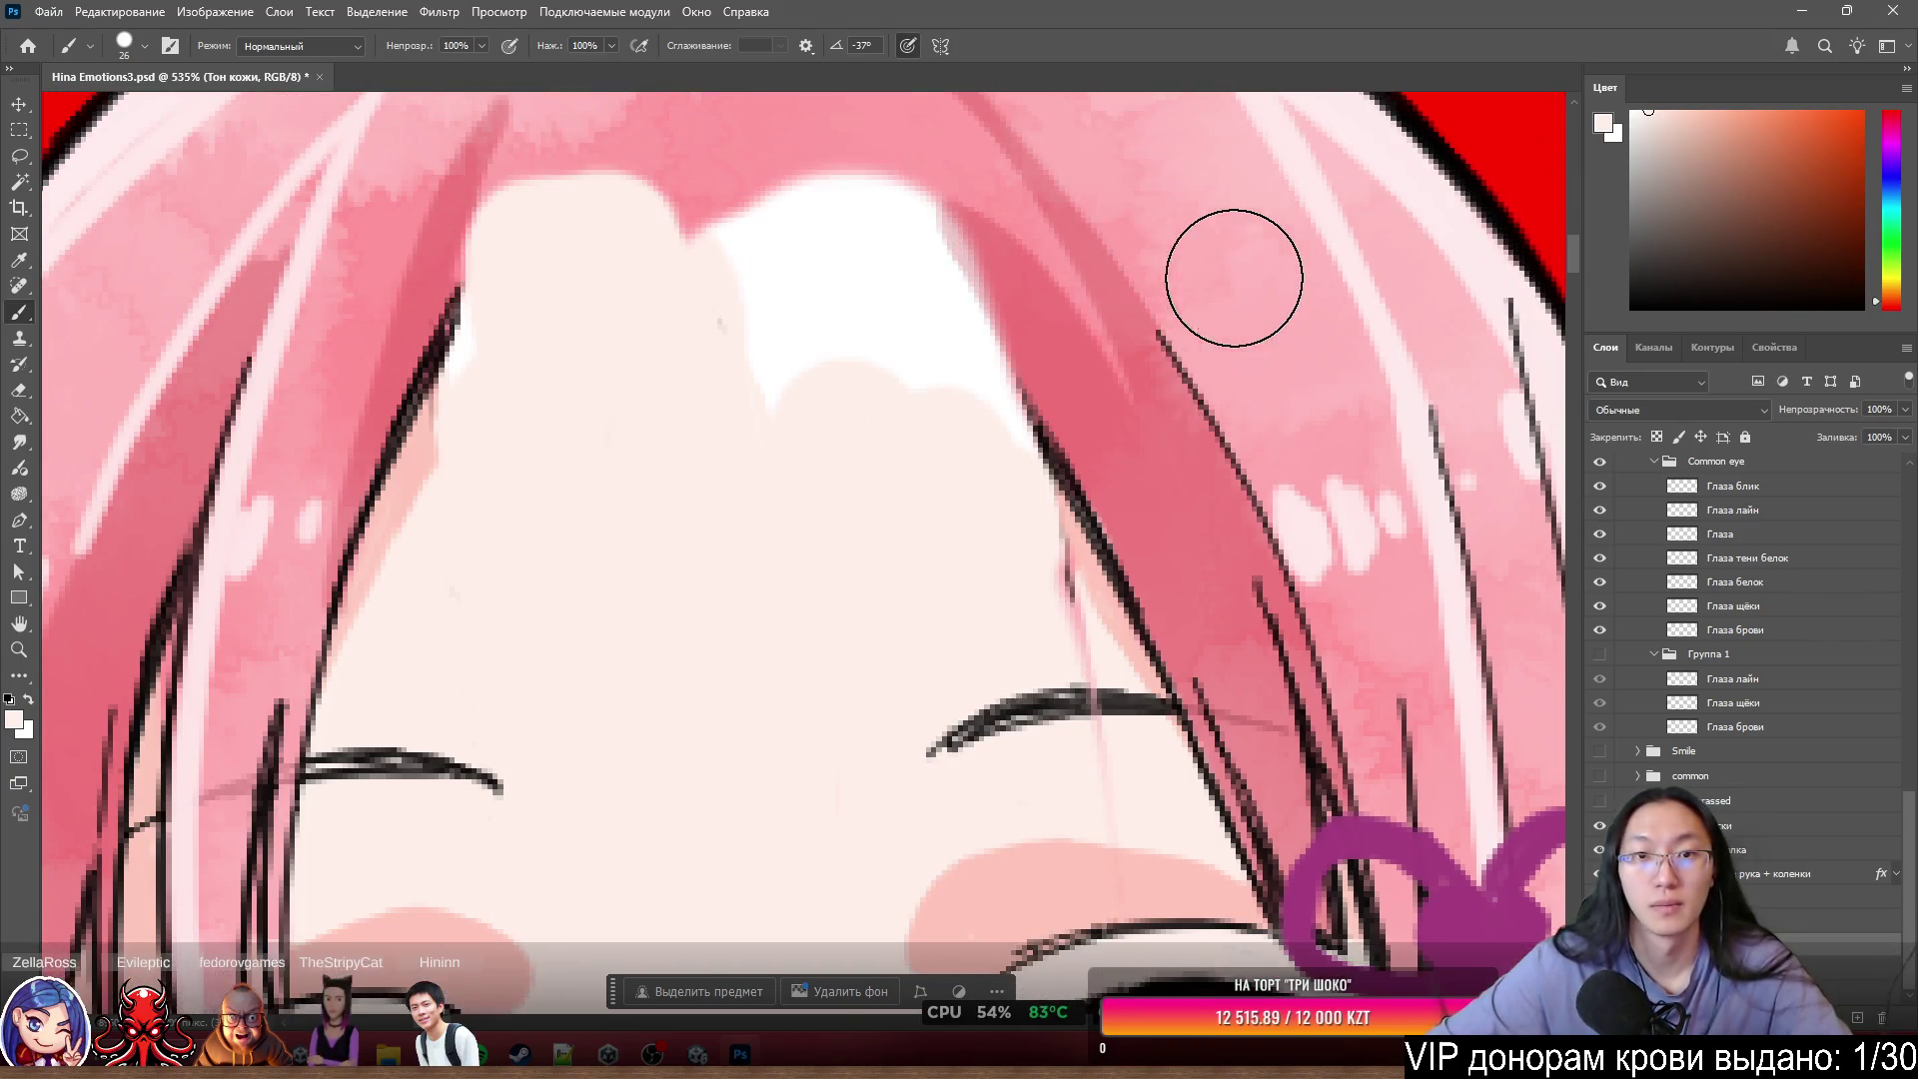
mouse_move(826, 560)
left_mouse_down()
mouse_move(890, 326)
mouse_move(993, 489)
left_mouse_up()
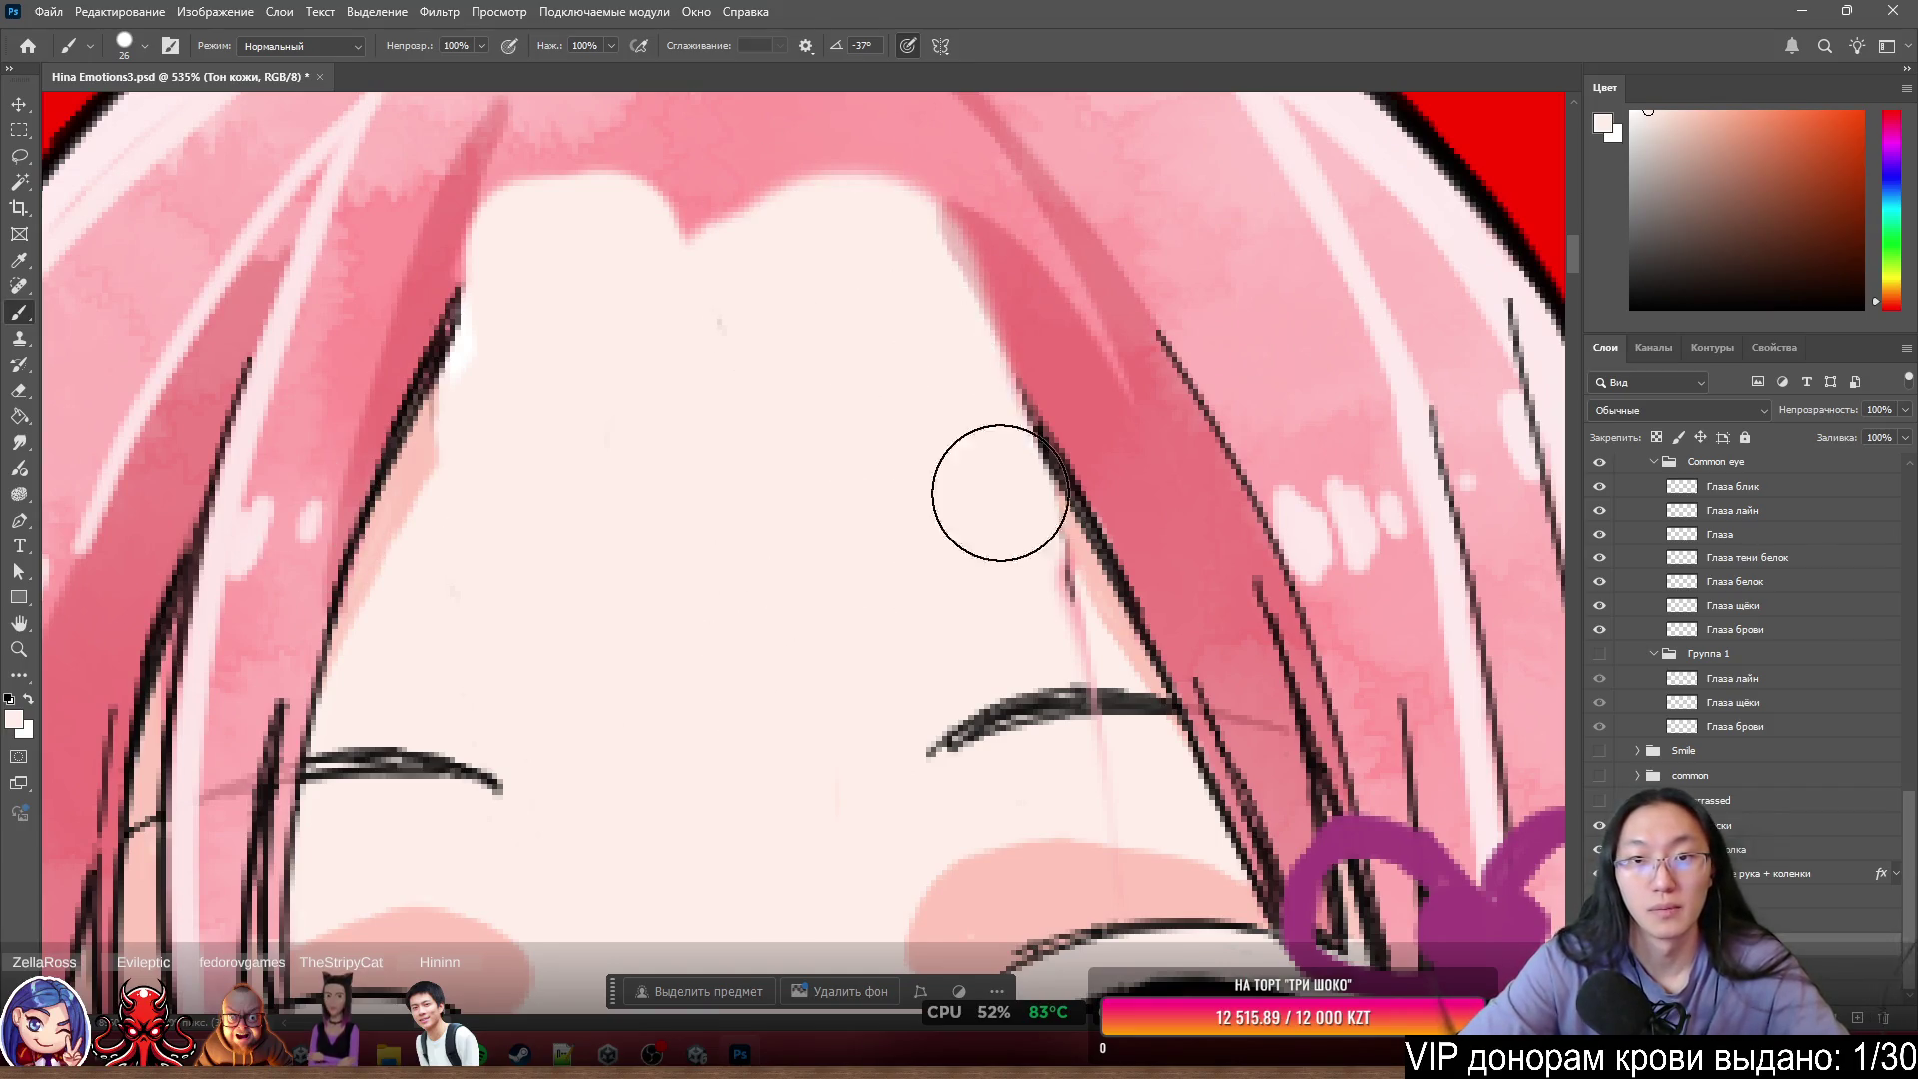
scroll(800, 637, "down", 5)
scroll(989, 326, "up", 4)
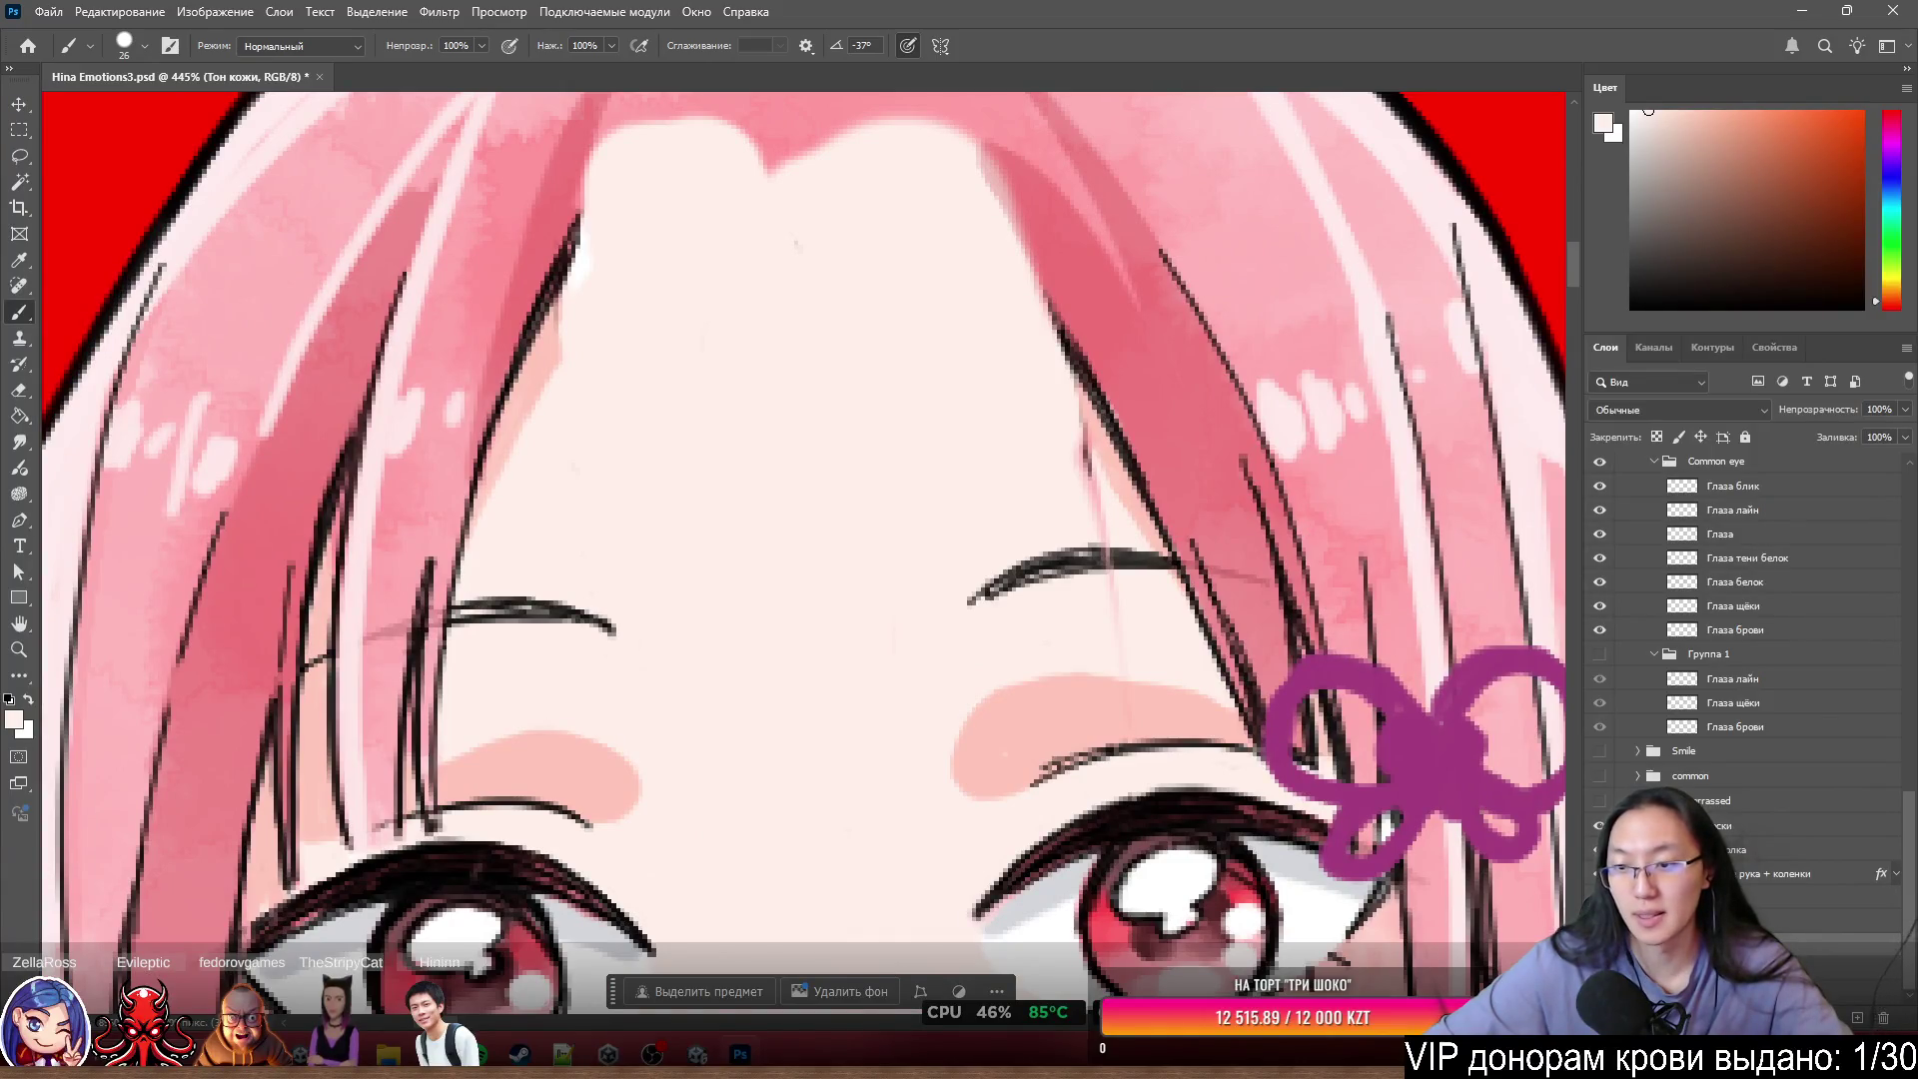
- Paint two thin pink diagonal strokes across the forehead toward the cheek
left_click_drag(847, 390, 954, 615)
left_click_drag(948, 518, 1049, 764)
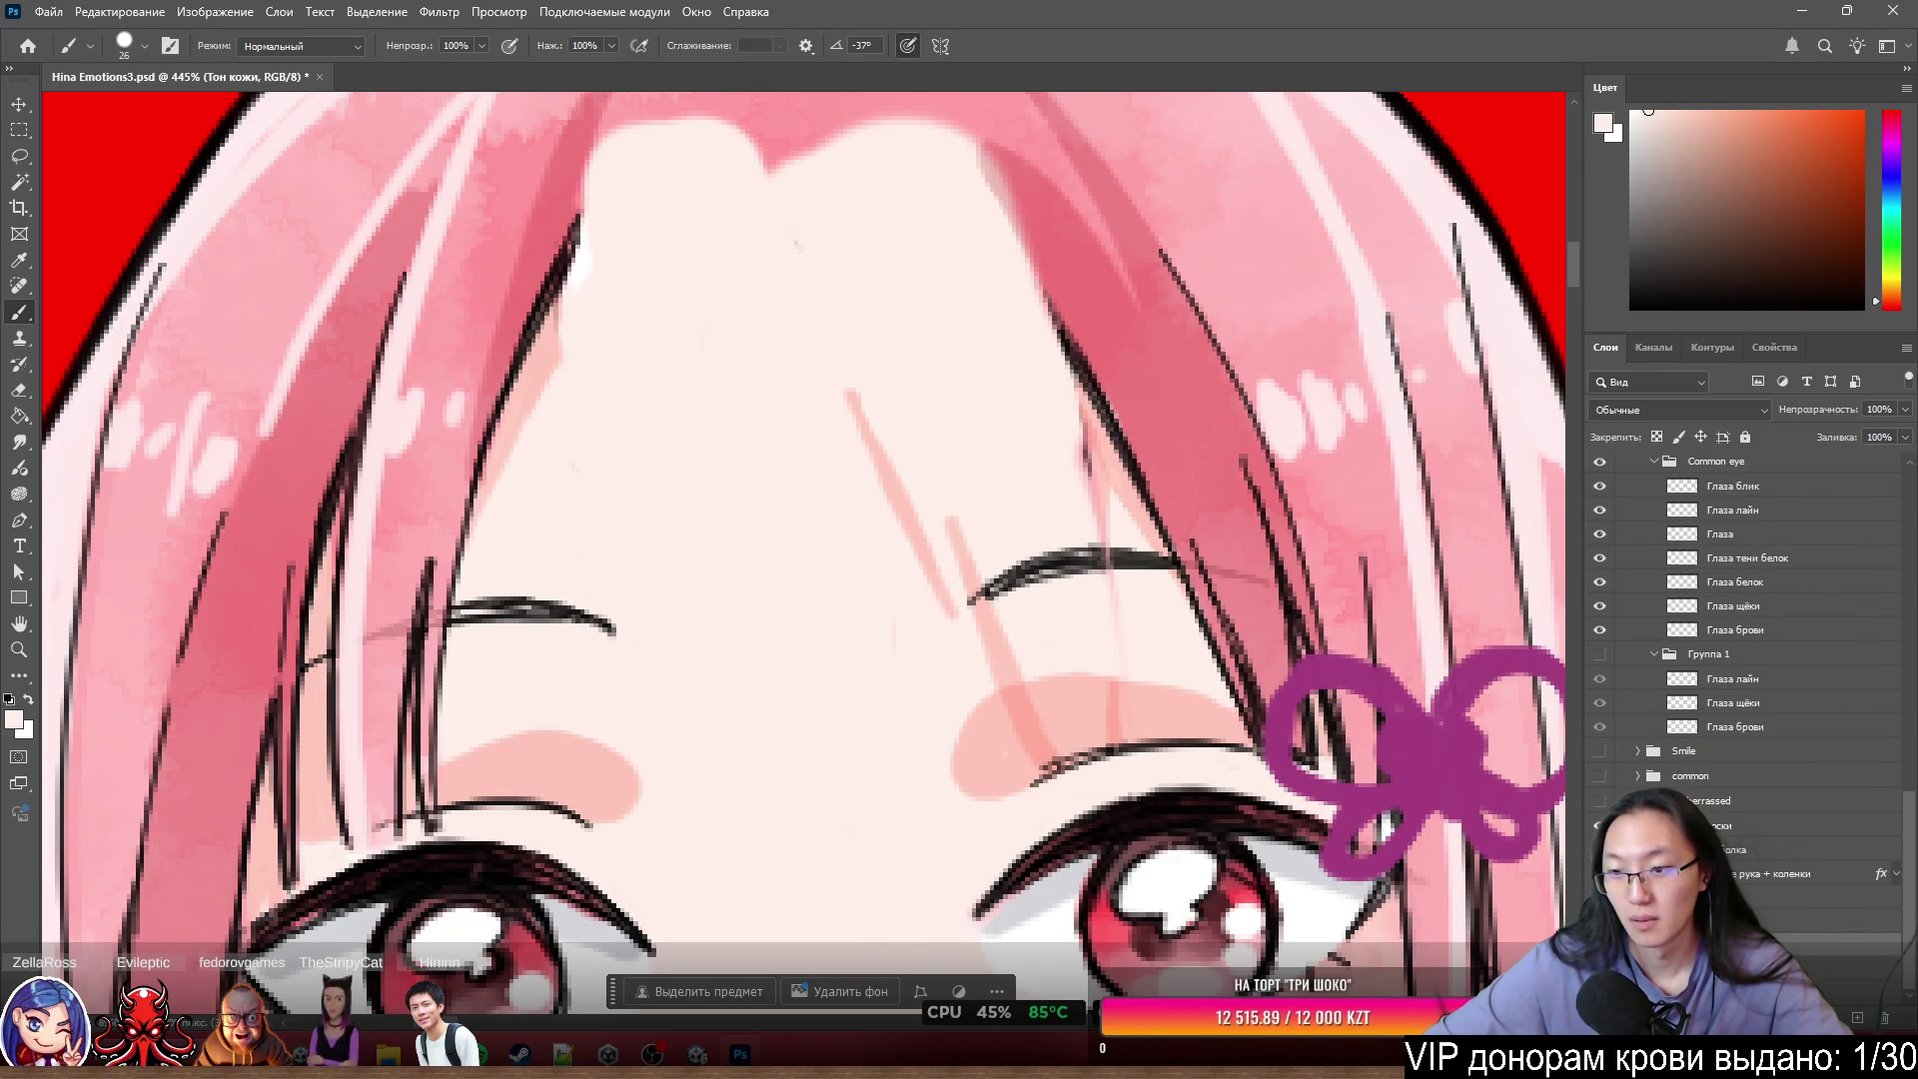
scroll(1716, 774, "up", 5)
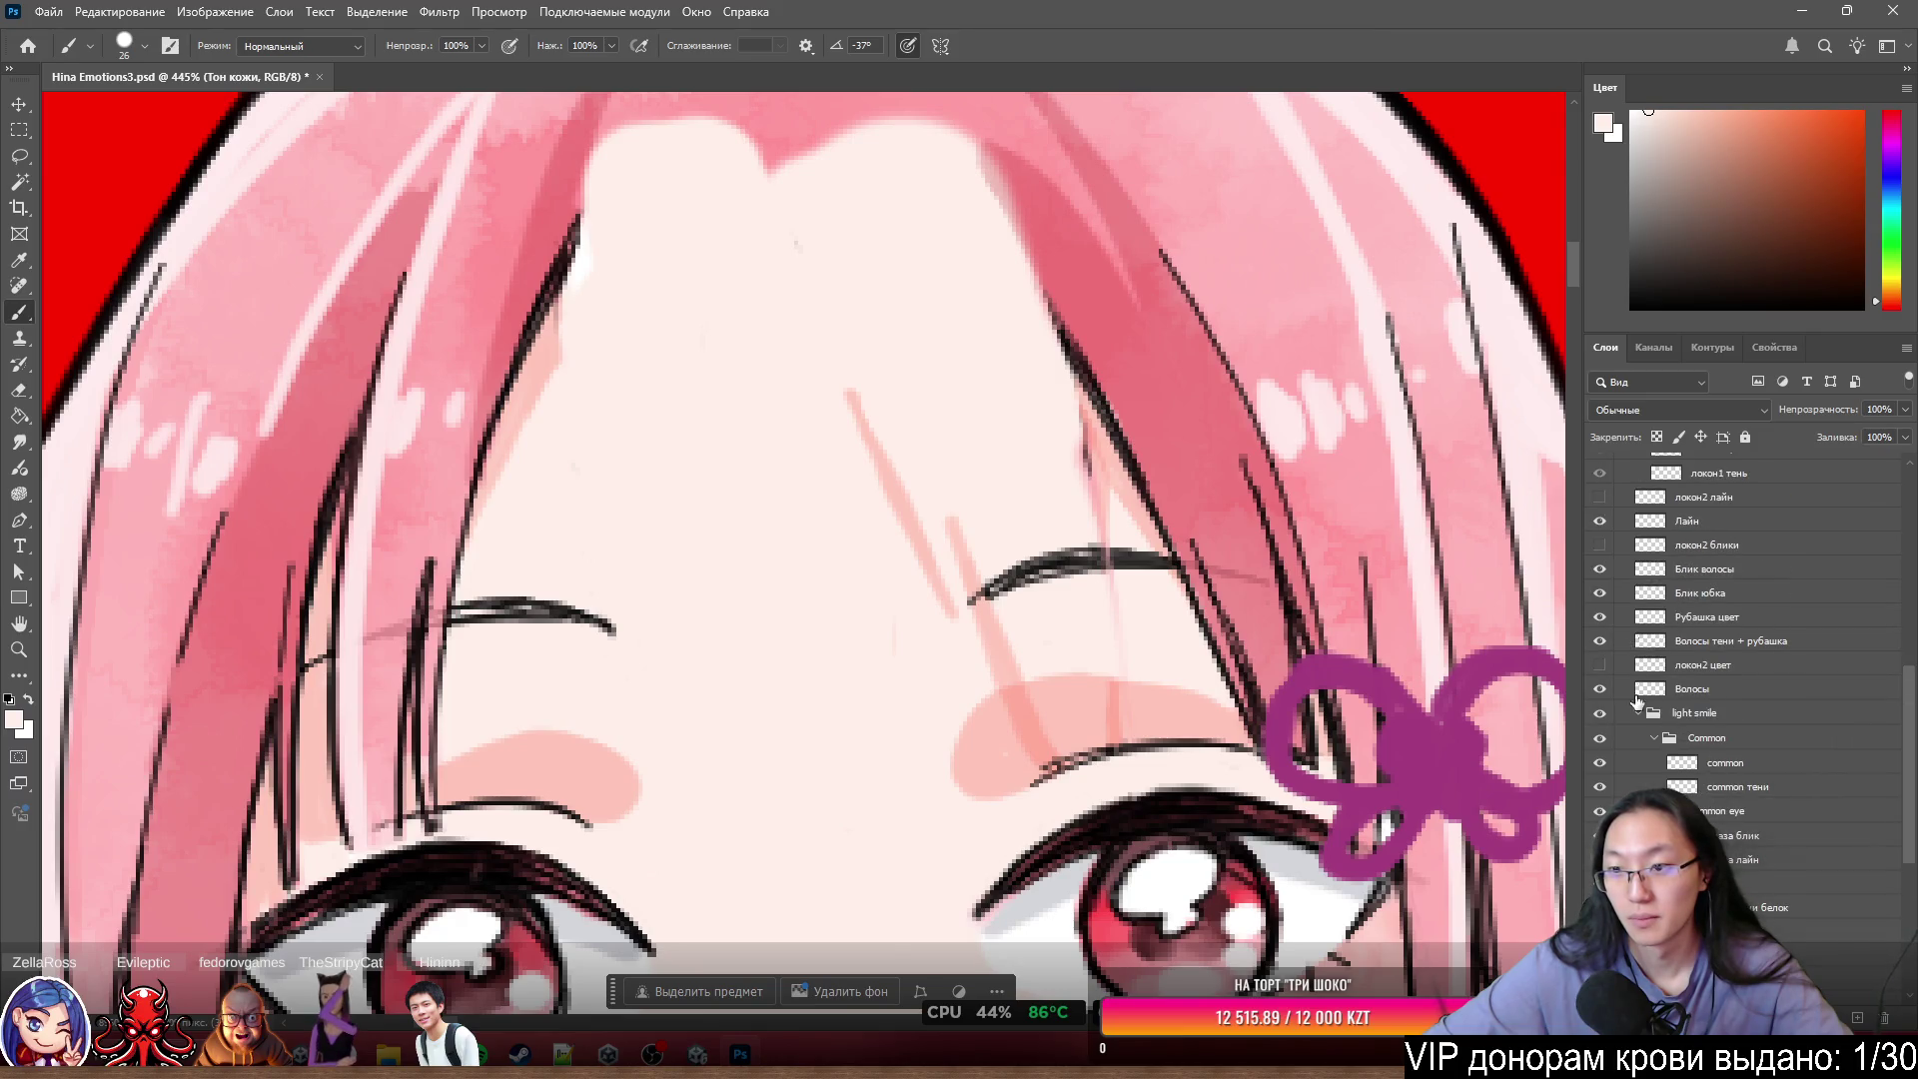
- Show the локон2 цвет, локон2 блики and локон2 лайн layers, then select локон2 цвет
left_click(1599, 664)
left_click(1600, 545)
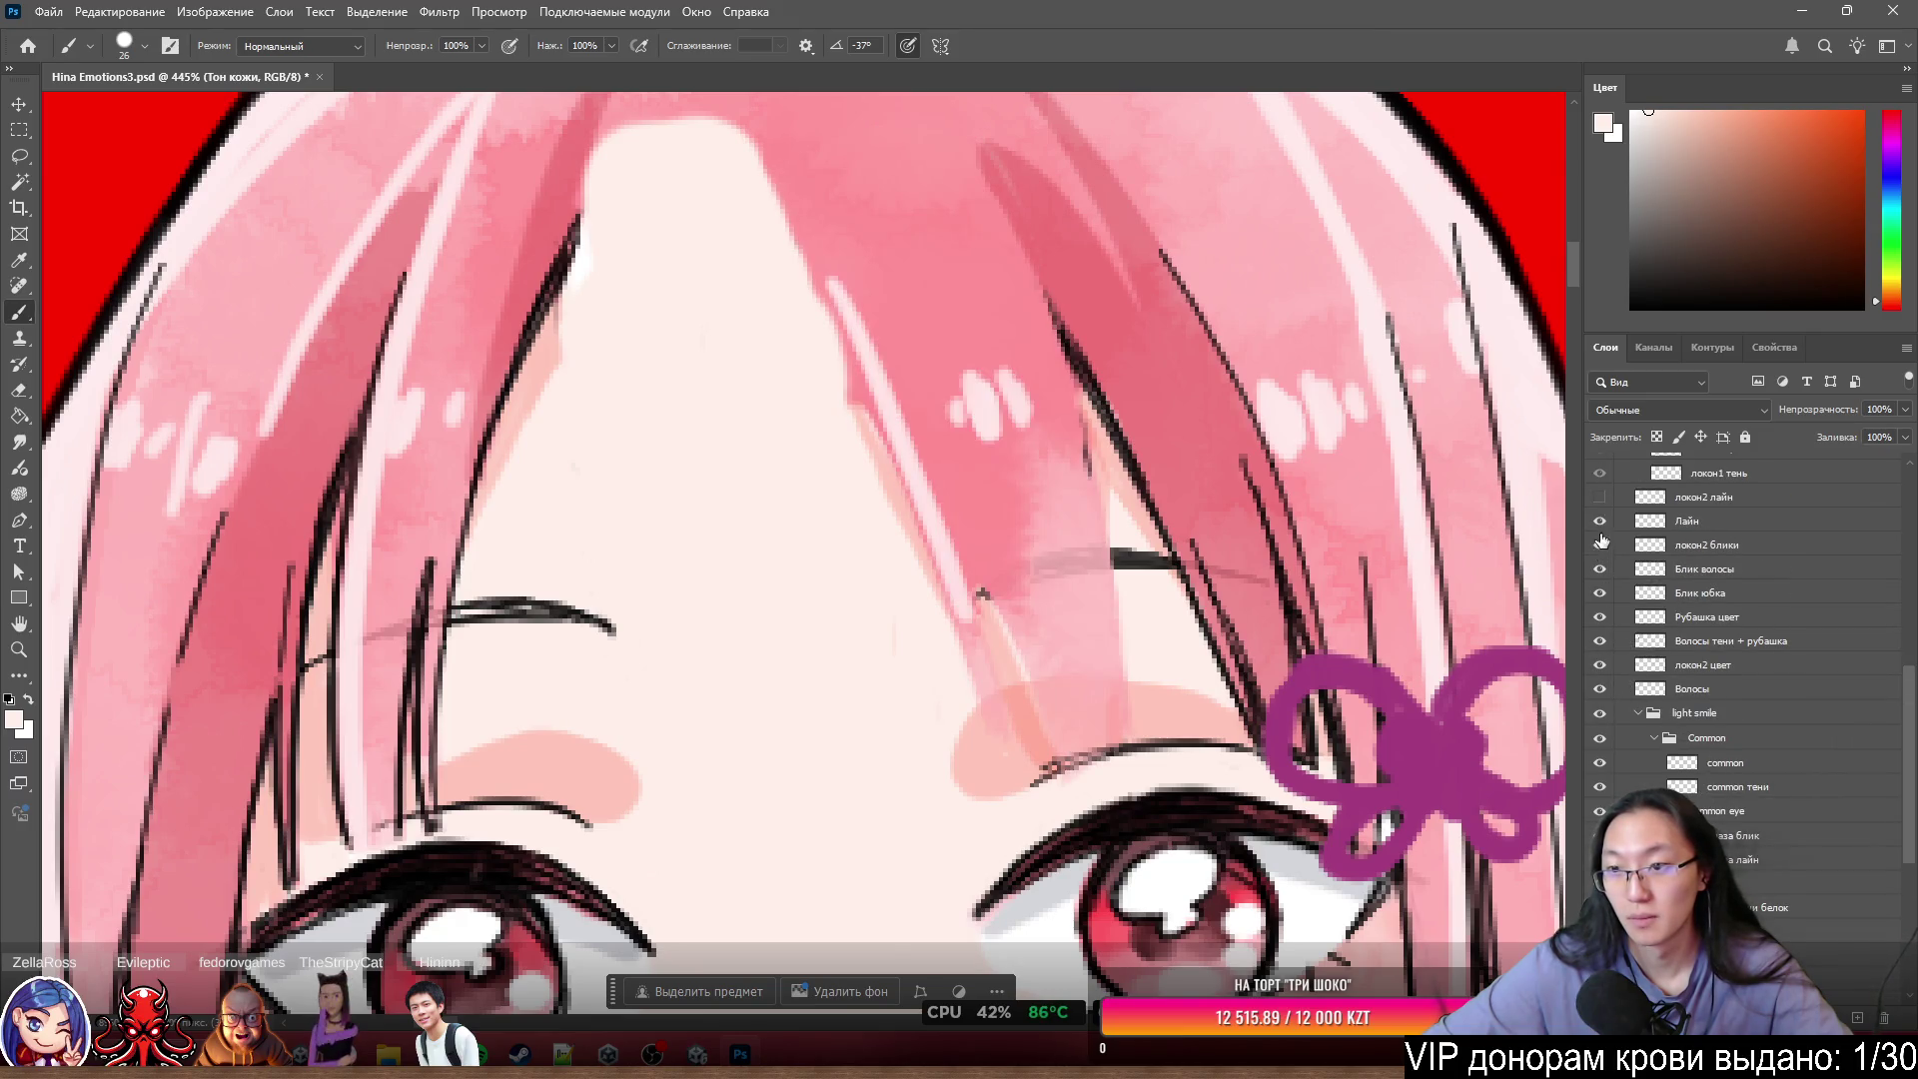
left_click(1600, 498)
scroll(1636, 604, "up", 3)
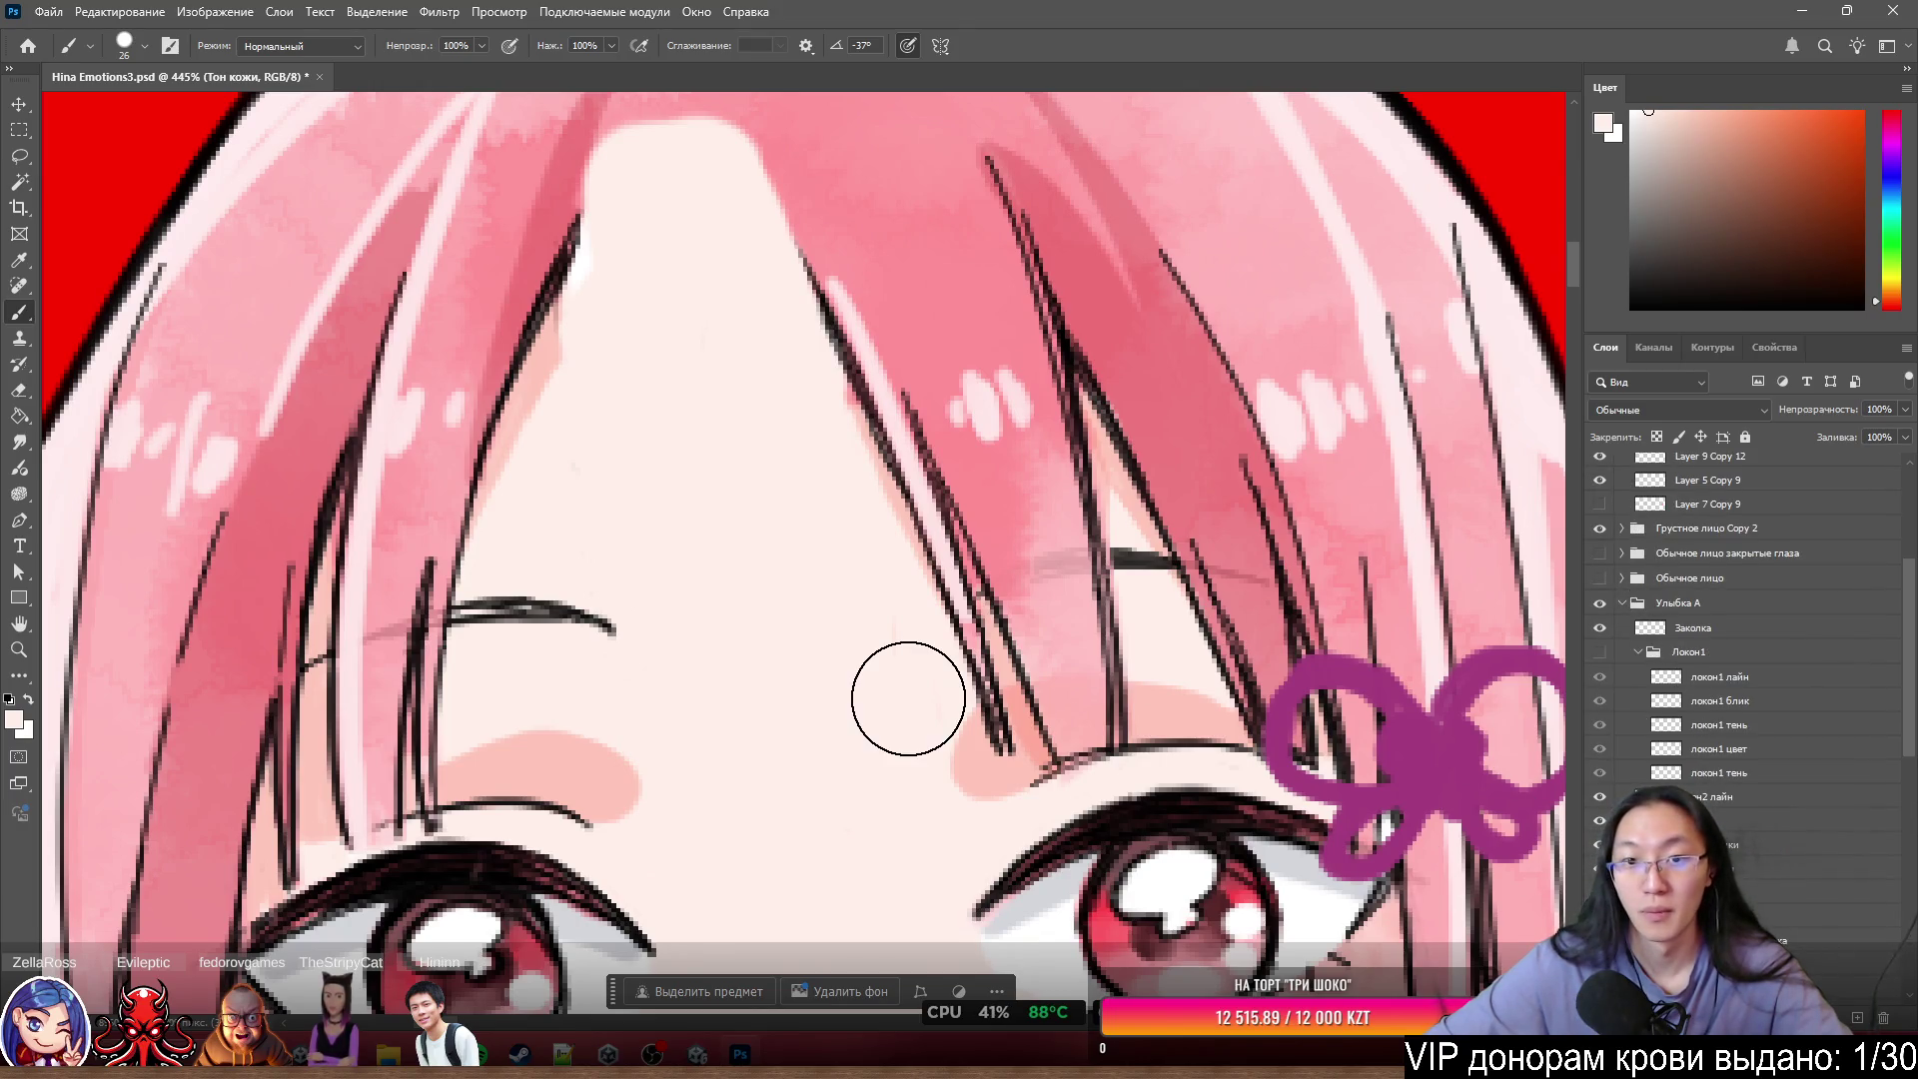
scroll(909, 698, "down", 3)
scroll(975, 485, "up", 4)
left_click(981, 487, "ctrl")
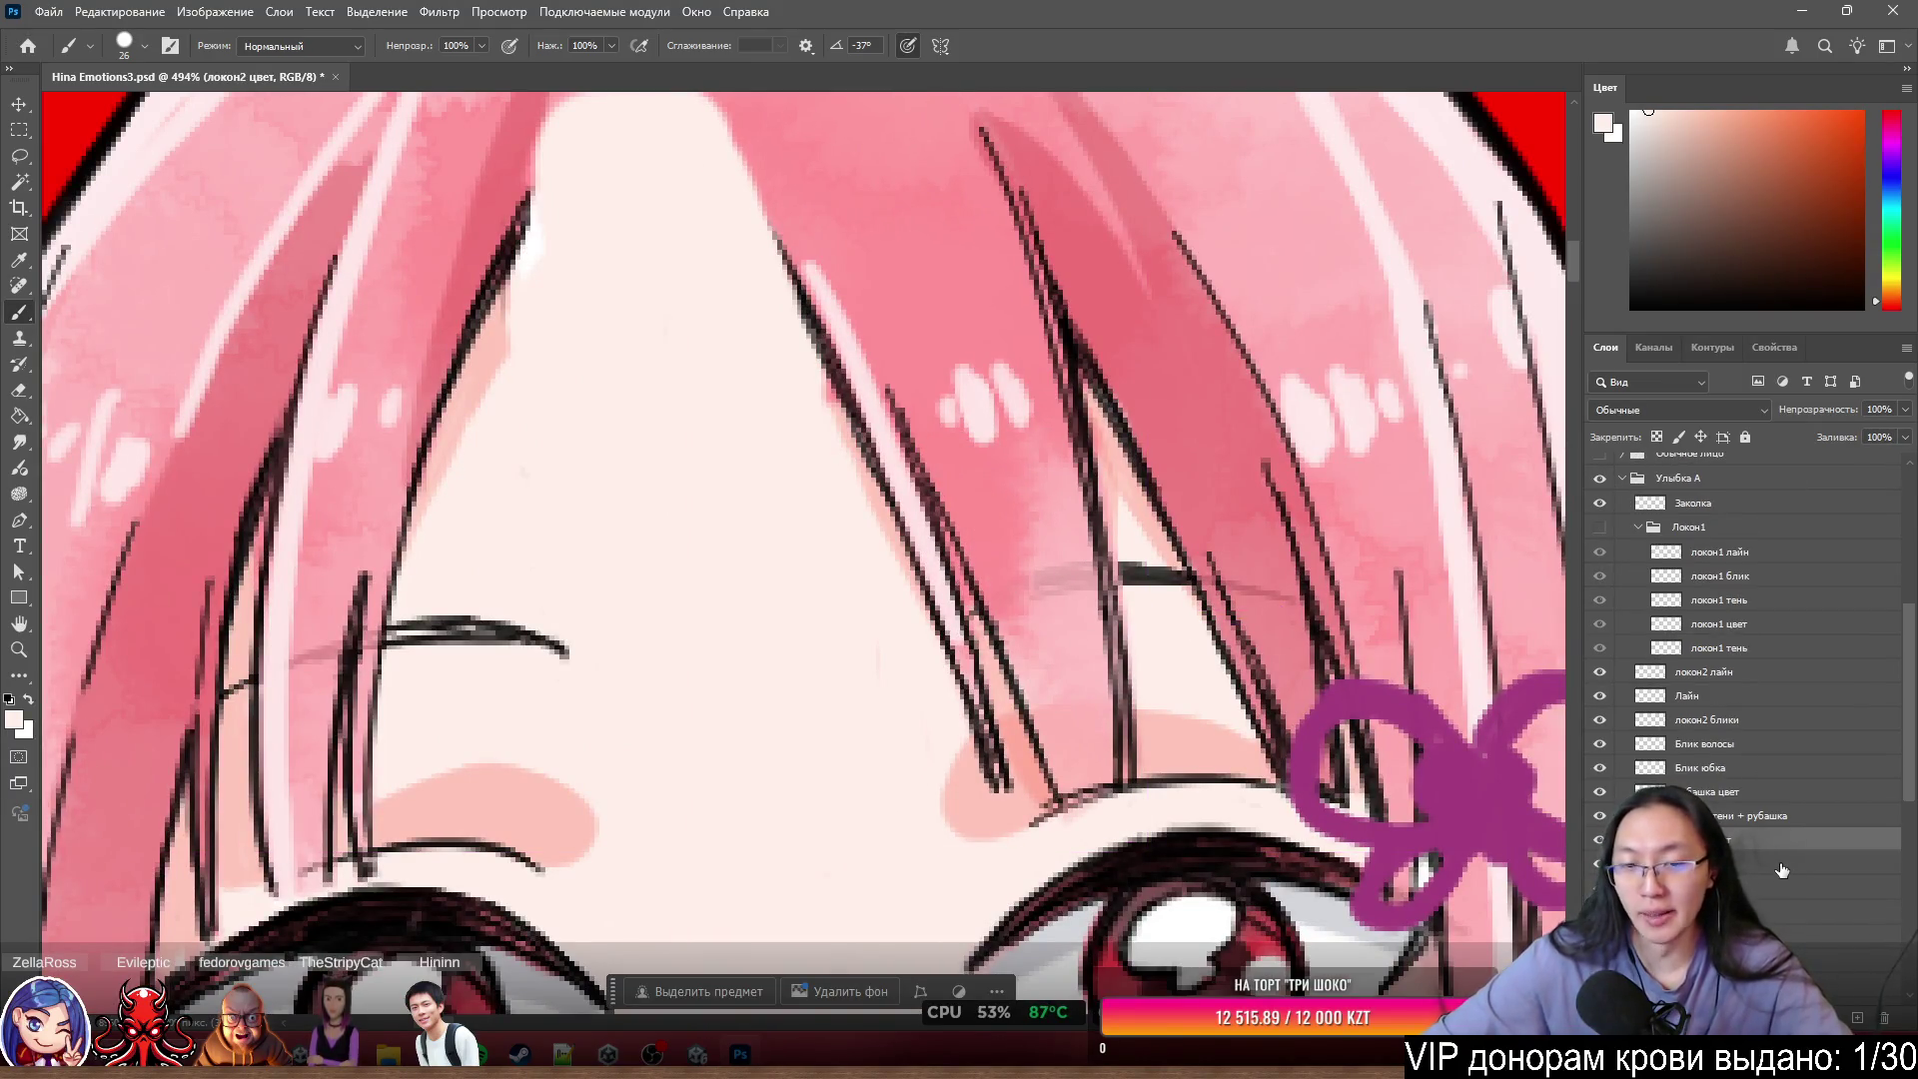
scroll(1758, 884, "down", 2)
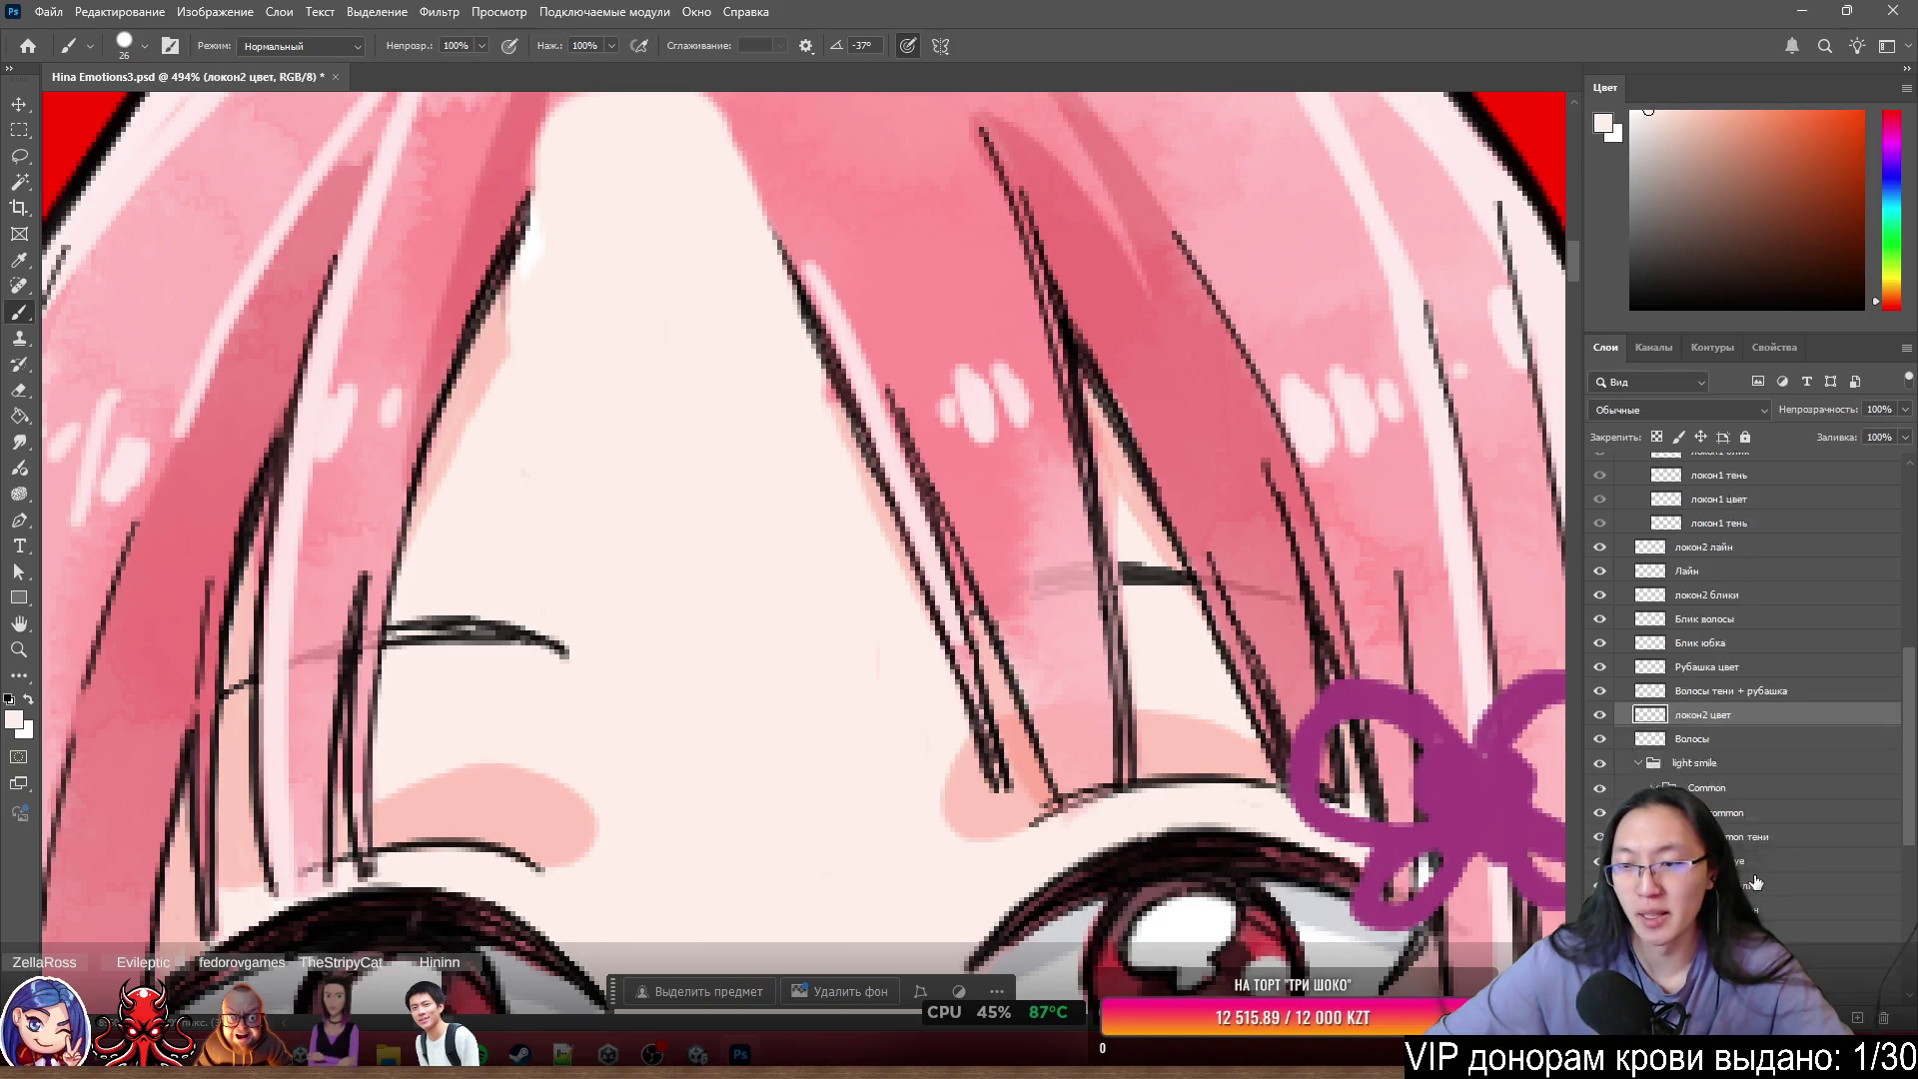
scroll(1759, 799, "down", 3)
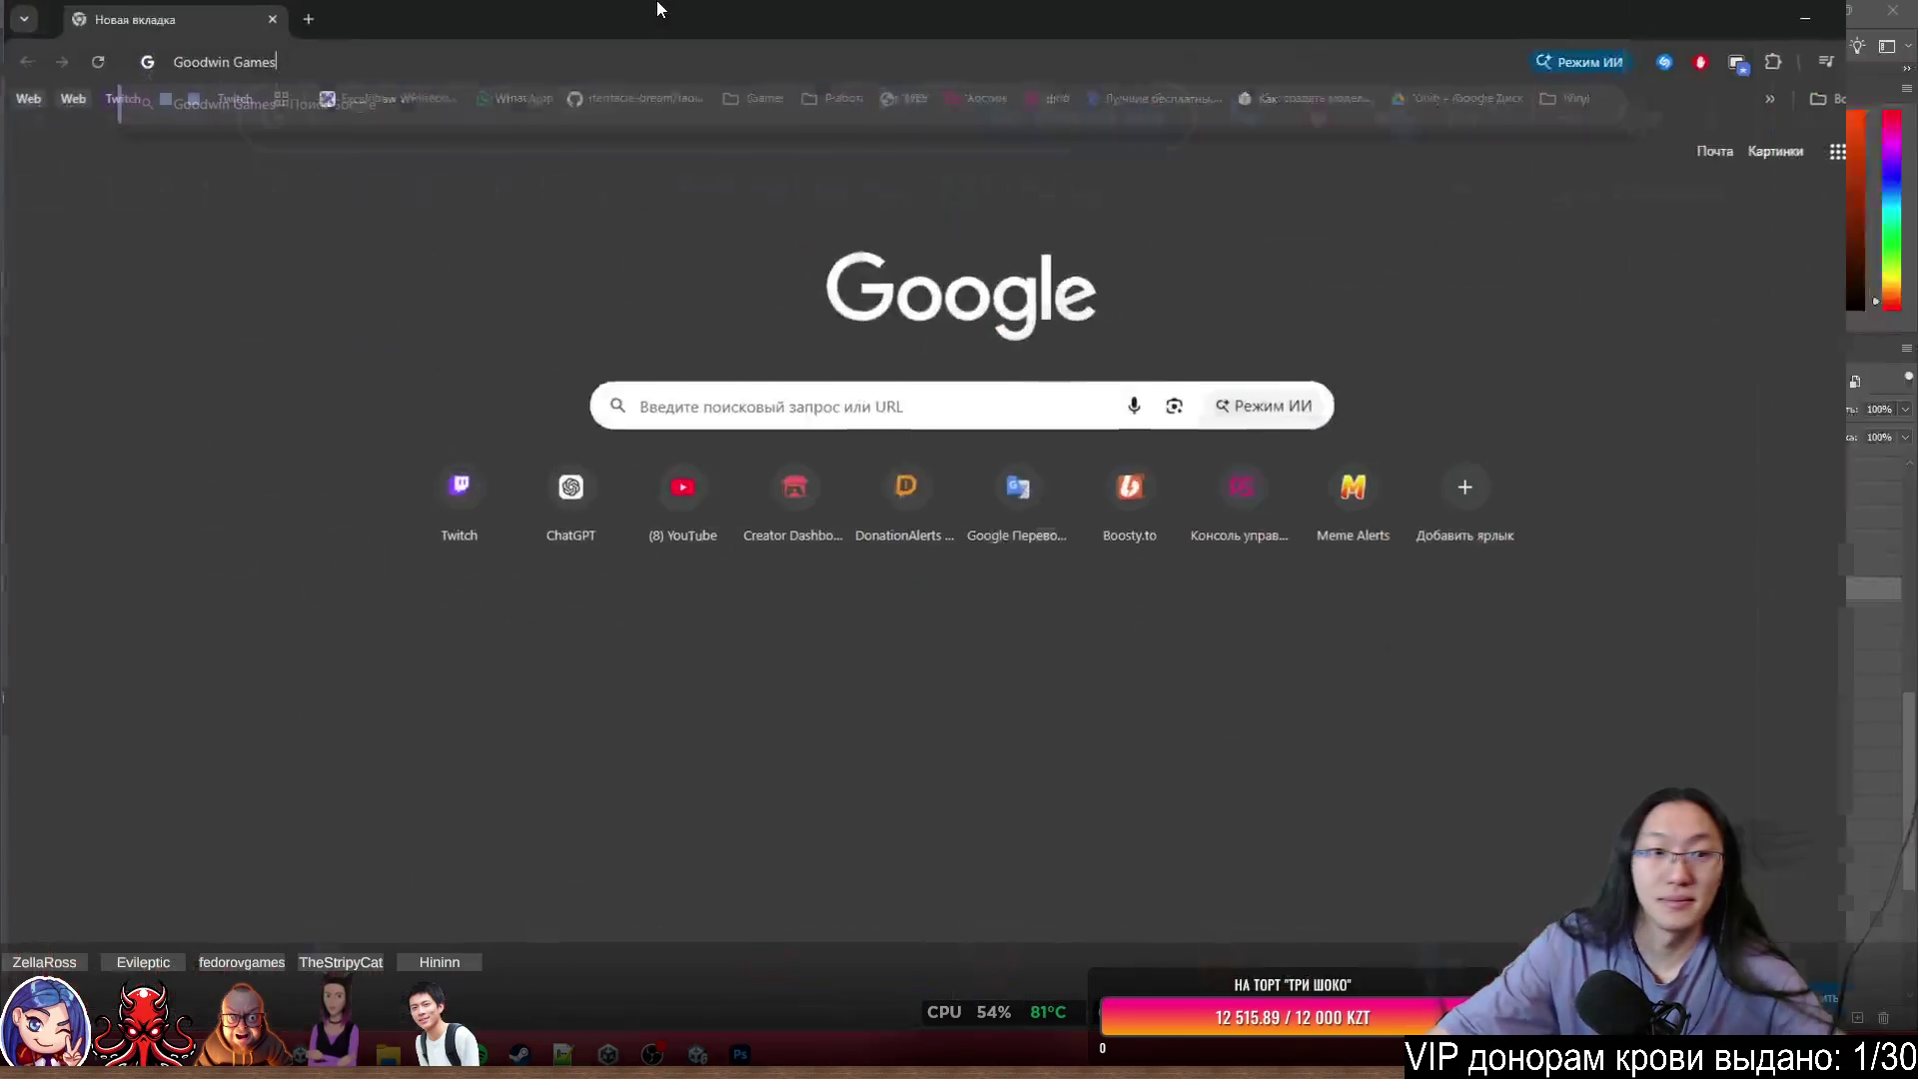
- Search Google for 'goodwin games', view the Astana Hub company page, then return to the results
type("goodwin games")
key("Return")
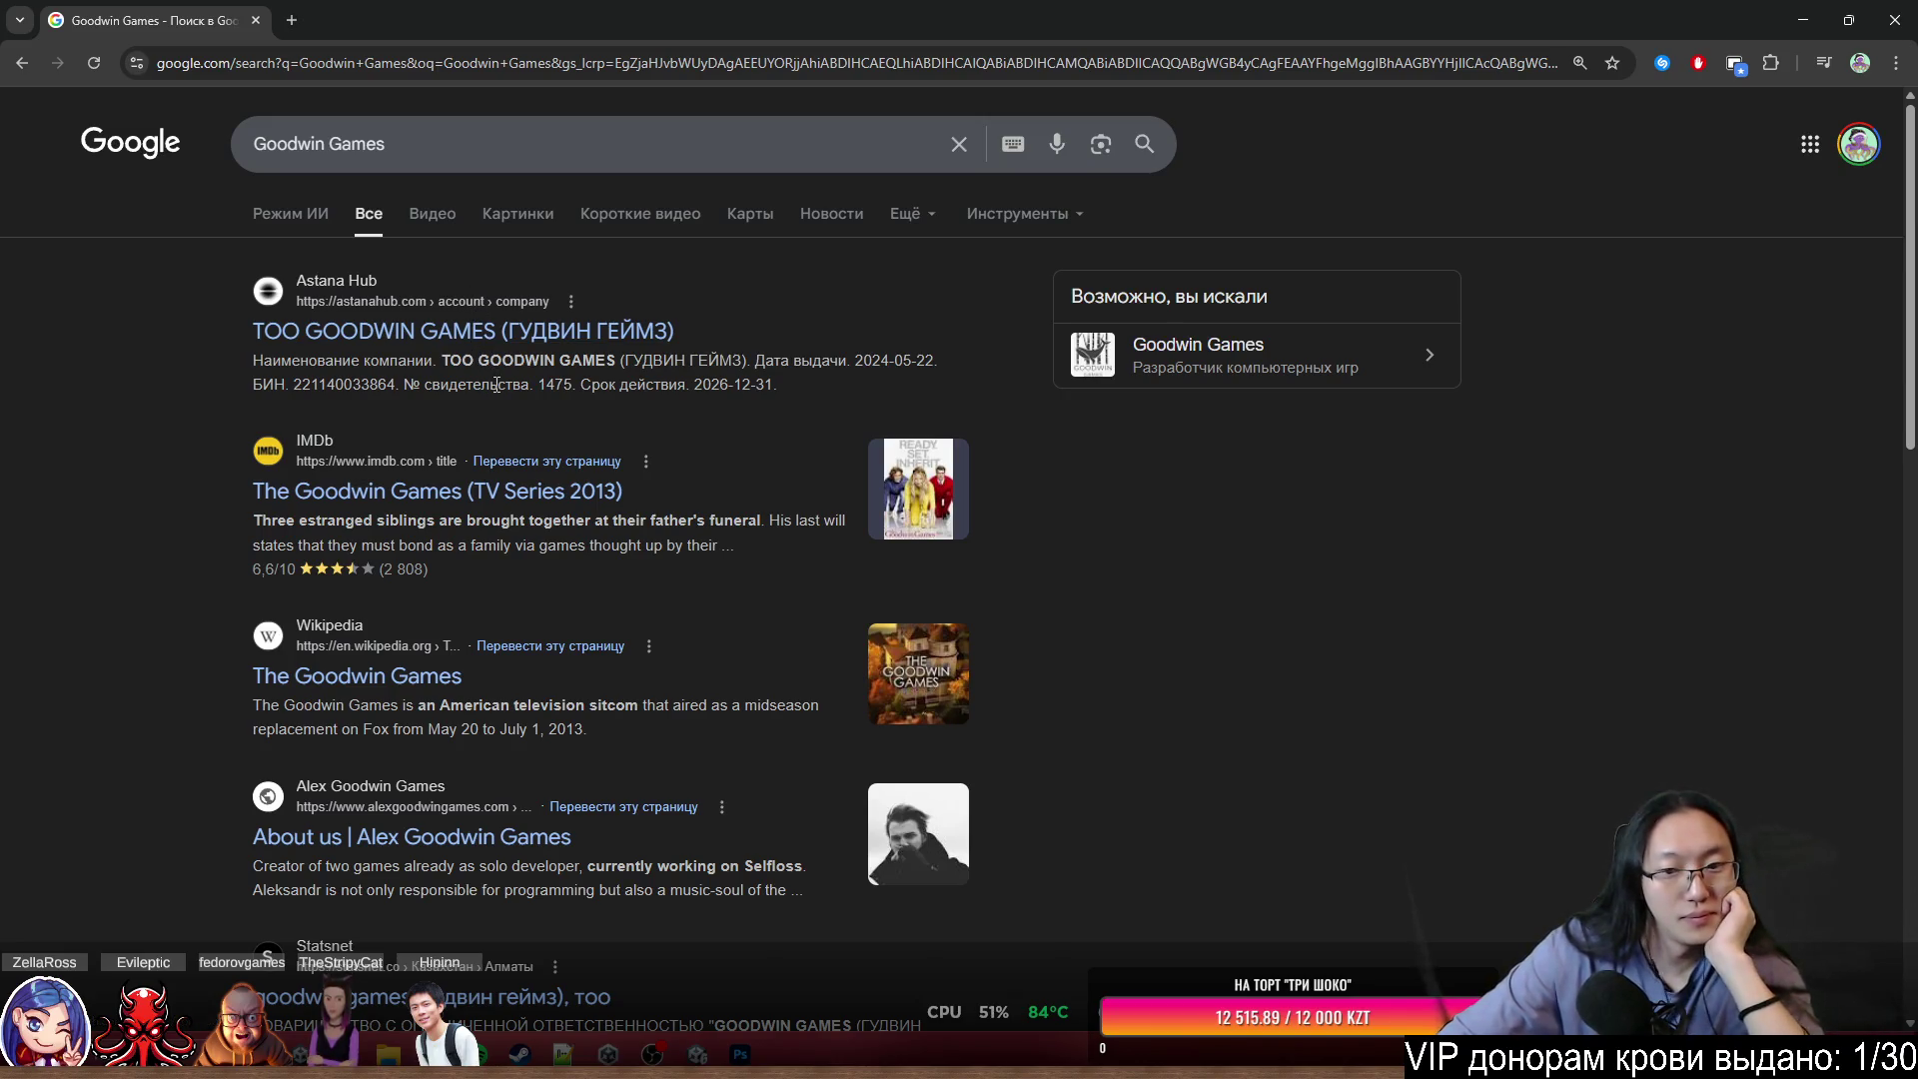
left_click(482, 331)
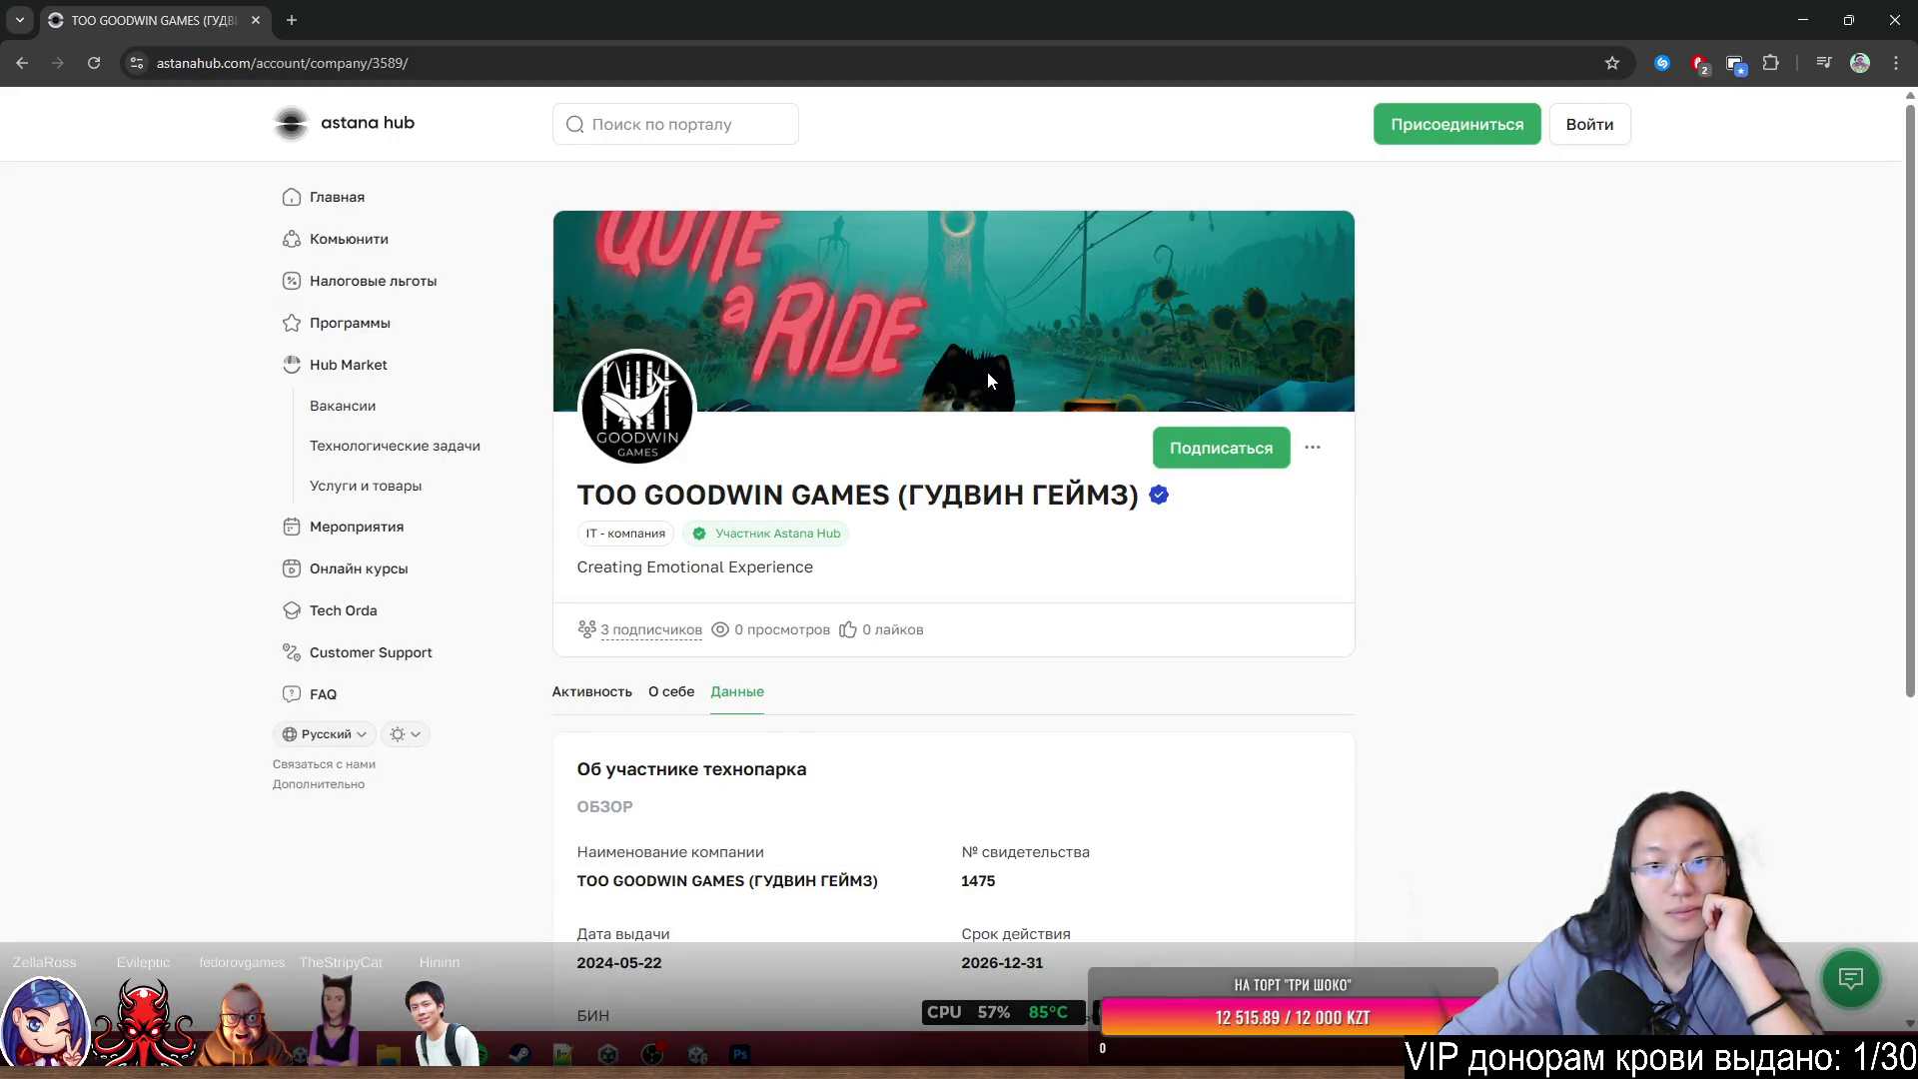
scroll(1016, 424, "down", 2)
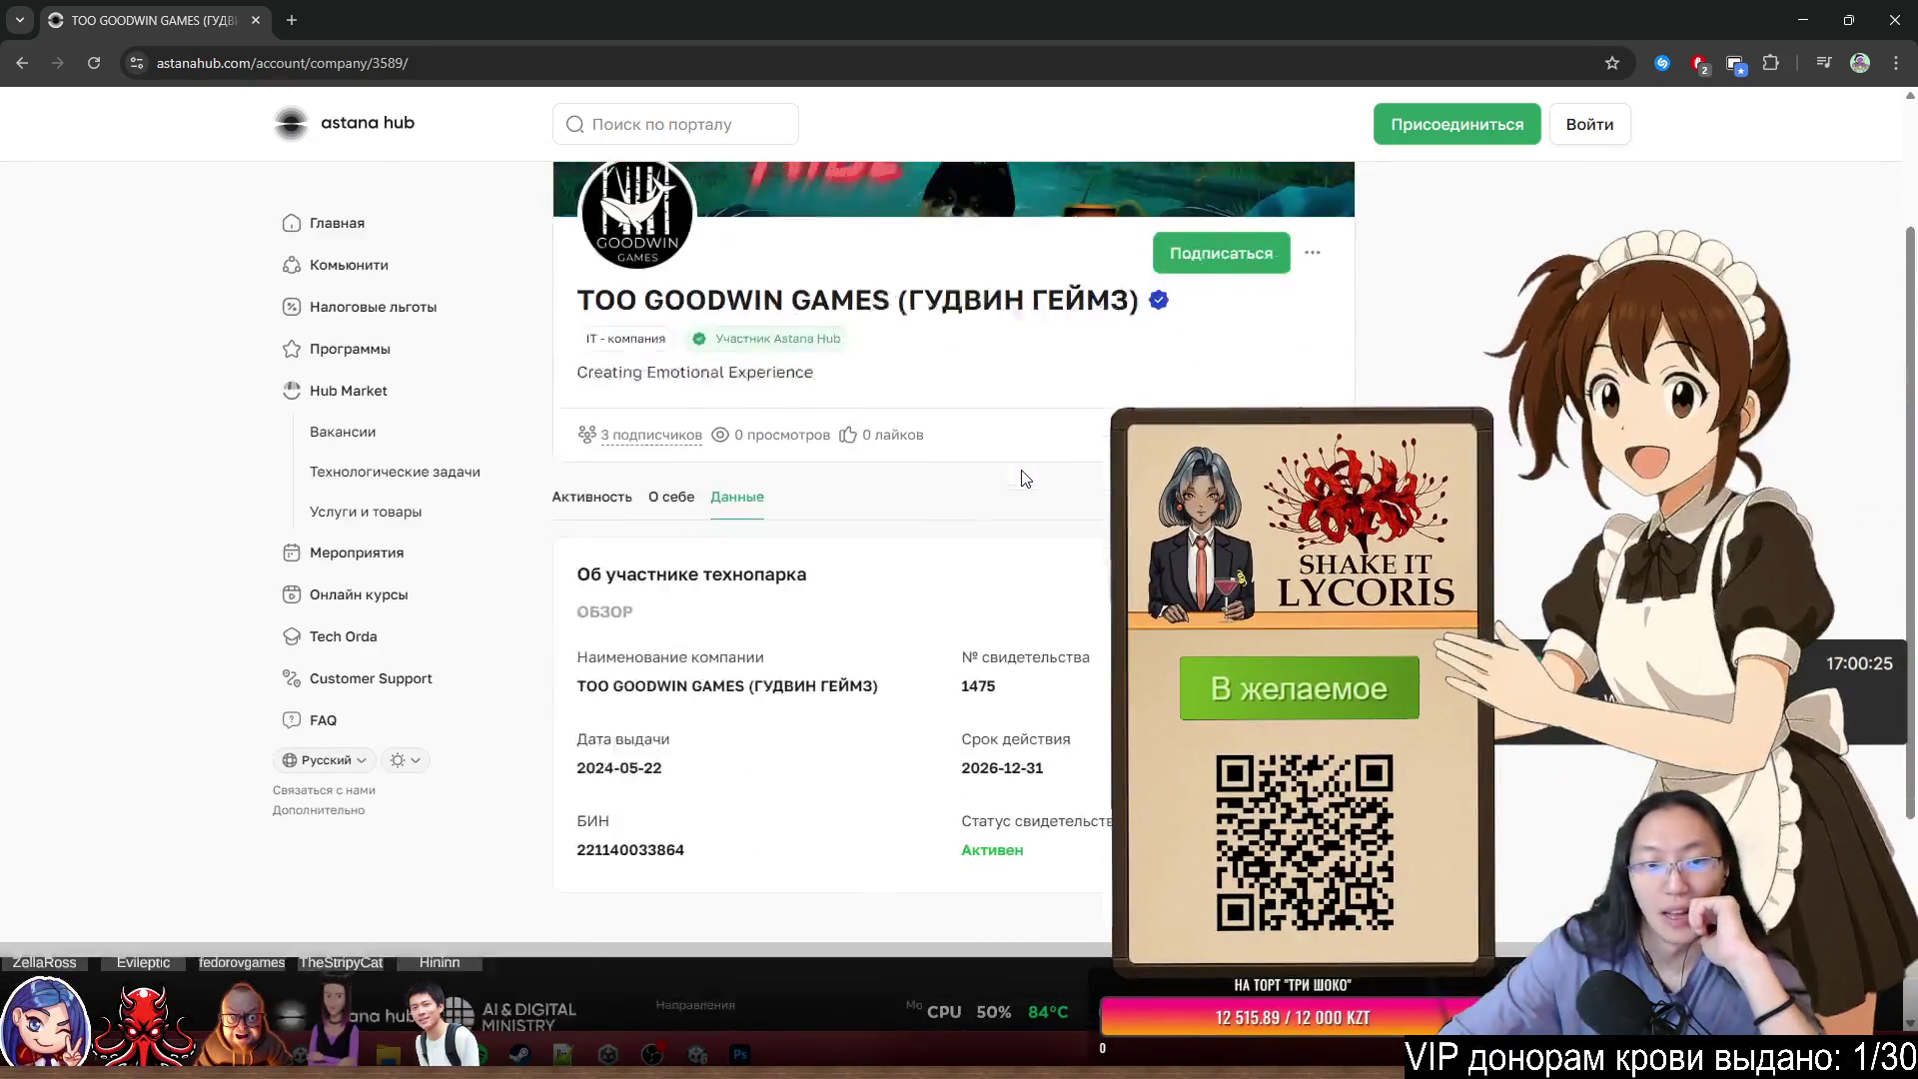
scroll(1019, 476, "down", 1)
scroll(999, 465, "up", 2)
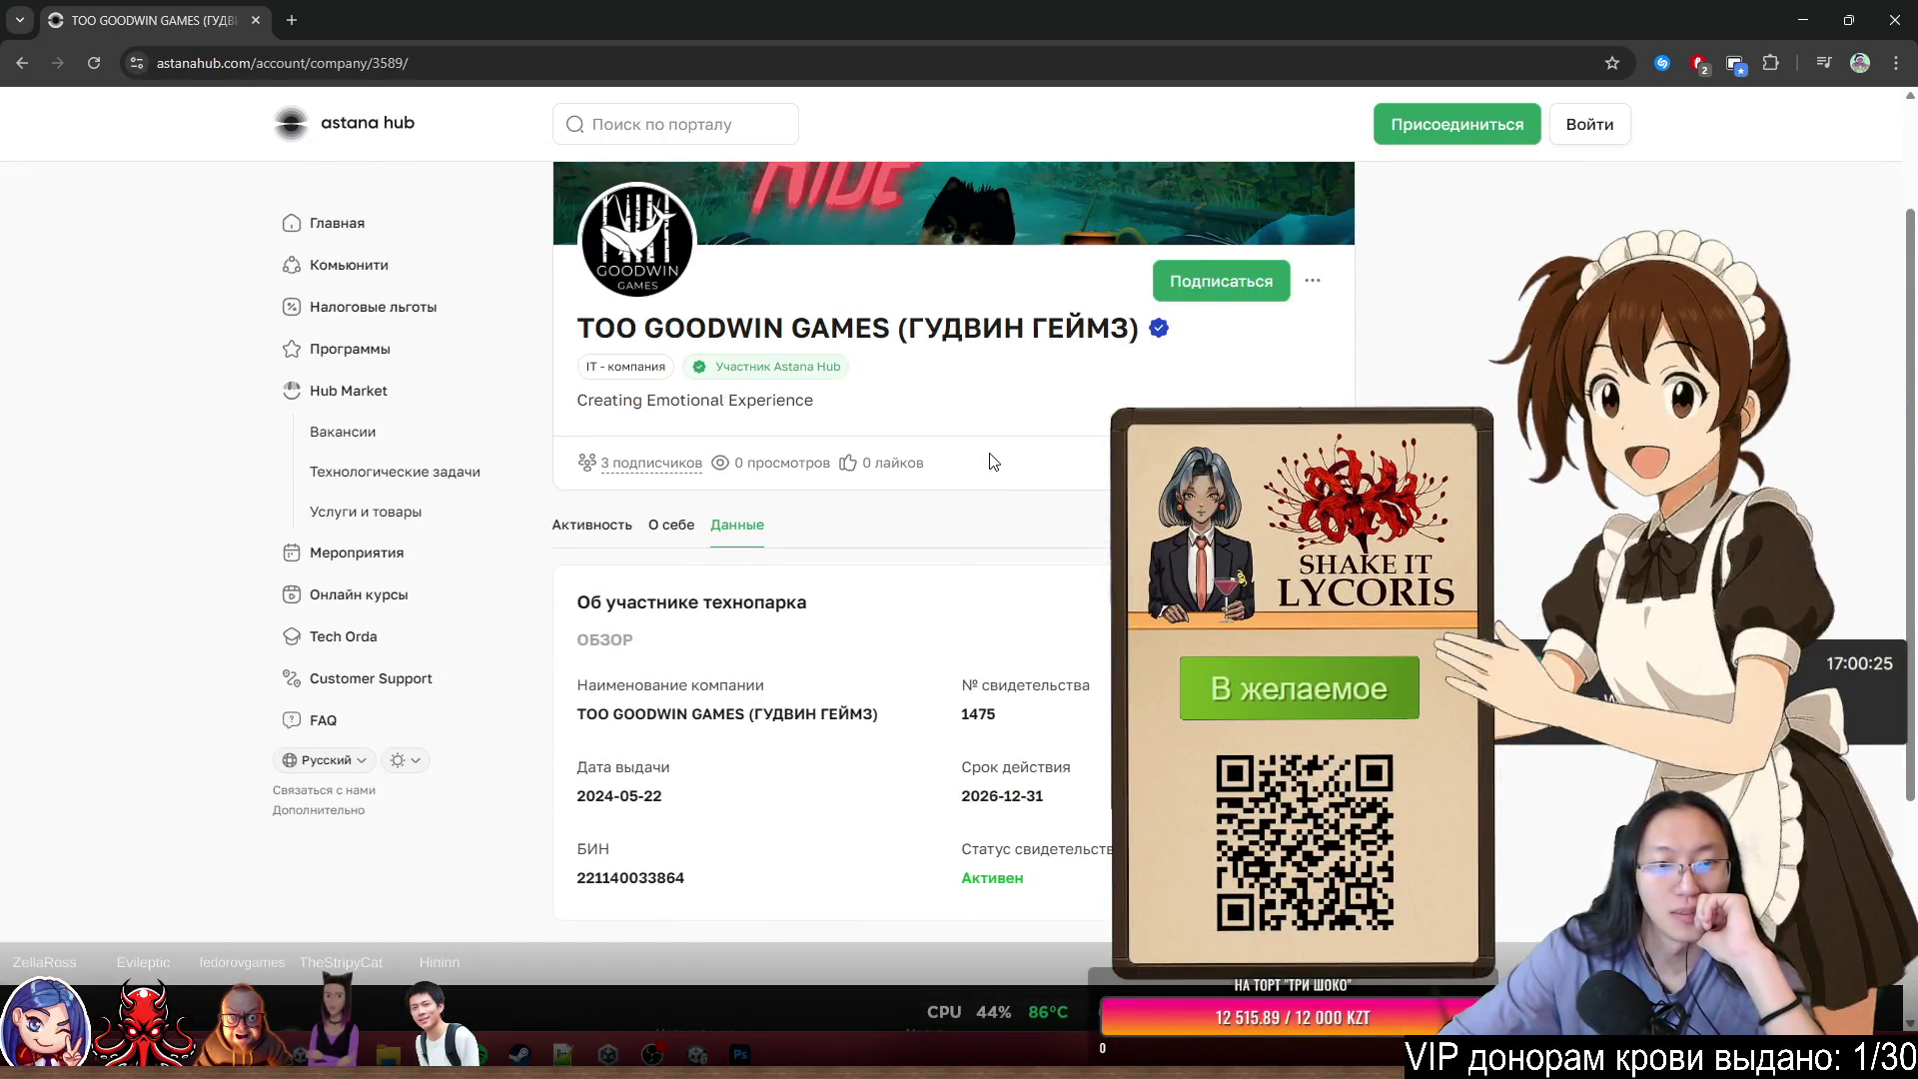
key("alt+Left")
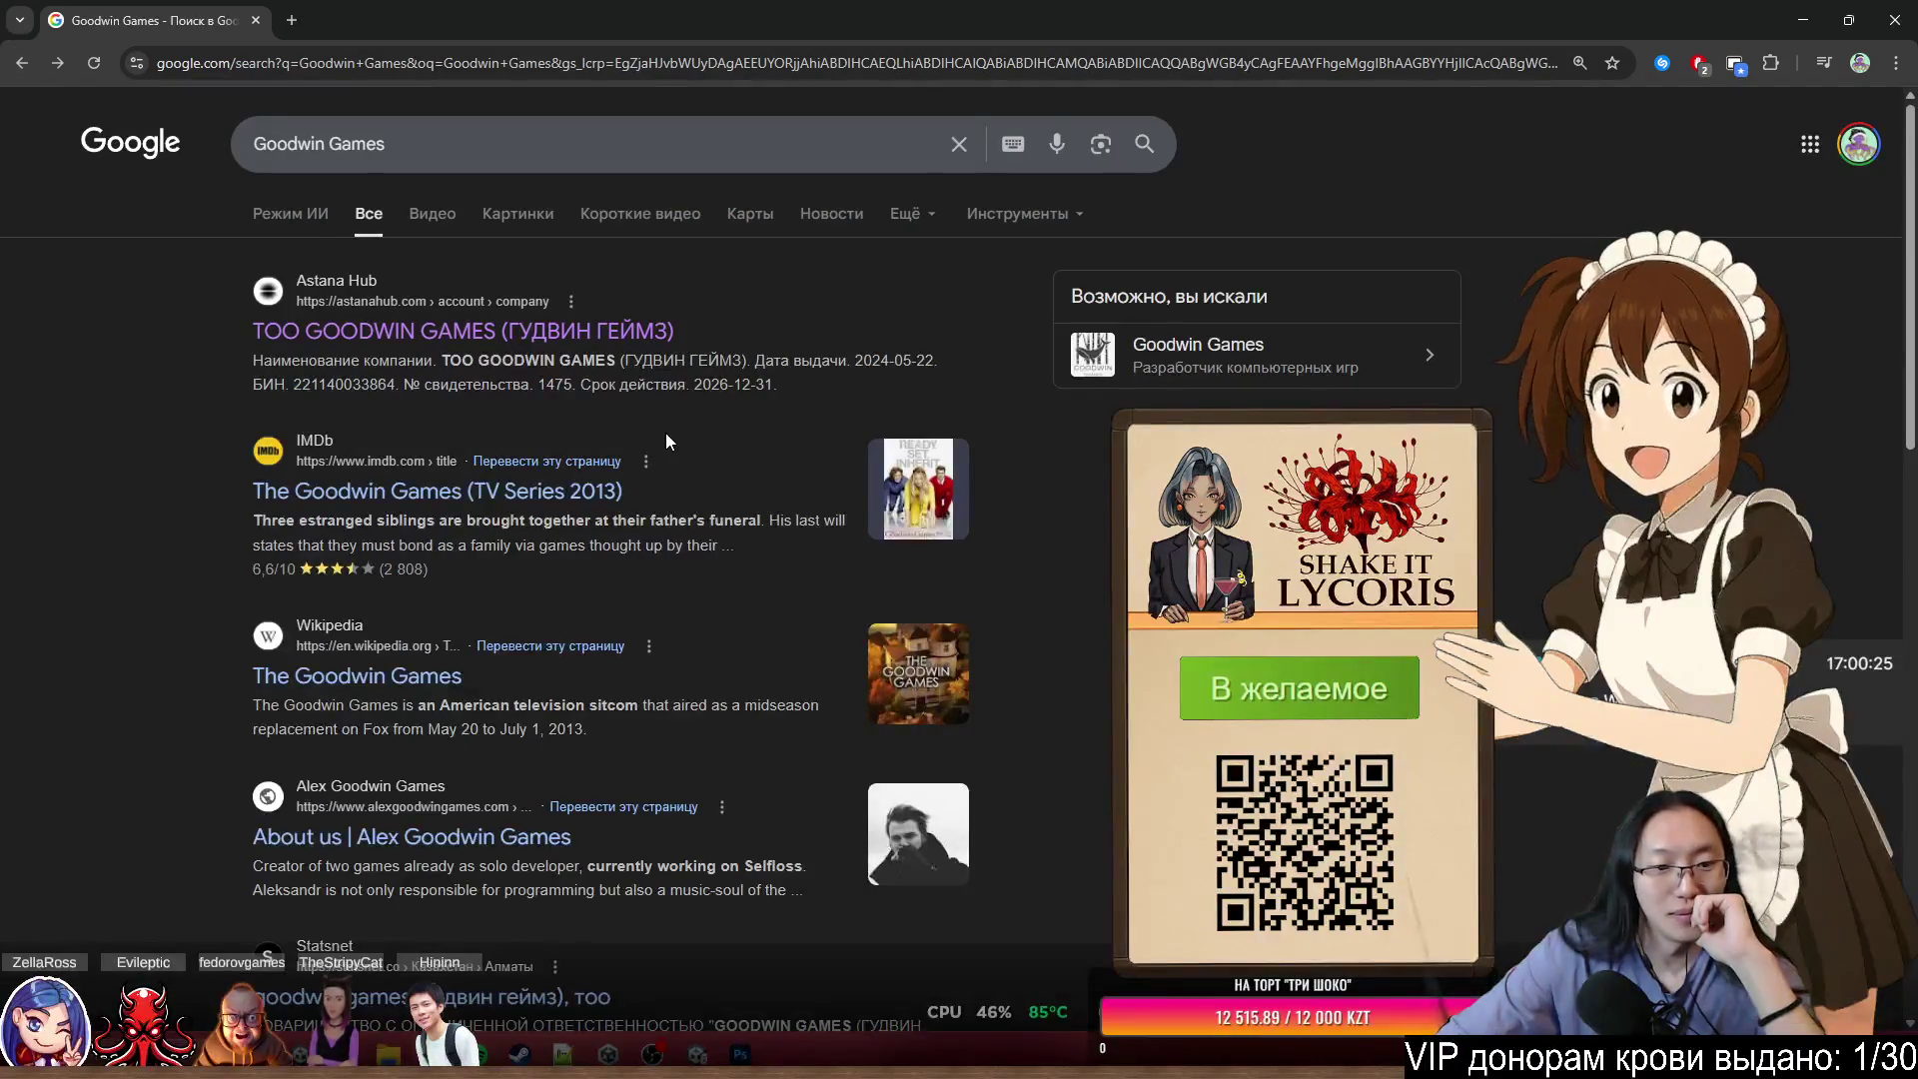
scroll(664, 439, "down", 3)
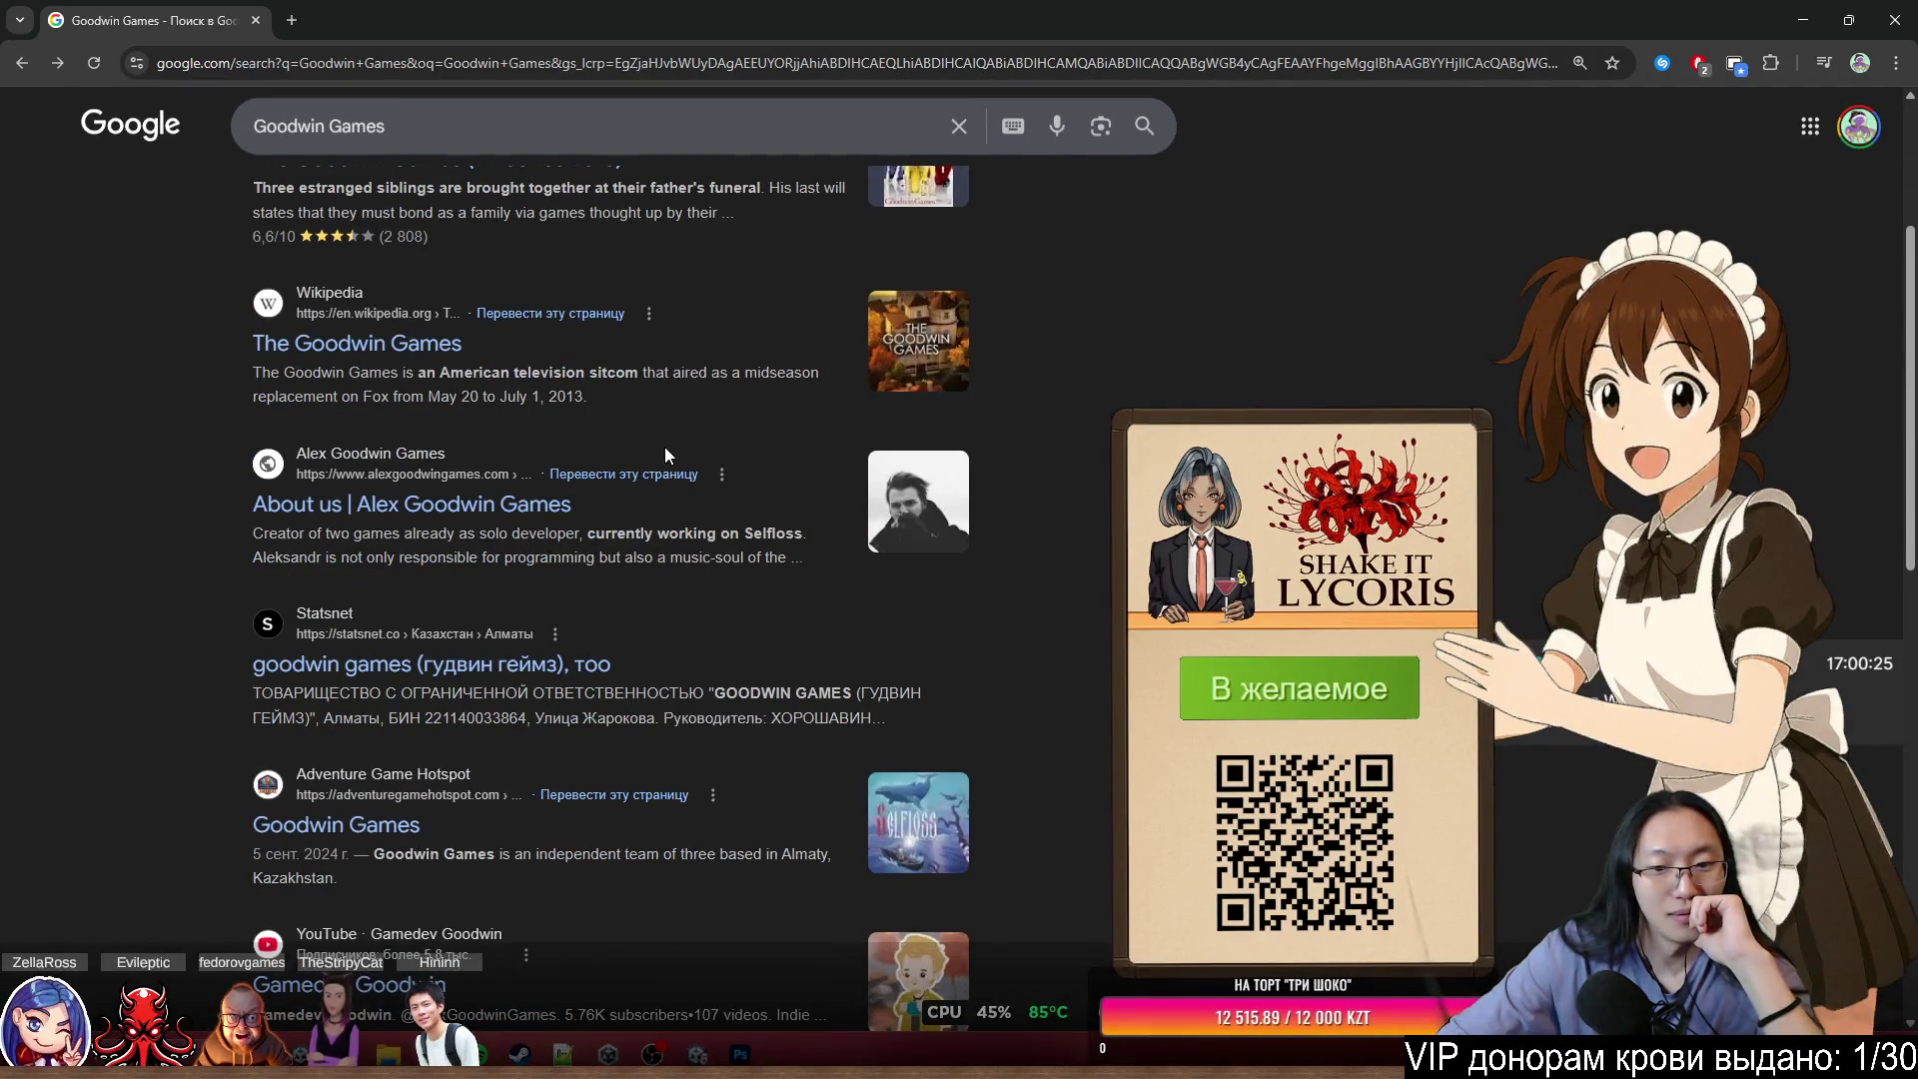
scroll(664, 450, "down", 8)
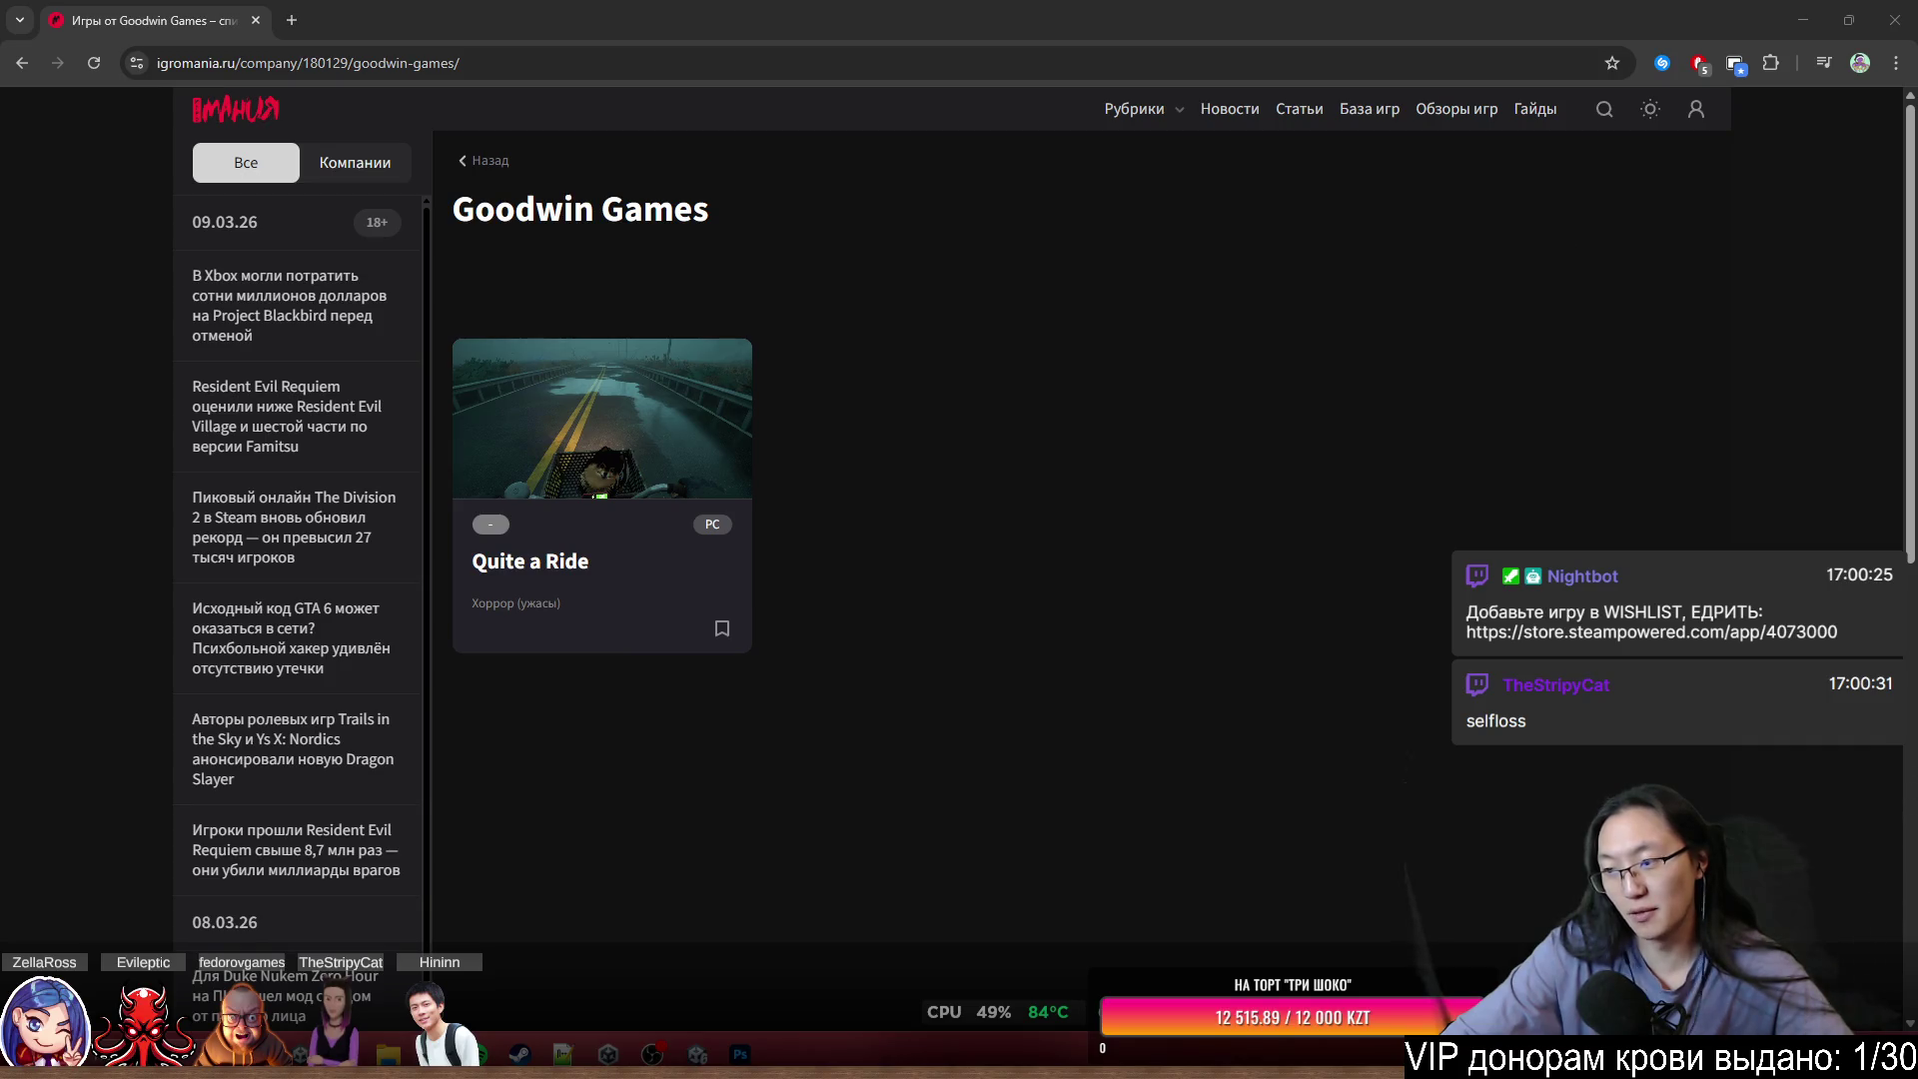
- Search Google for 'selfloss' and switch to the image results
left_click(574, 60)
type("selfloss")
key("Return")
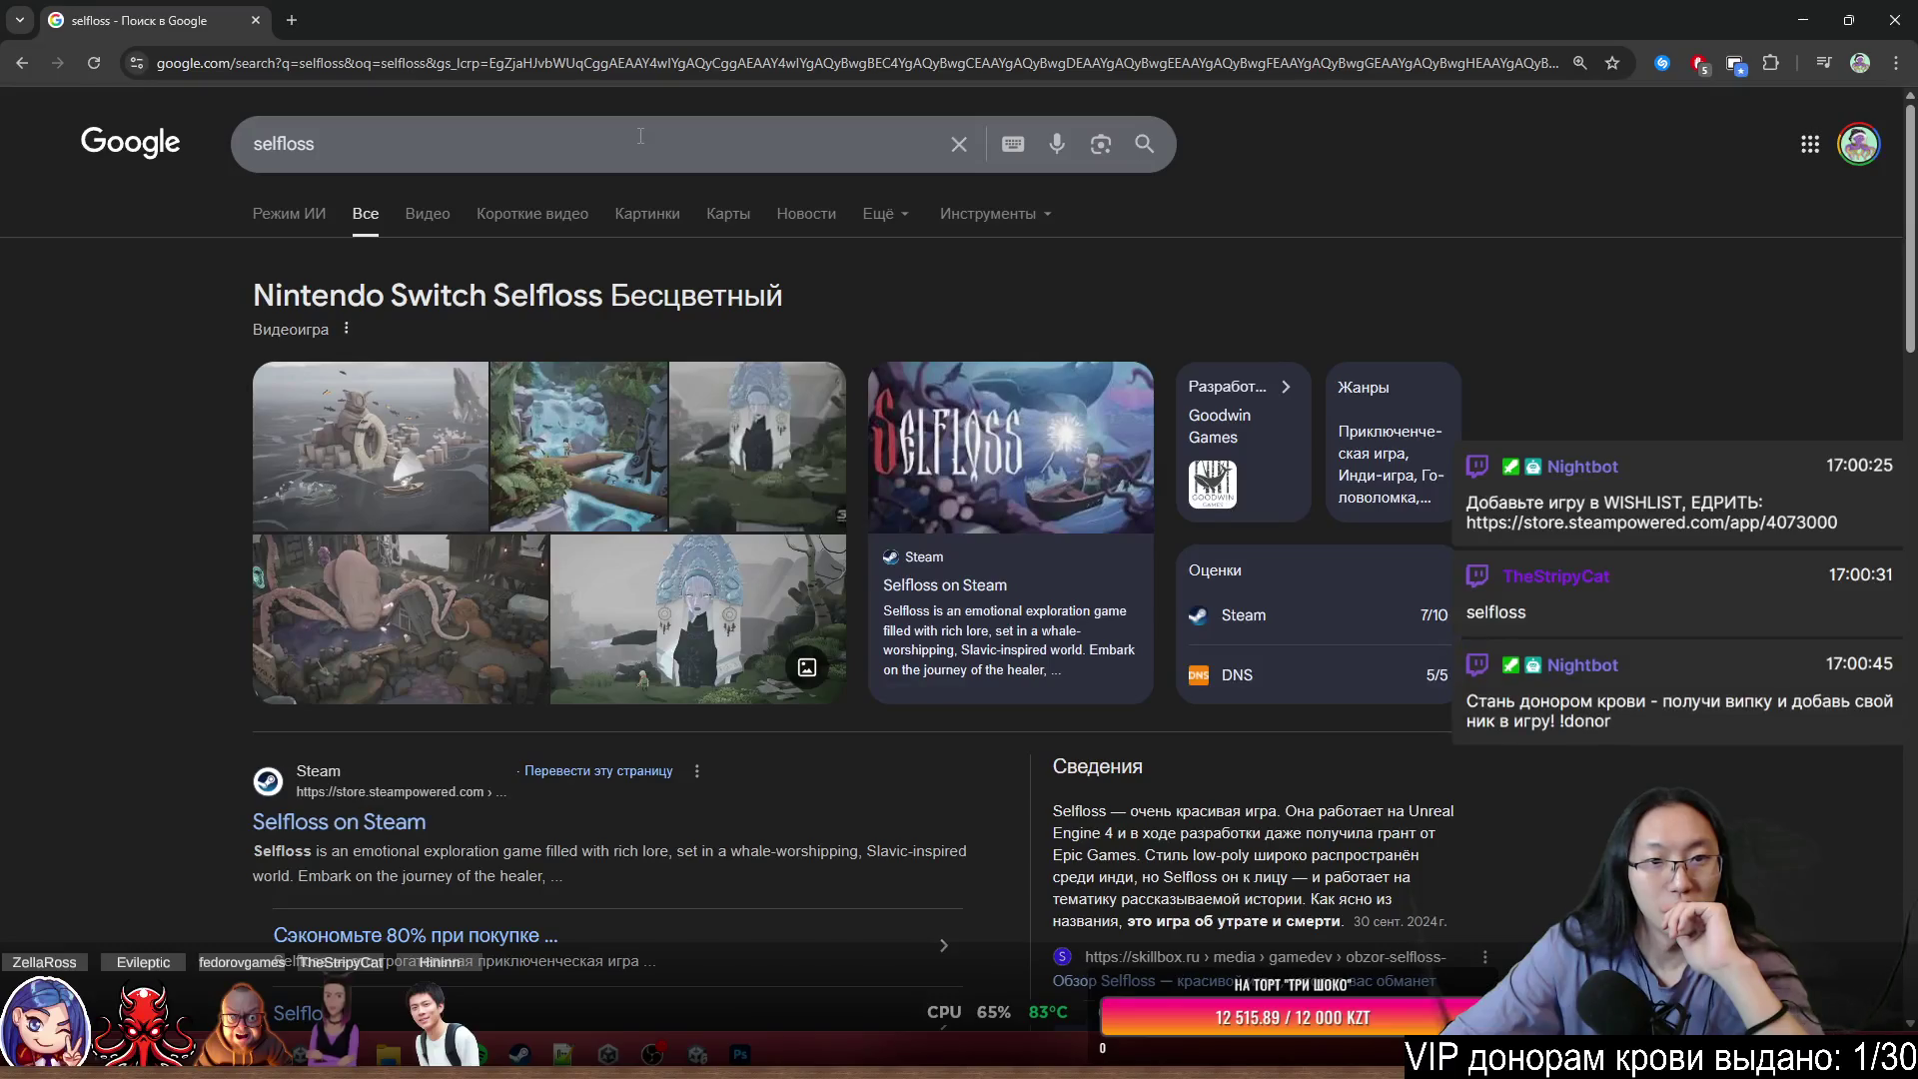
left_click(628, 213)
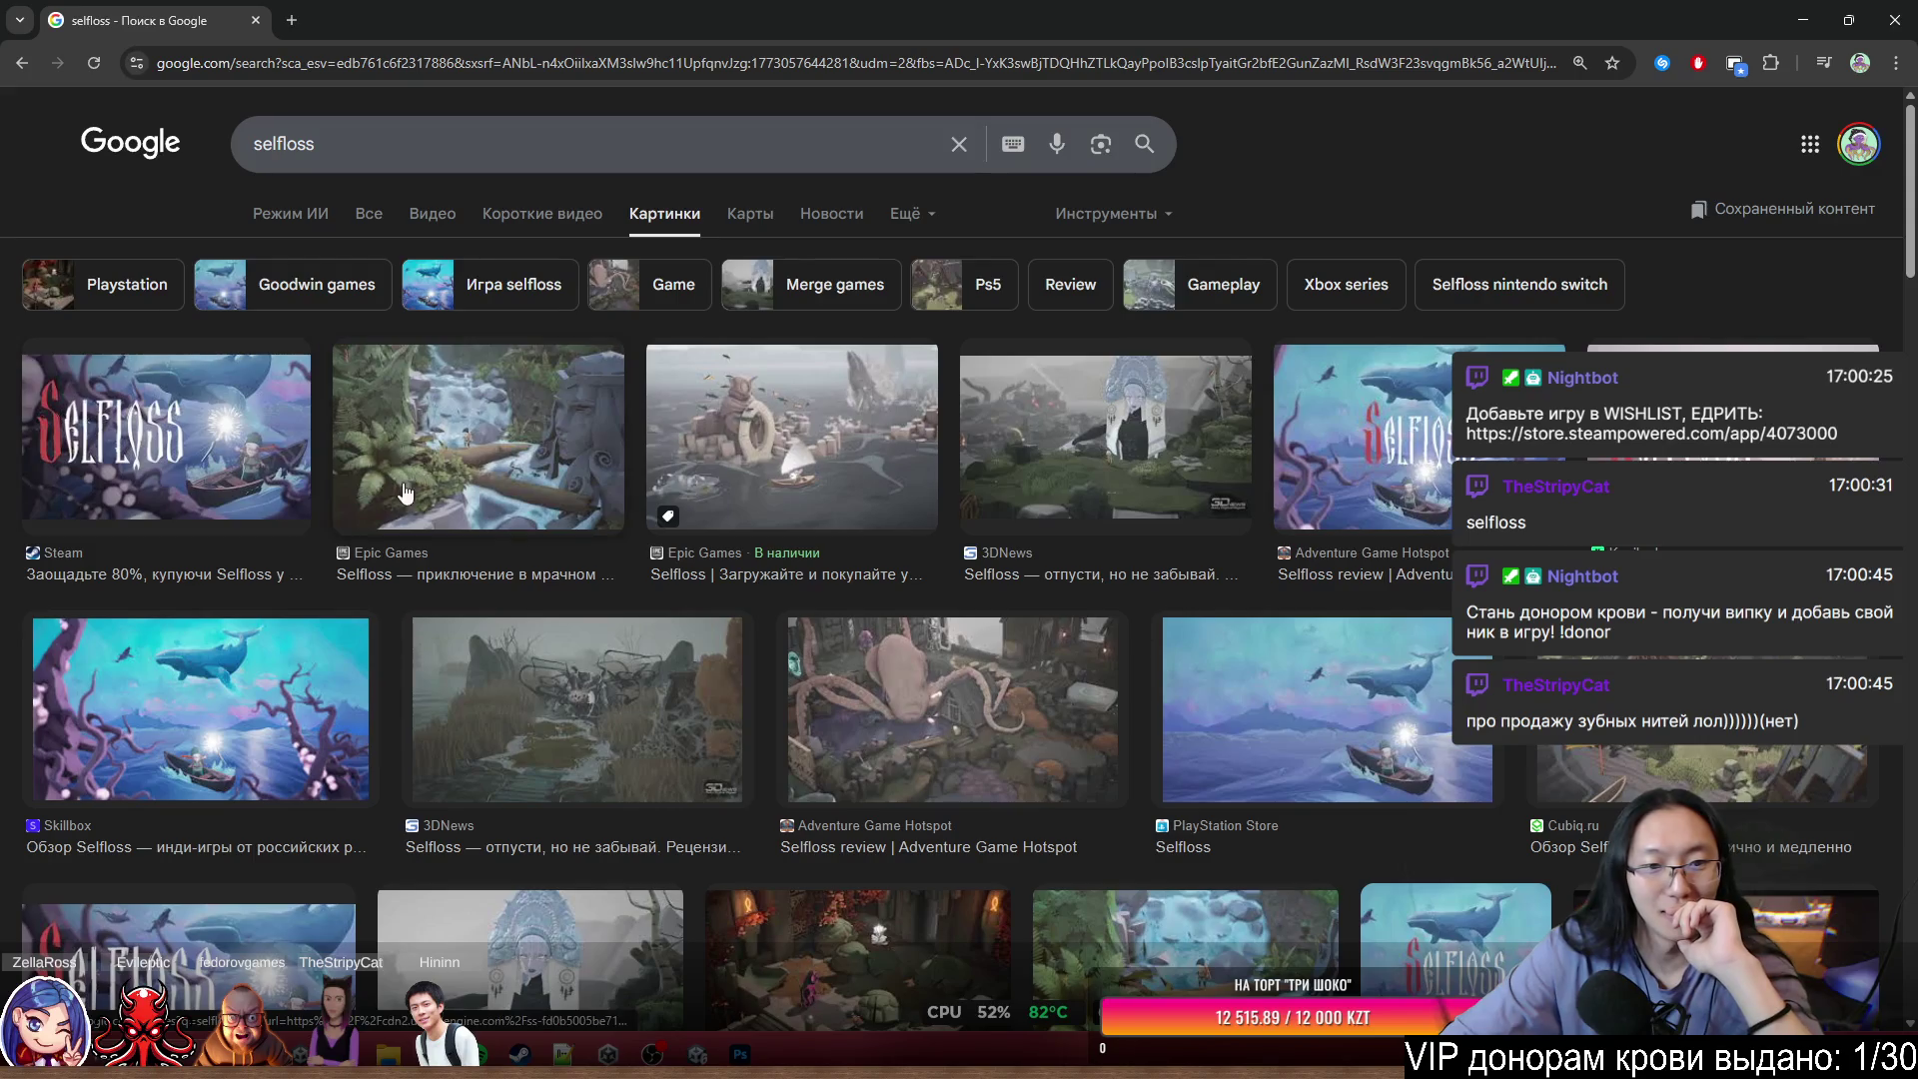
- Preview the 3DNews, Kupikod and Cubiq.ru Selfloss images and scroll through the grid
left_click(563, 696)
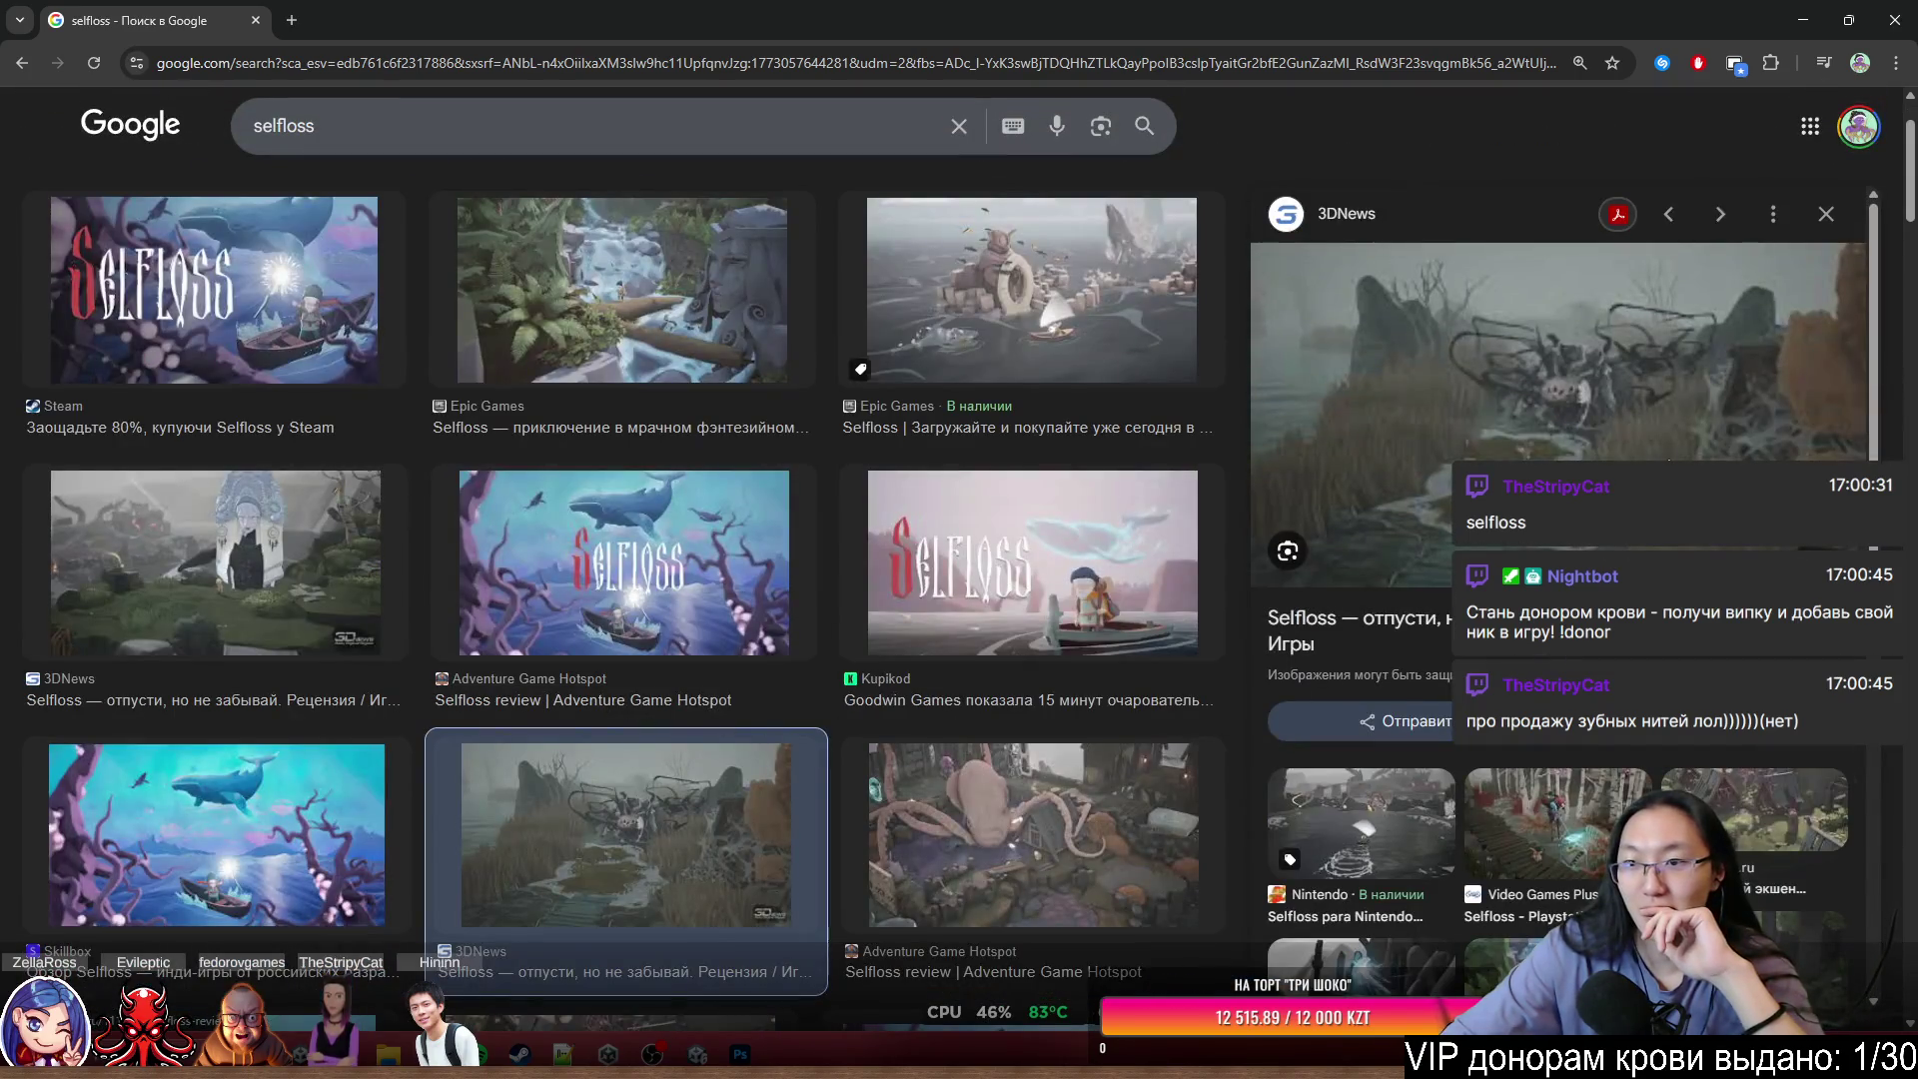
left_click(1006, 572)
scroll(835, 572, "down", 5)
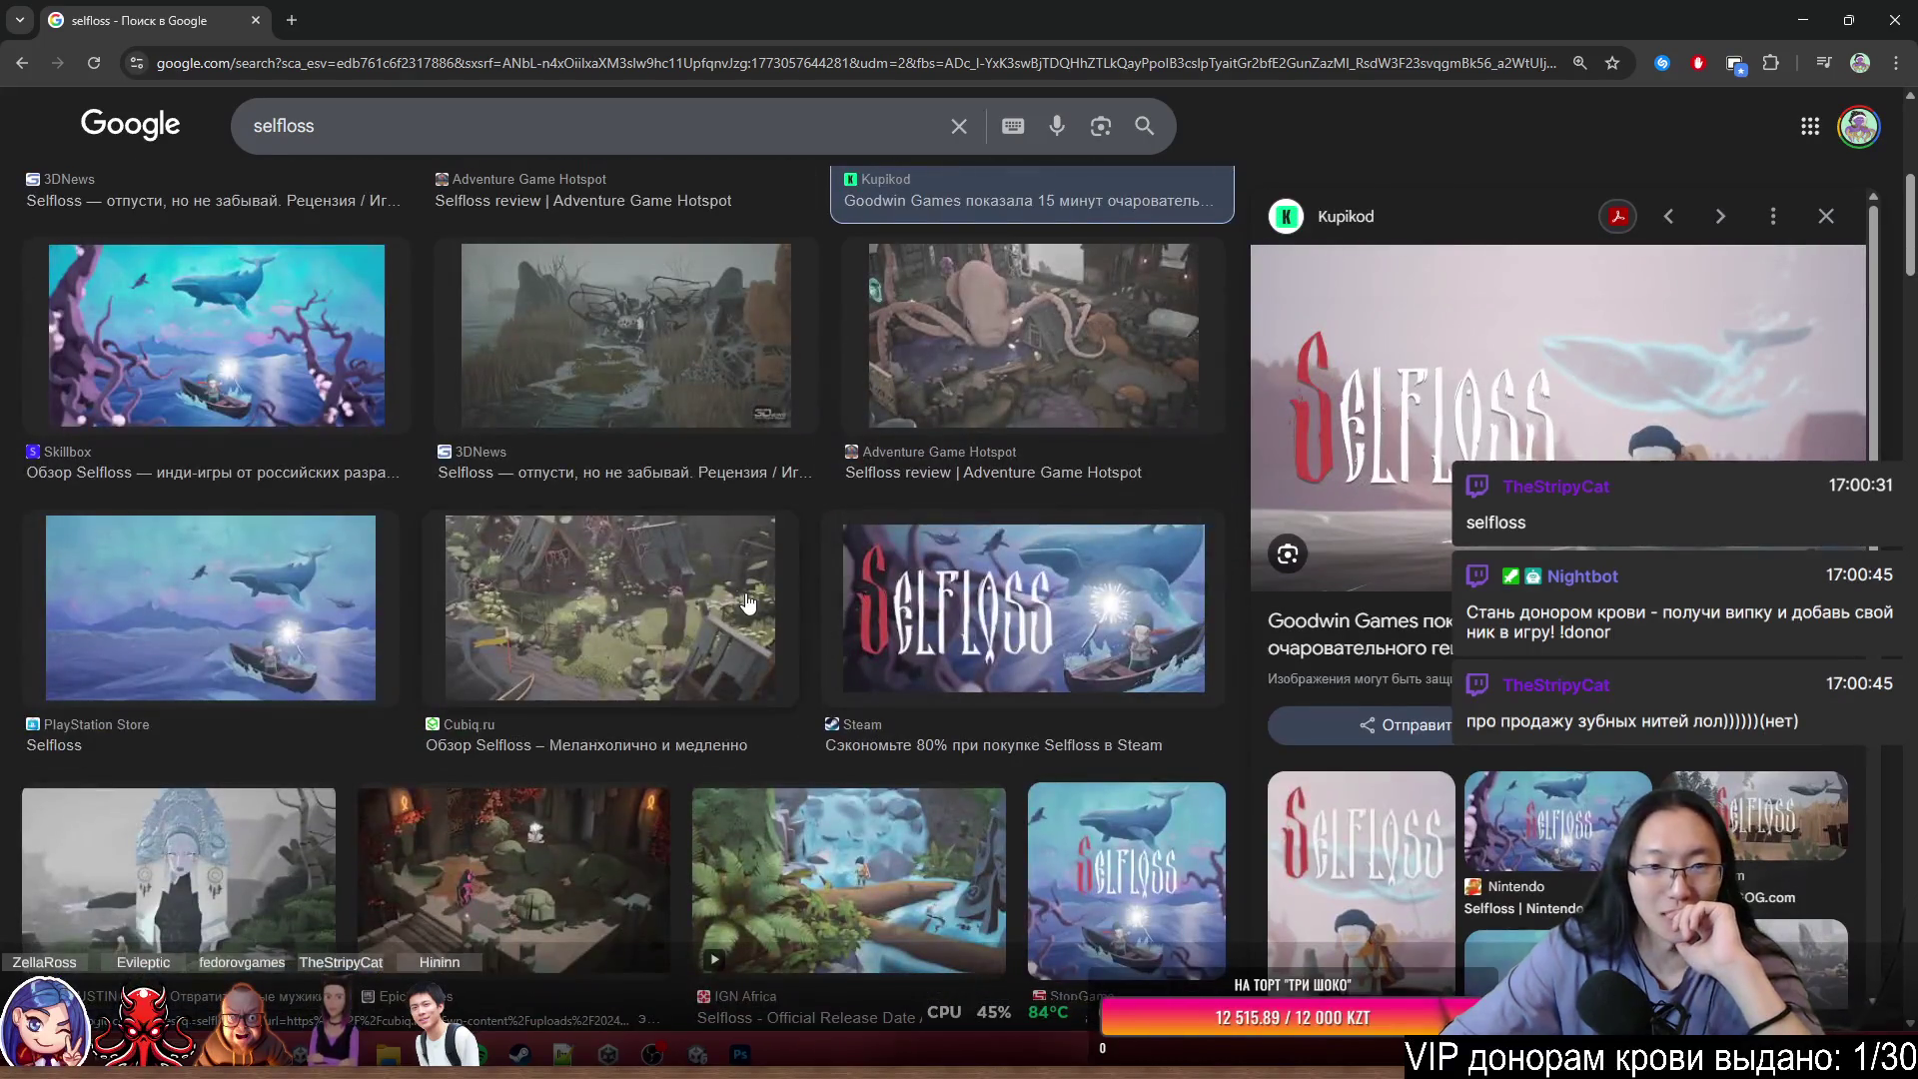
left_click(701, 581)
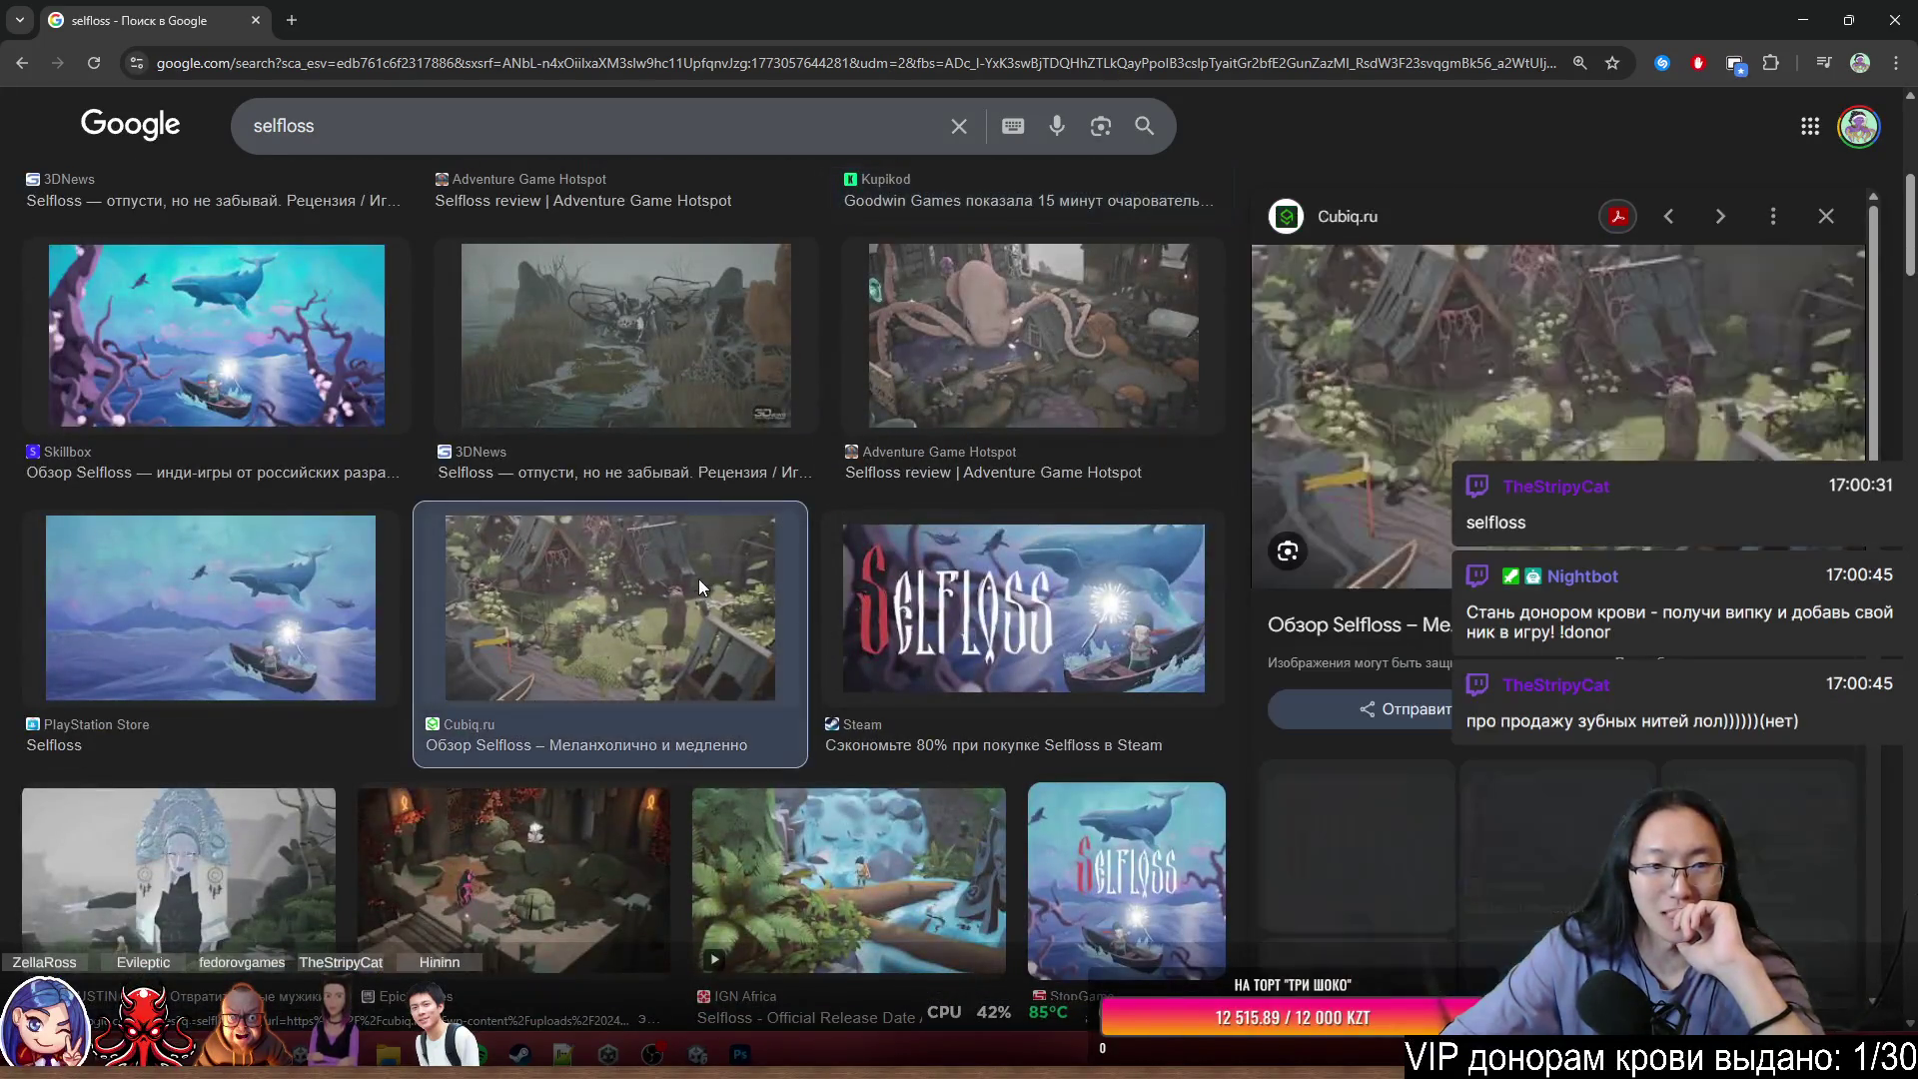
scroll(700, 589, "down", 5)
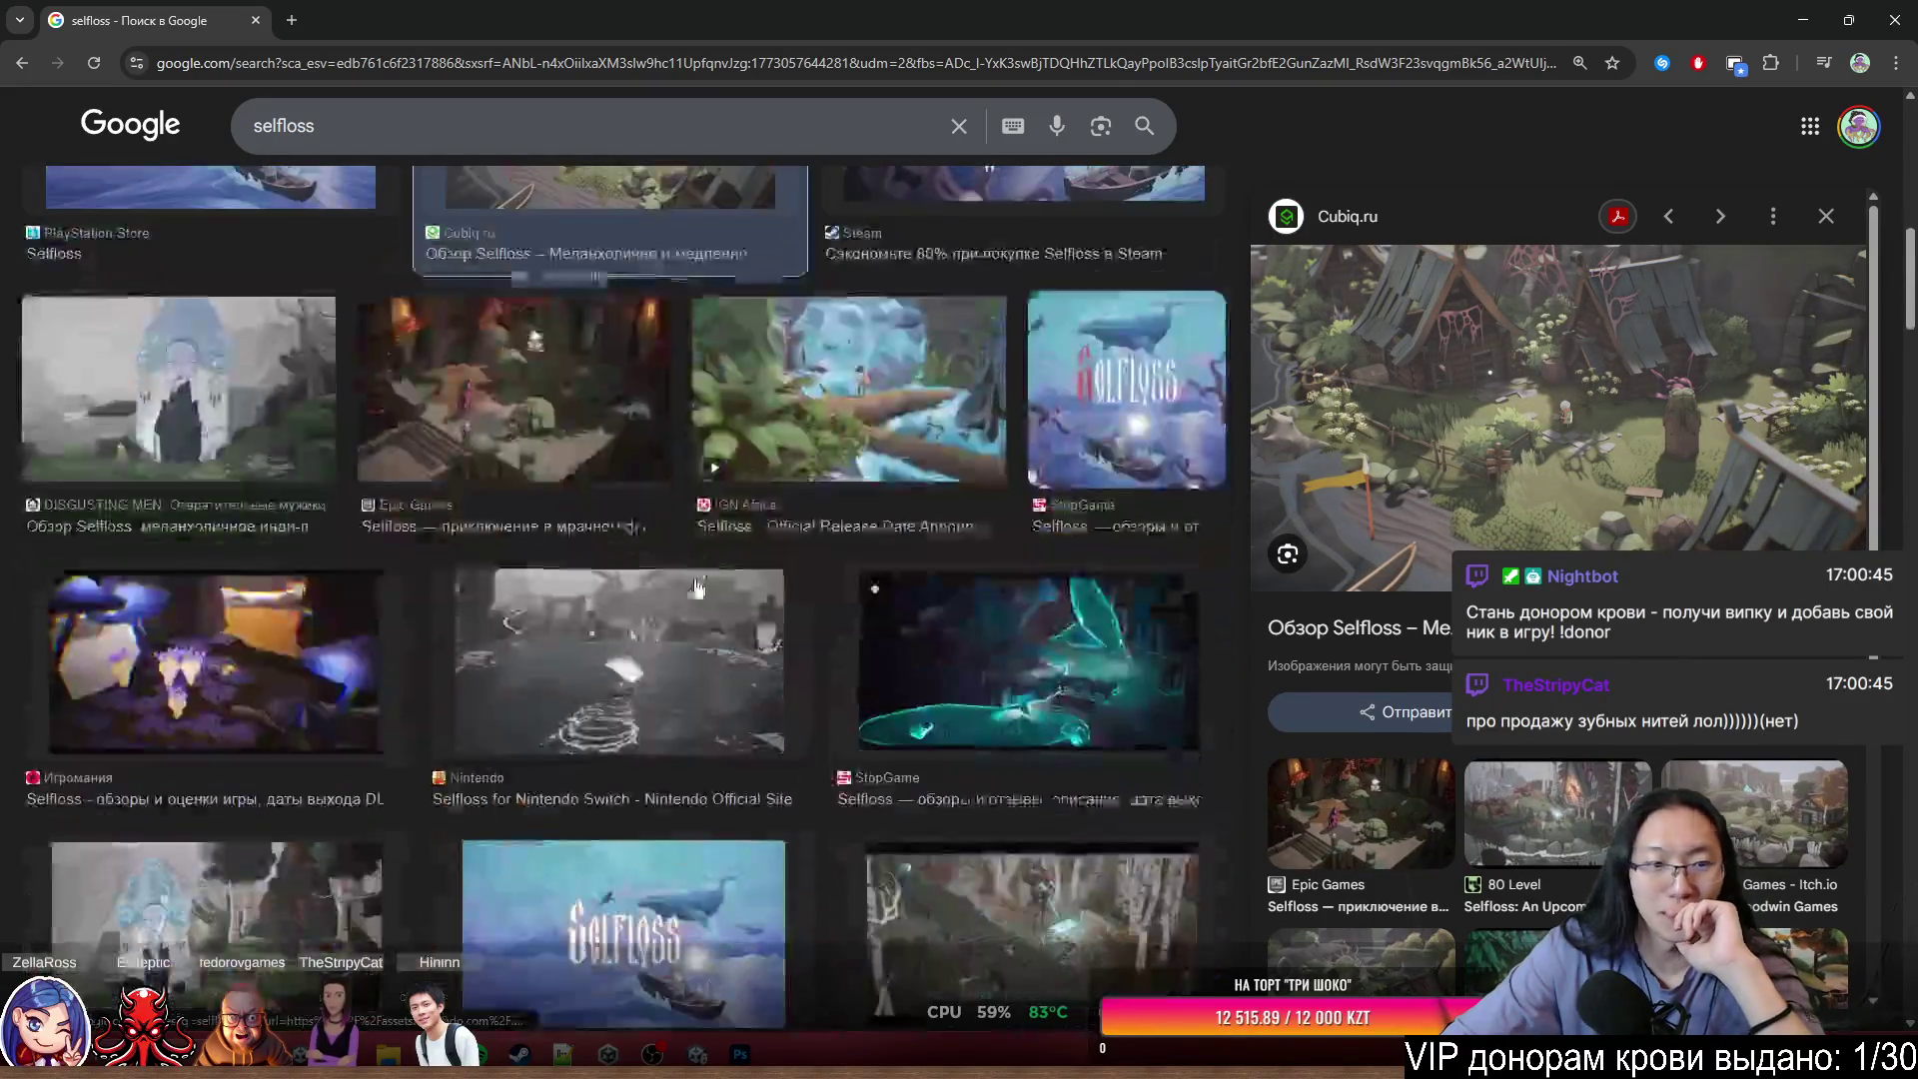
scroll(432, 548, "down", 3)
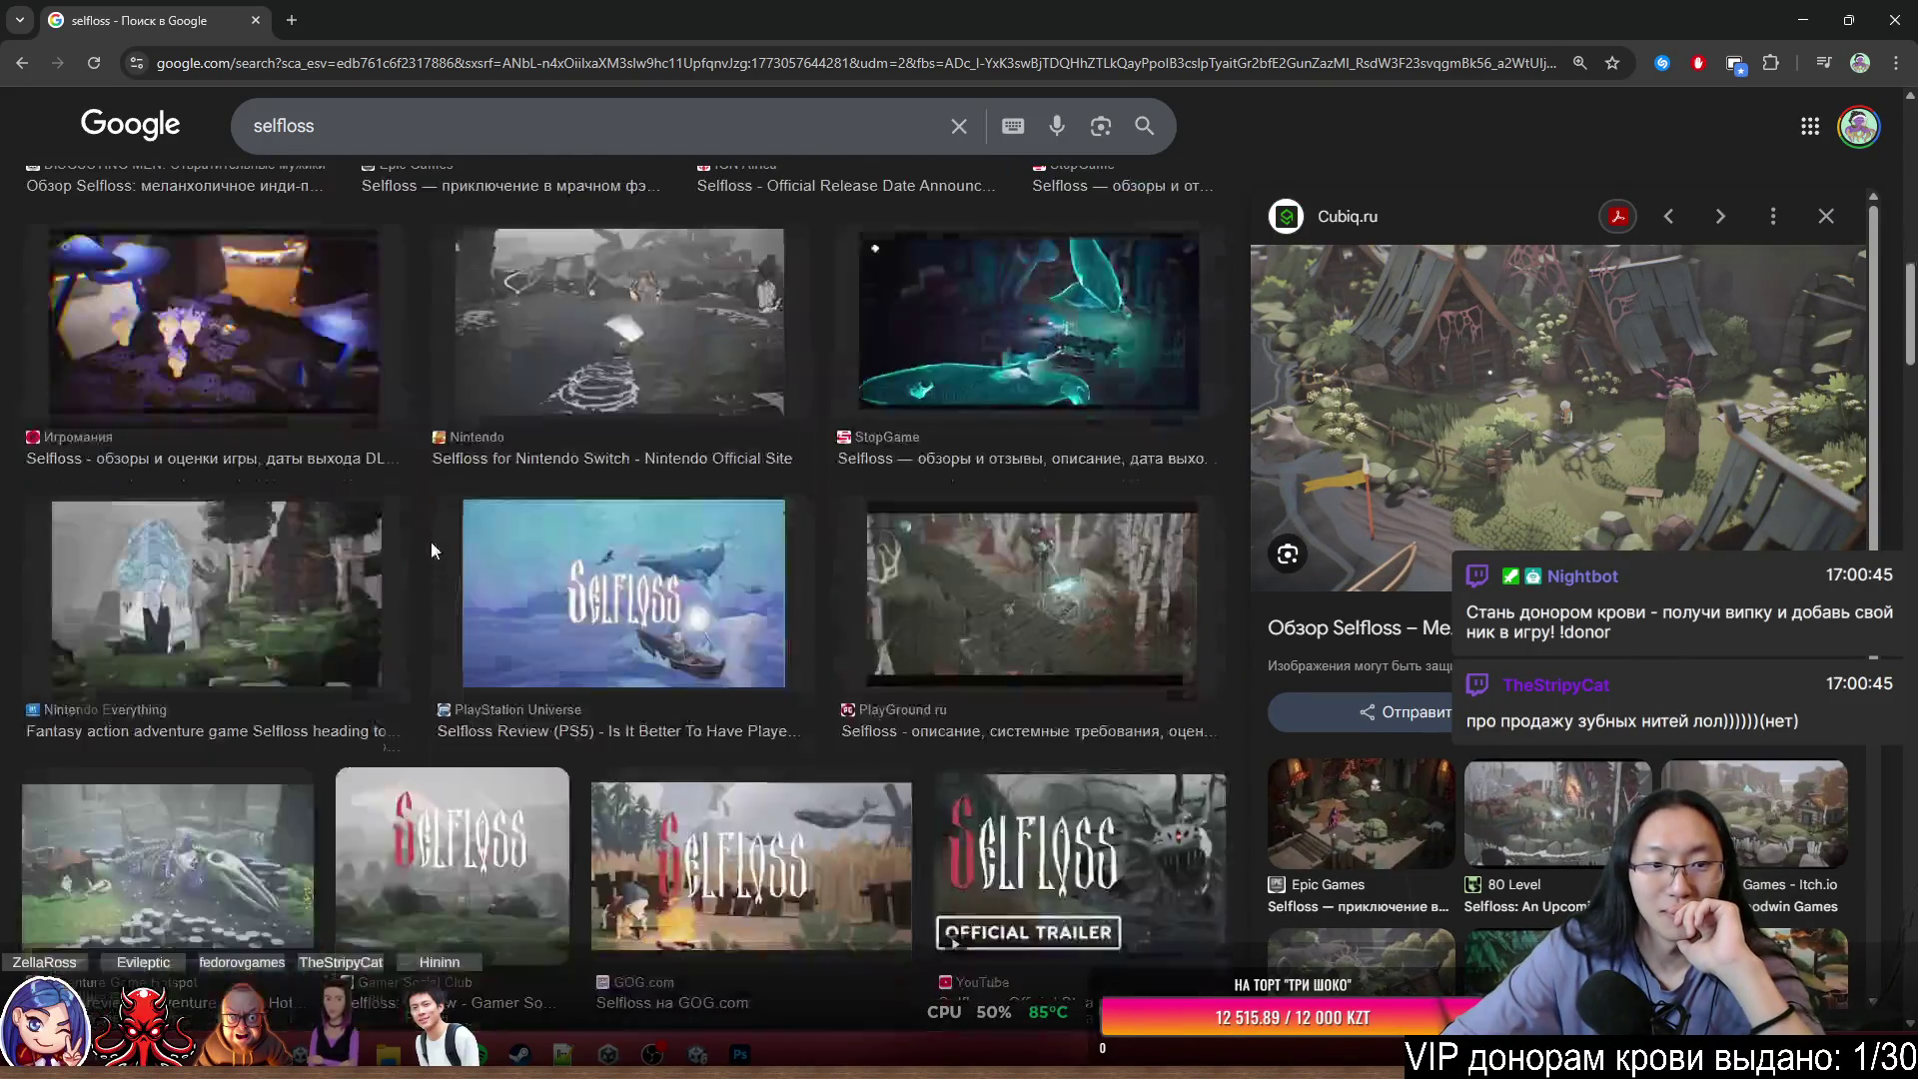
scroll(432, 545, "down", 5)
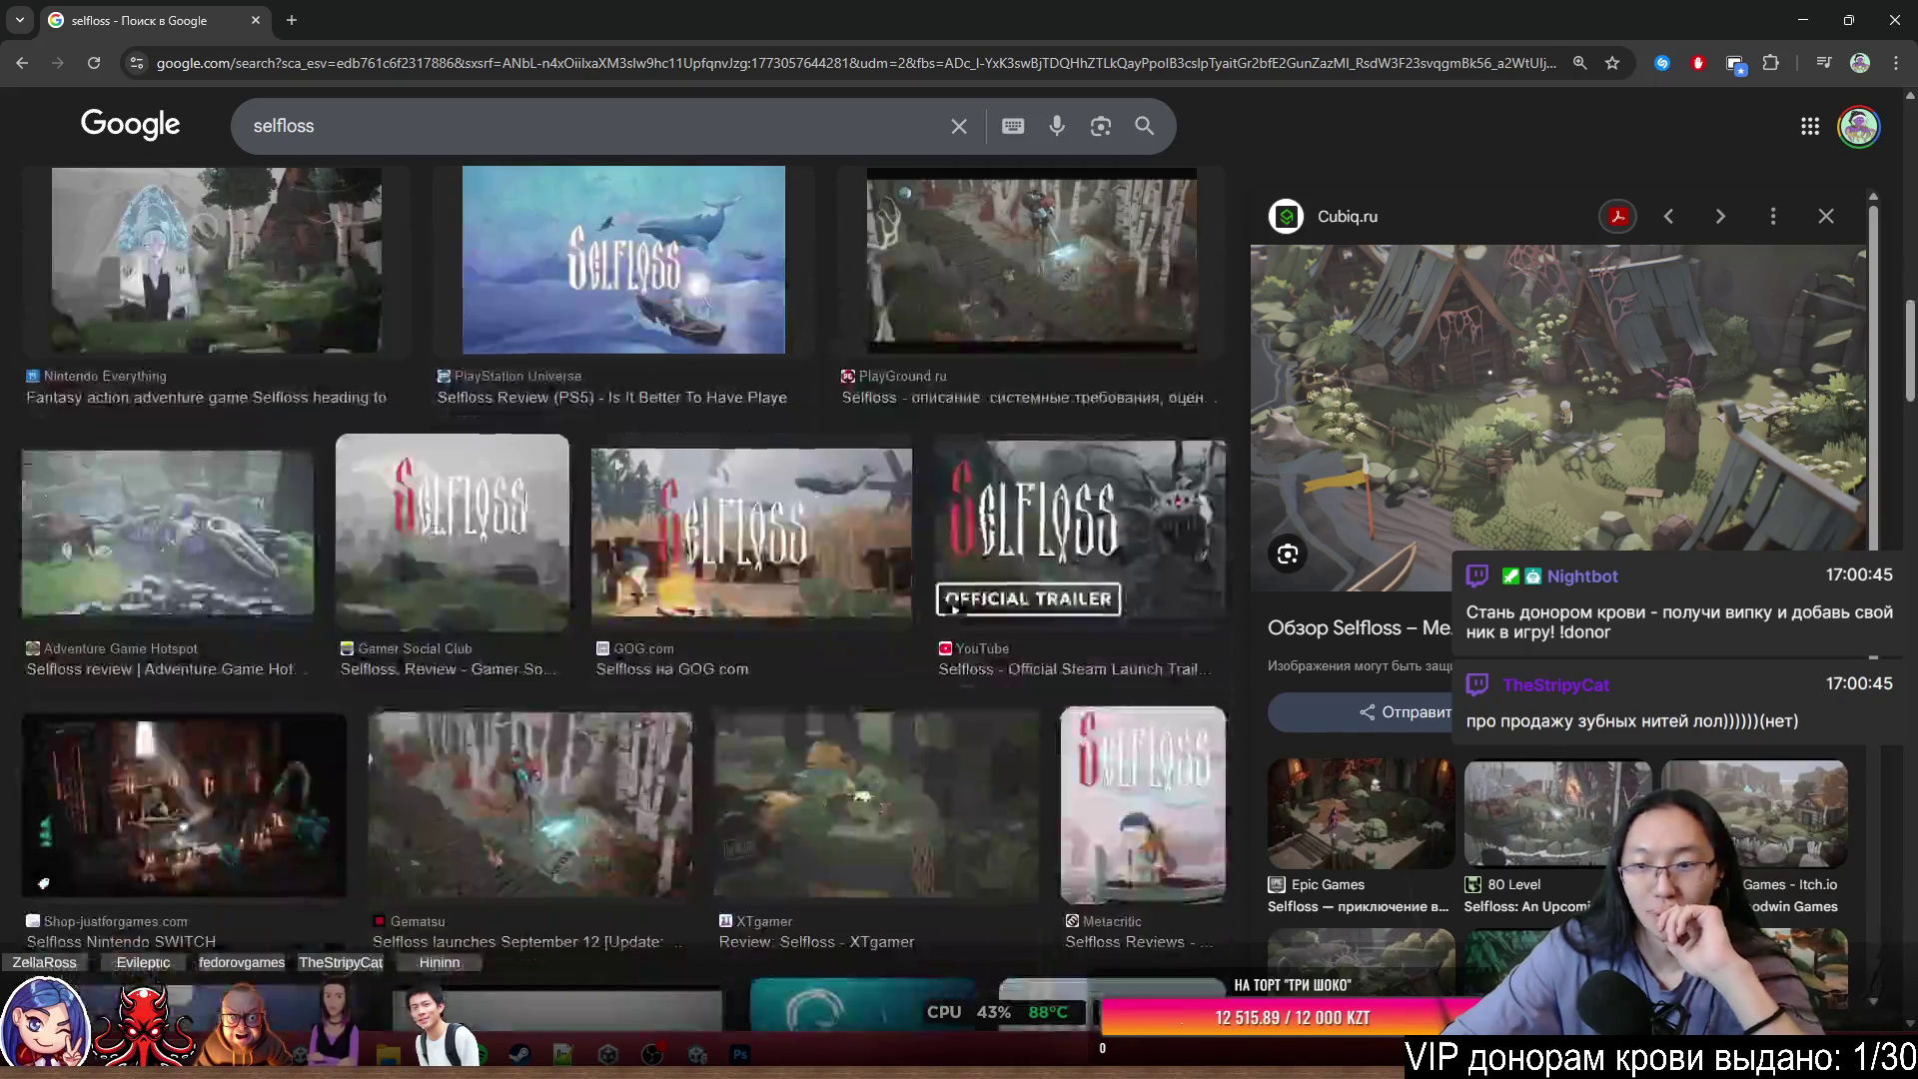
left_click(1848, 20)
- Back in Photoshop, undo the last hair colour stroke and select the локон2 цвет layer
left_click(1437, 377)
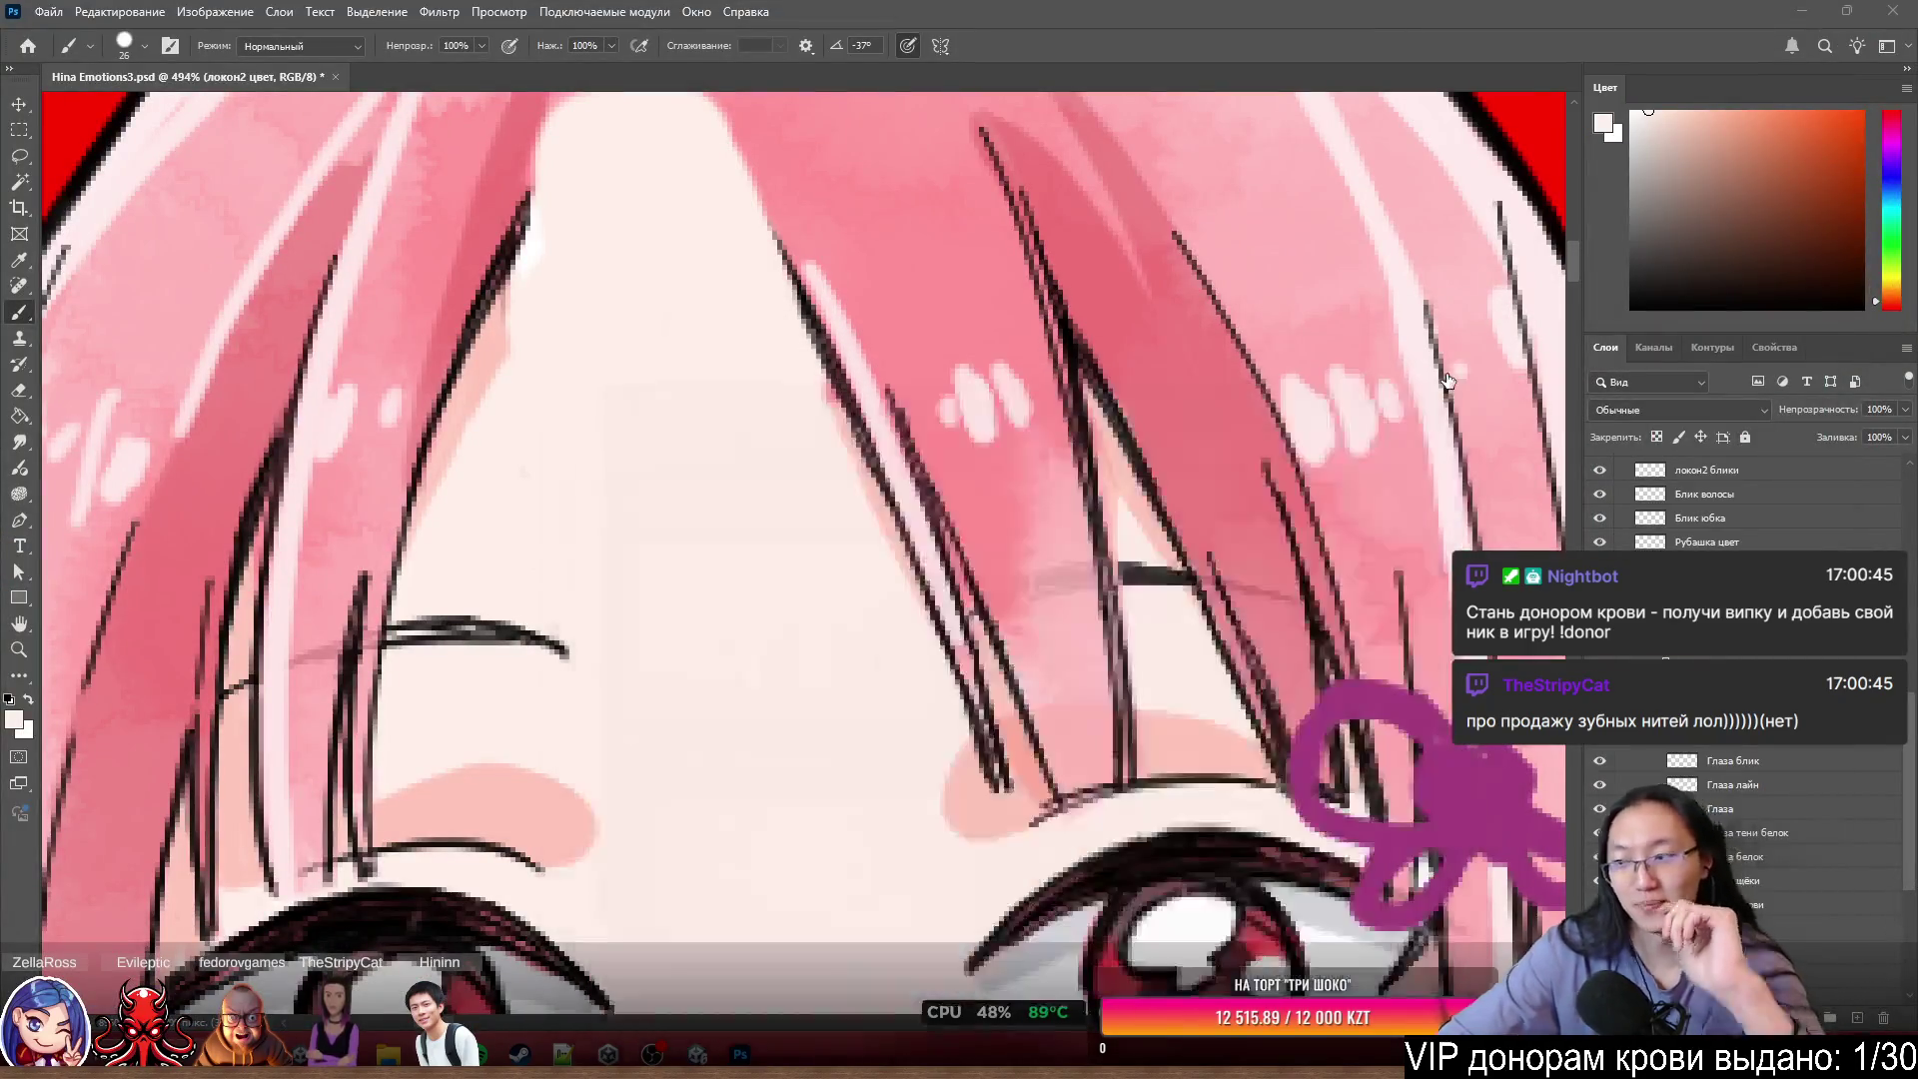
scroll(850, 345, "down", 3)
scroll(849, 345, "up", 5)
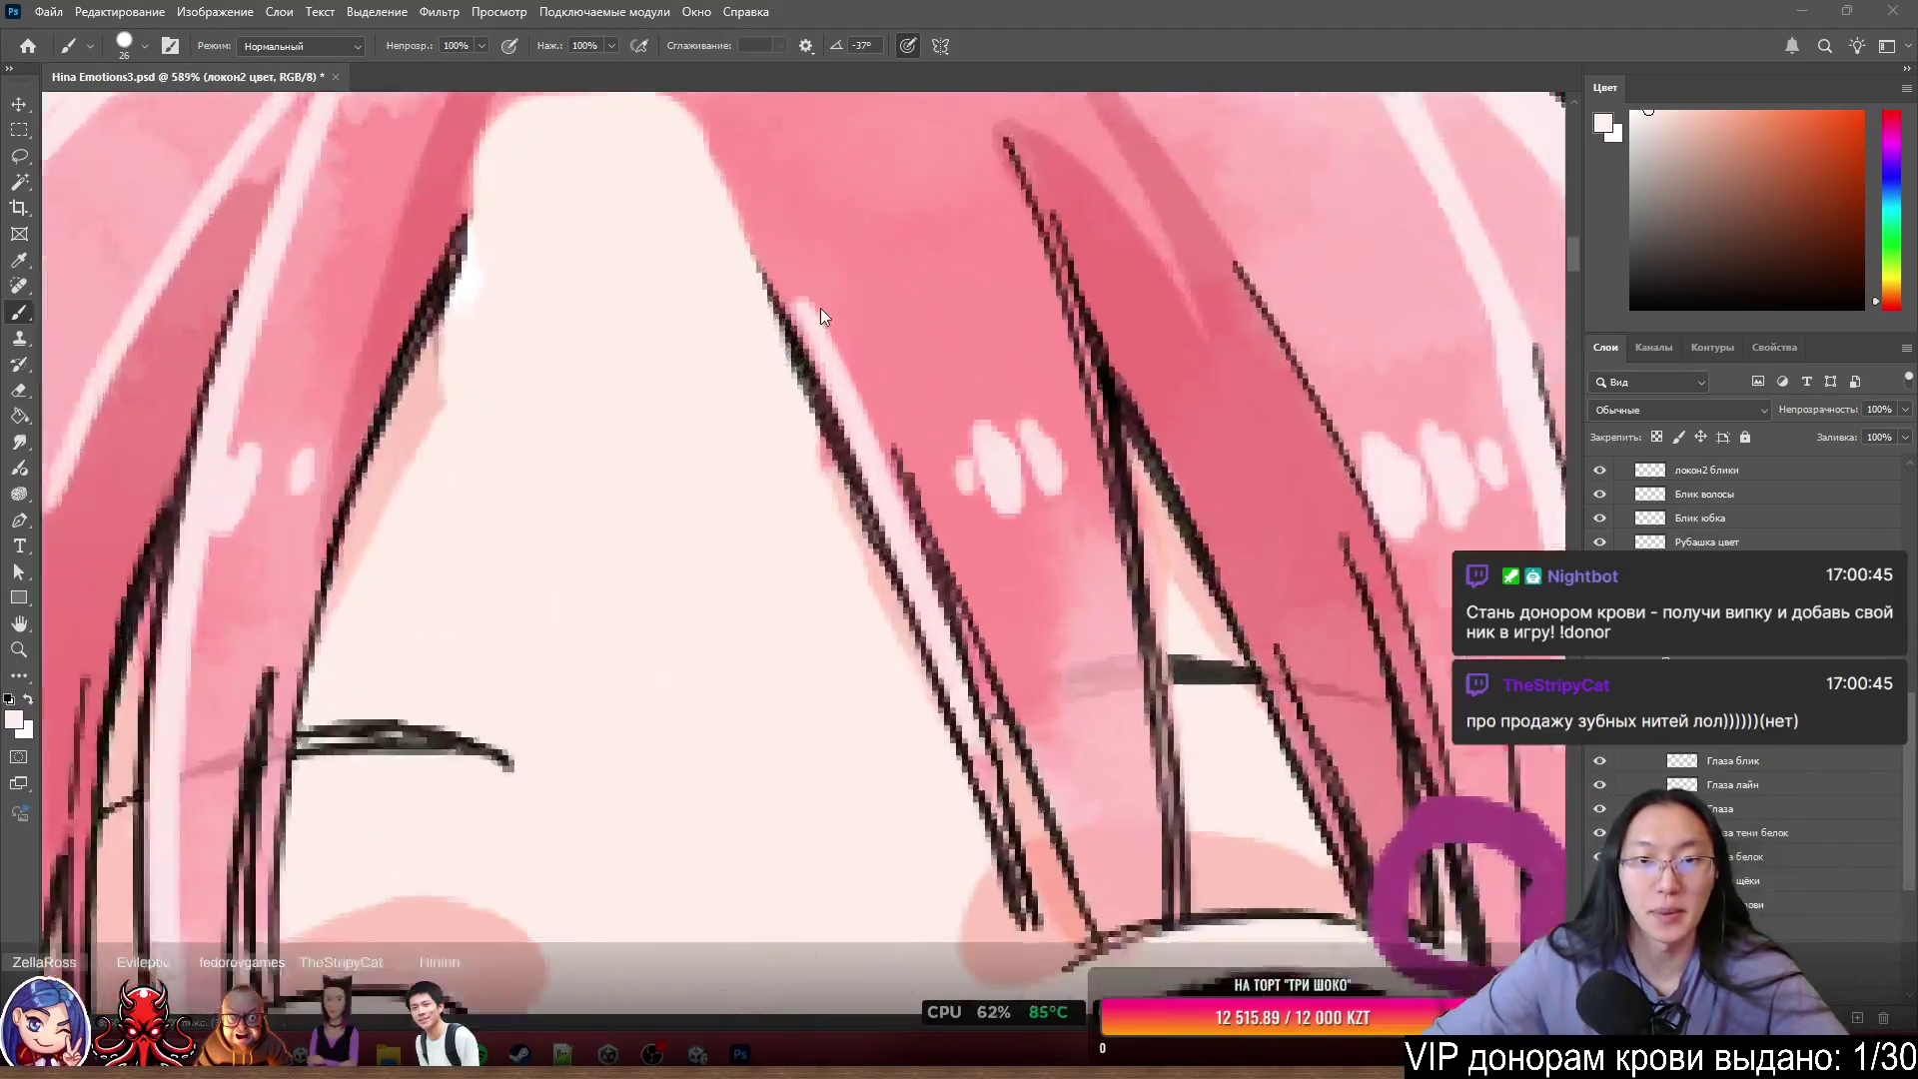
key("ctrl+z")
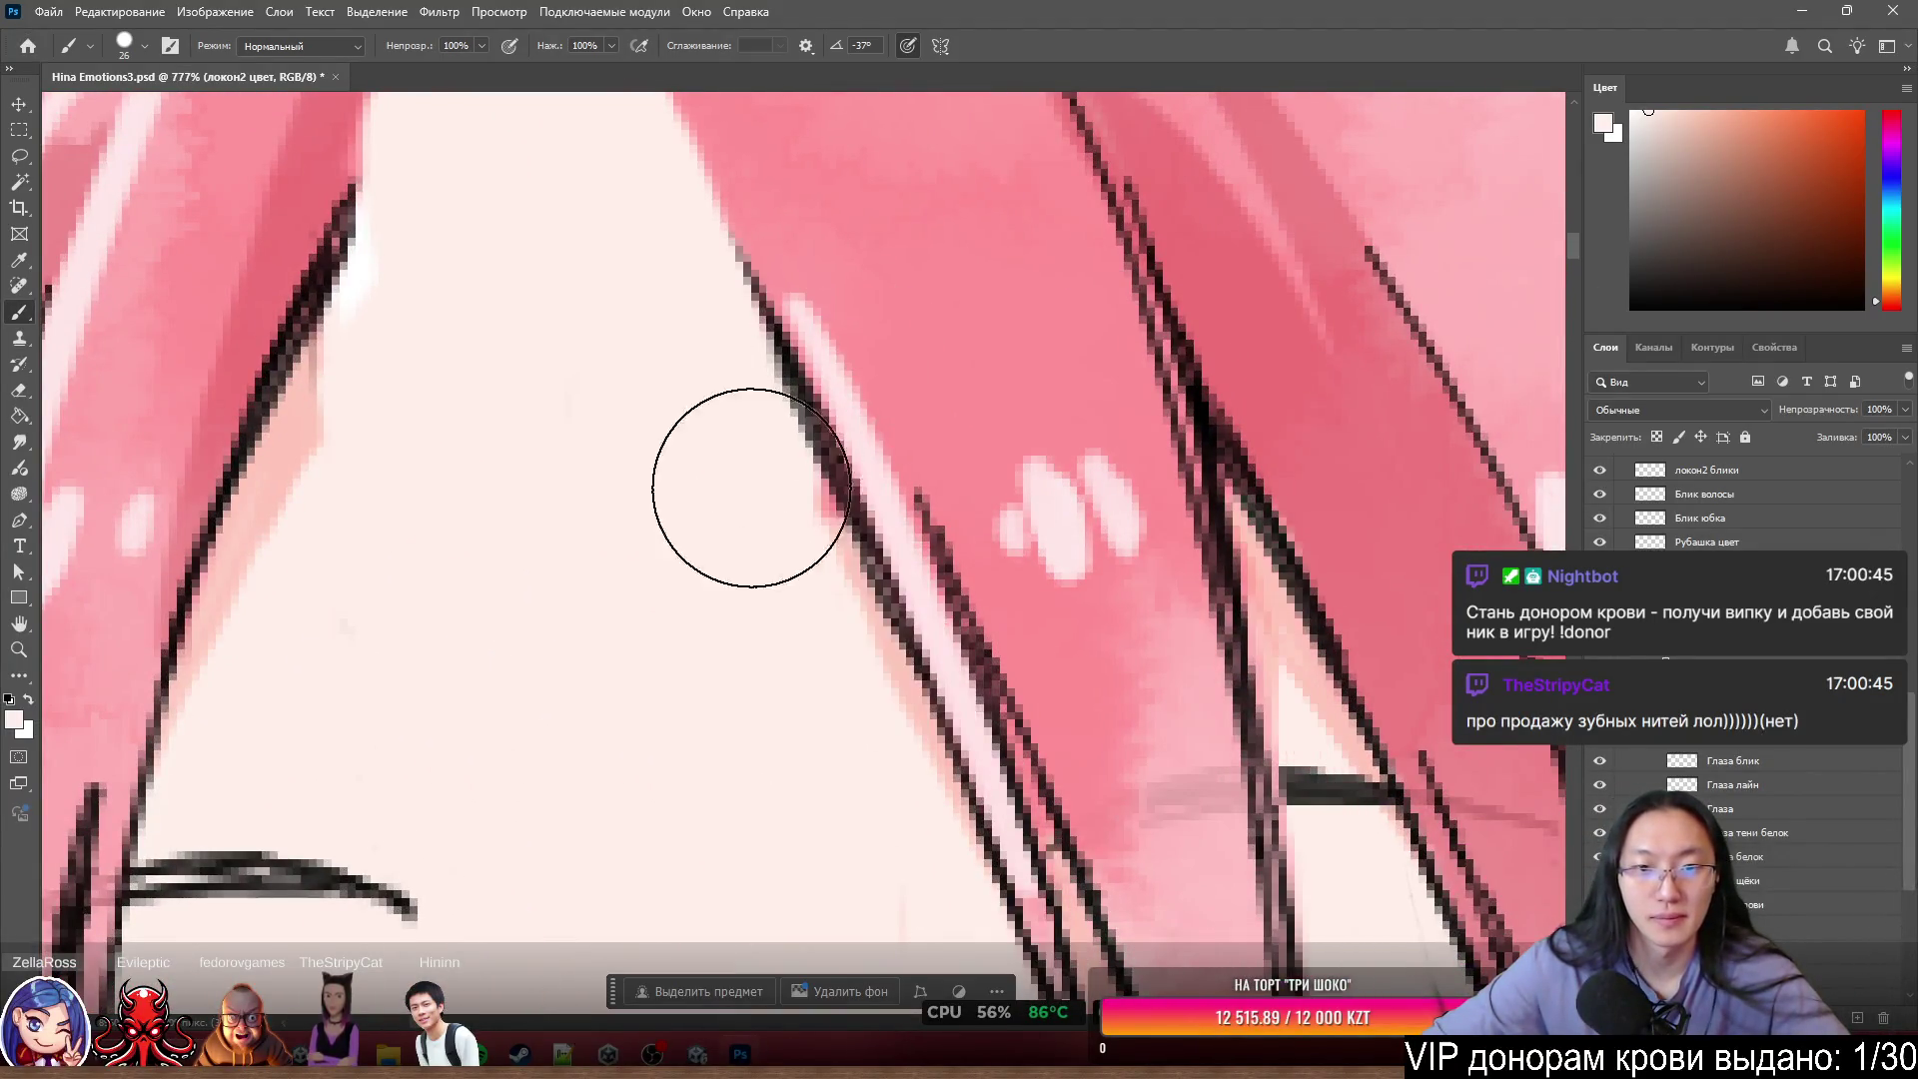
key("e")
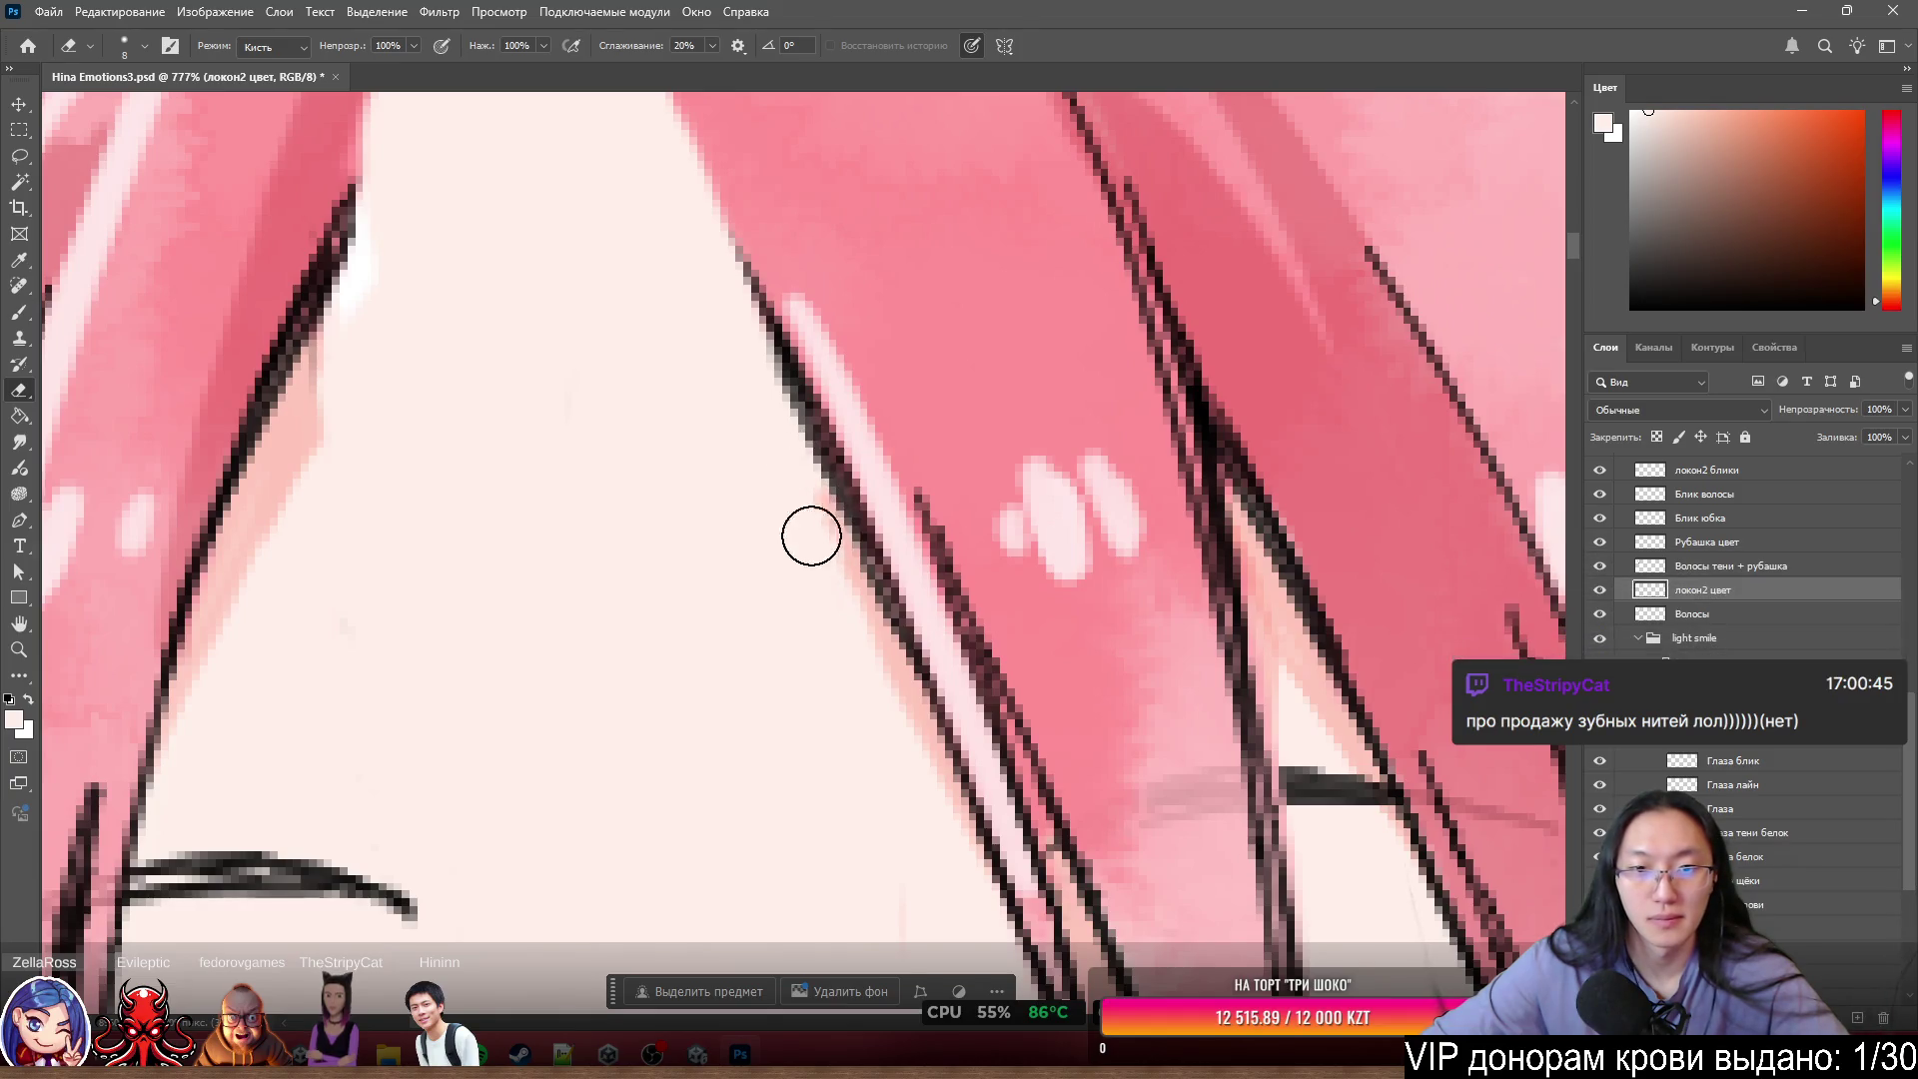
key("b")
scroll(998, 492, "down", 2)
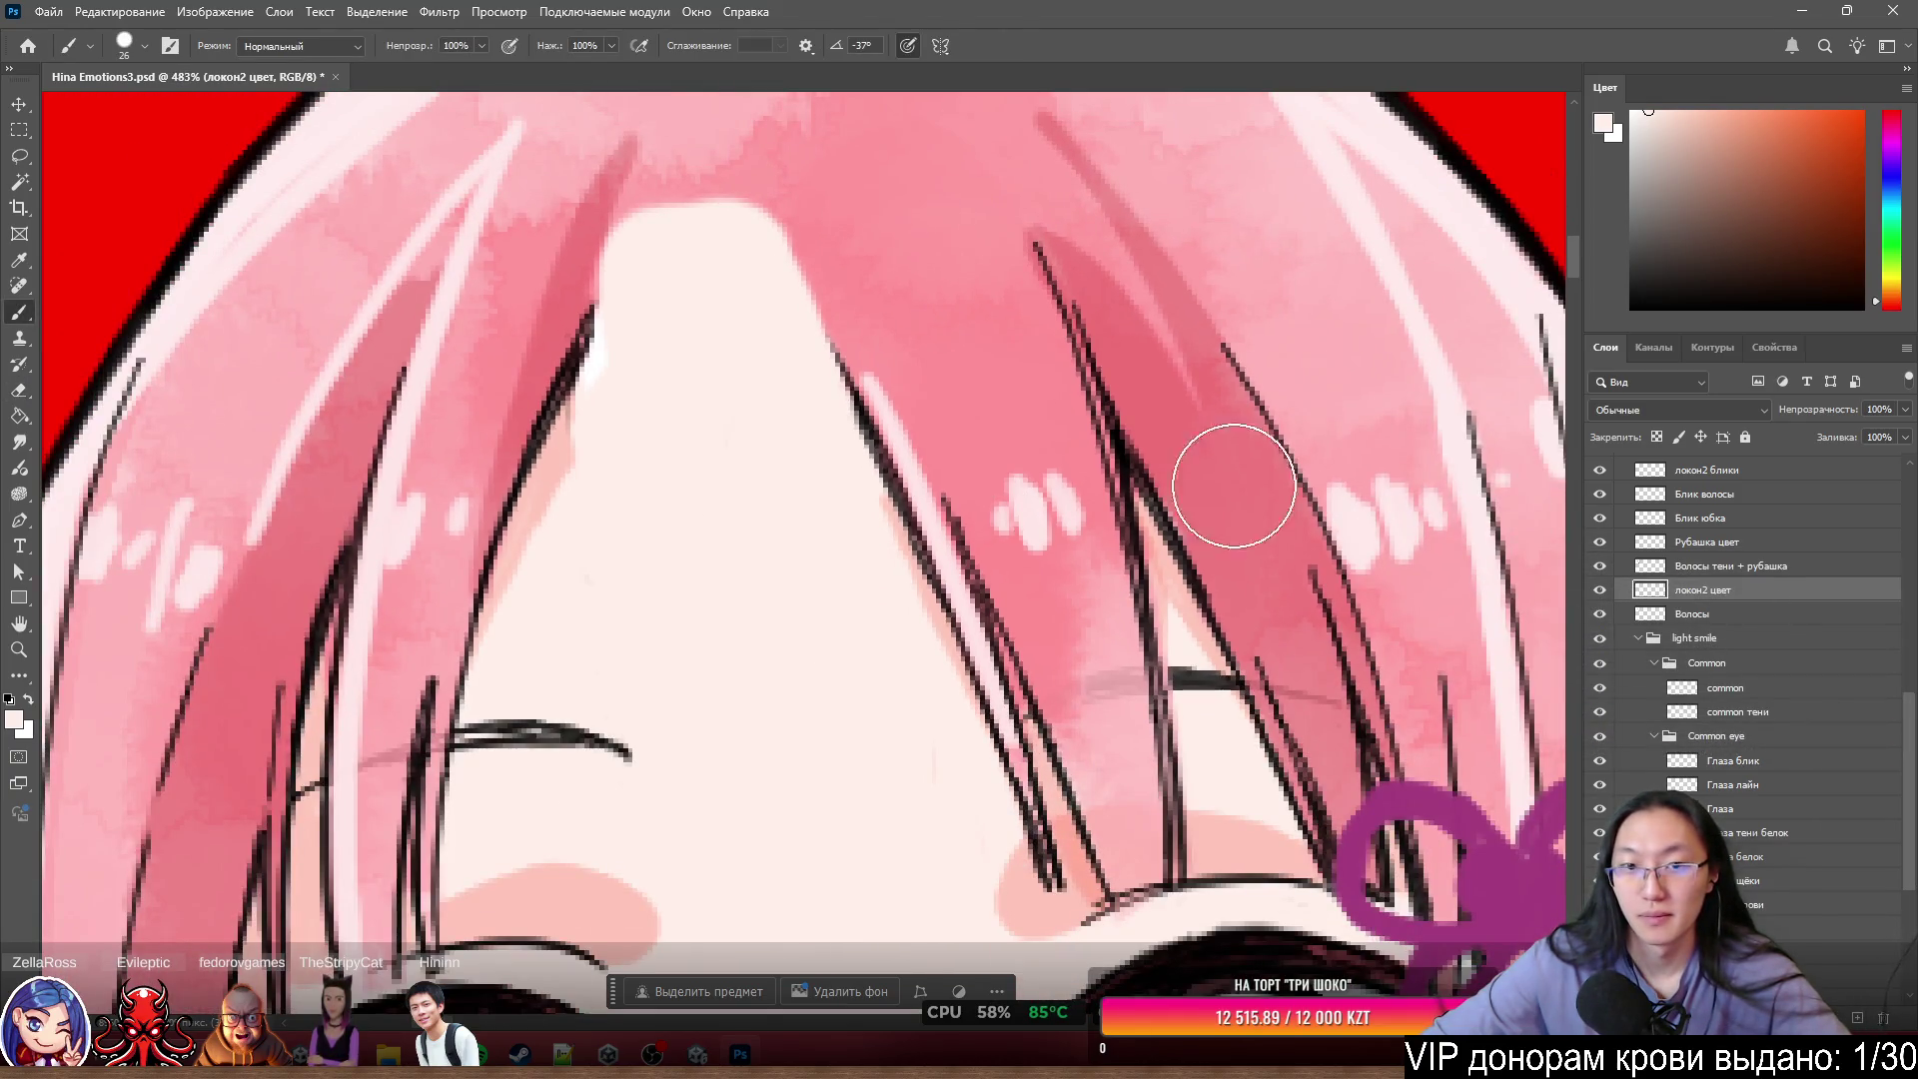
scroll(1234, 485, "down", 3)
scroll(969, 429, "up", 2)
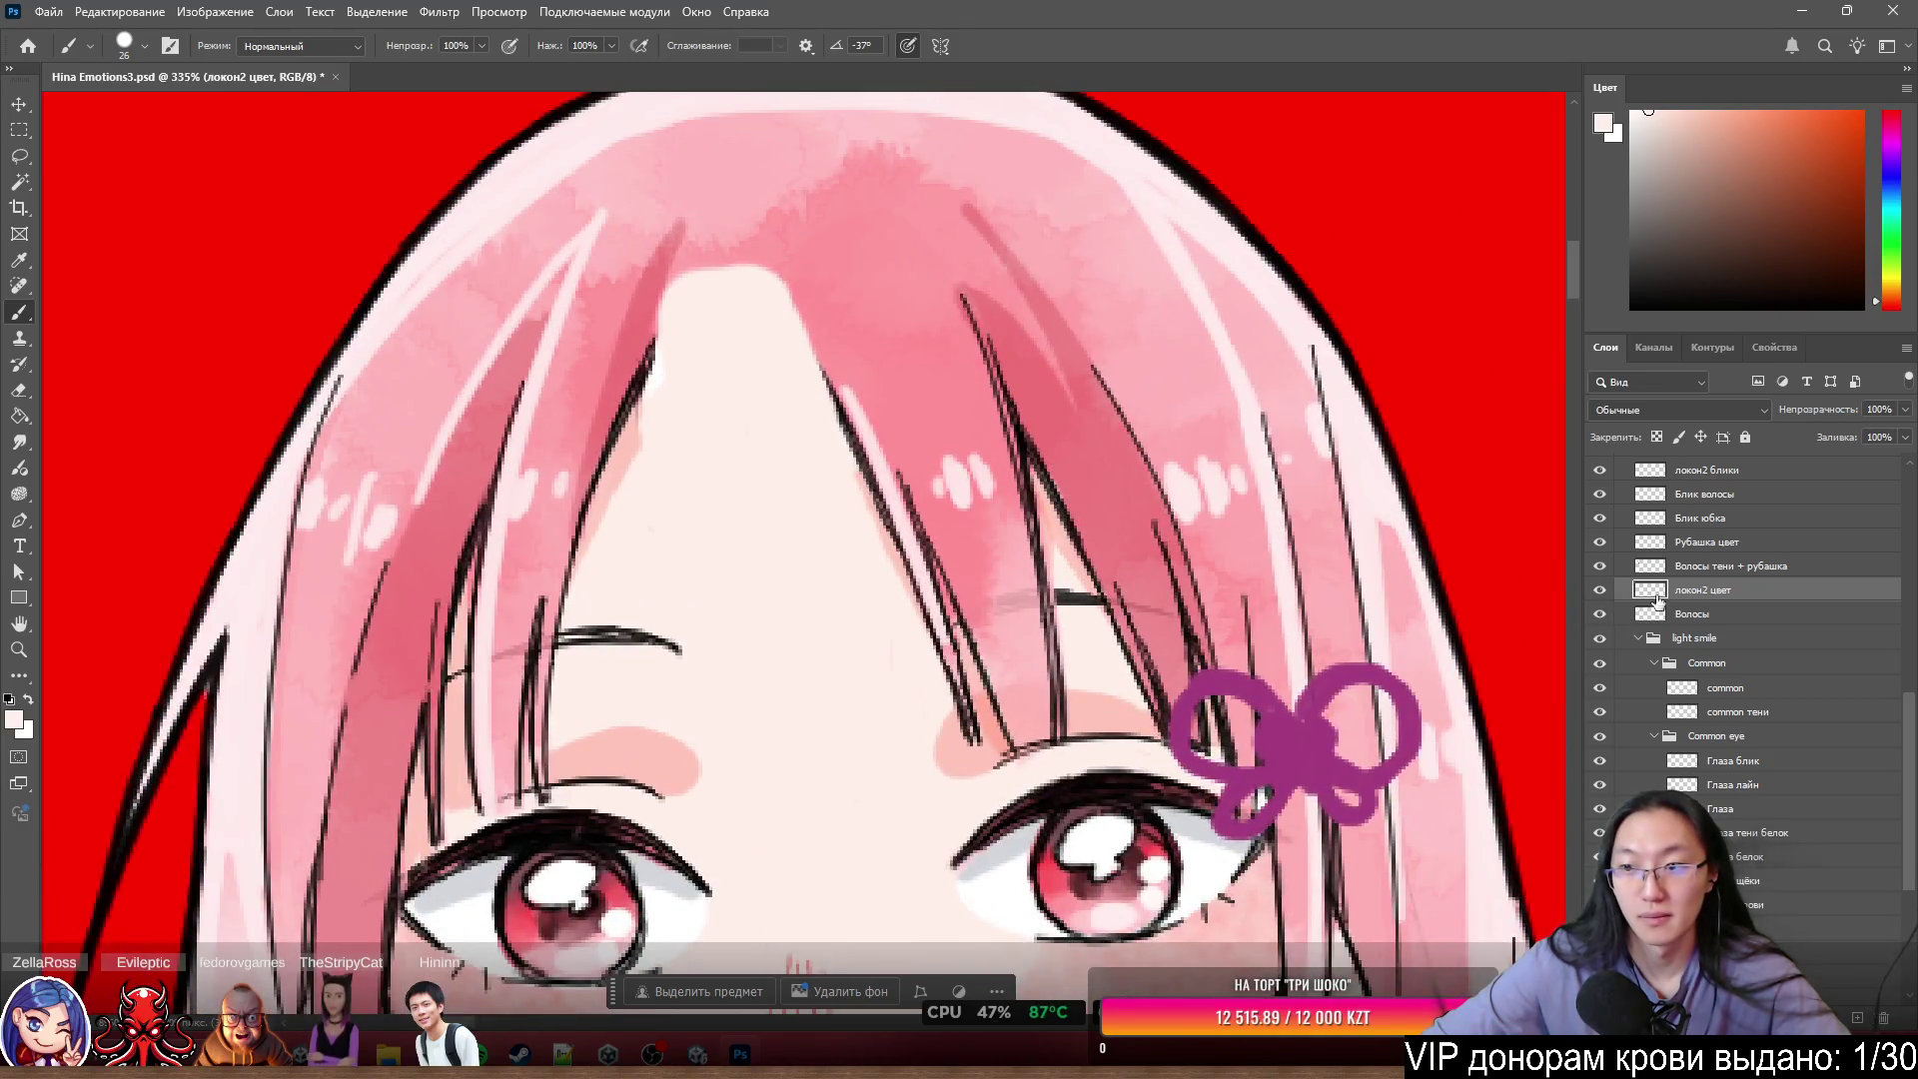
scroll(1731, 647, "up", 2)
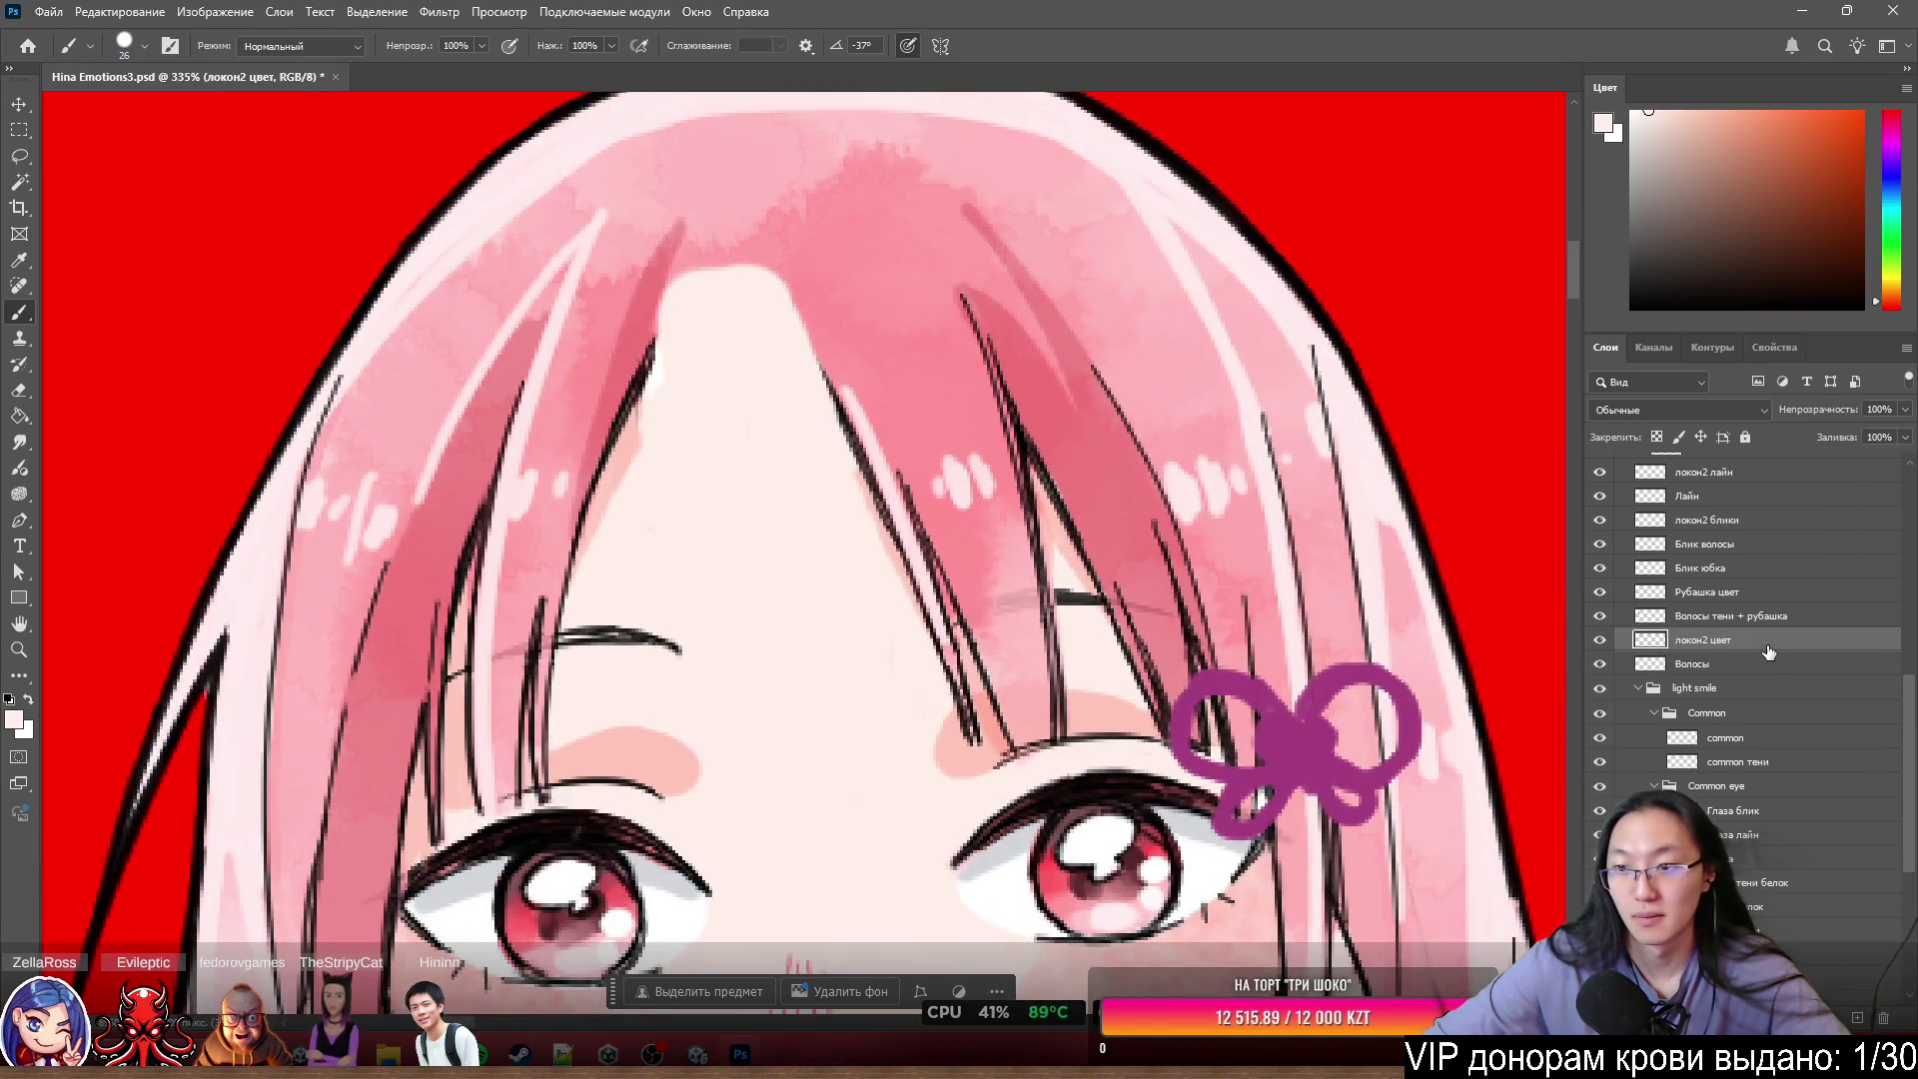
scroll(1759, 654, "up", 3)
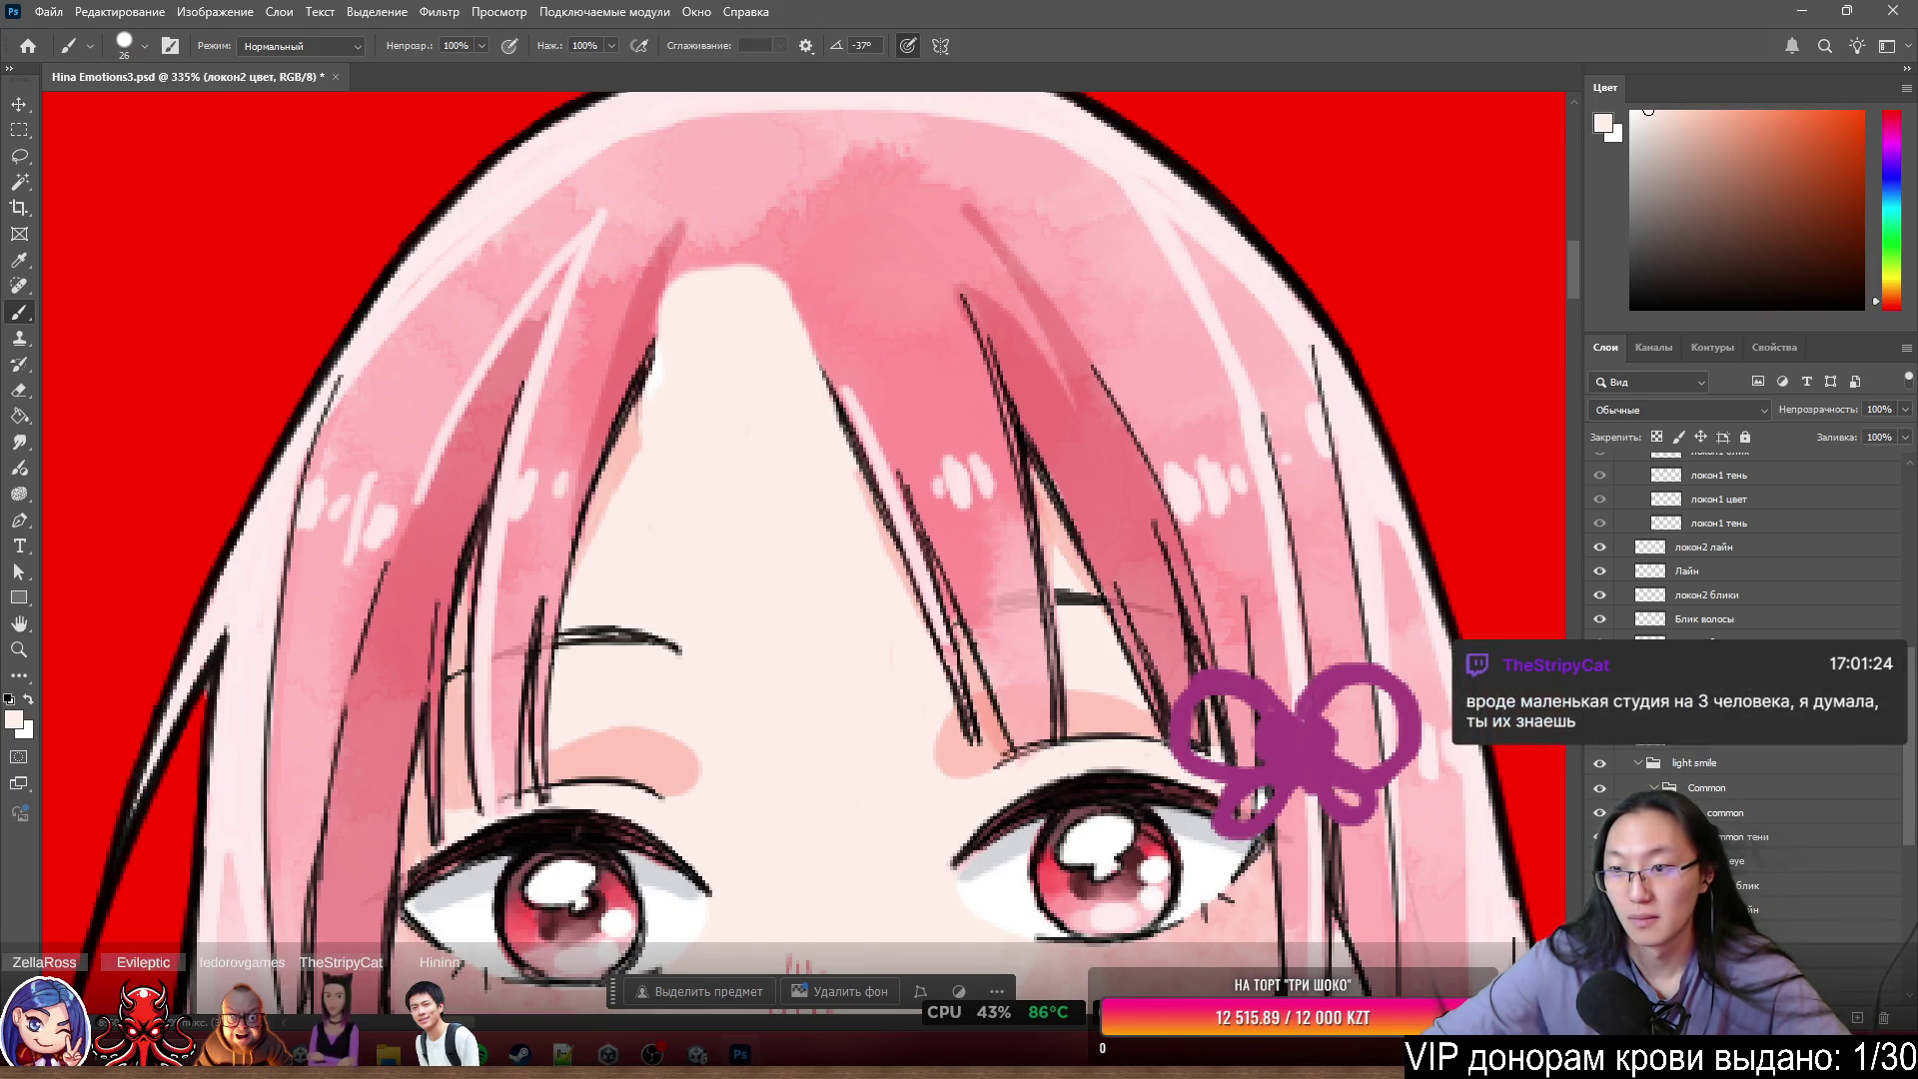
left_click(1729, 621)
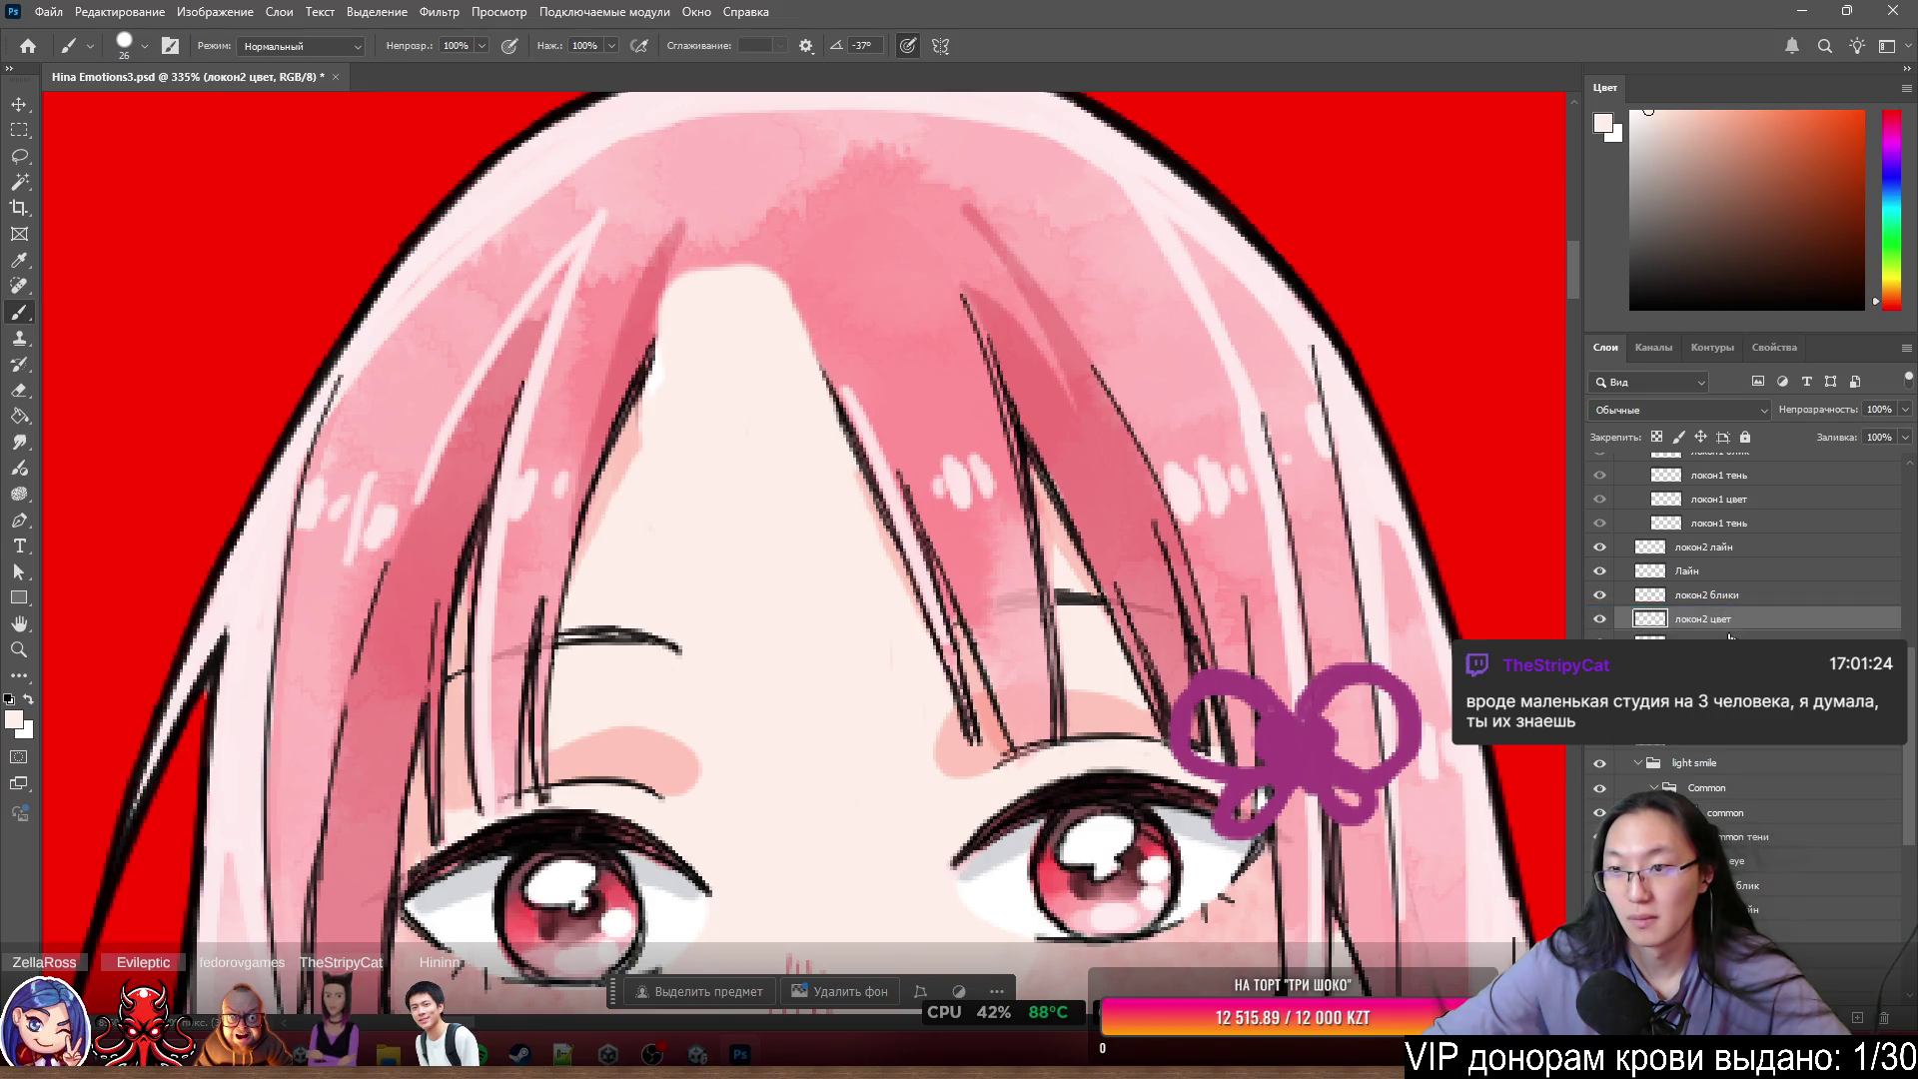
- Select the локон2 лайн layer and look through the Layers panel stack
left_click(1738, 548)
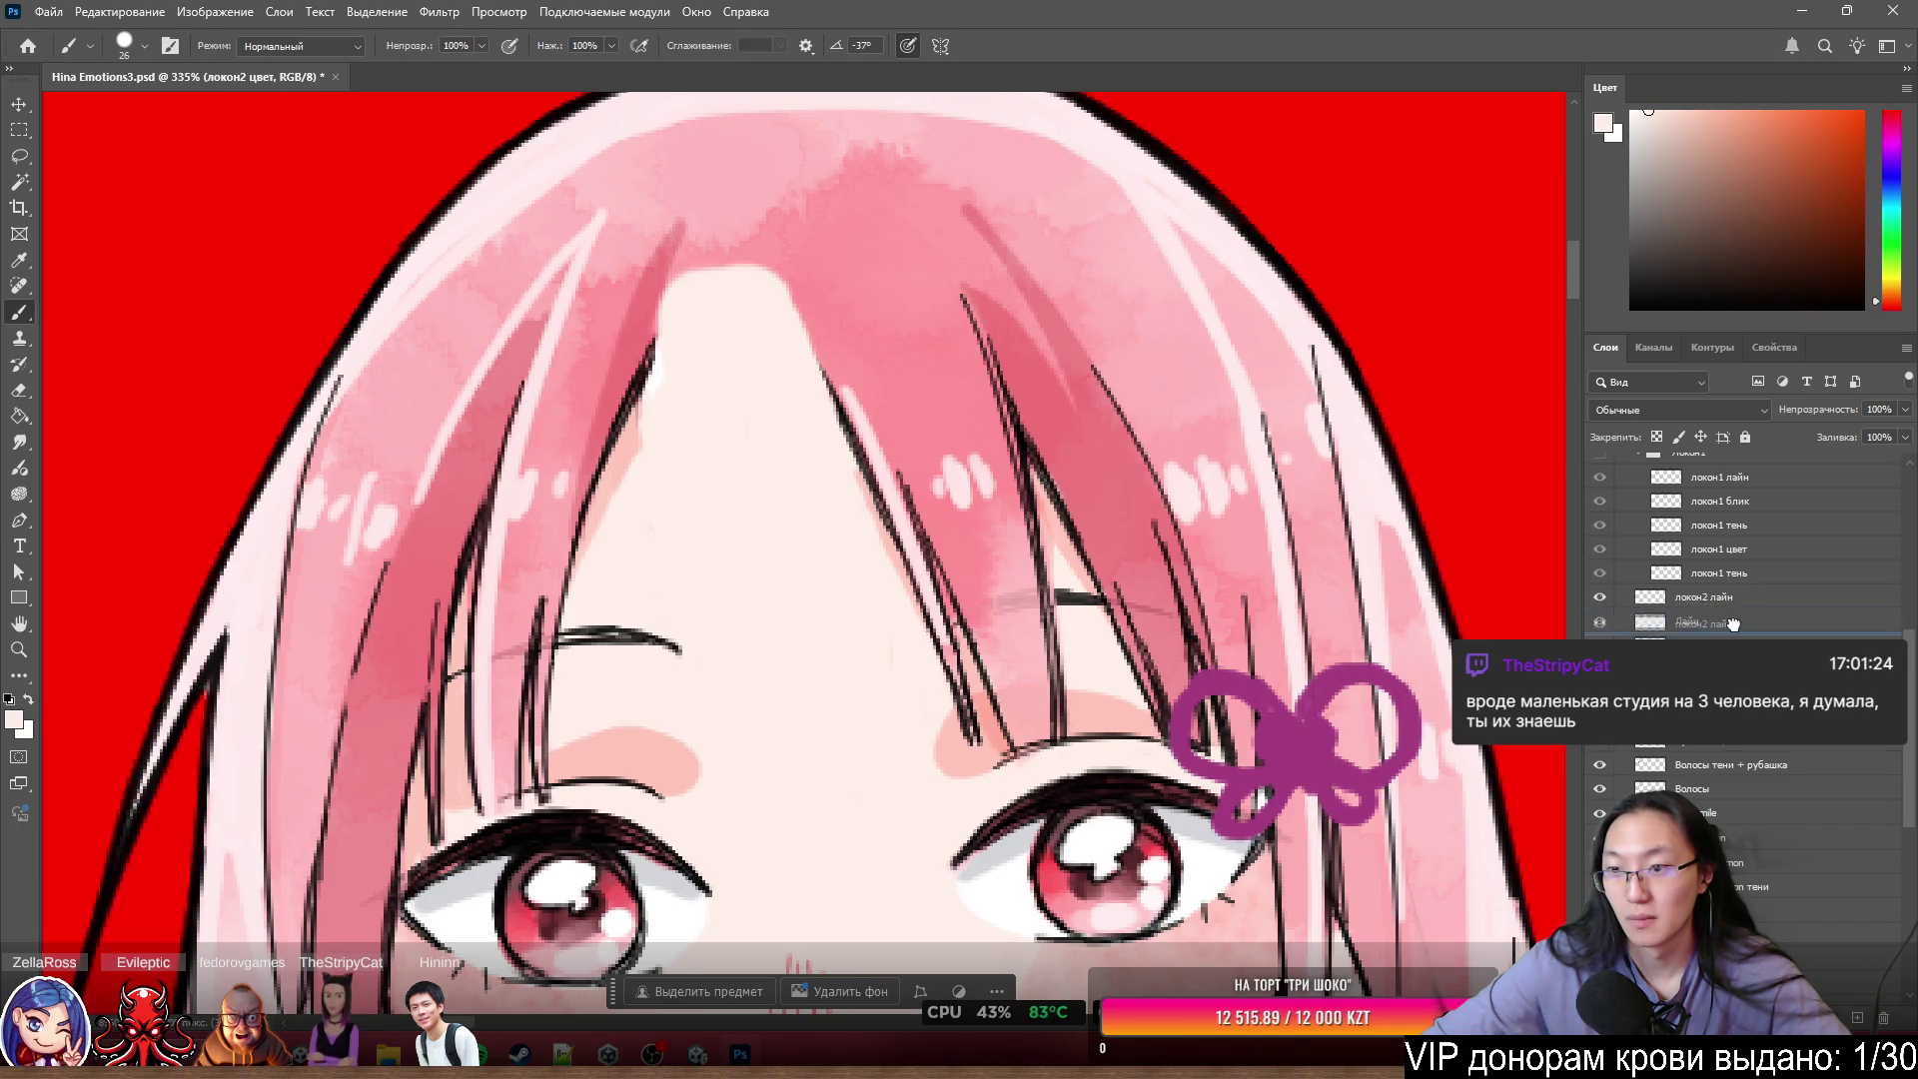
scroll(1765, 624, "up", 3)
scroll(1765, 630, "up", 3)
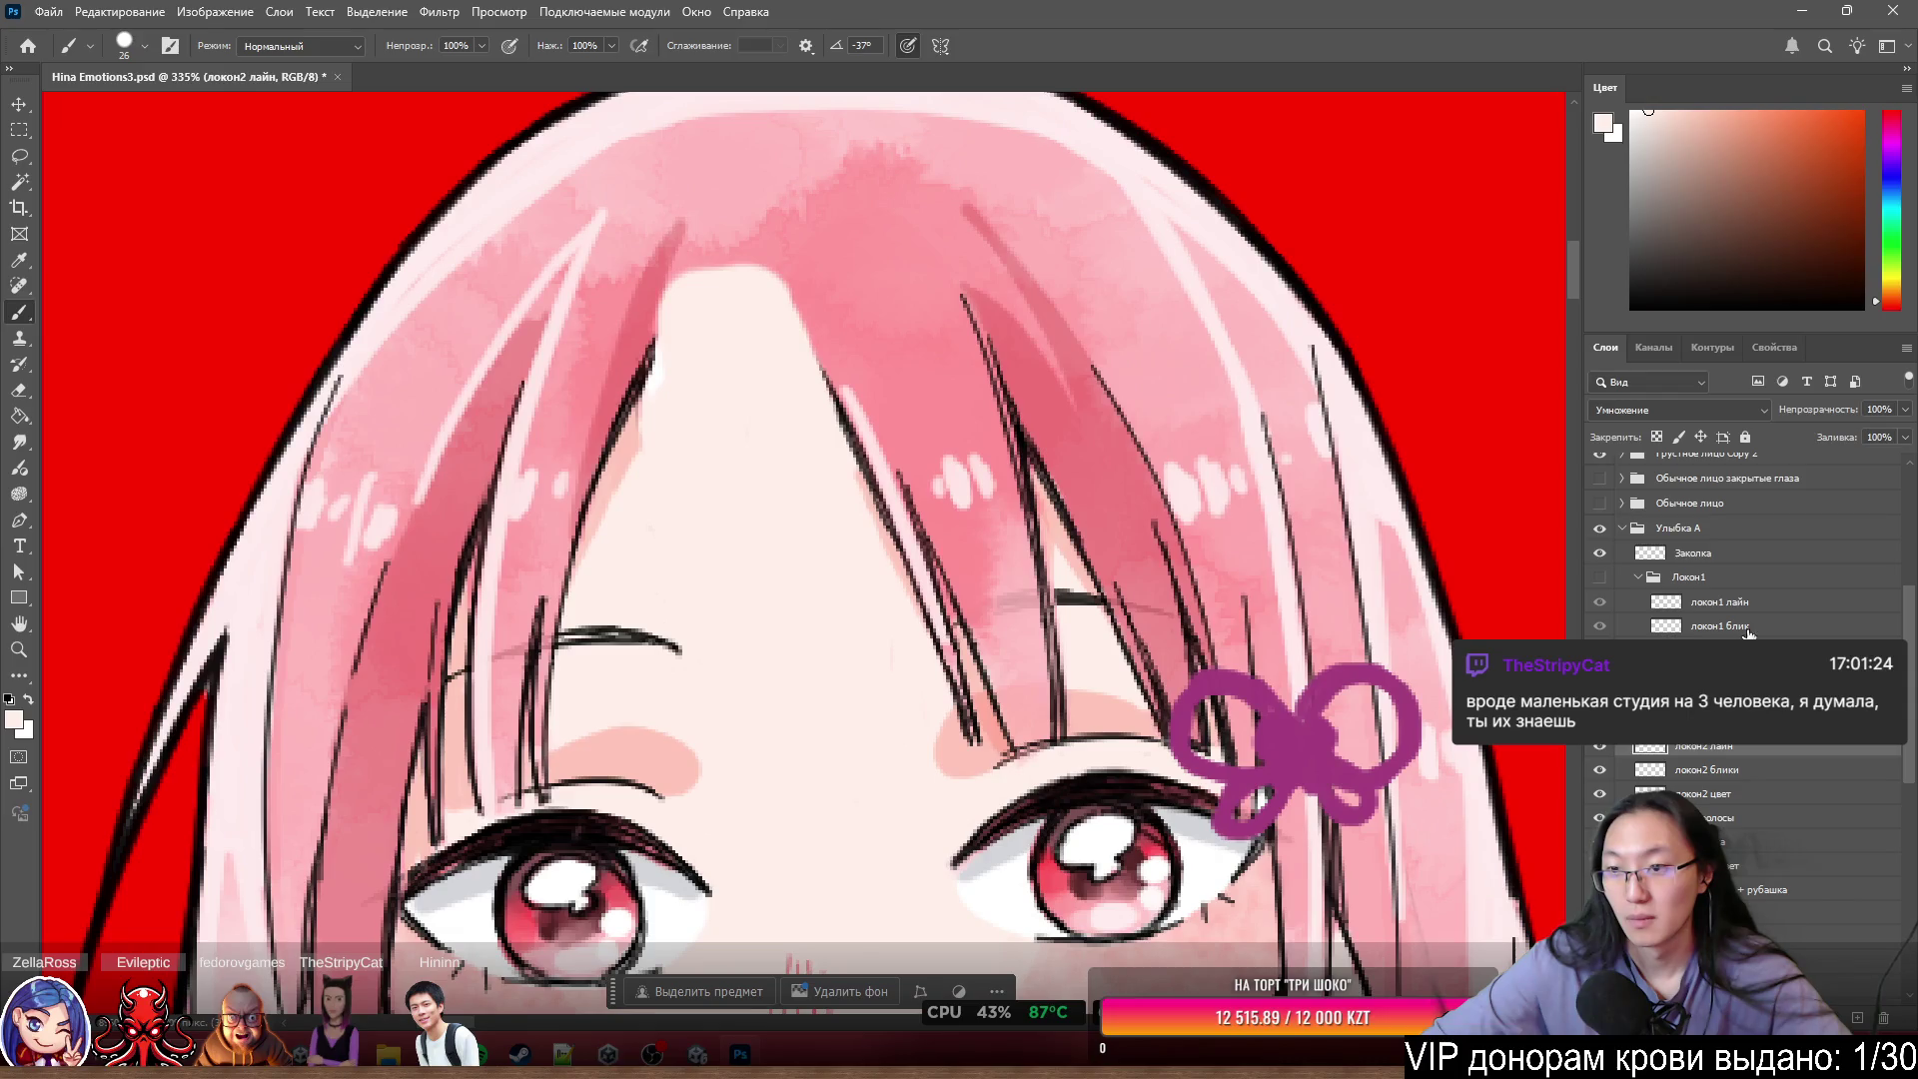
scroll(1748, 628, "down", 2)
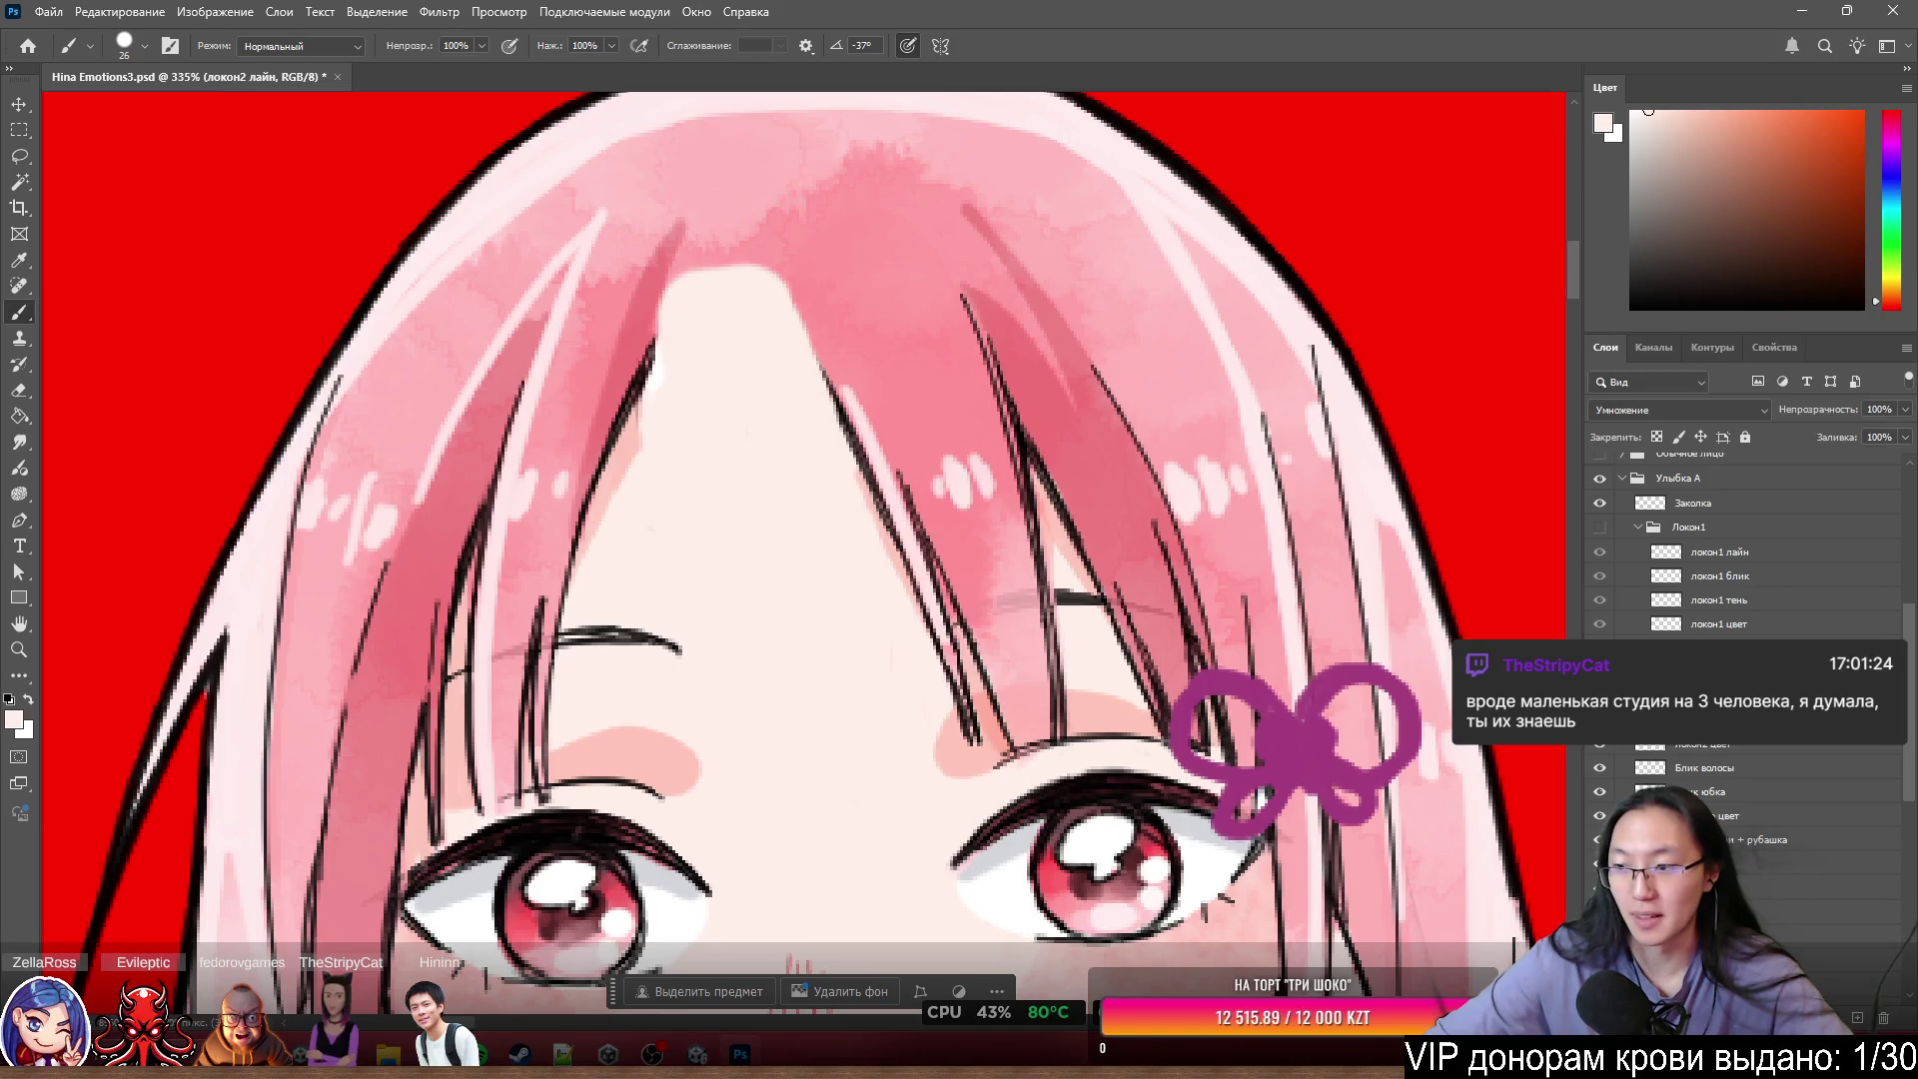
scroll(1749, 560, "down", 3)
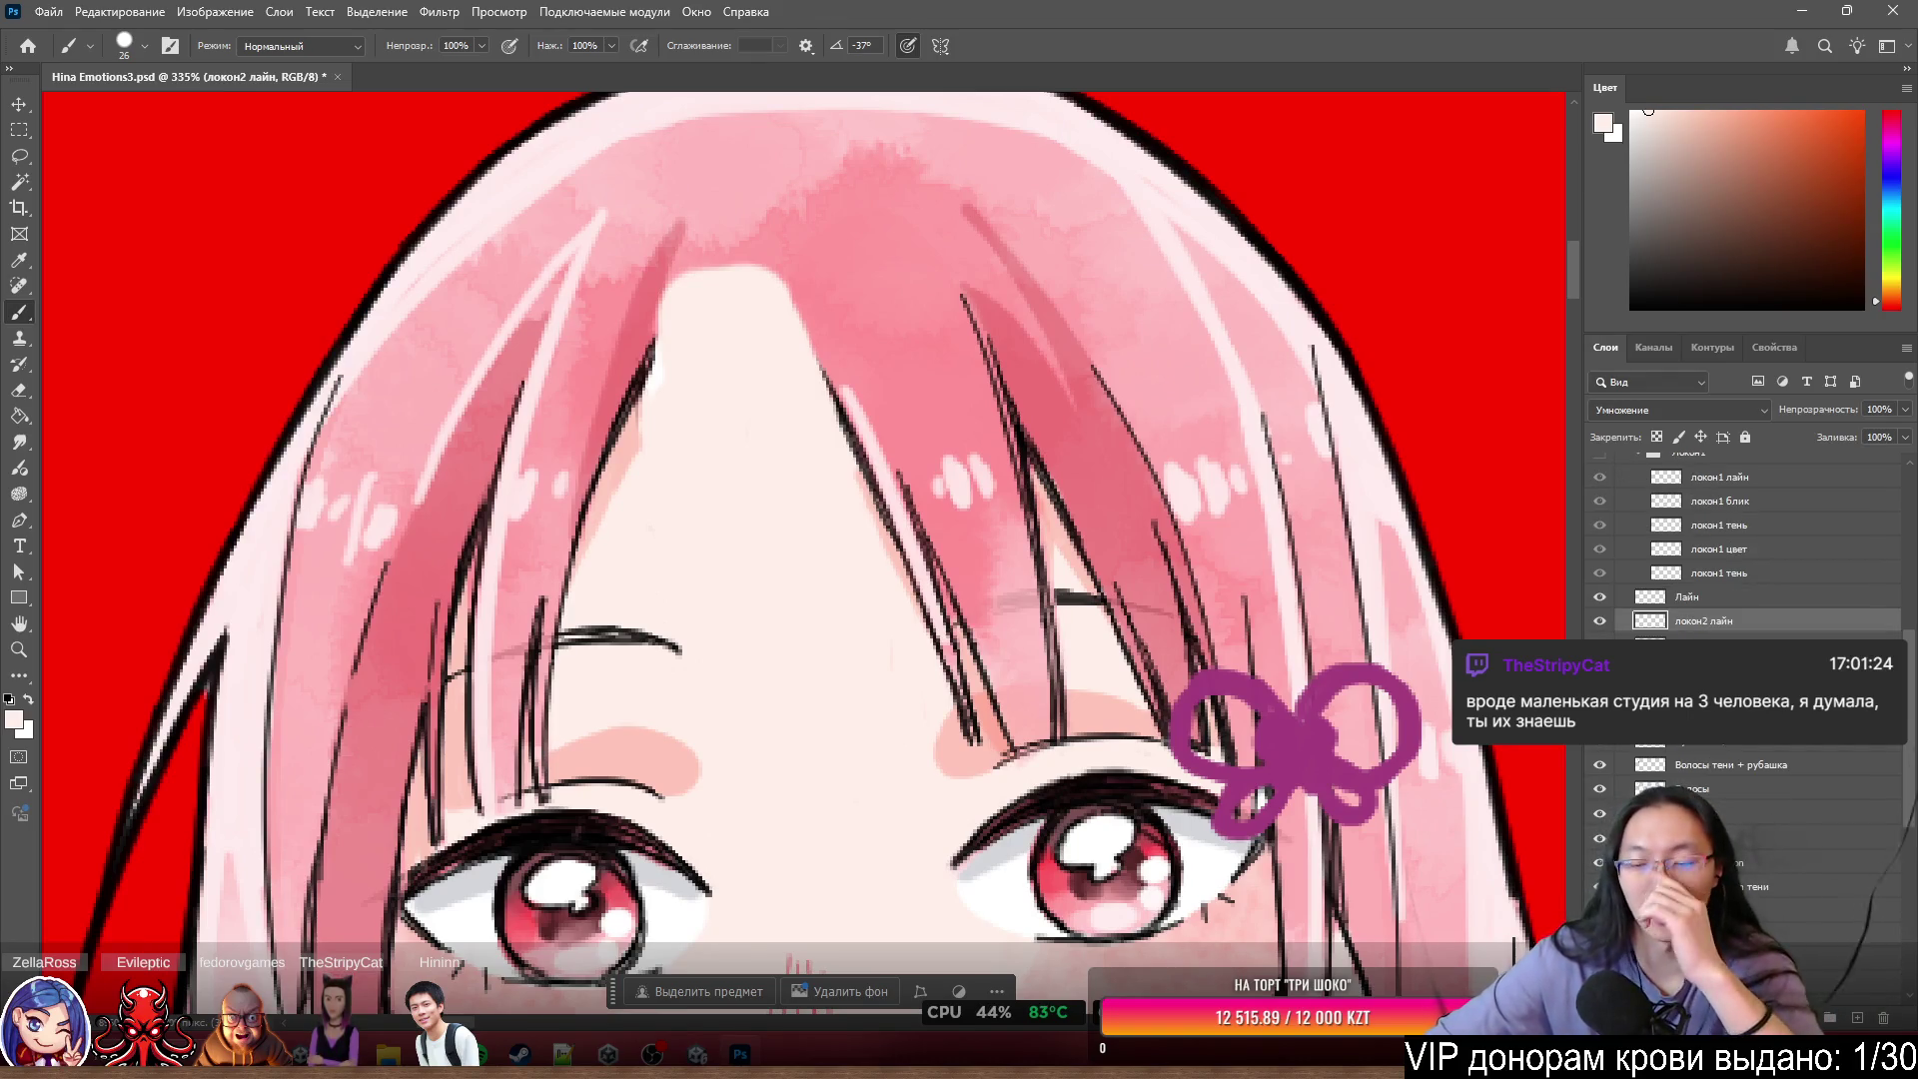
scroll(1749, 560, "down", 3)
scroll(1749, 559, "down", 2)
scroll(1749, 560, "down", 4)
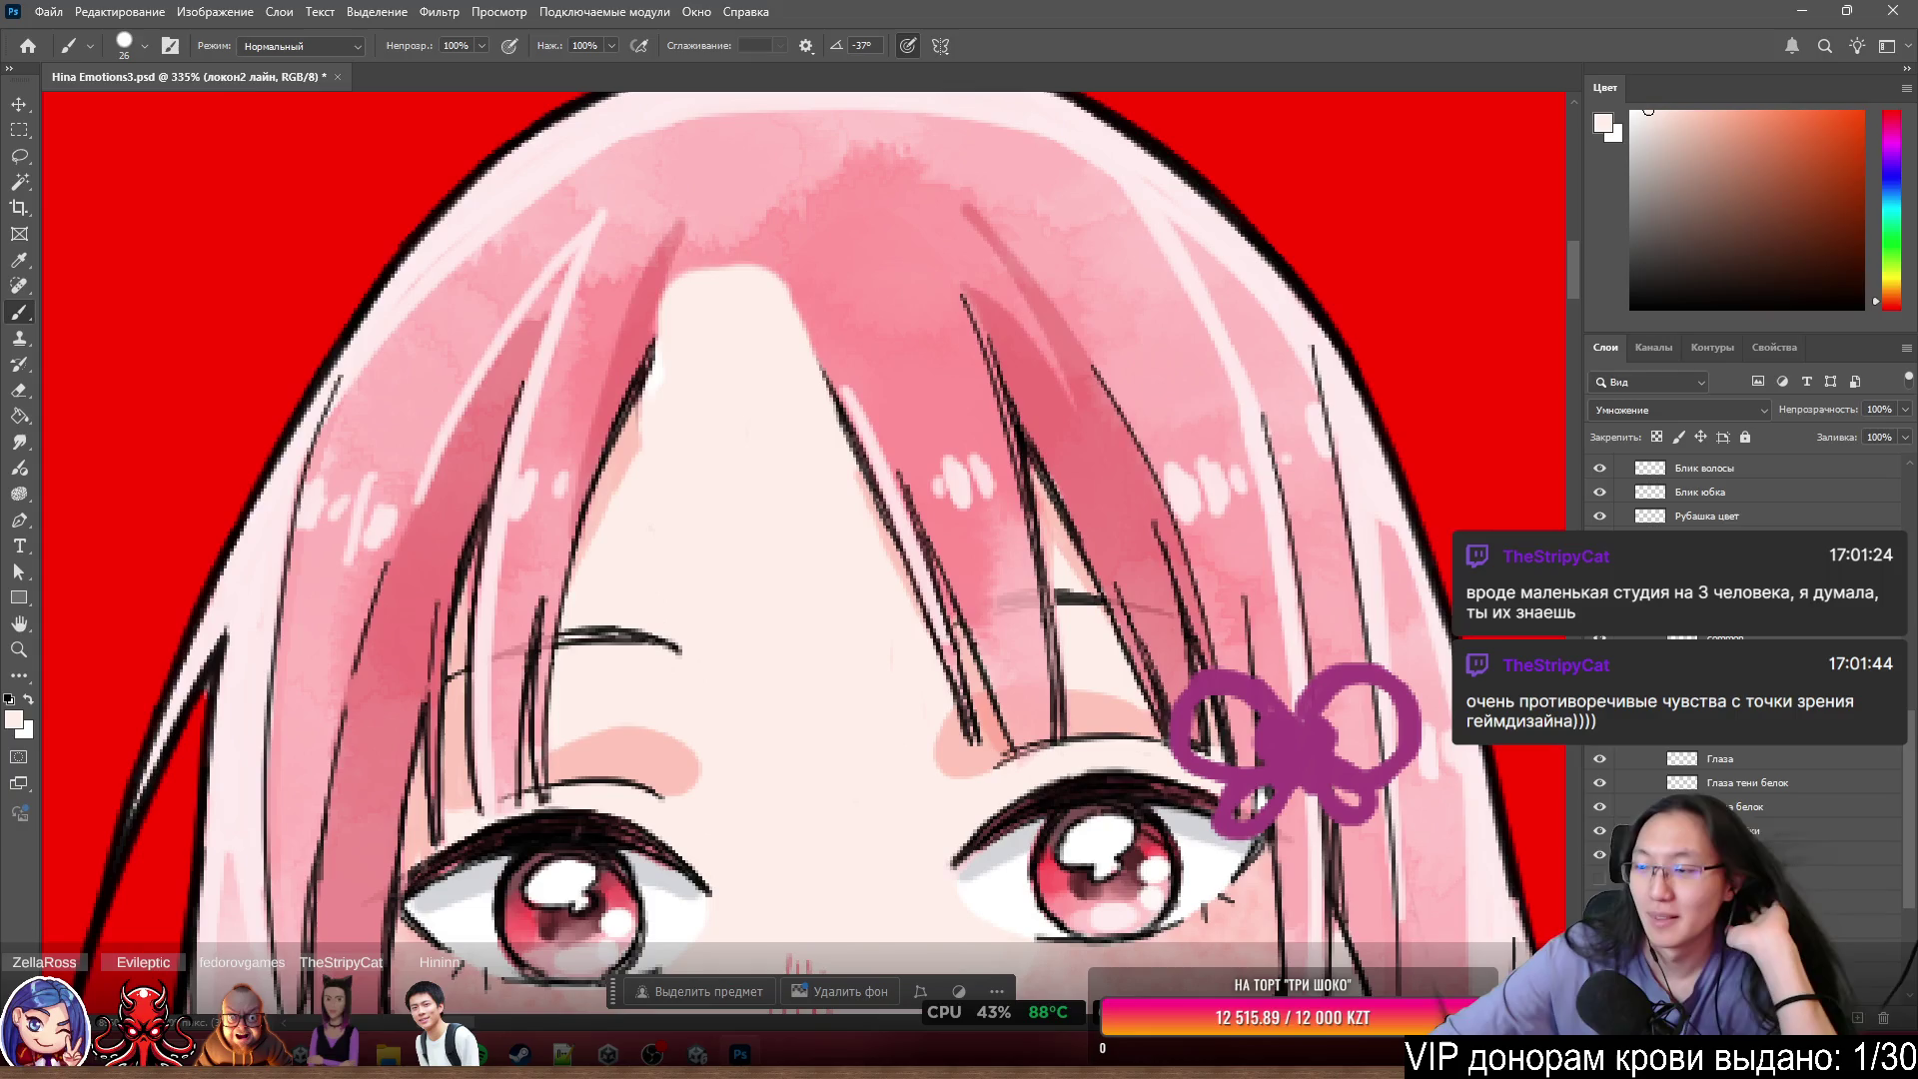
scroll(1749, 560, "down", 4)
- Select the light smile group and fold it shut
scroll(1749, 559, "up", 5)
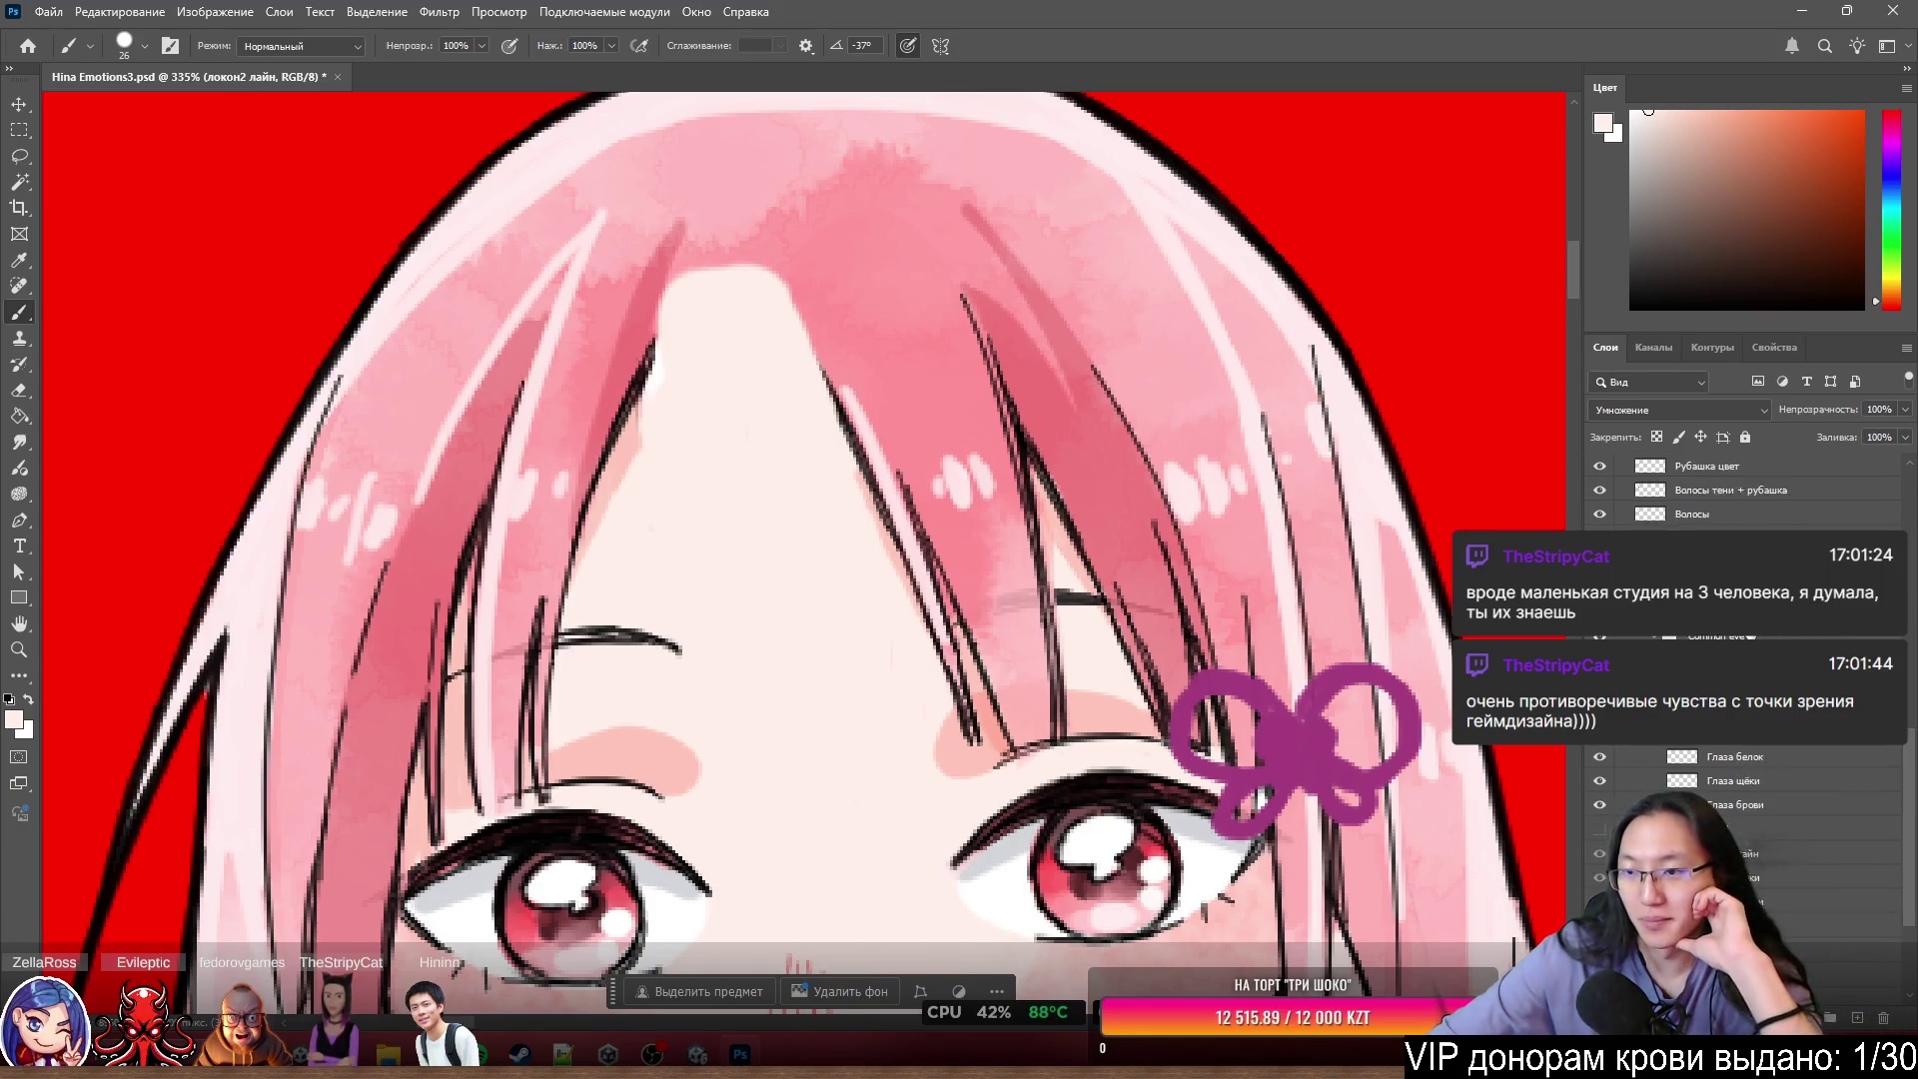
scroll(1749, 500, "up", 1)
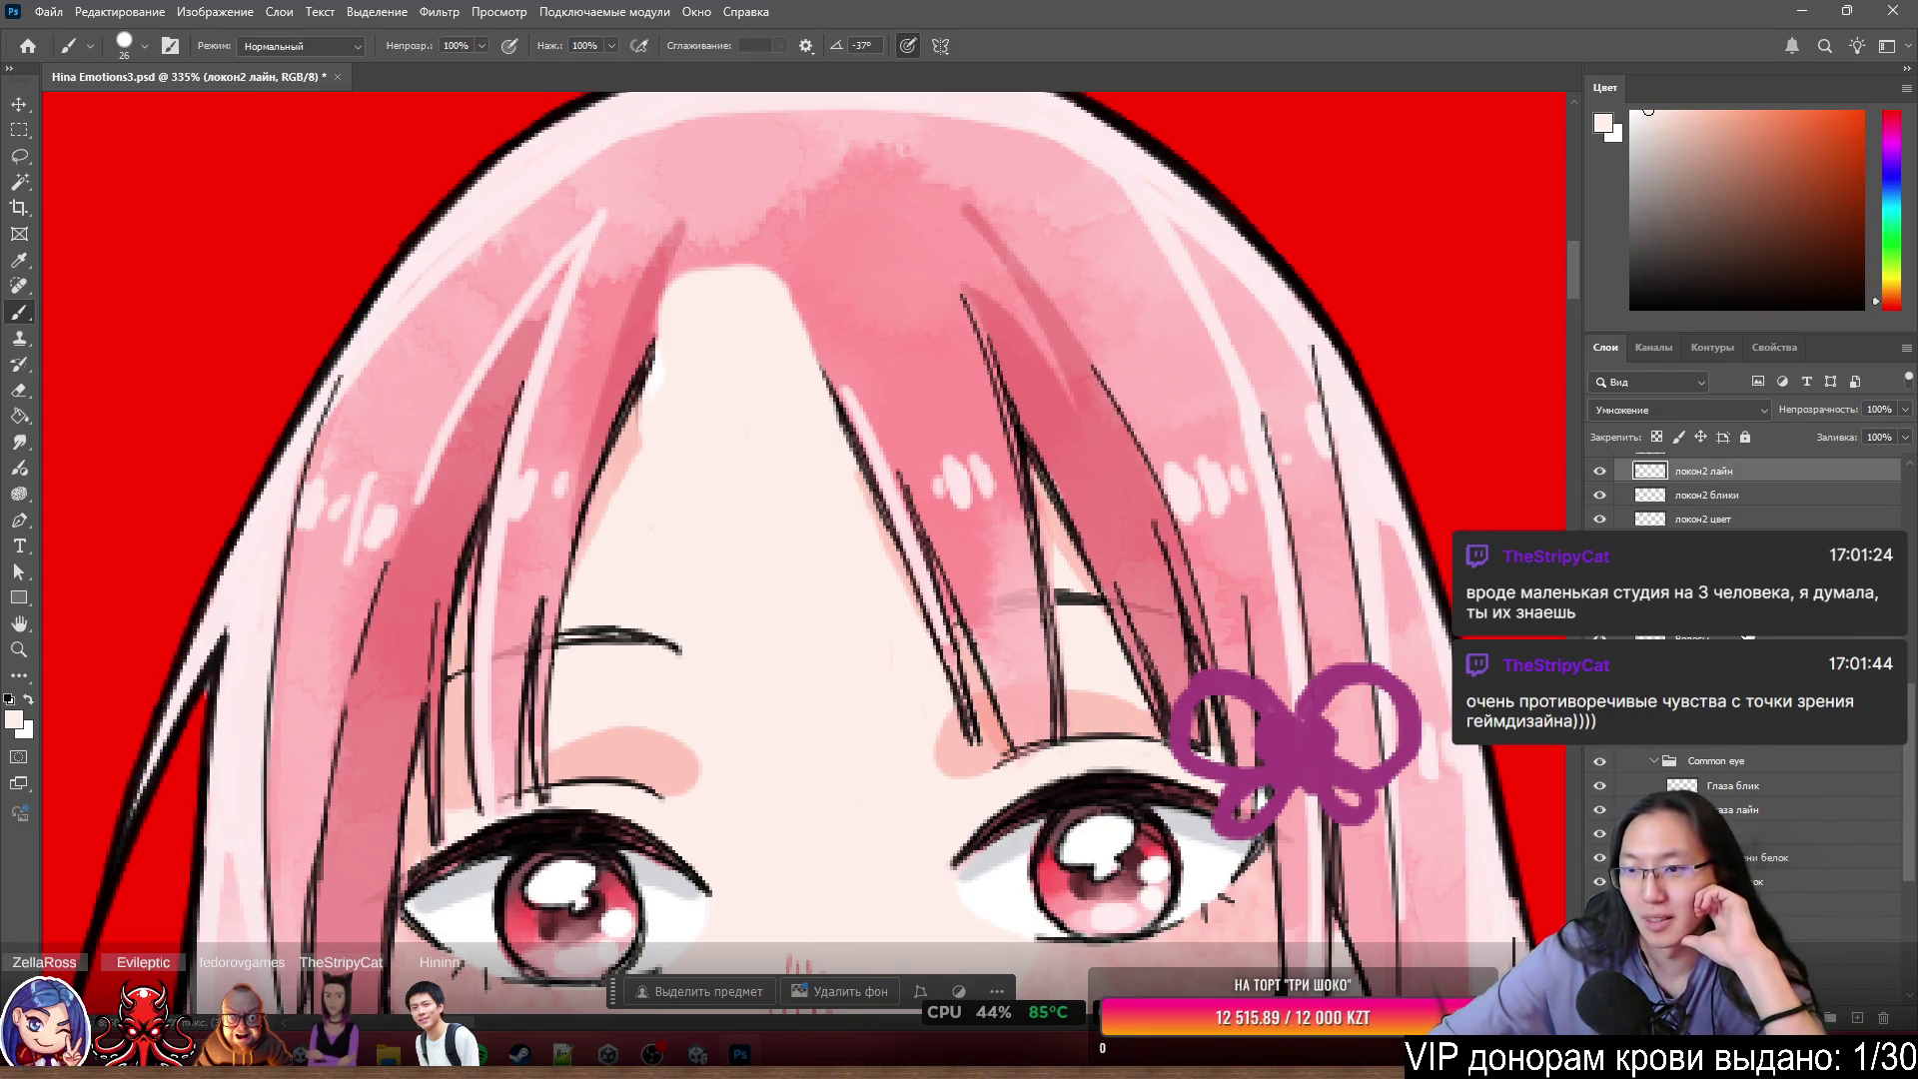
scroll(1748, 599, "down", 3)
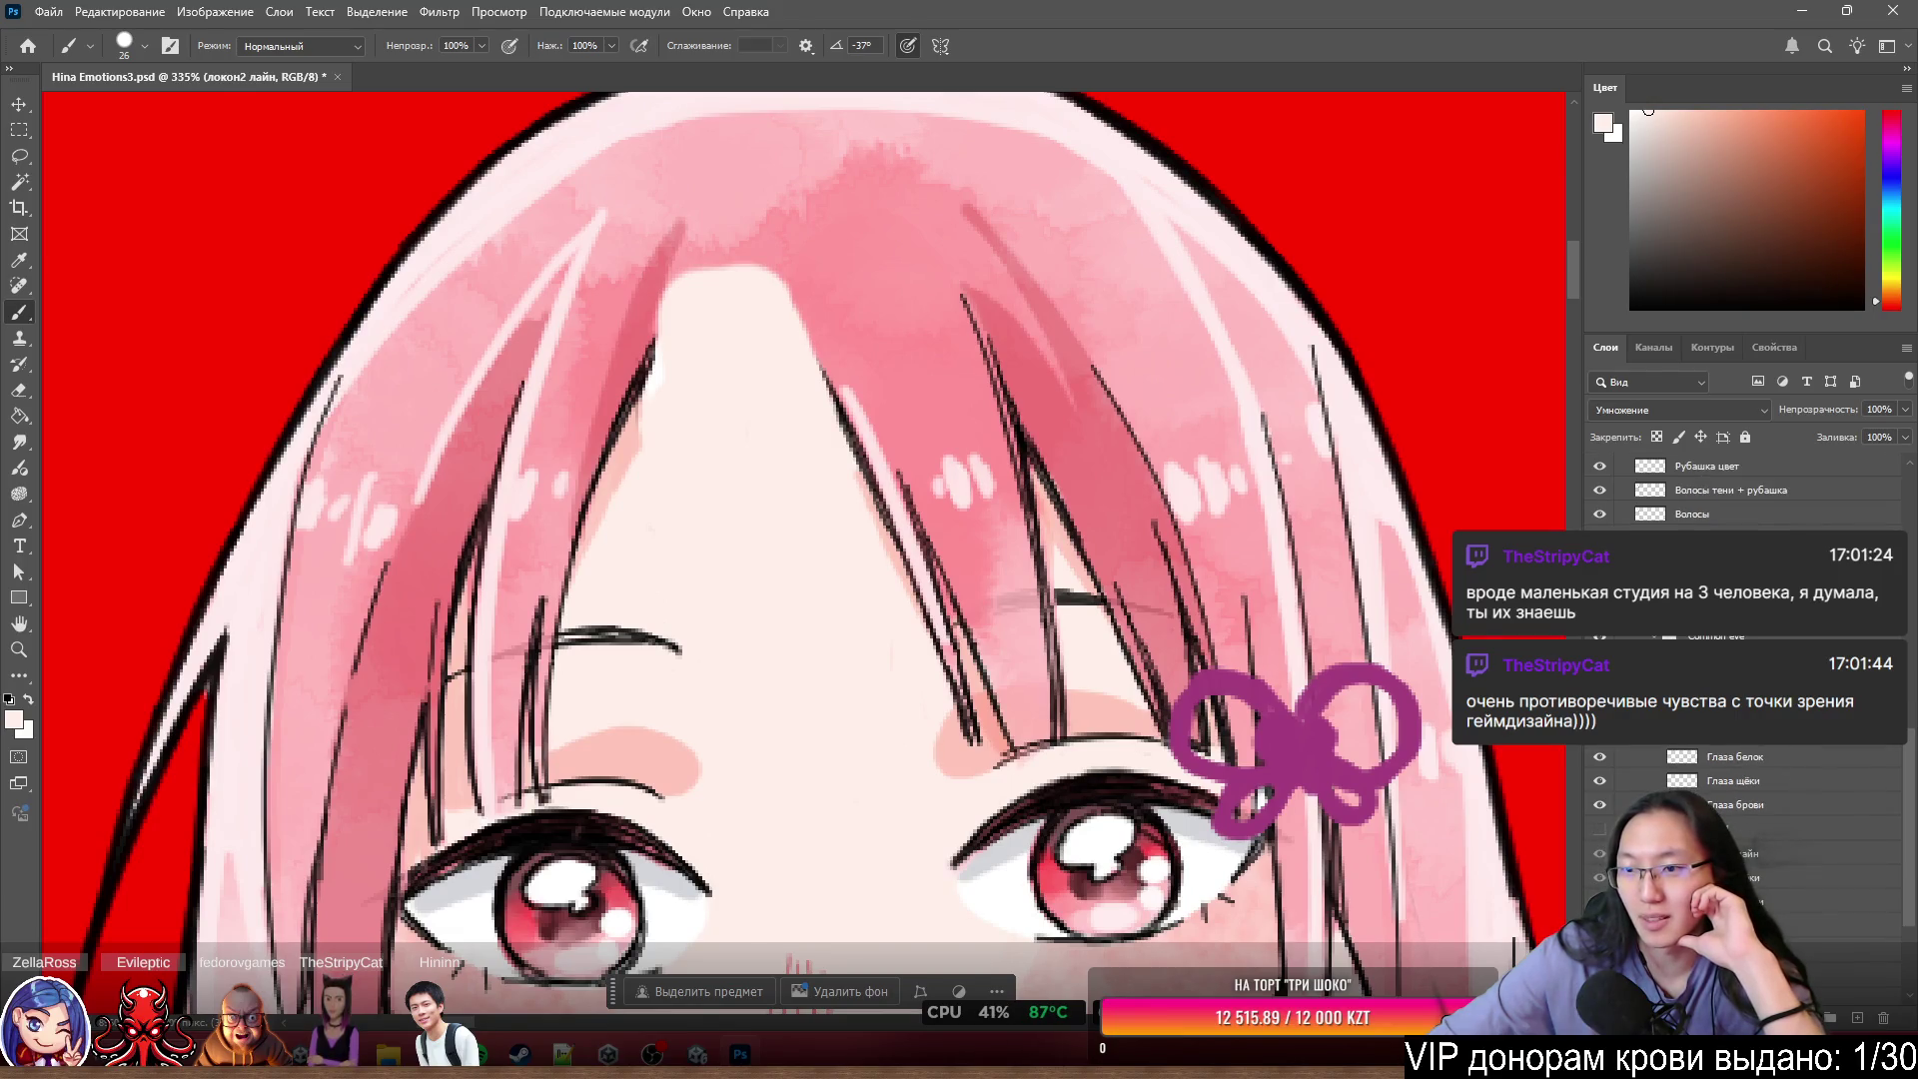
left_click(1635, 541)
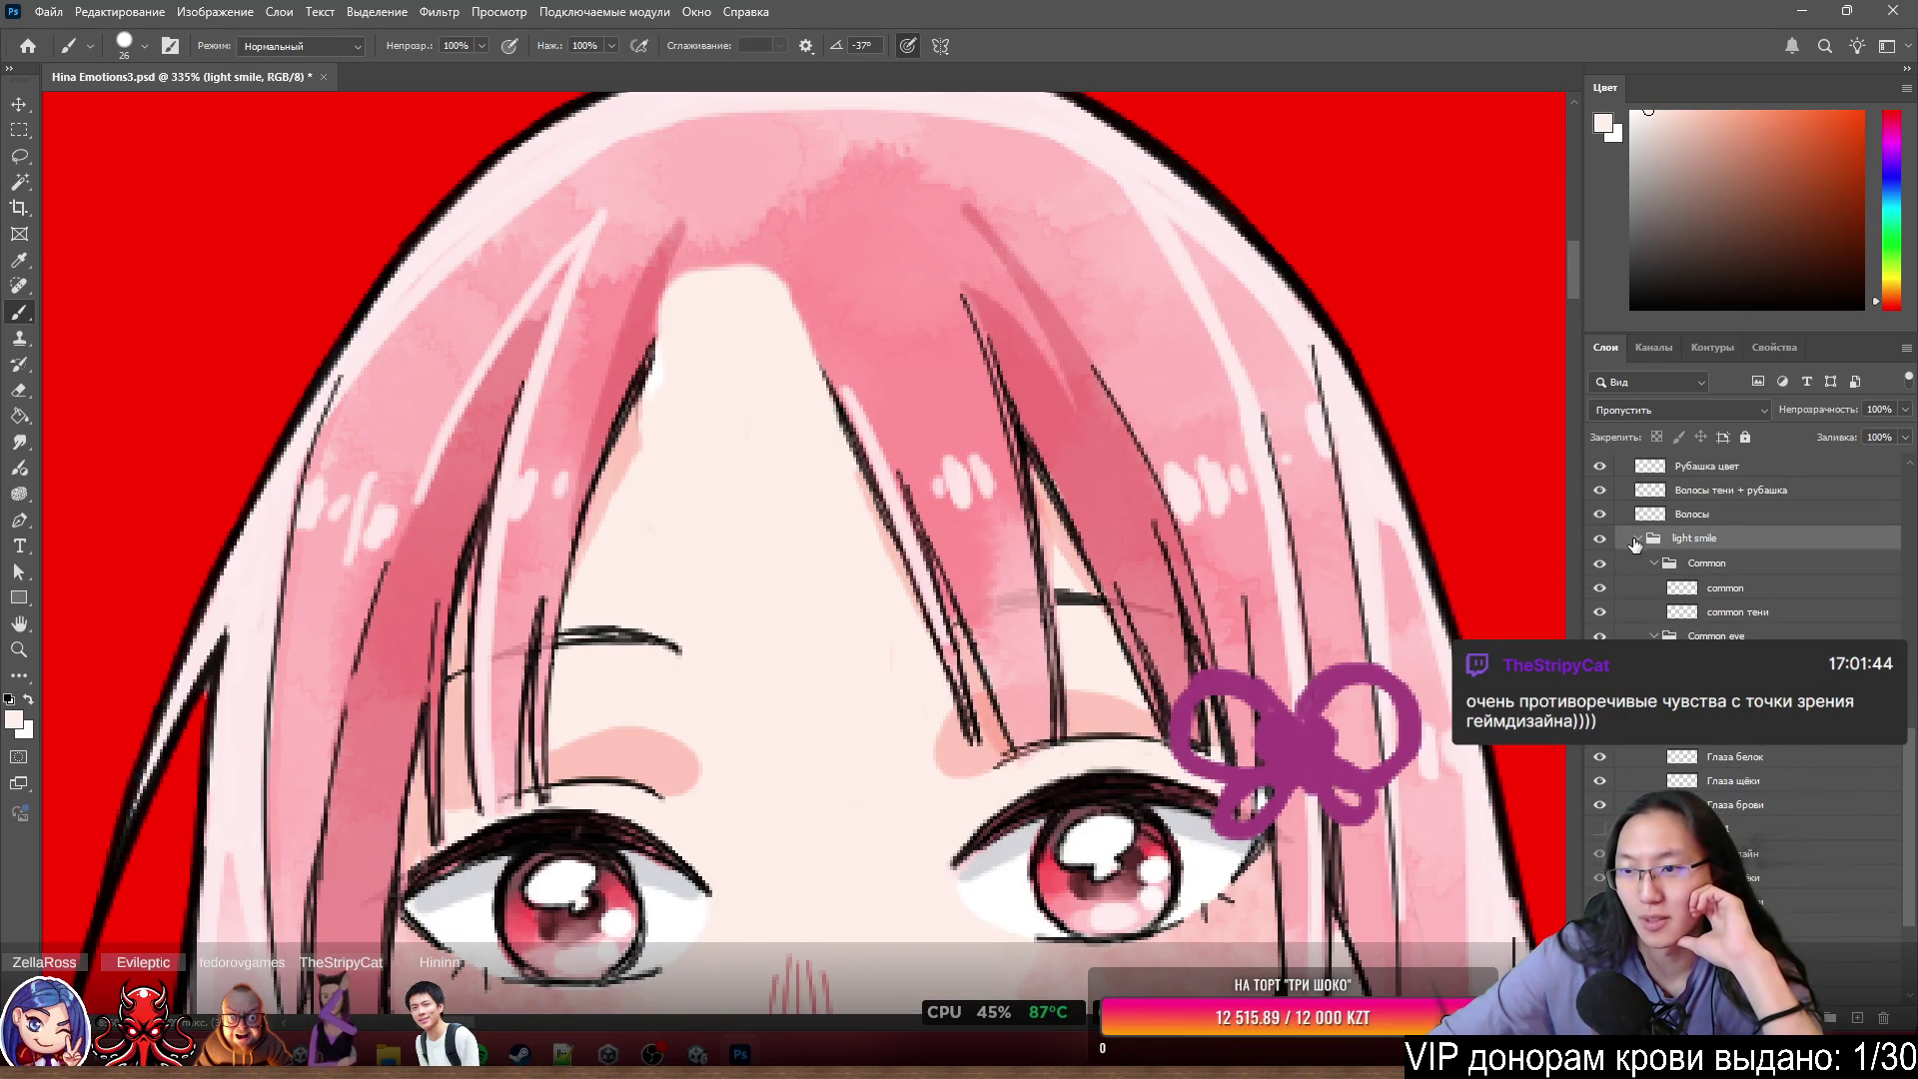
left_click(1638, 542)
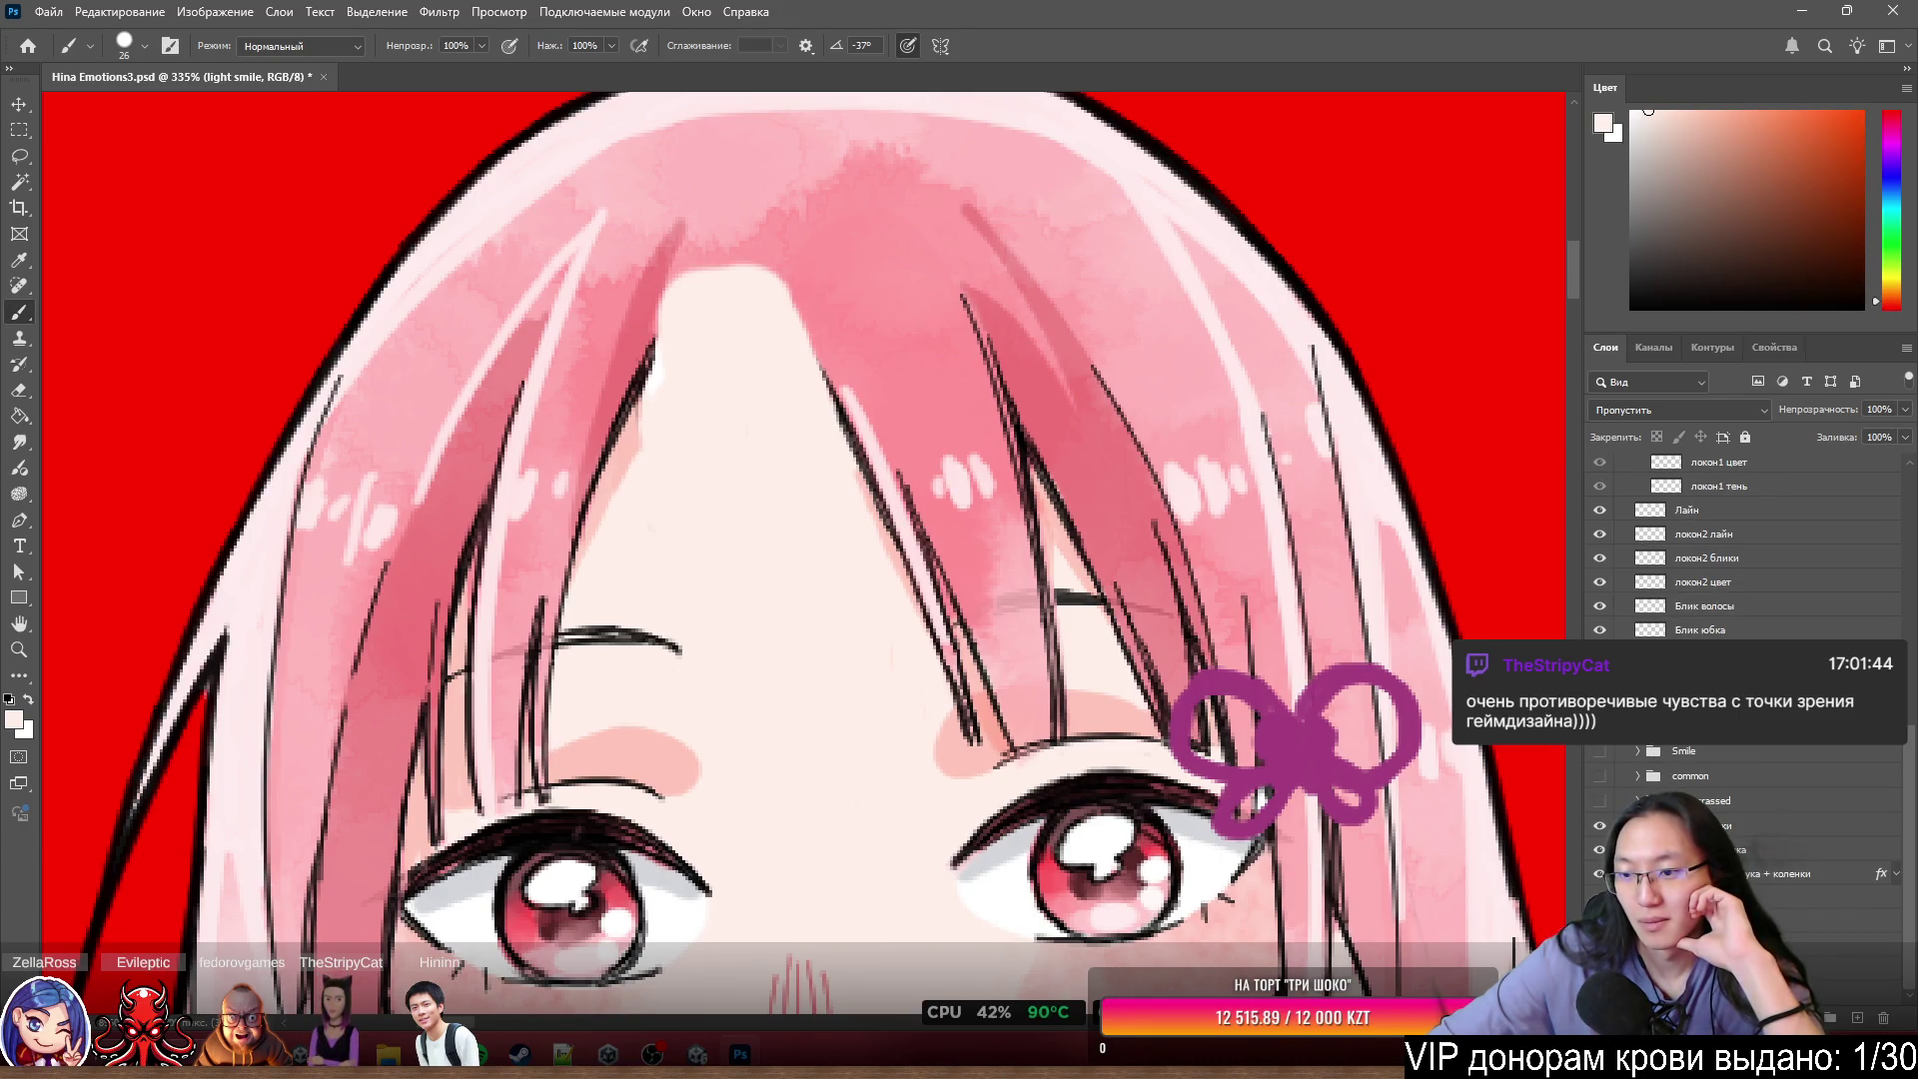
- Group the four локон2 layers, from локон2 тени to локон2 лайн, and name the group 'локон 2'
left_click(1703, 606)
left_click(1744, 533, "shift")
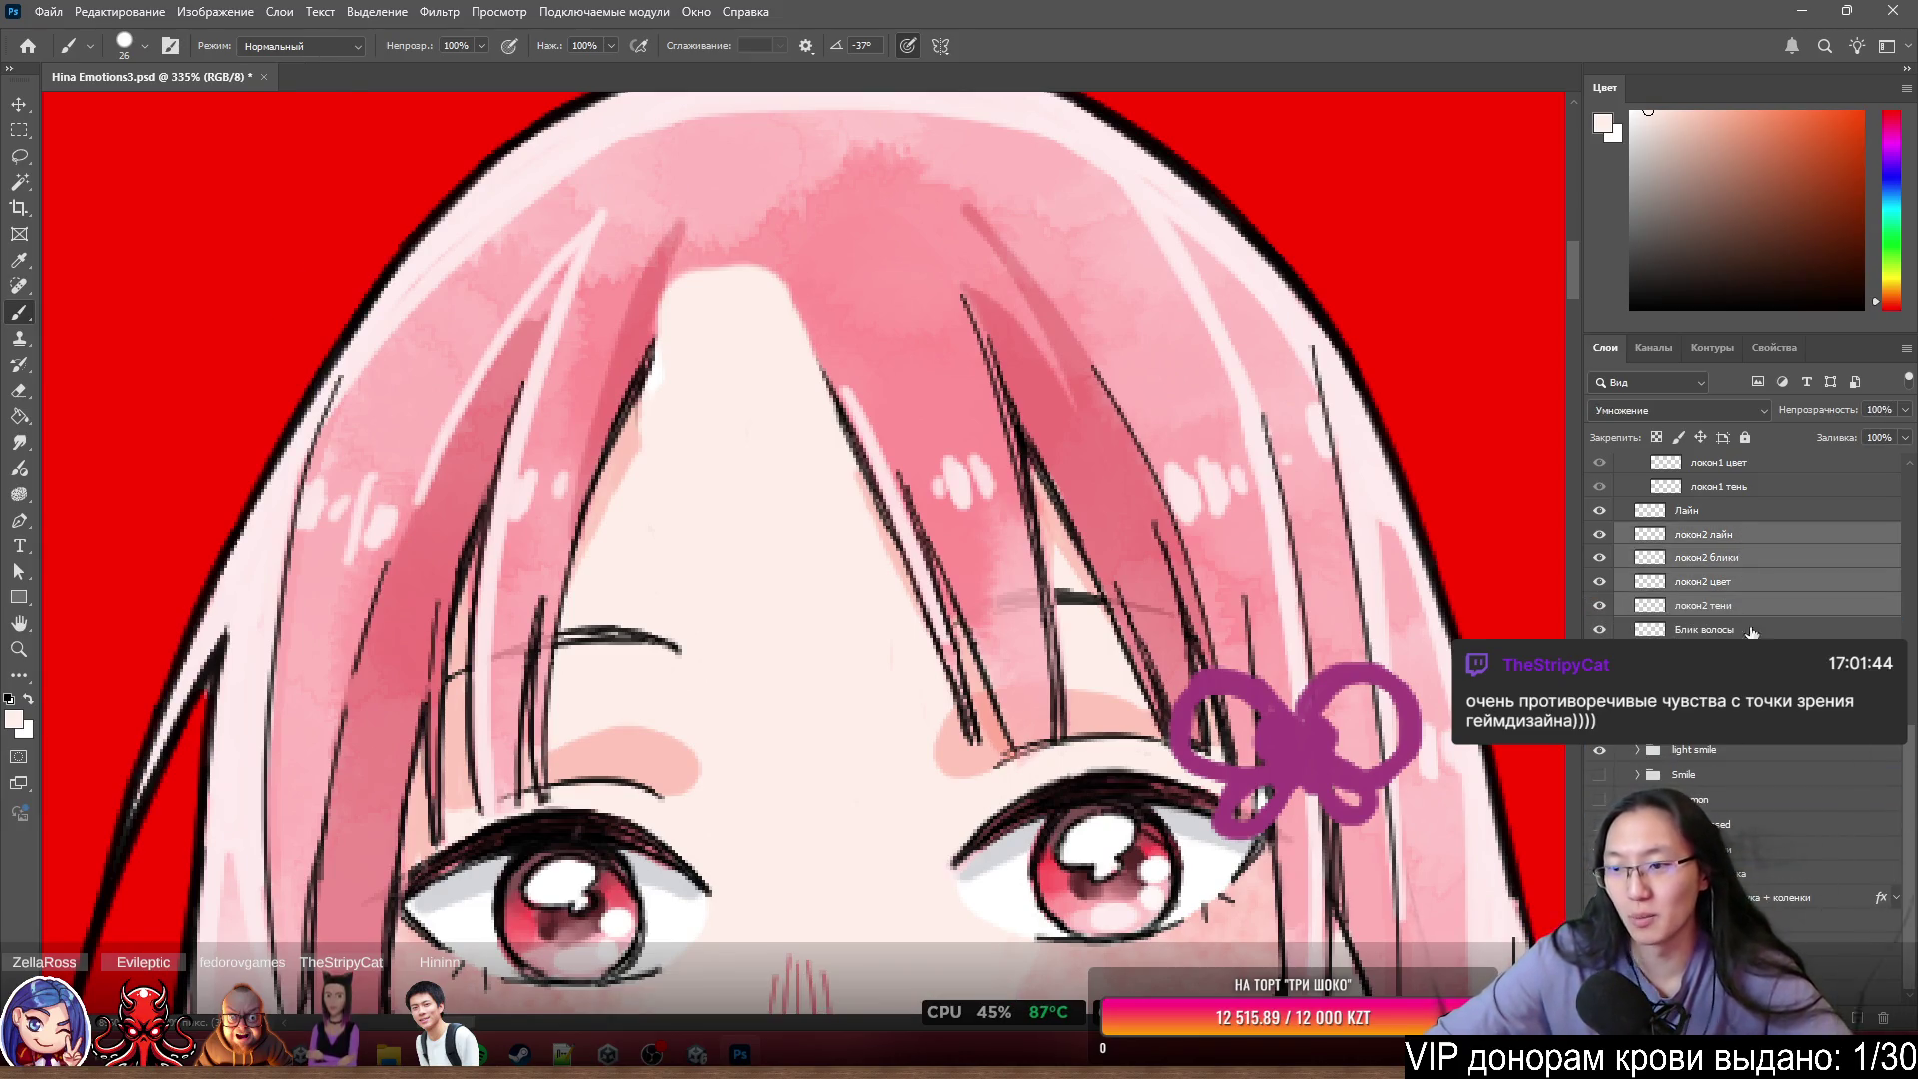
key("ctrl+g")
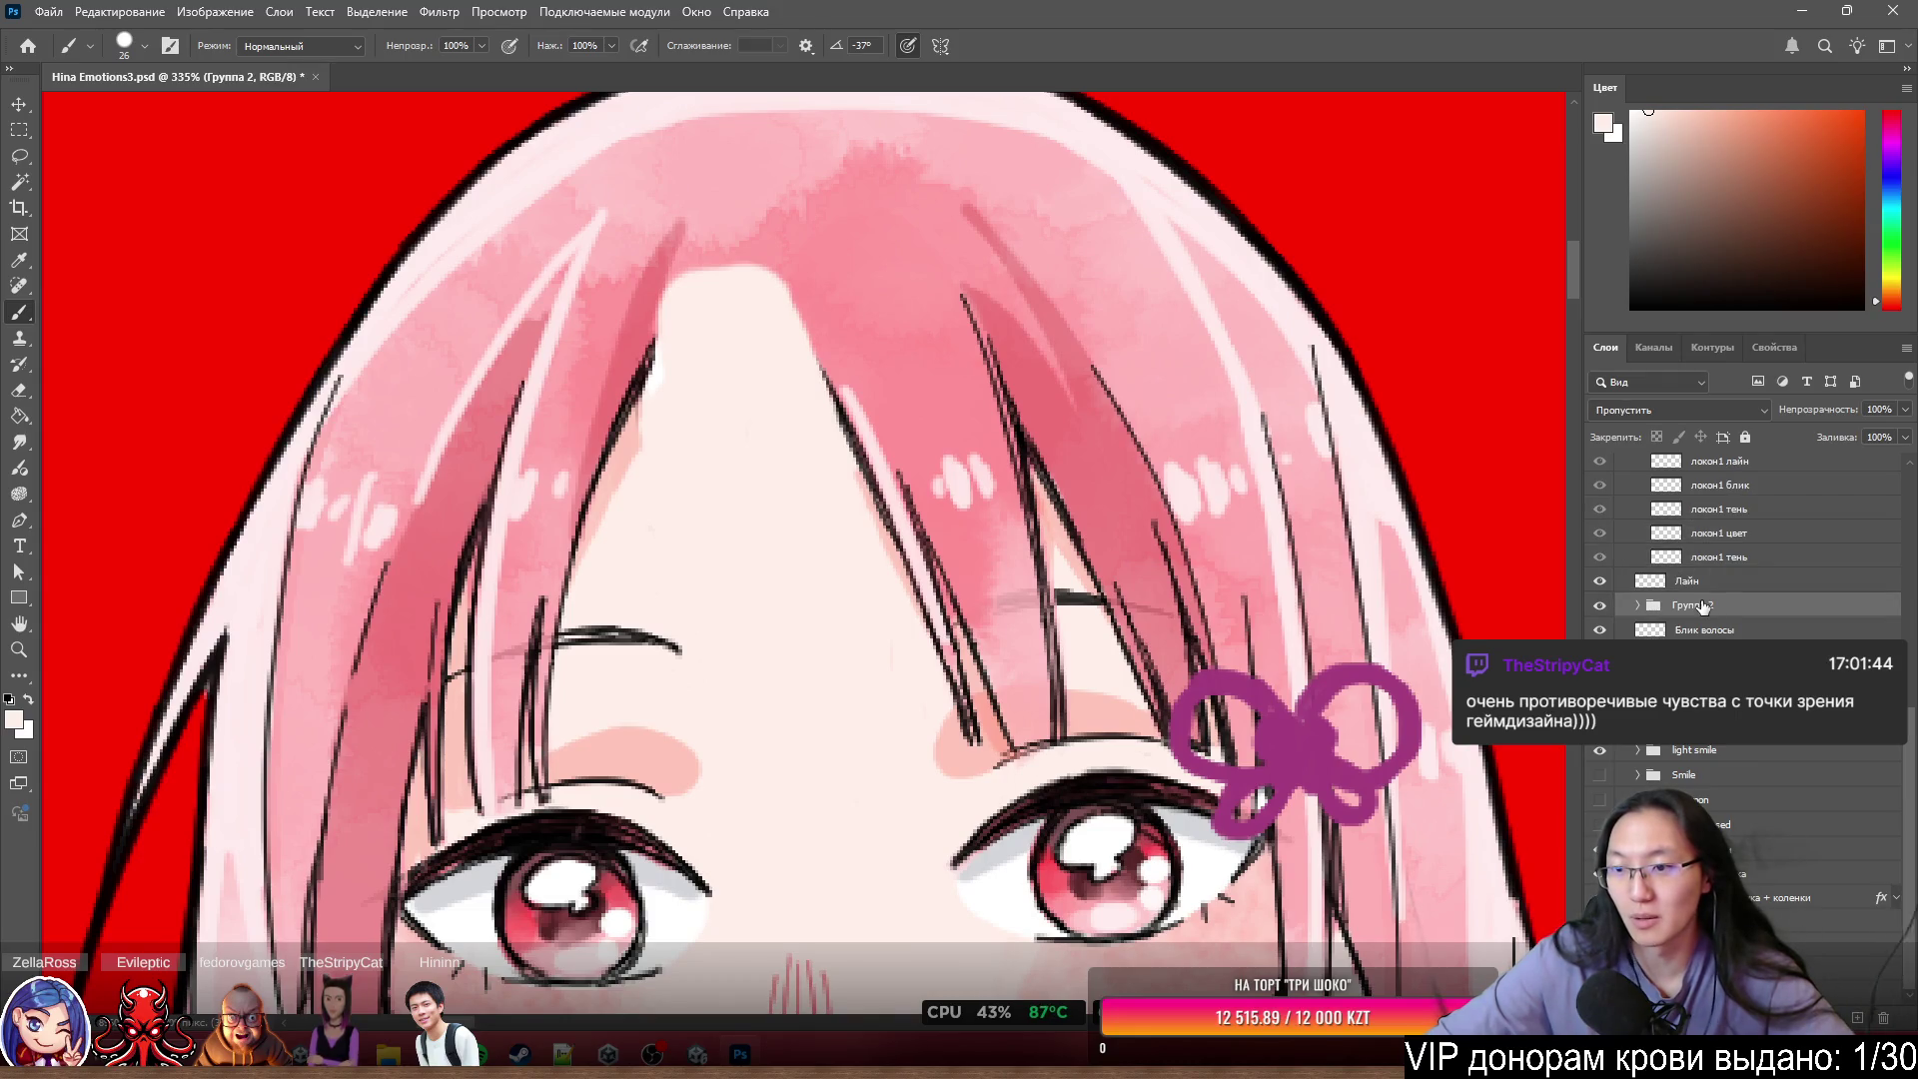
double_click(1702, 607)
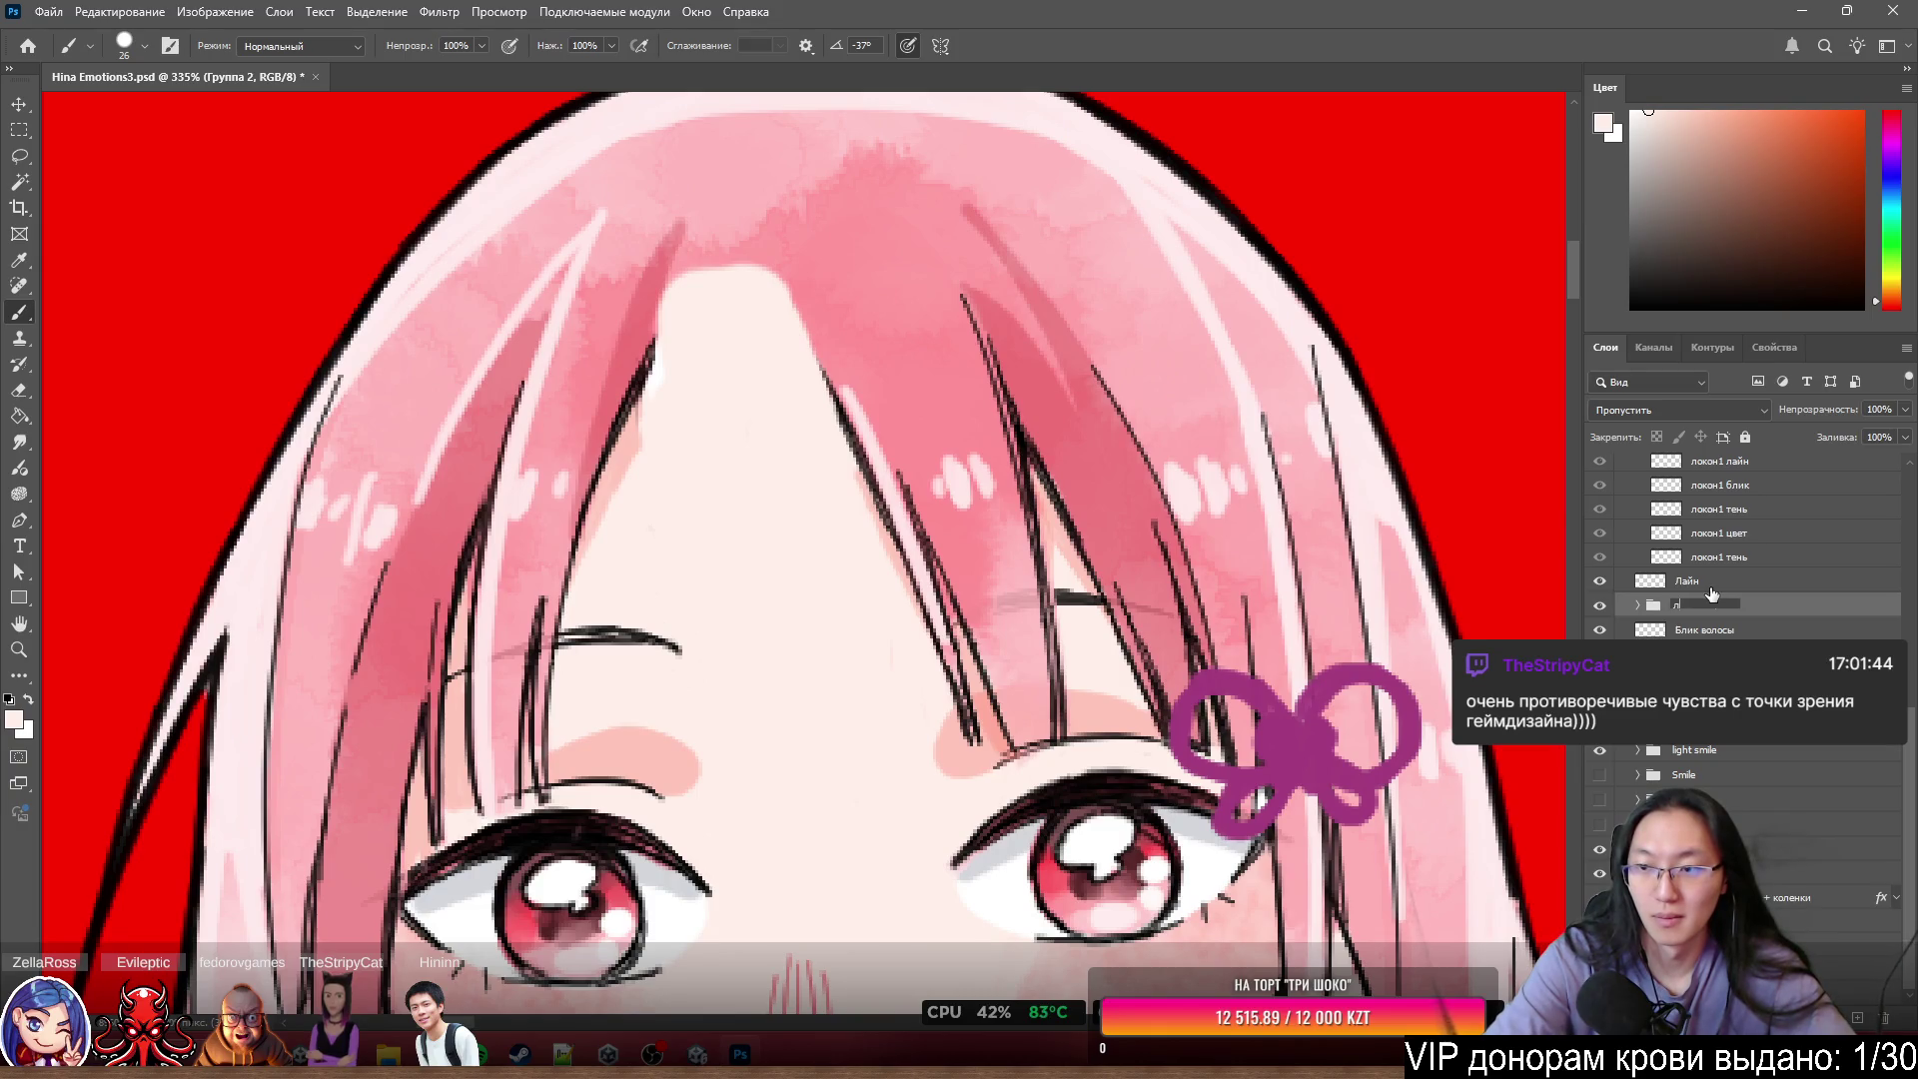
type("око")
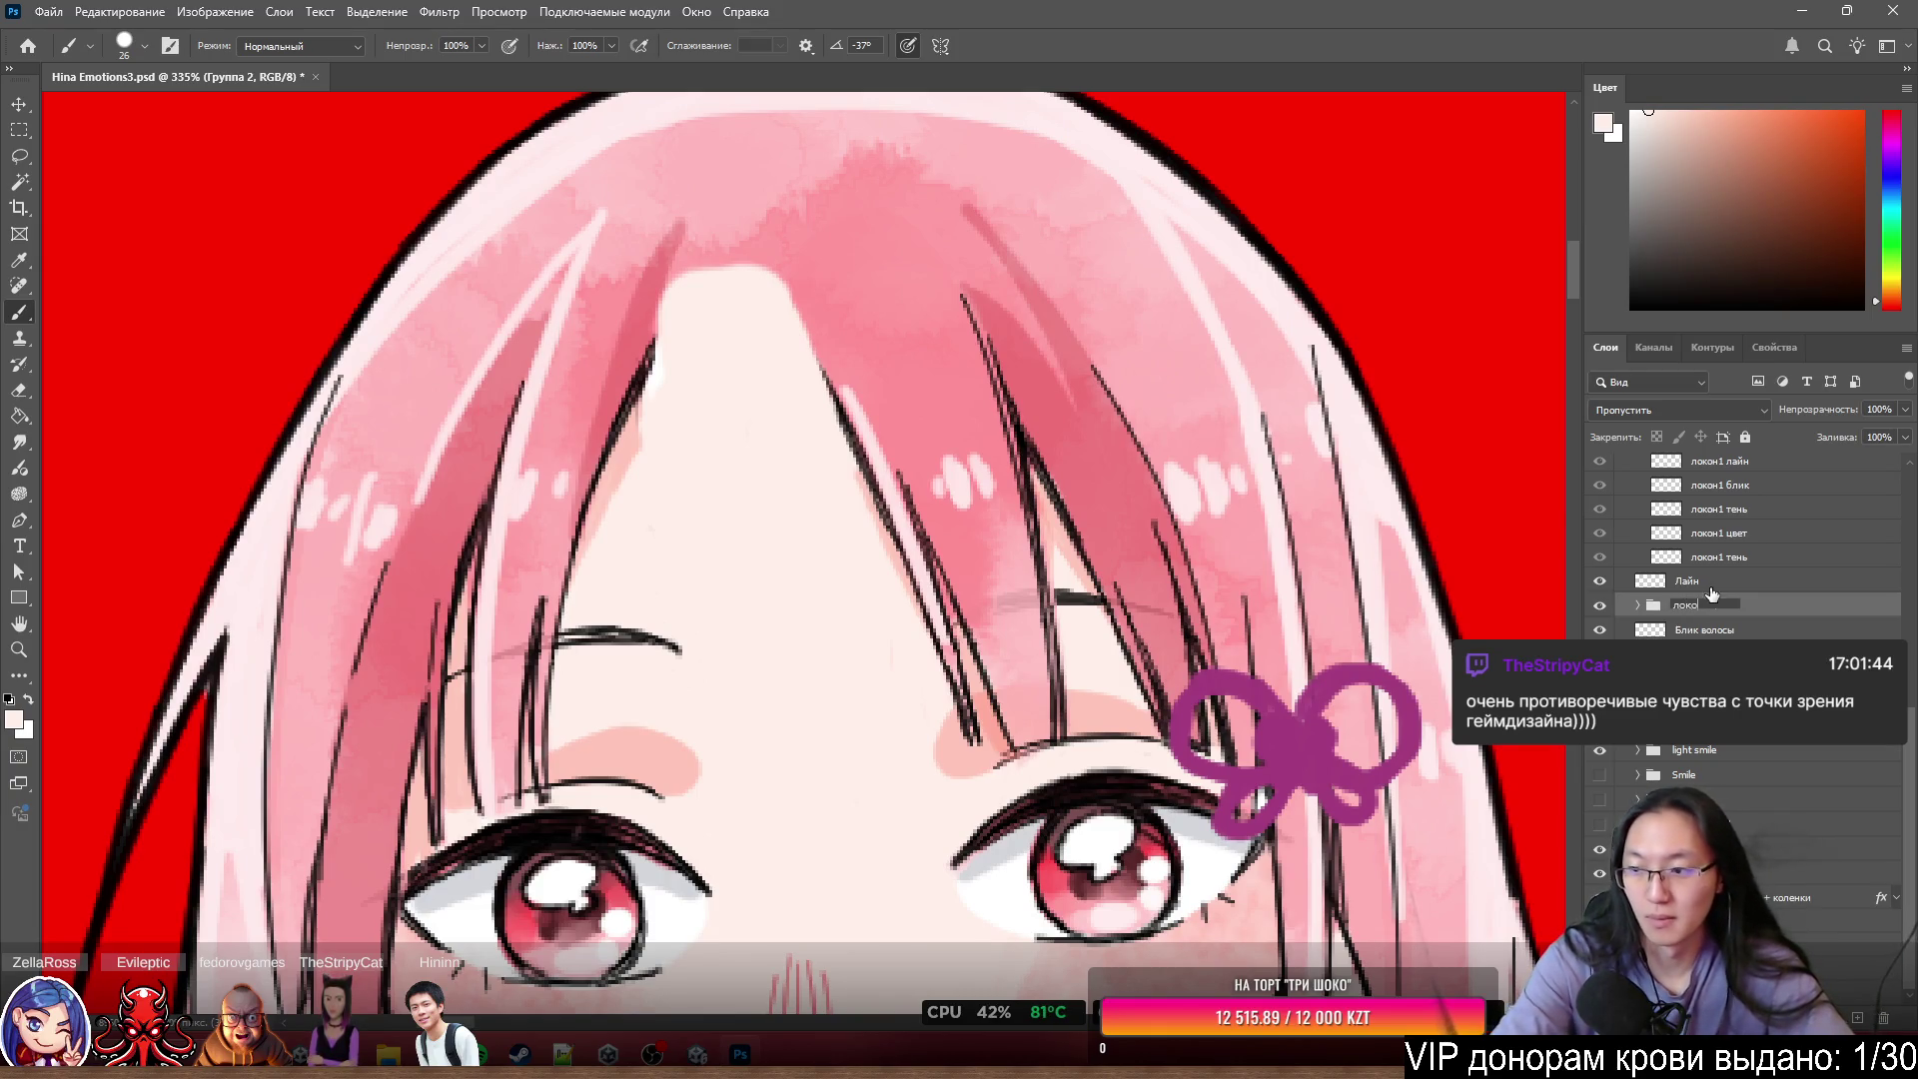
type("н 2")
key("Return")
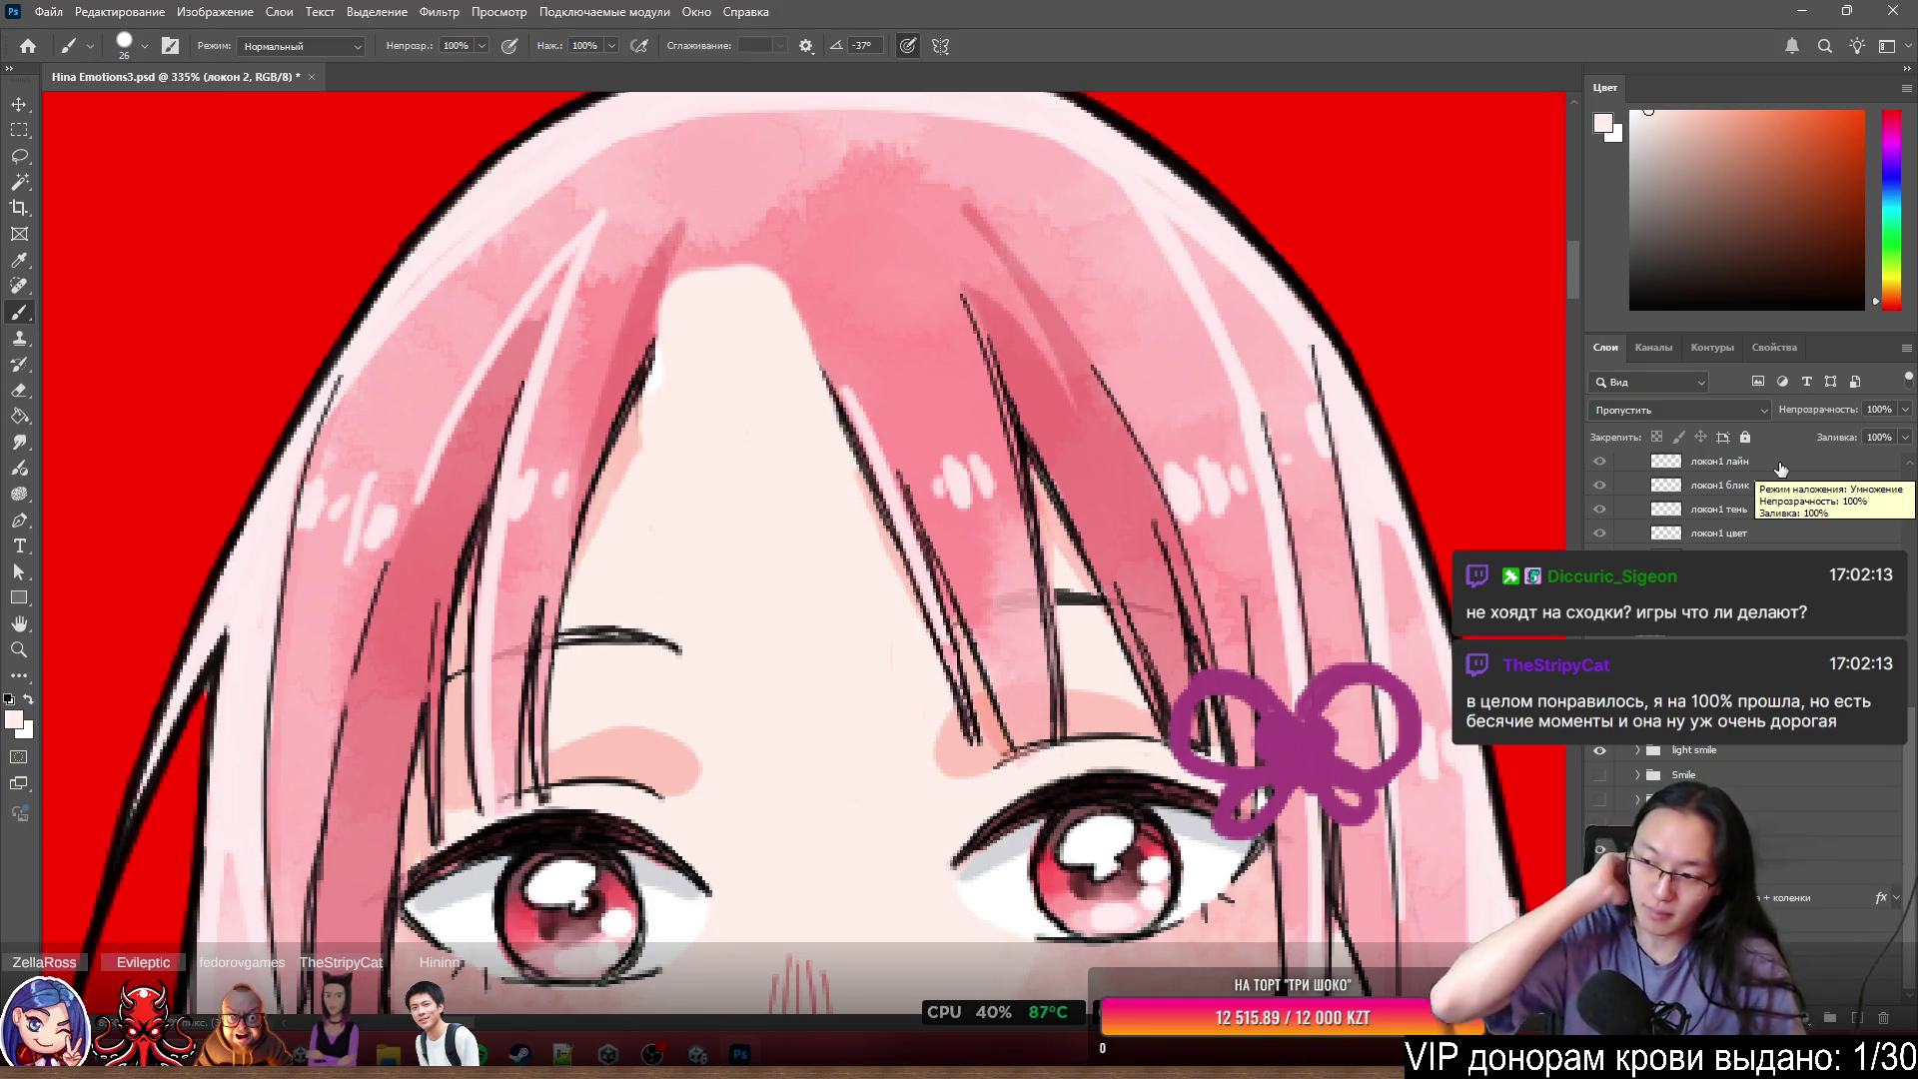
scroll(1755, 800, "up", 2)
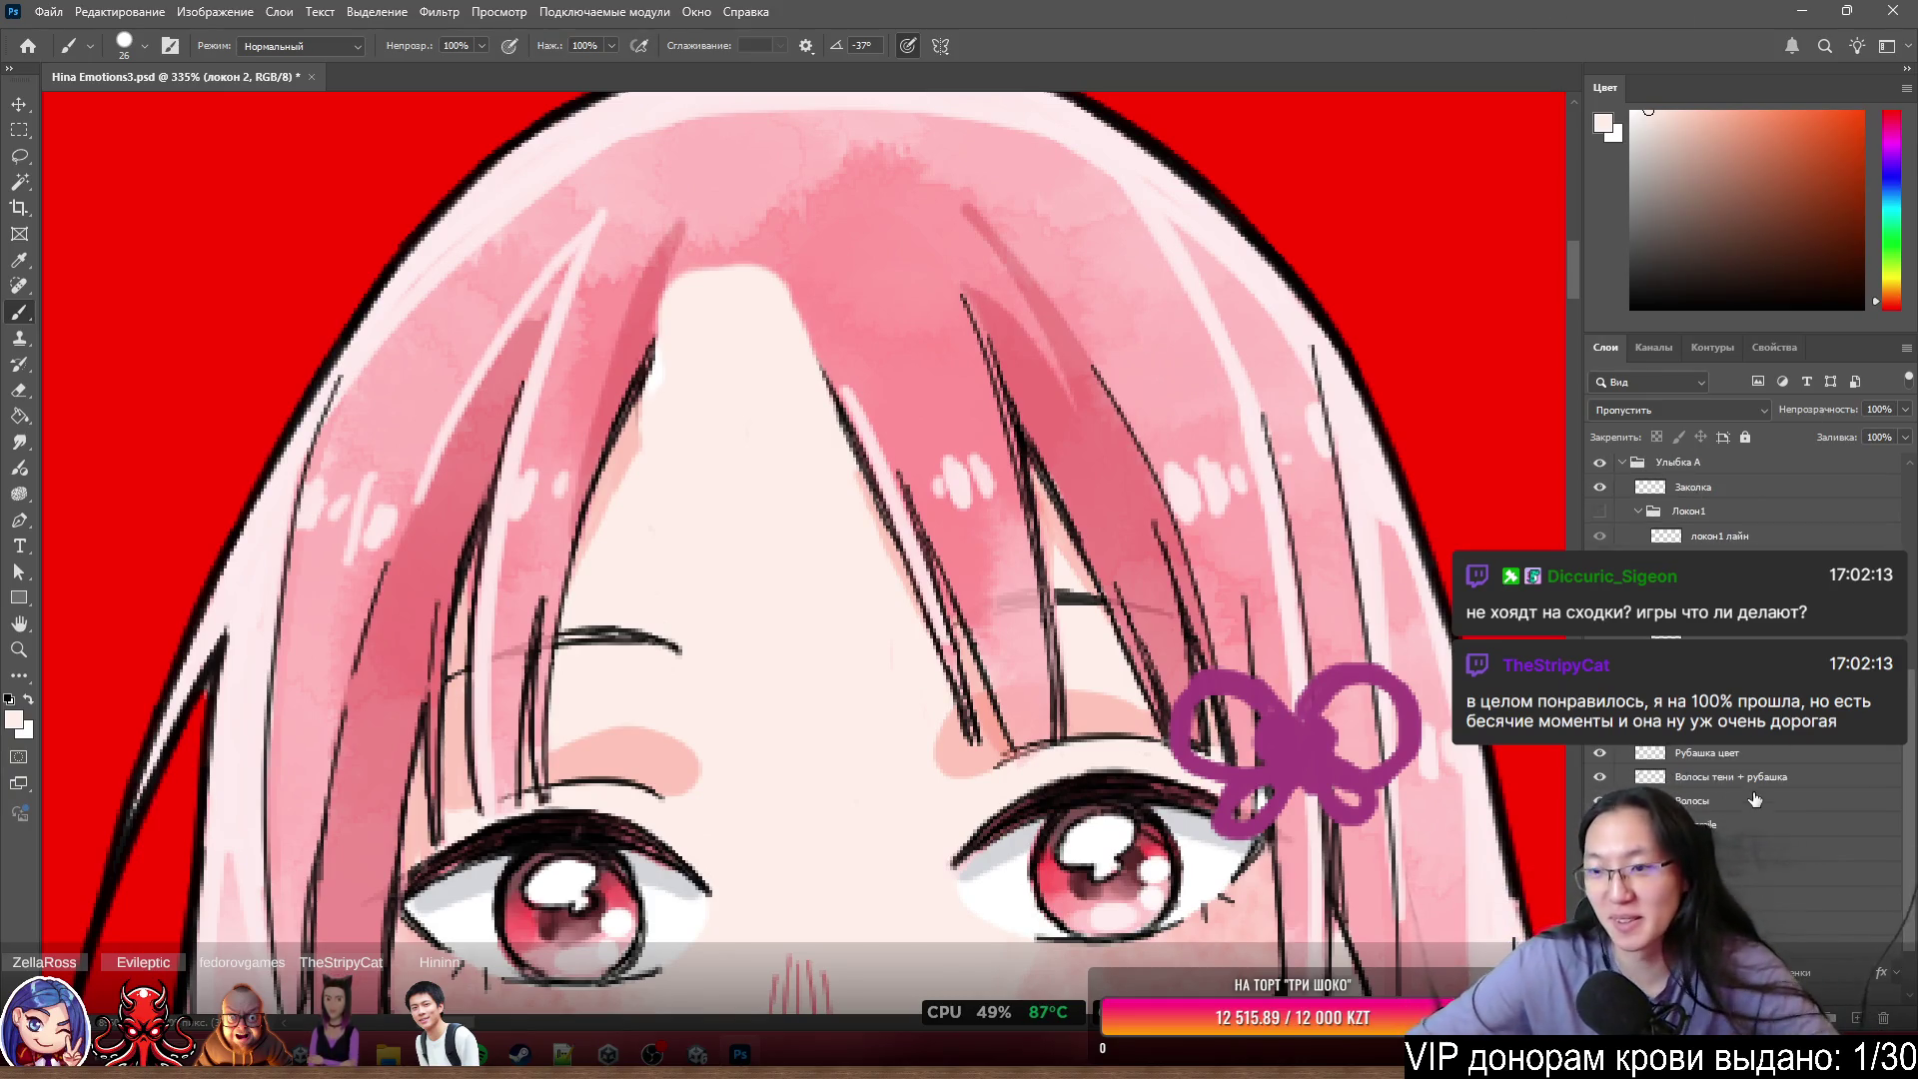
scroll(1756, 799, "up", 1)
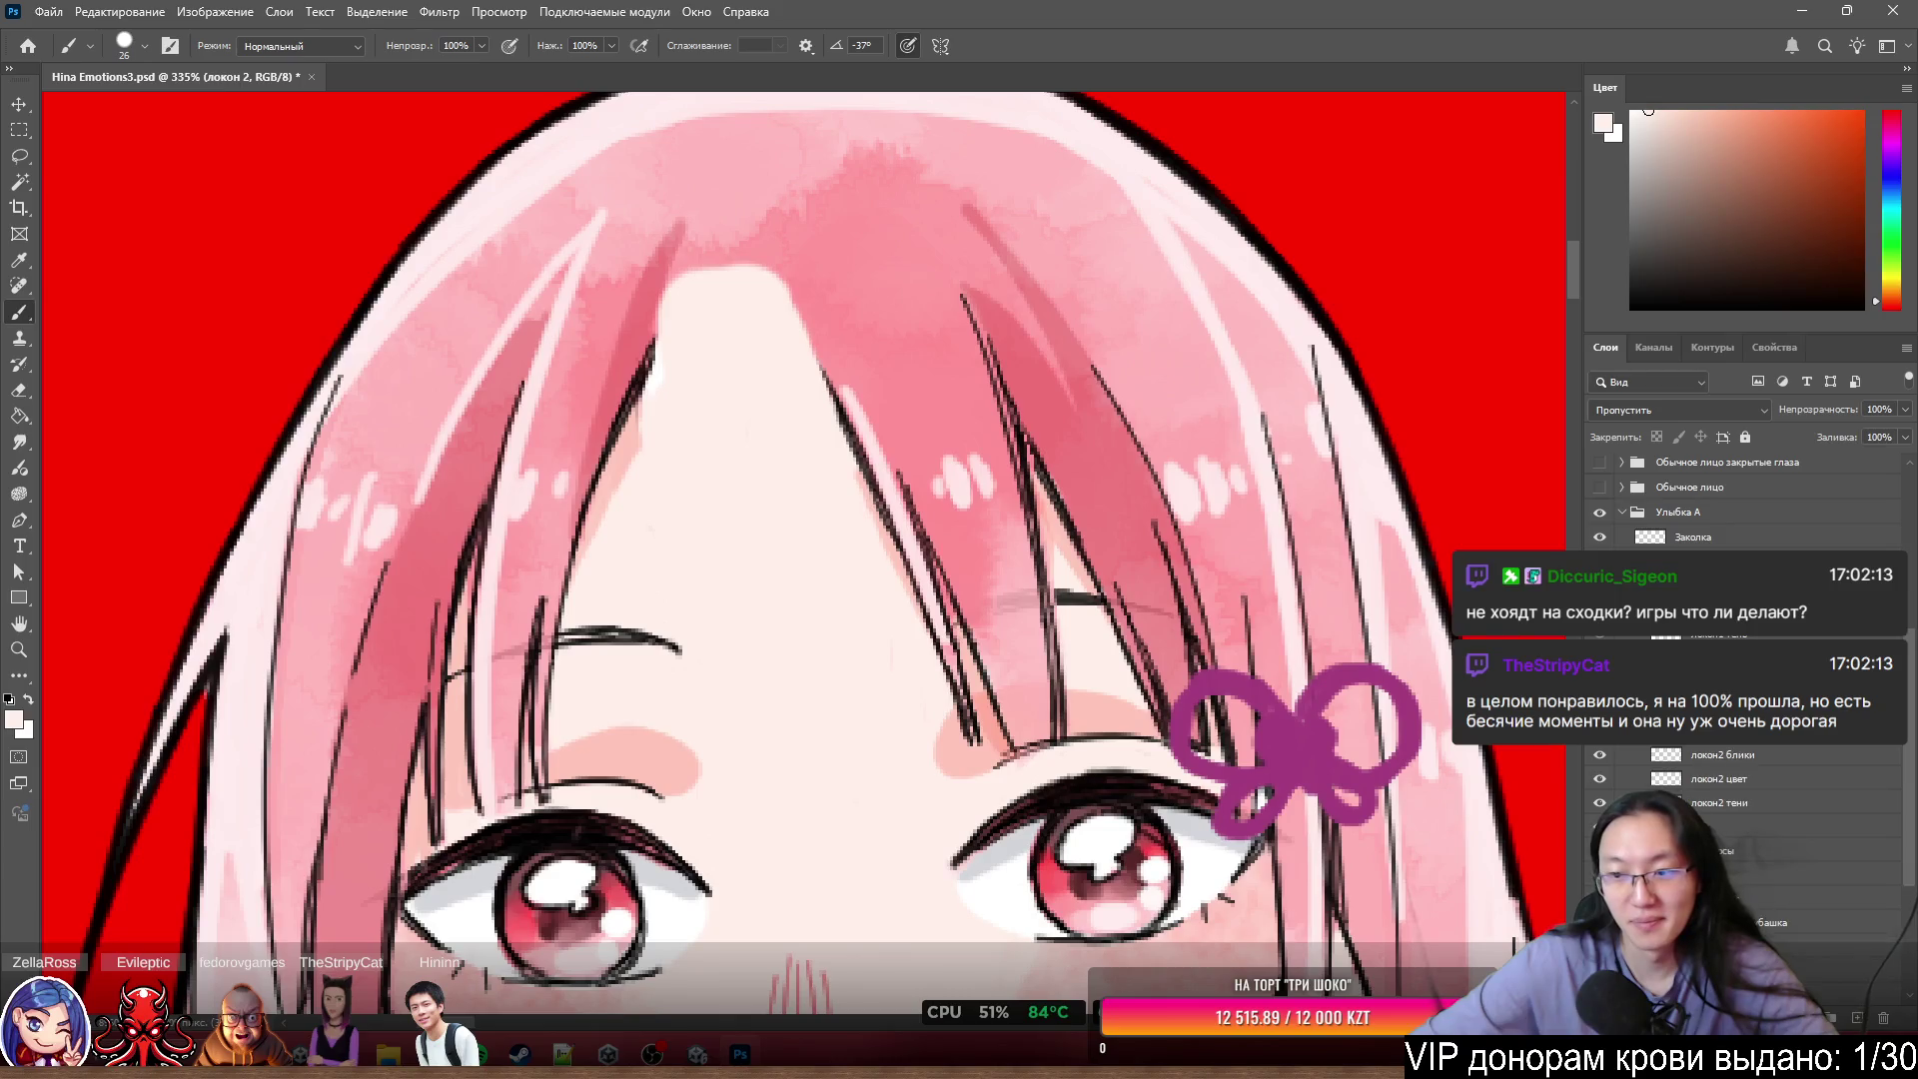
left_click(1703, 777, "shift")
mouse_move(986, 614)
left_mouse_down()
mouse_move(963, 599)
mouse_move(685, 762)
mouse_move(1028, 686)
mouse_move(1171, 688)
left_mouse_up()
key("ctrl+z")
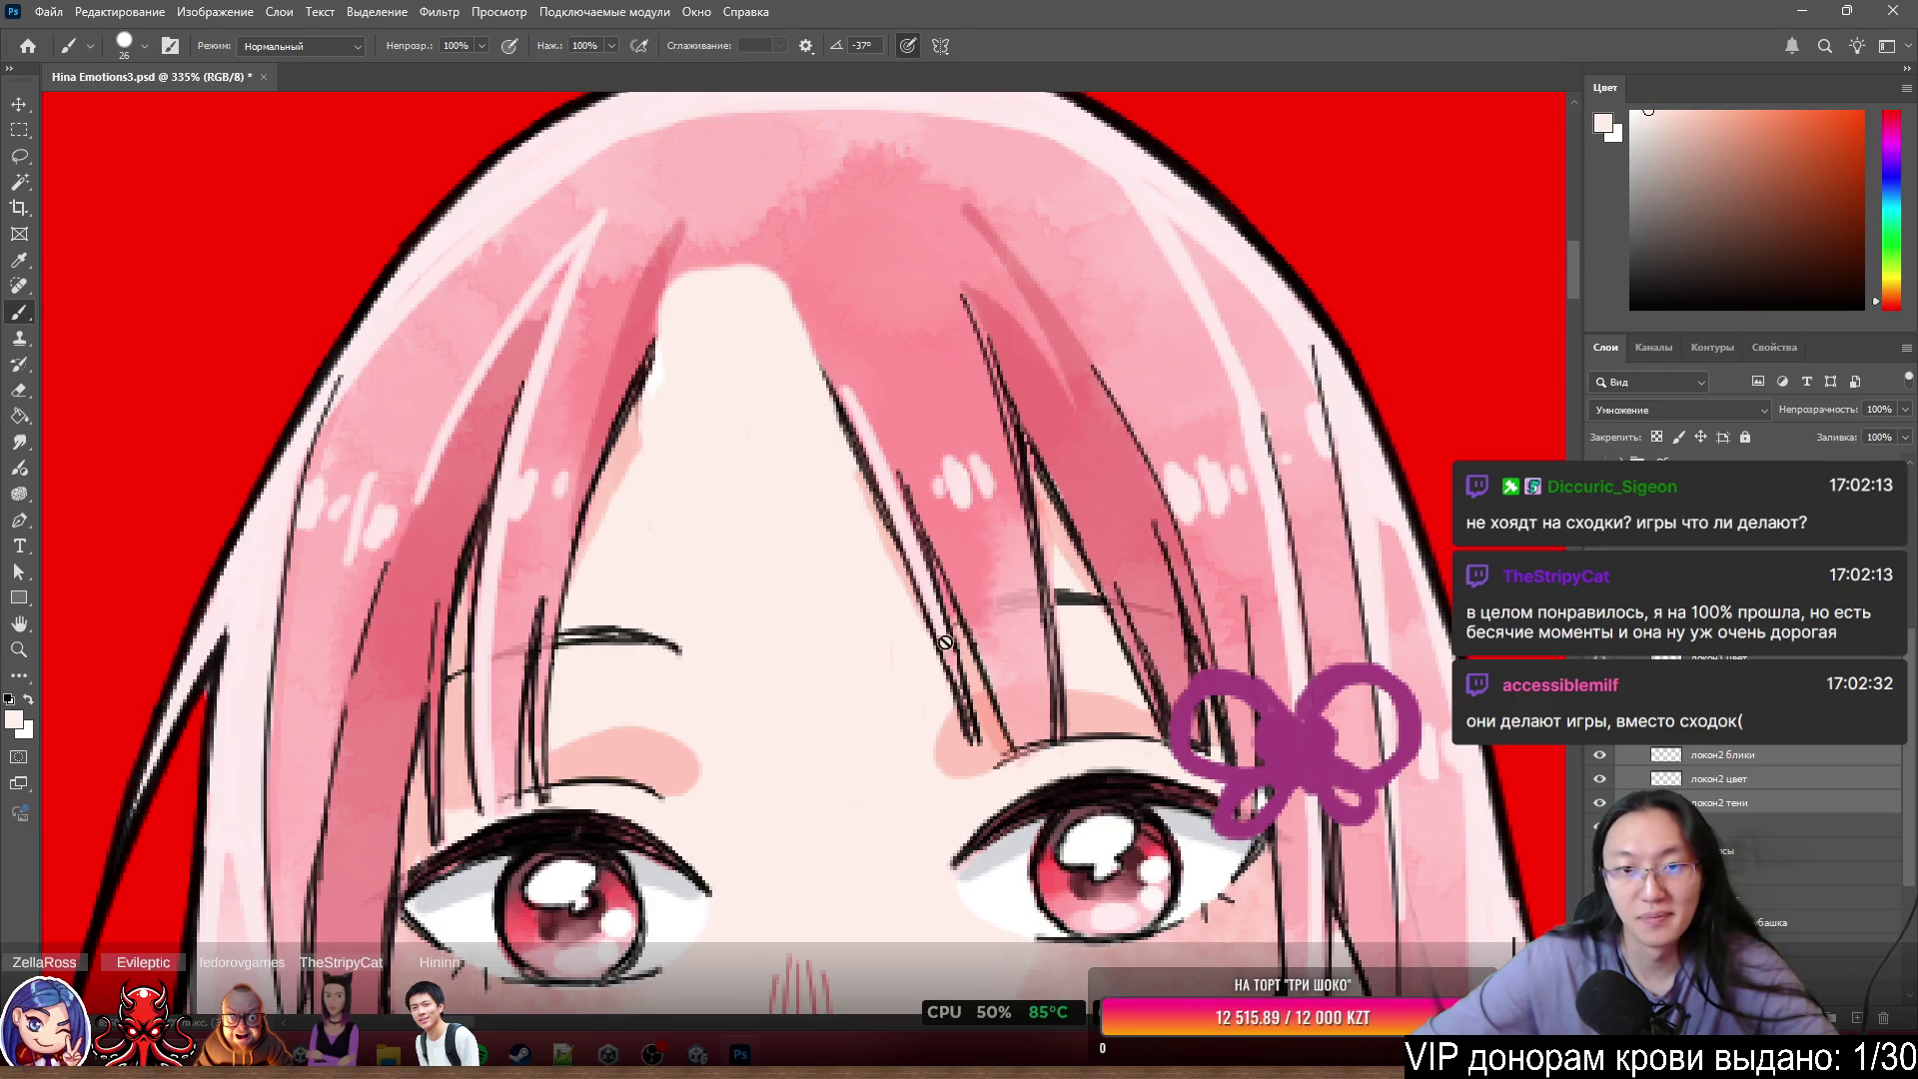
scroll(808, 551, "down", 3)
scroll(785, 537, "up", 3)
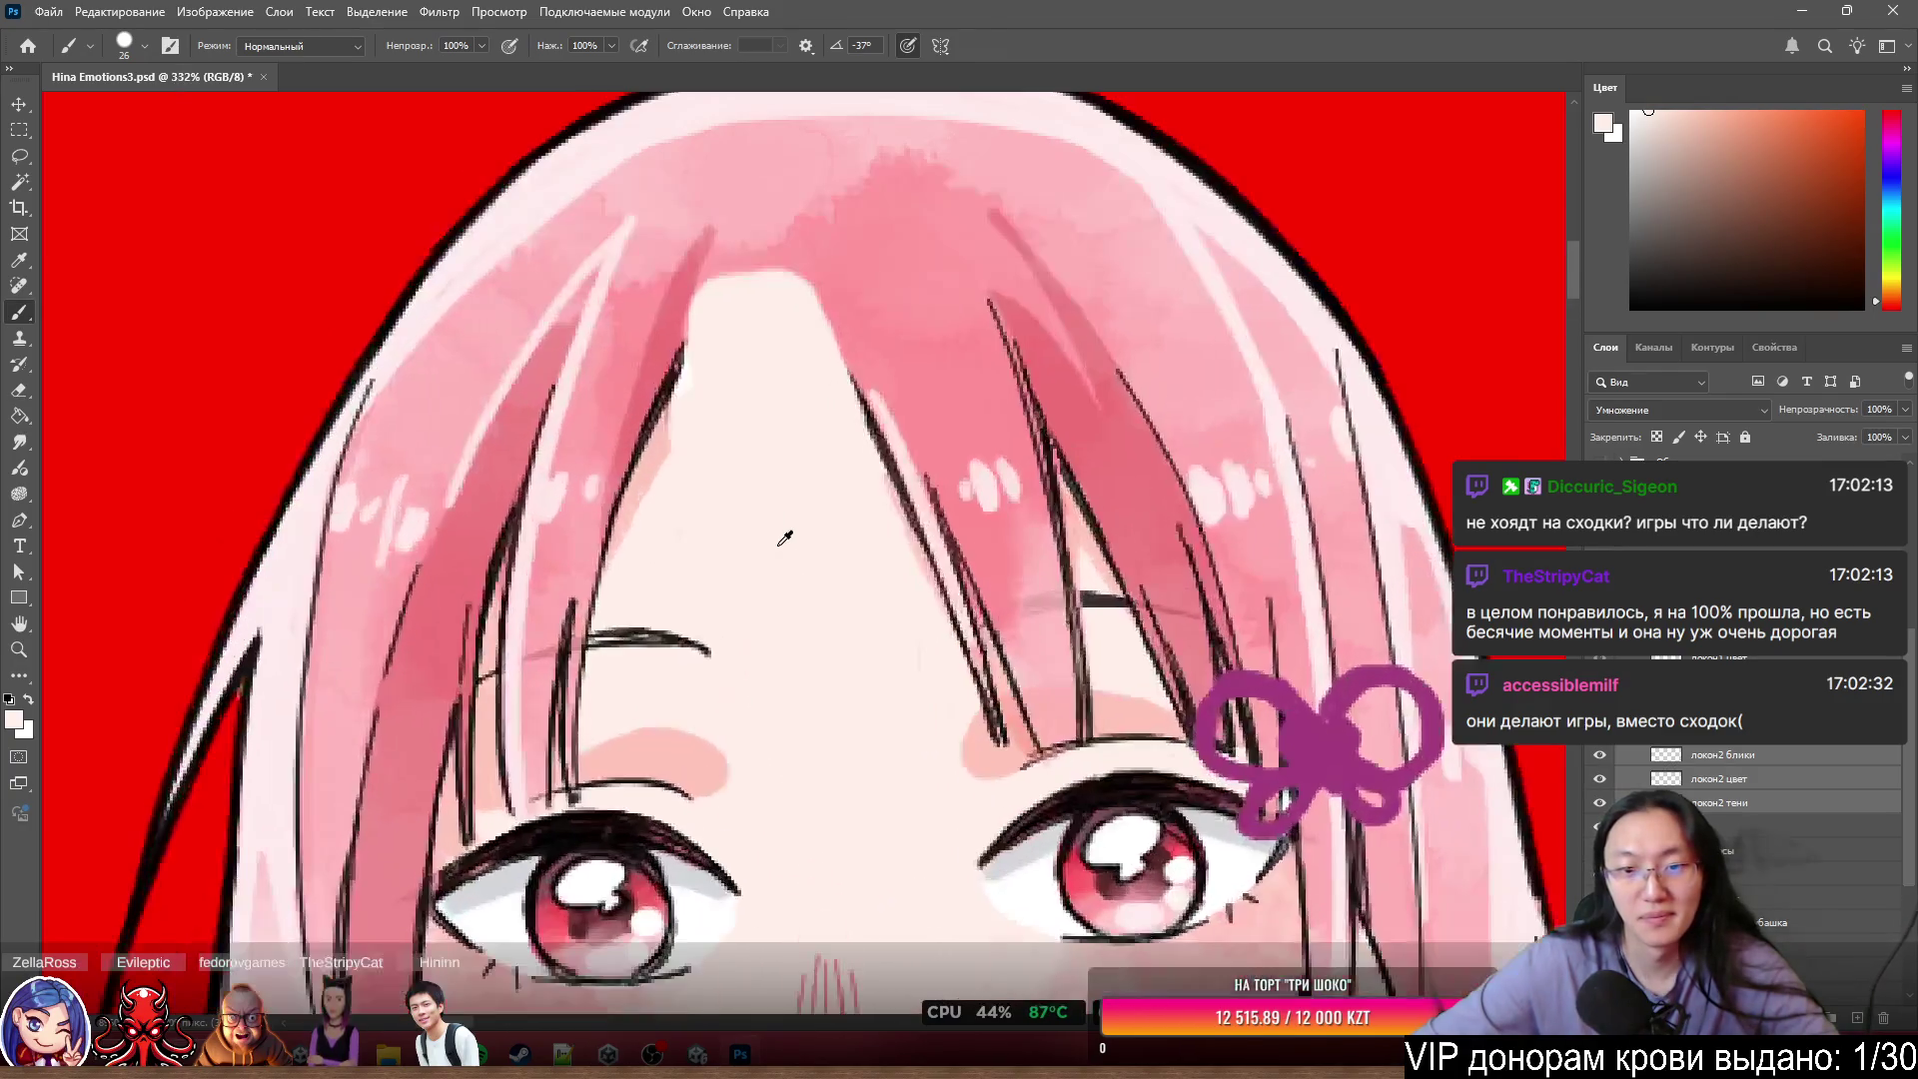
scroll(792, 530, "down", 3)
scroll(804, 531, "up", 3)
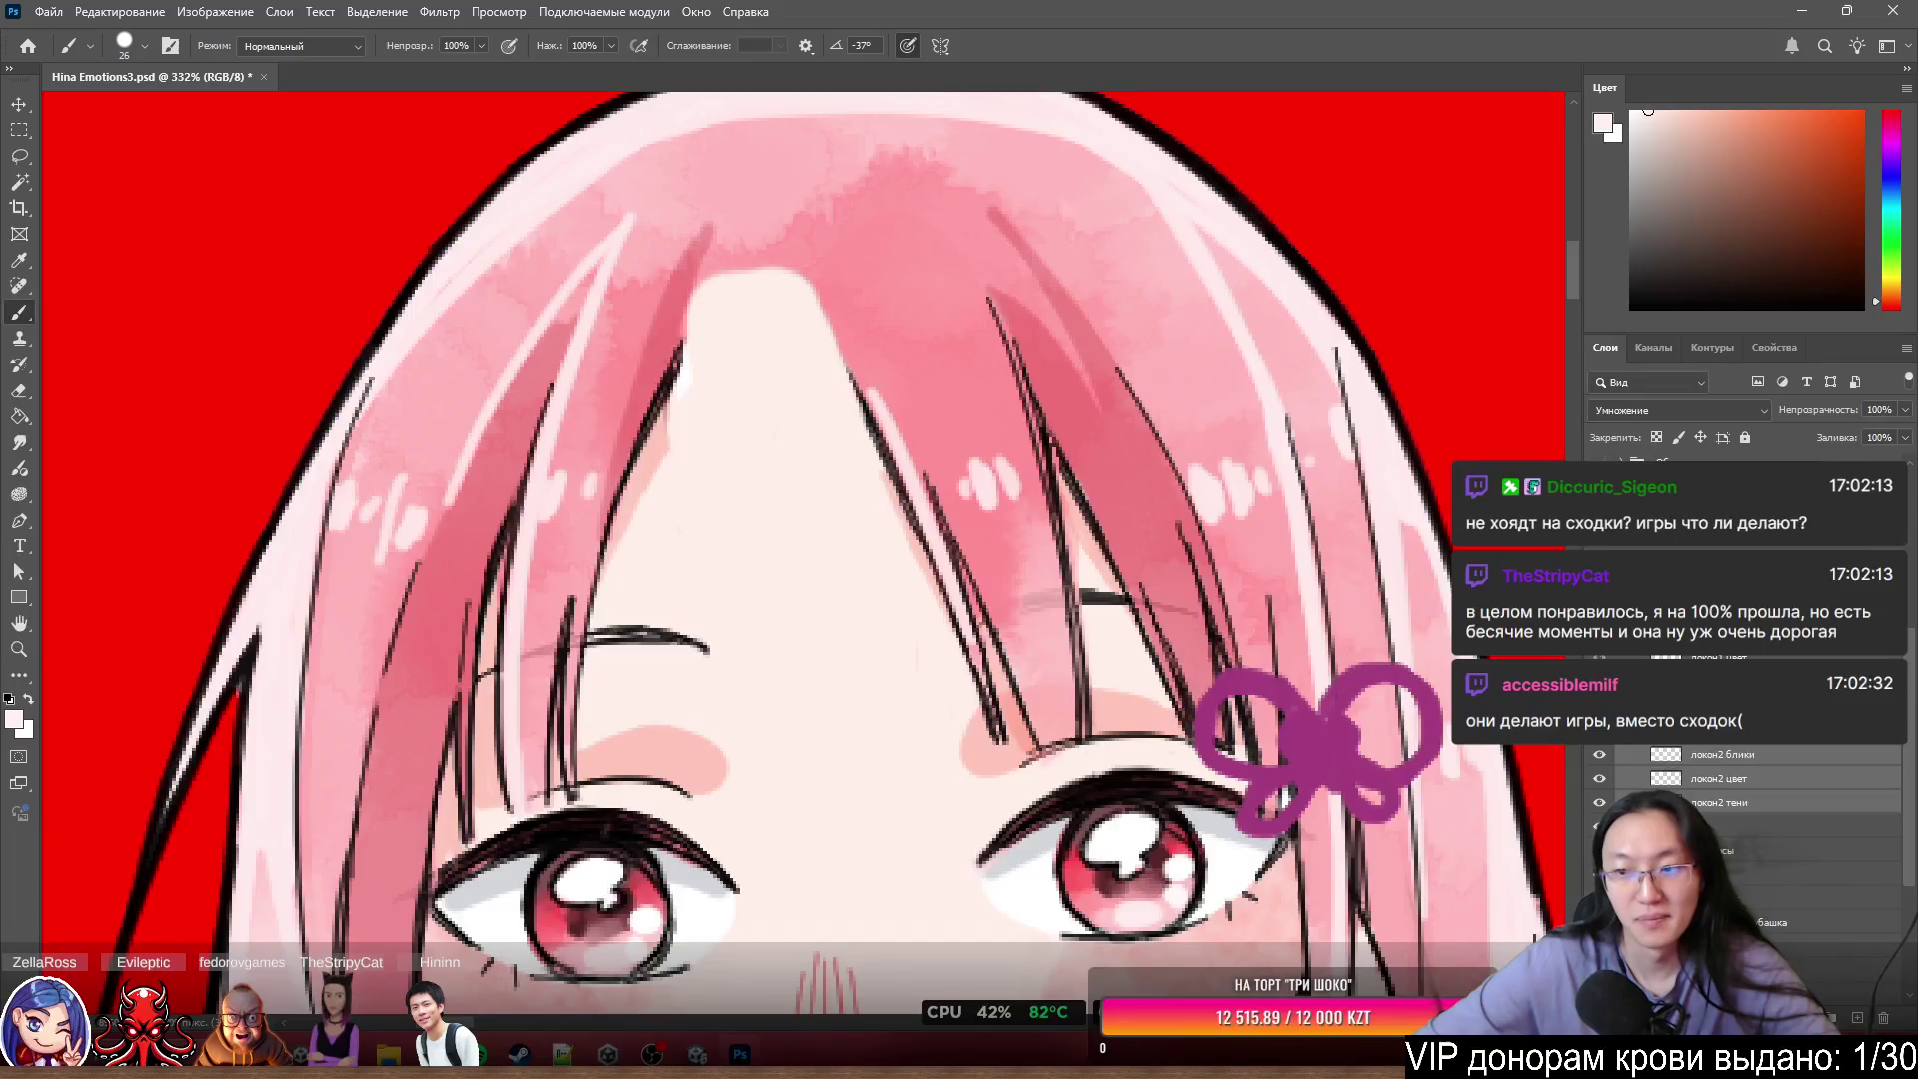
key("ctrl+z")
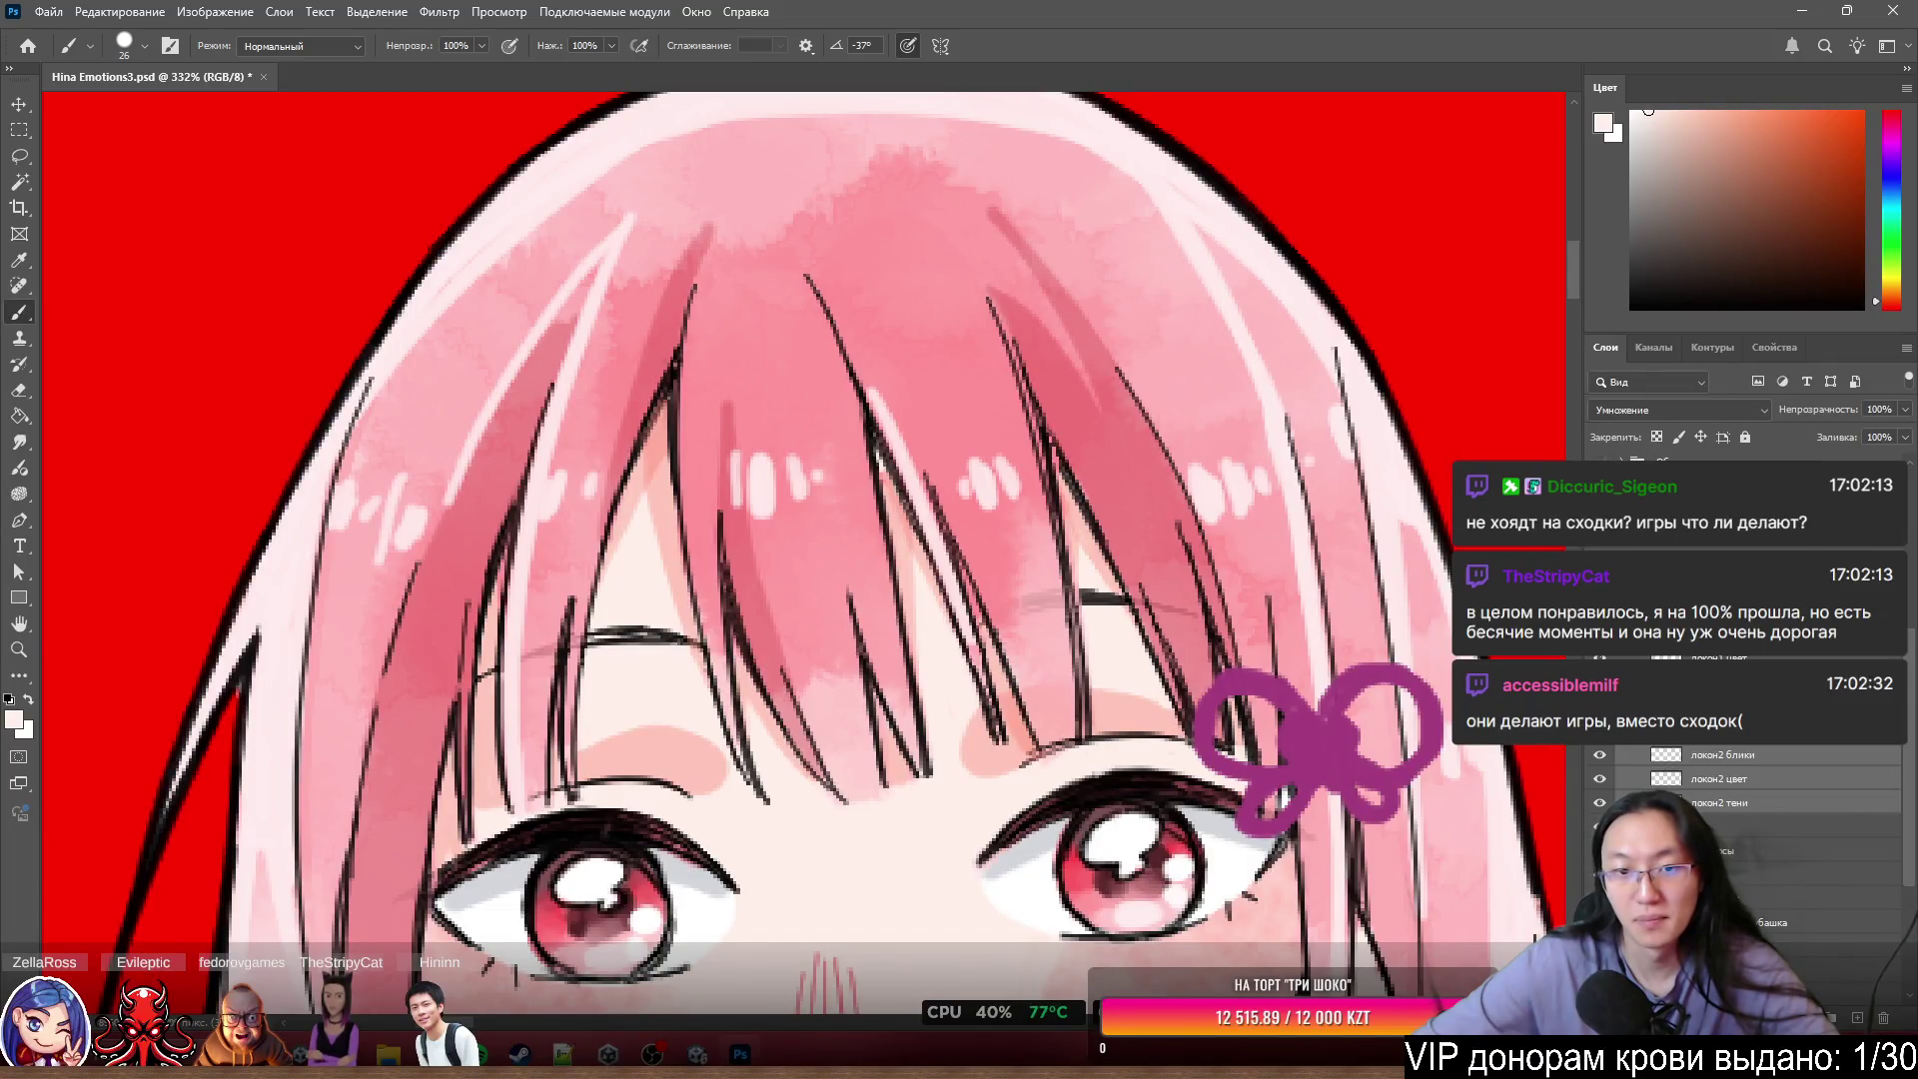
left_click(827, 582, "ctrl")
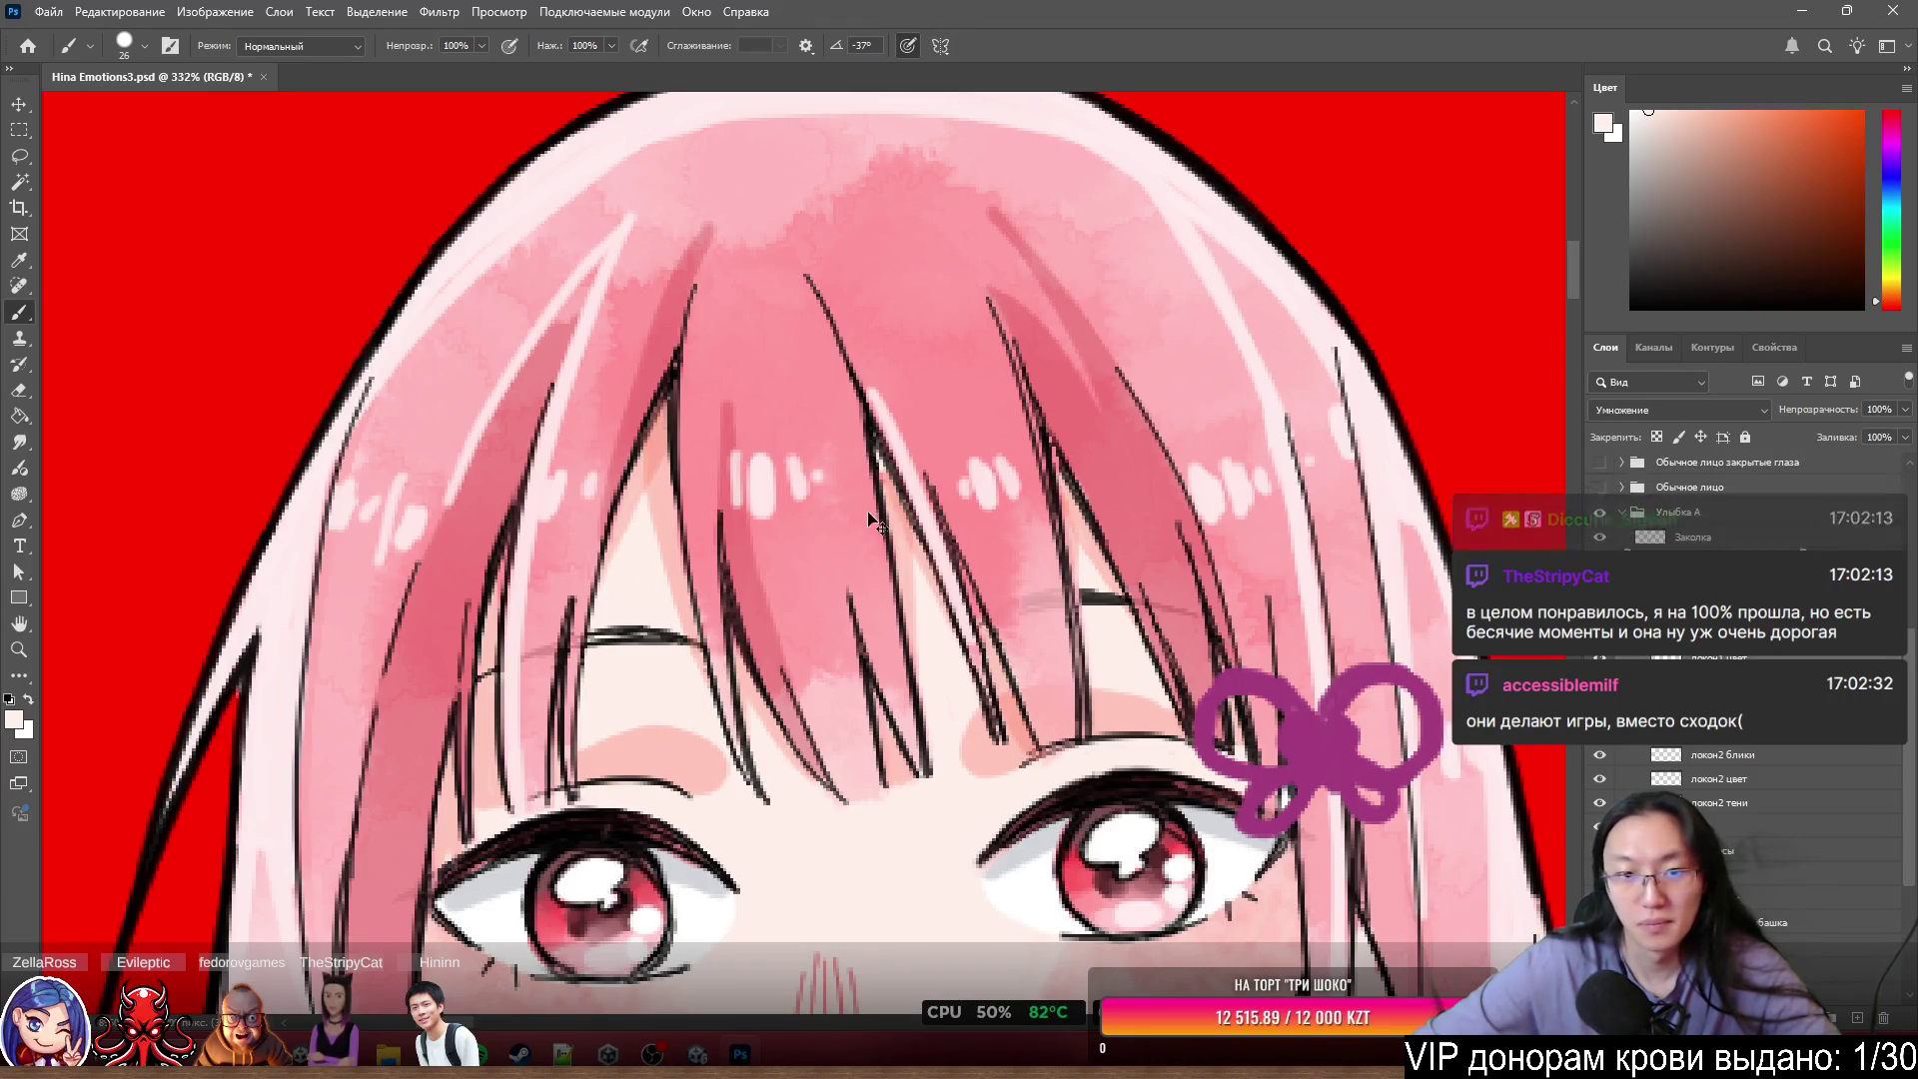
mouse_move(800, 482)
left_mouse_down()
mouse_move(714, 567)
mouse_move(628, 722)
mouse_move(801, 482)
left_mouse_up()
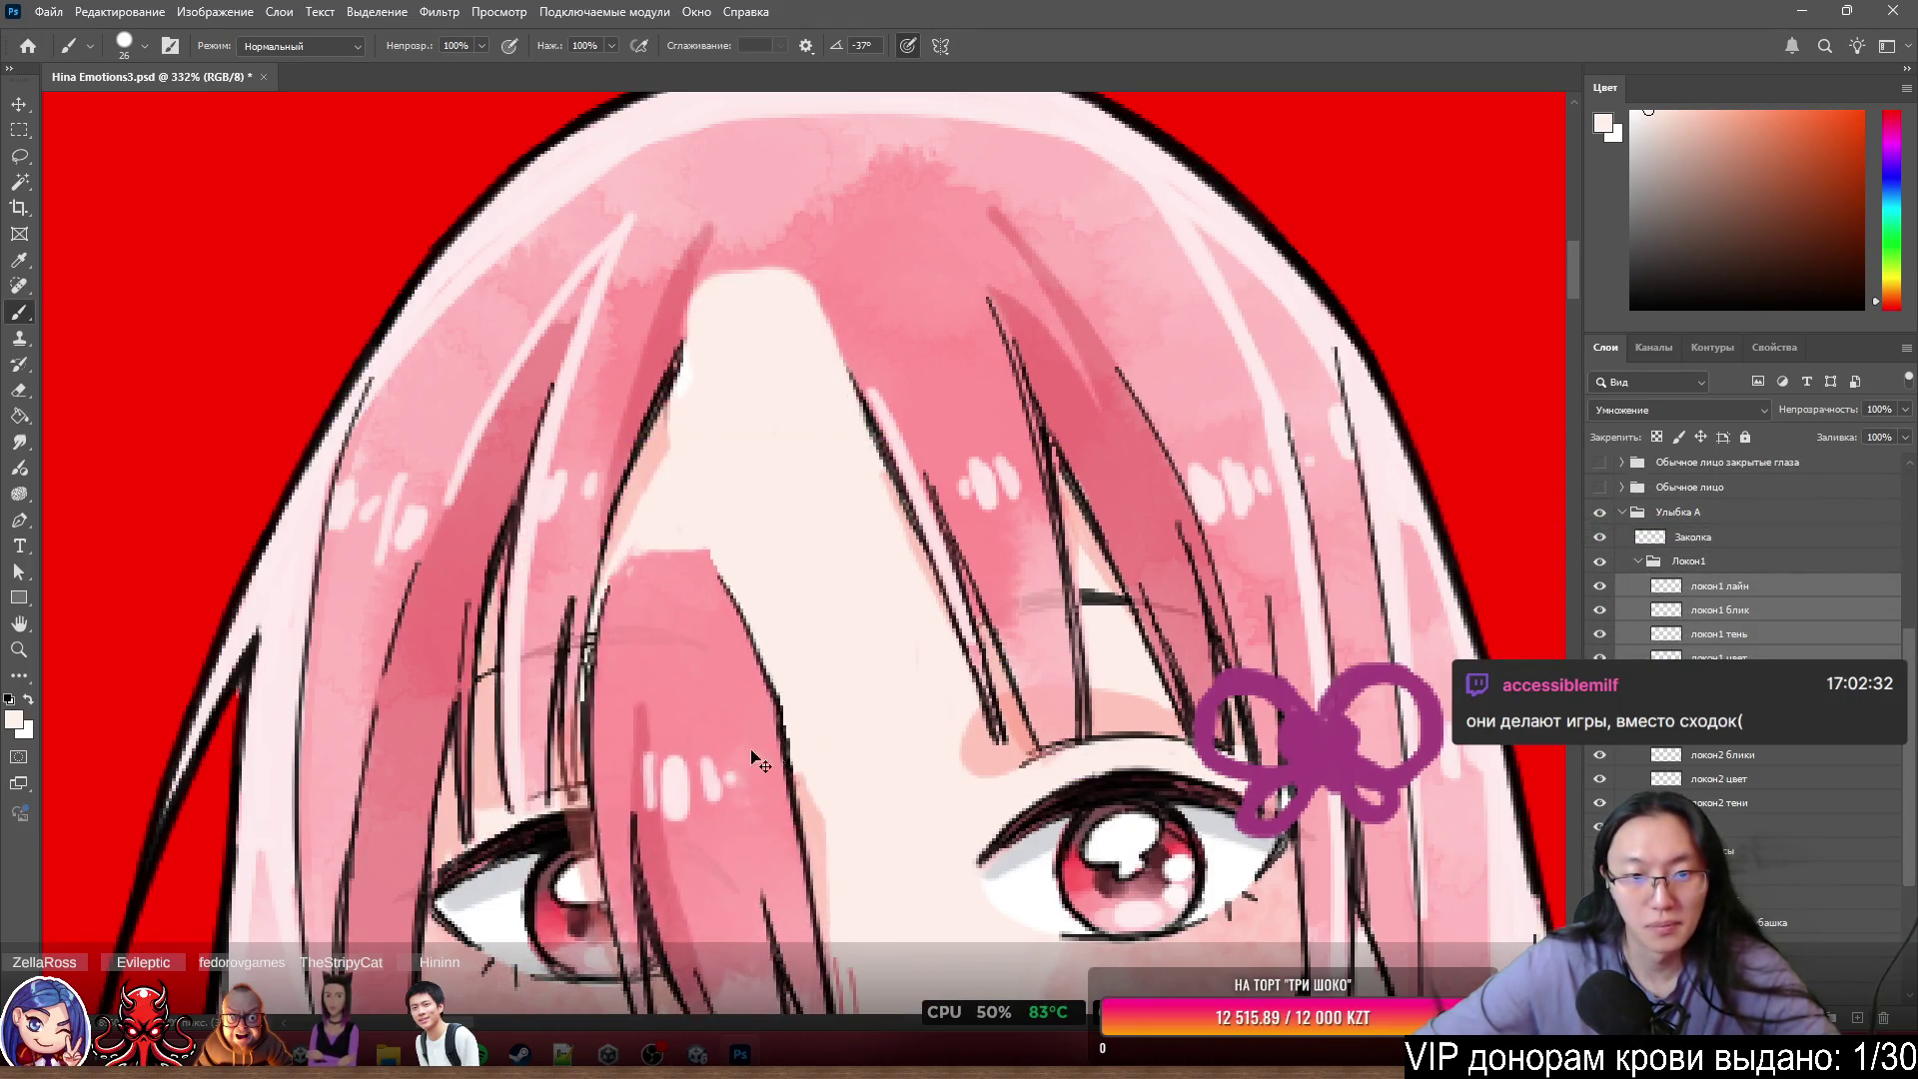
scroll(869, 628, "down", 2)
scroll(868, 628, "up", 1)
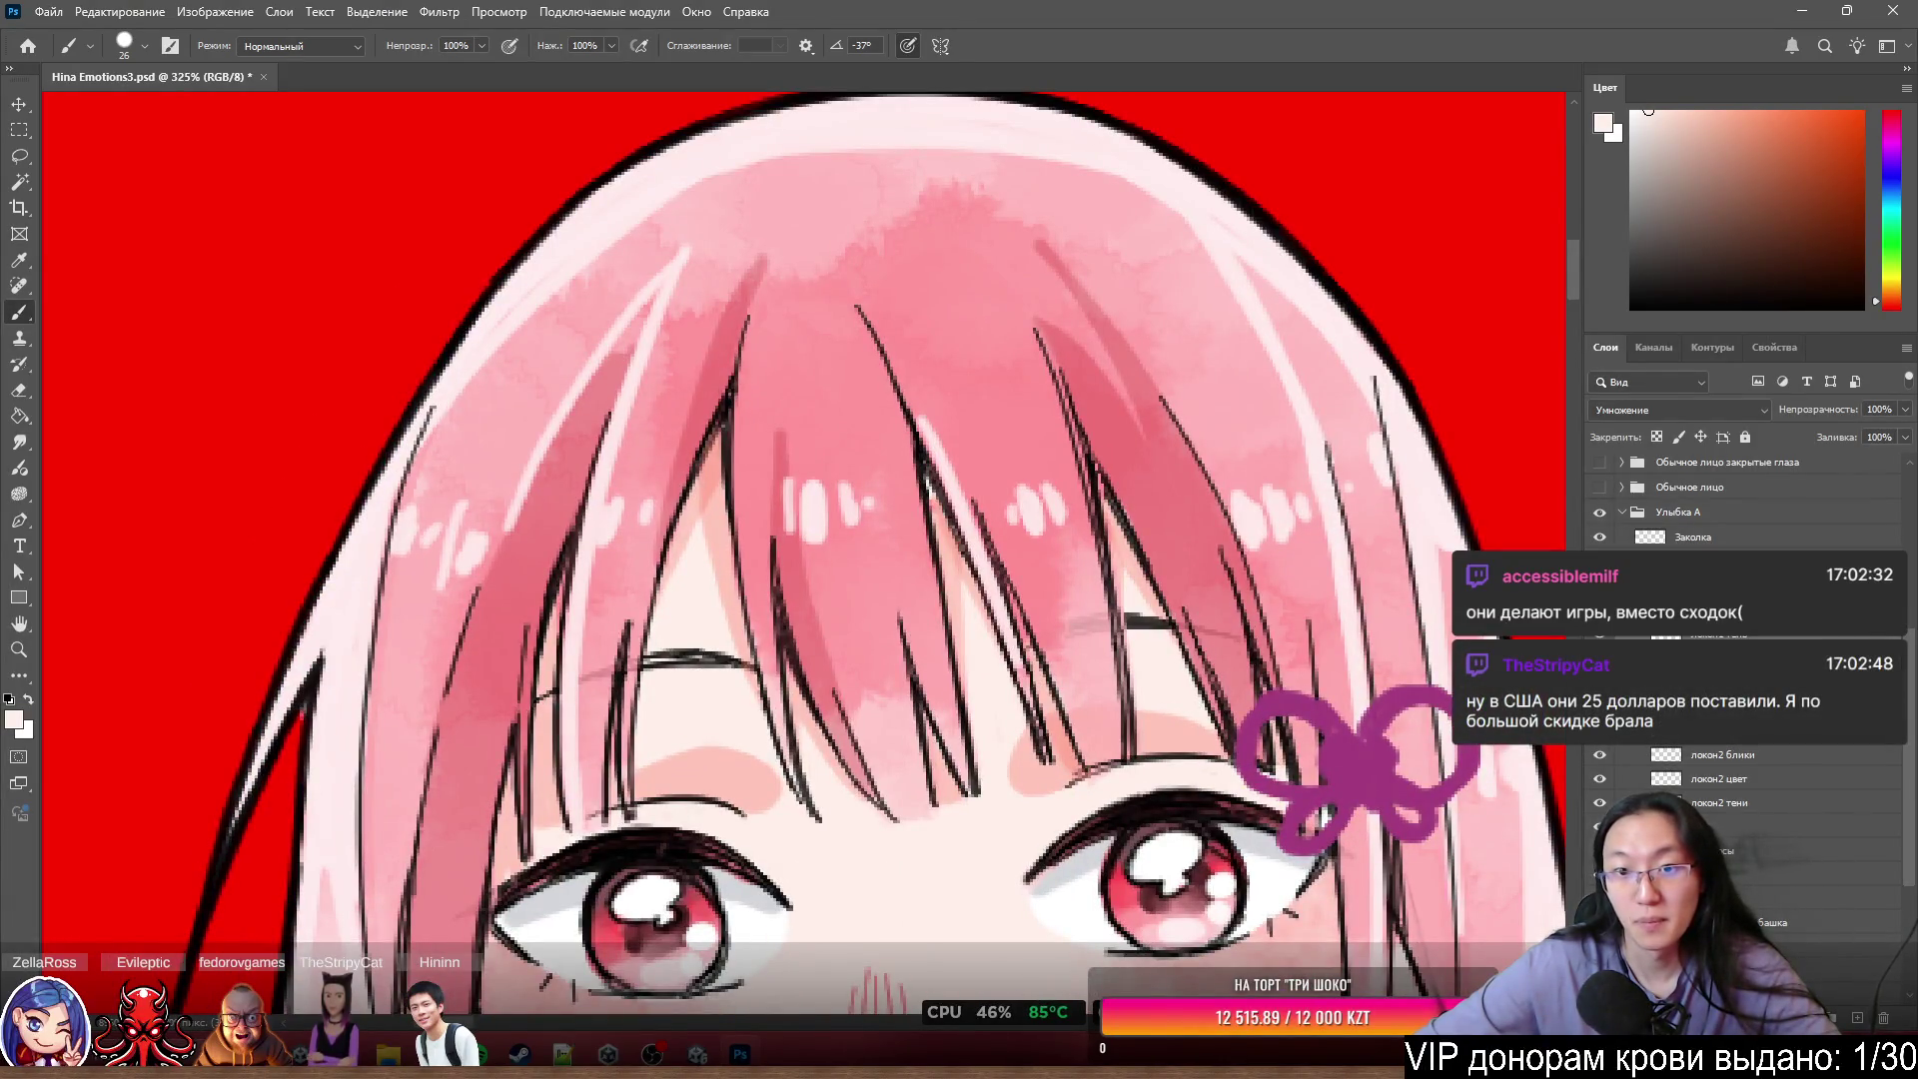
scroll(1093, 516, "up", 1)
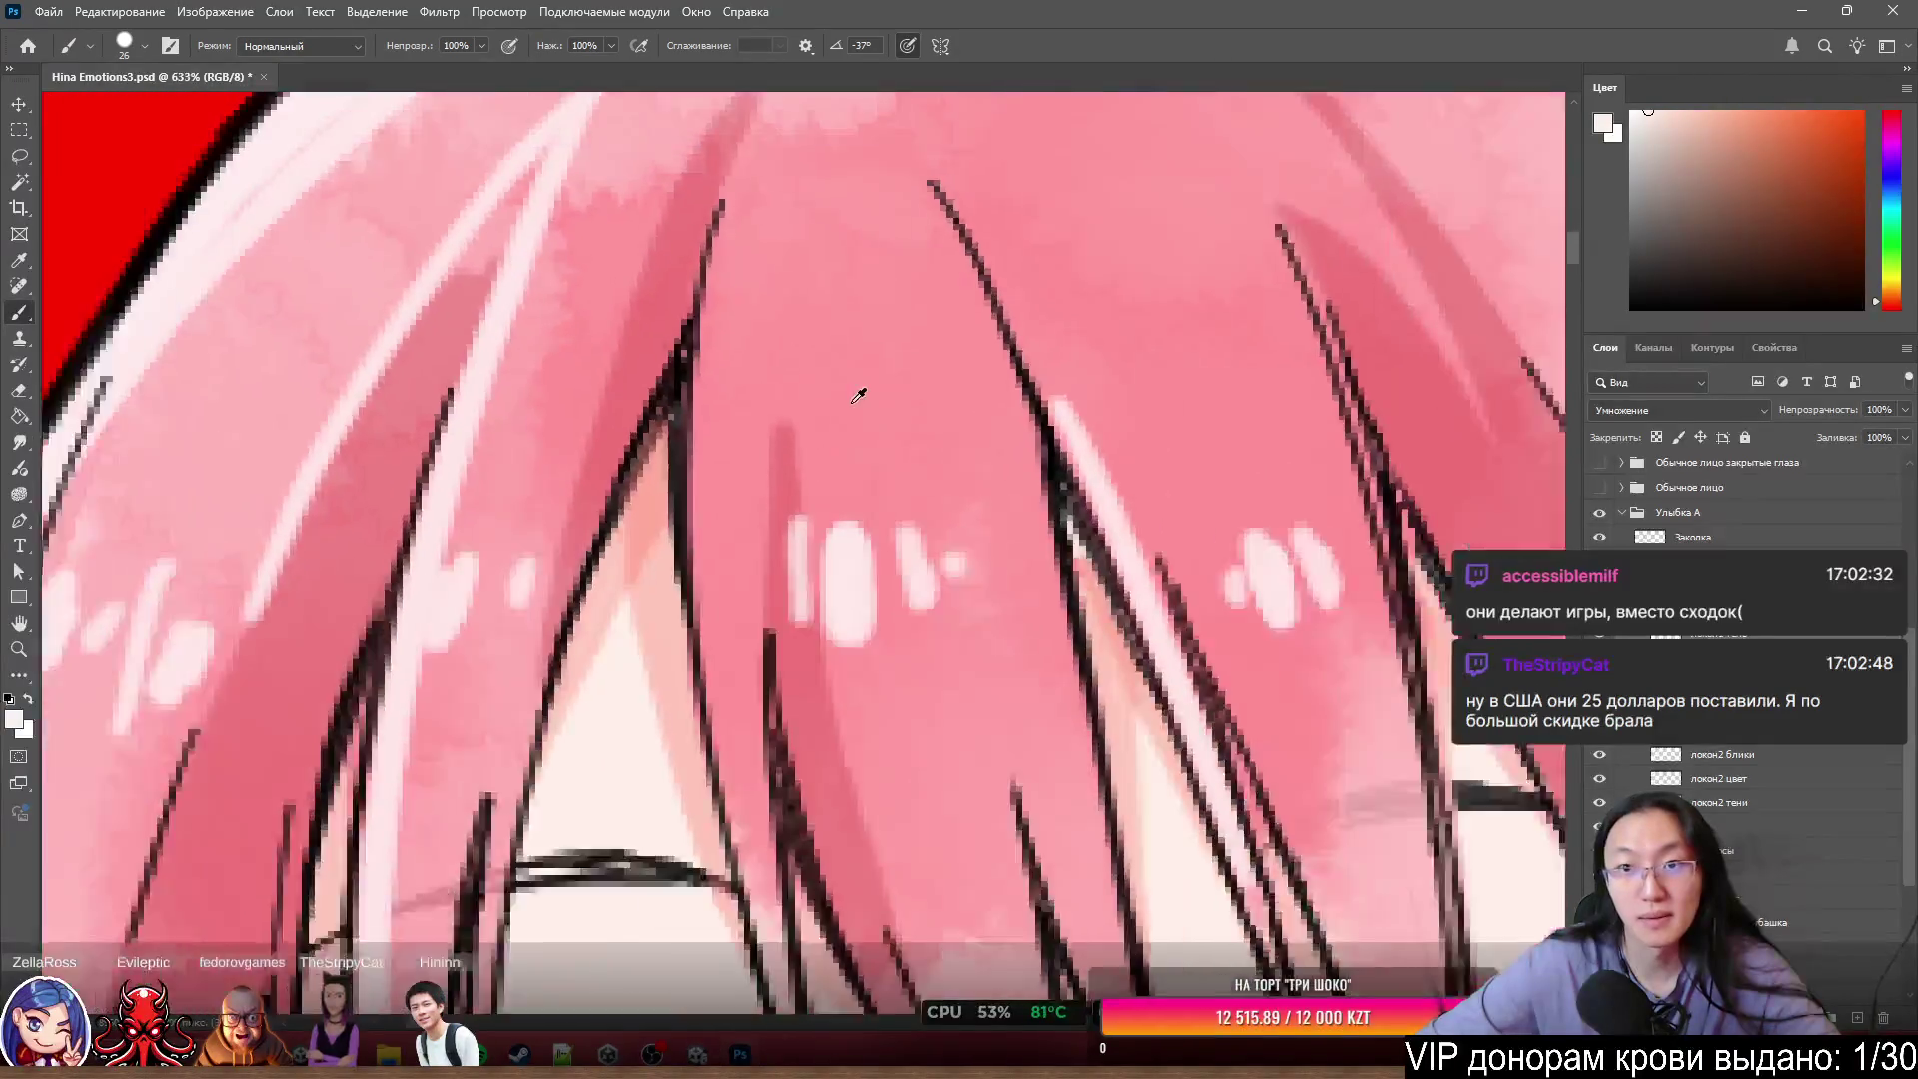
scroll(860, 394, "down", 2)
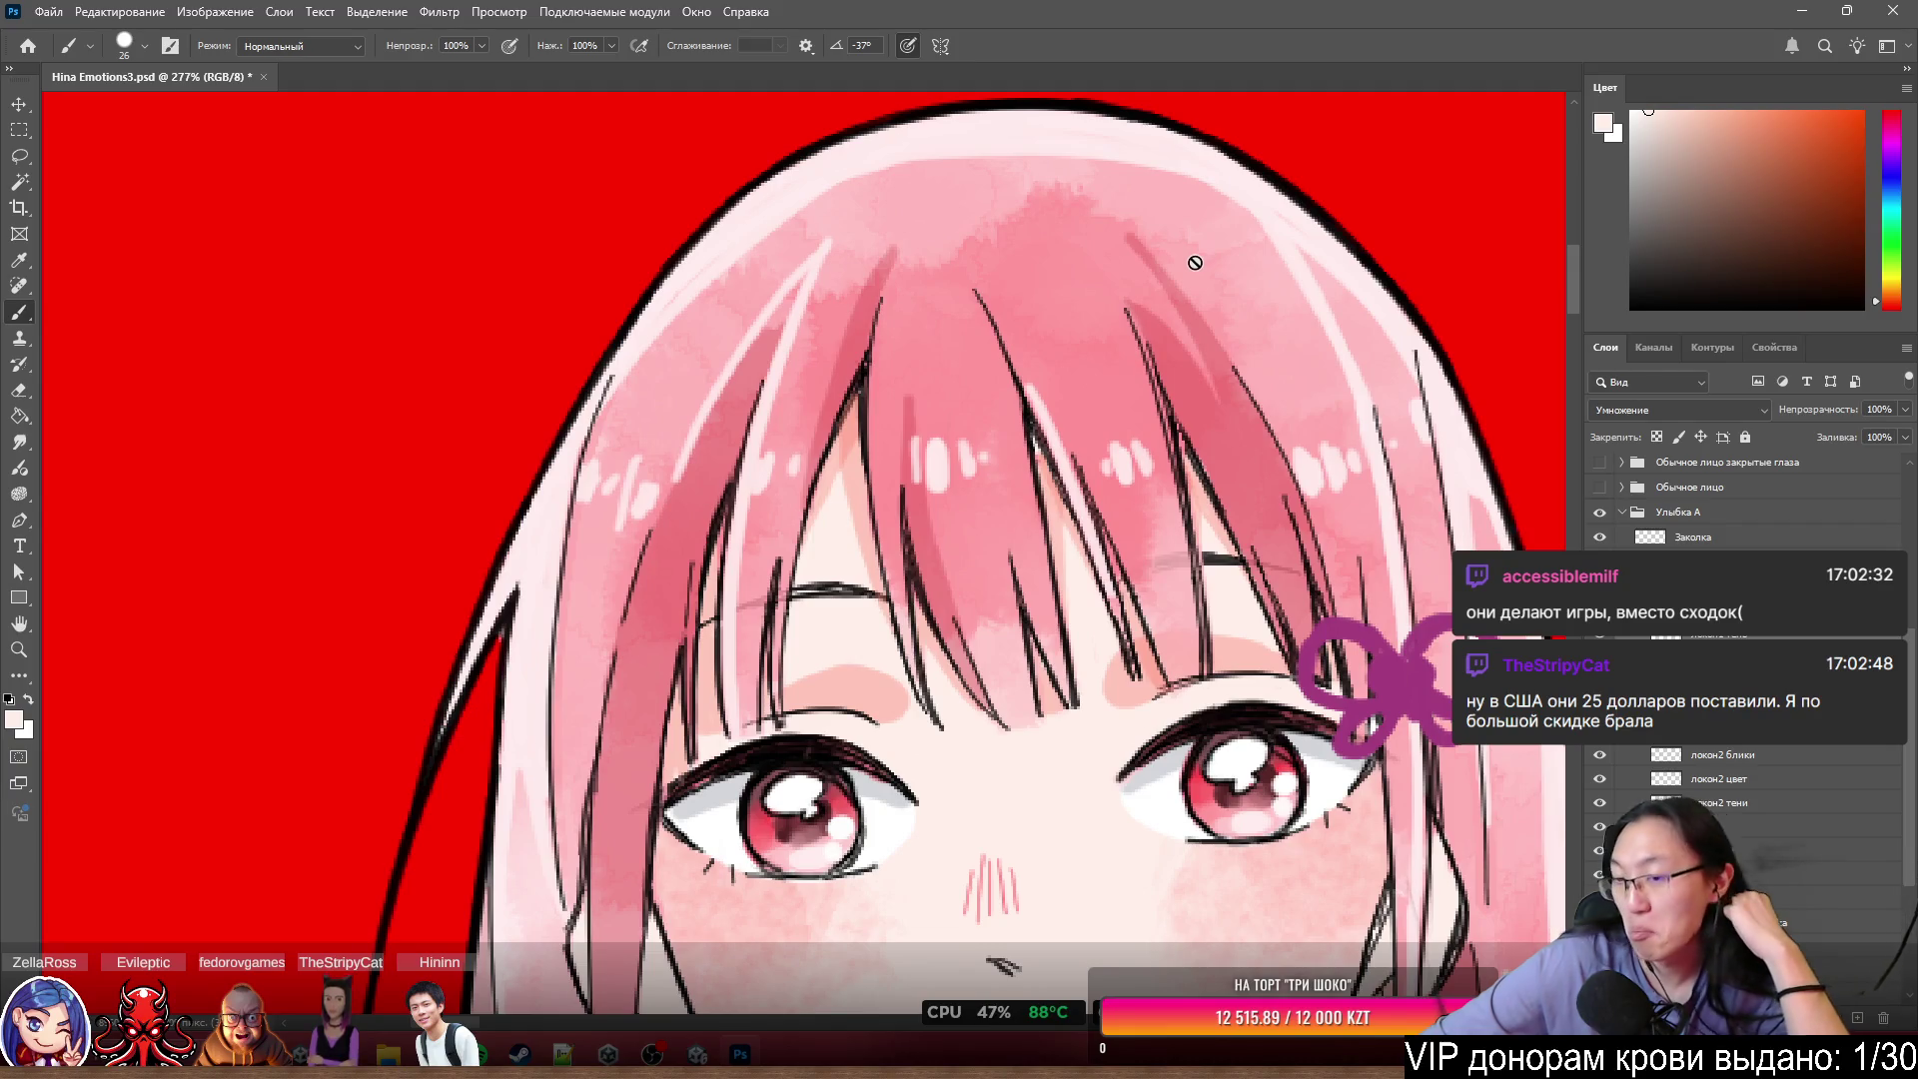
left_click(1747, 755)
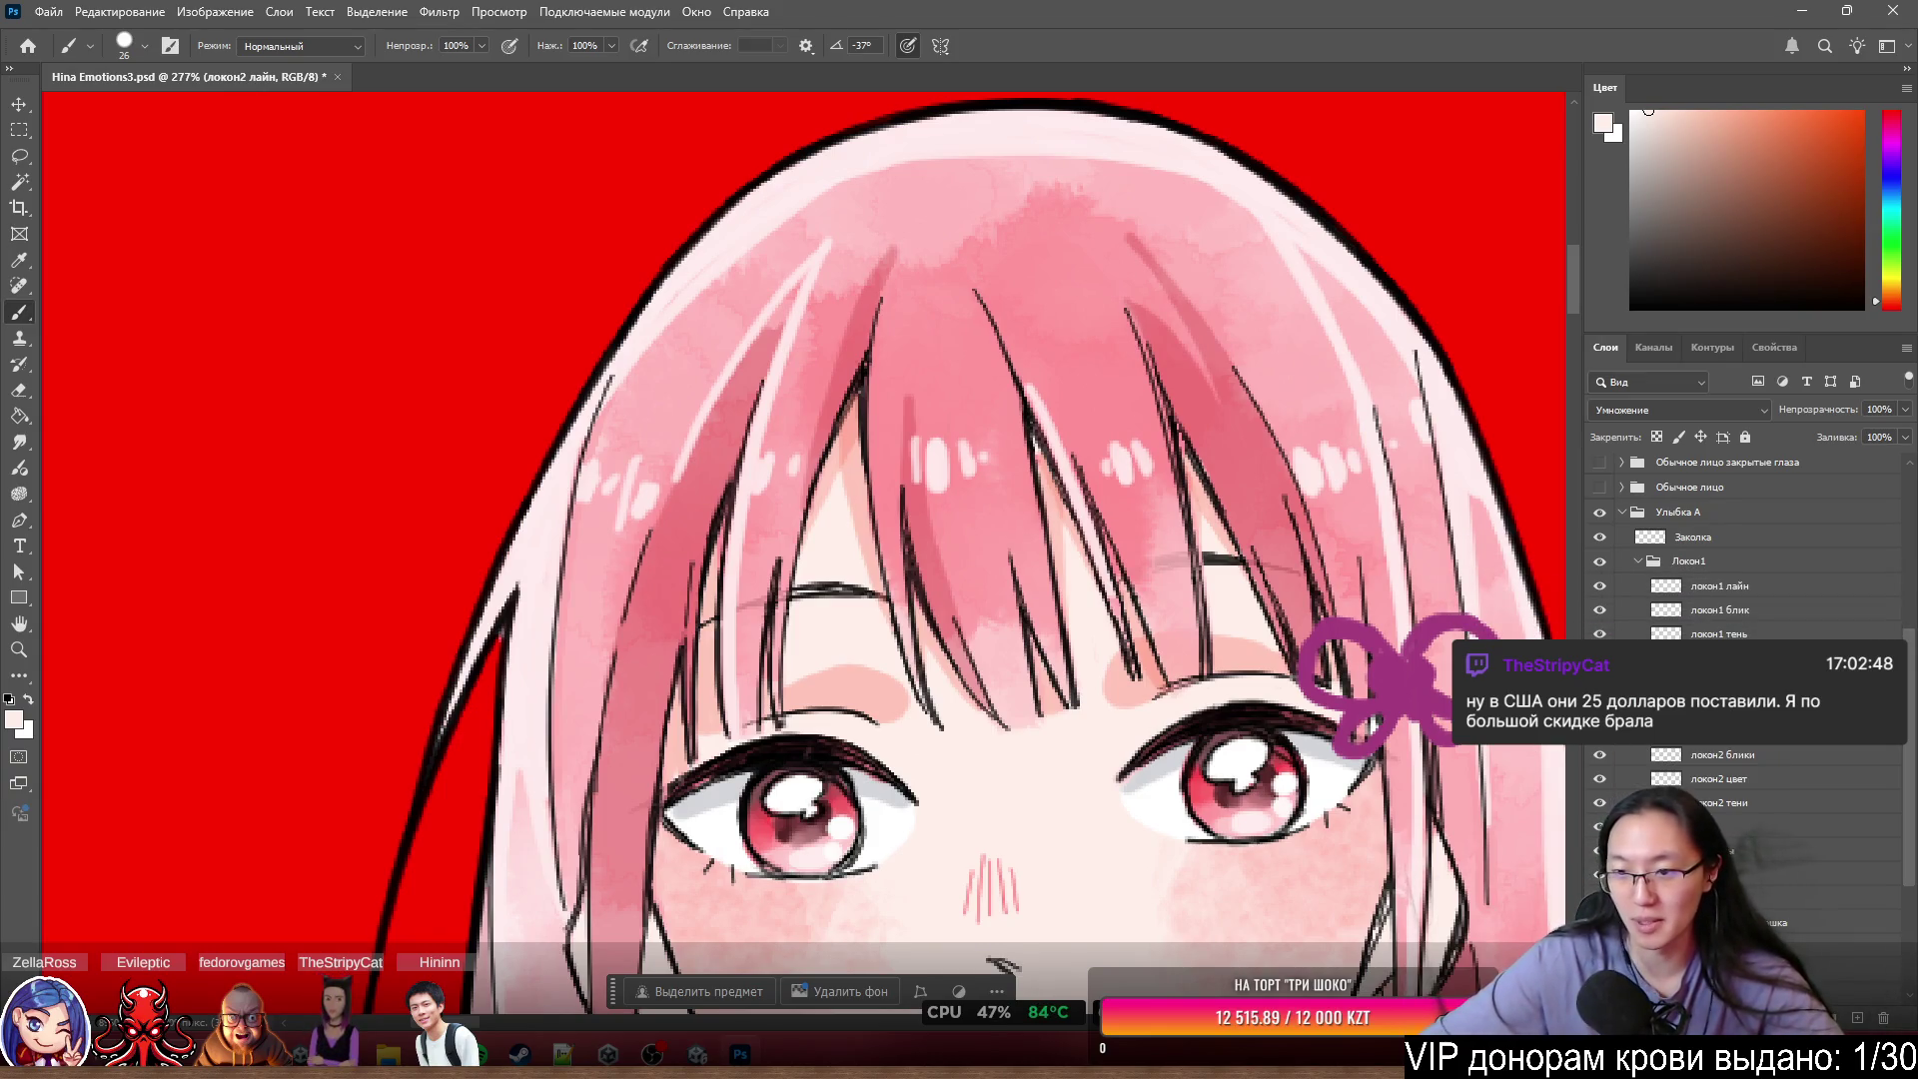
- Toggle the forehead strand's visibility, leaving its colour and line art hidden
key("ctrl+comma")
key("ctrl+comma")
key("ctrl+comma")
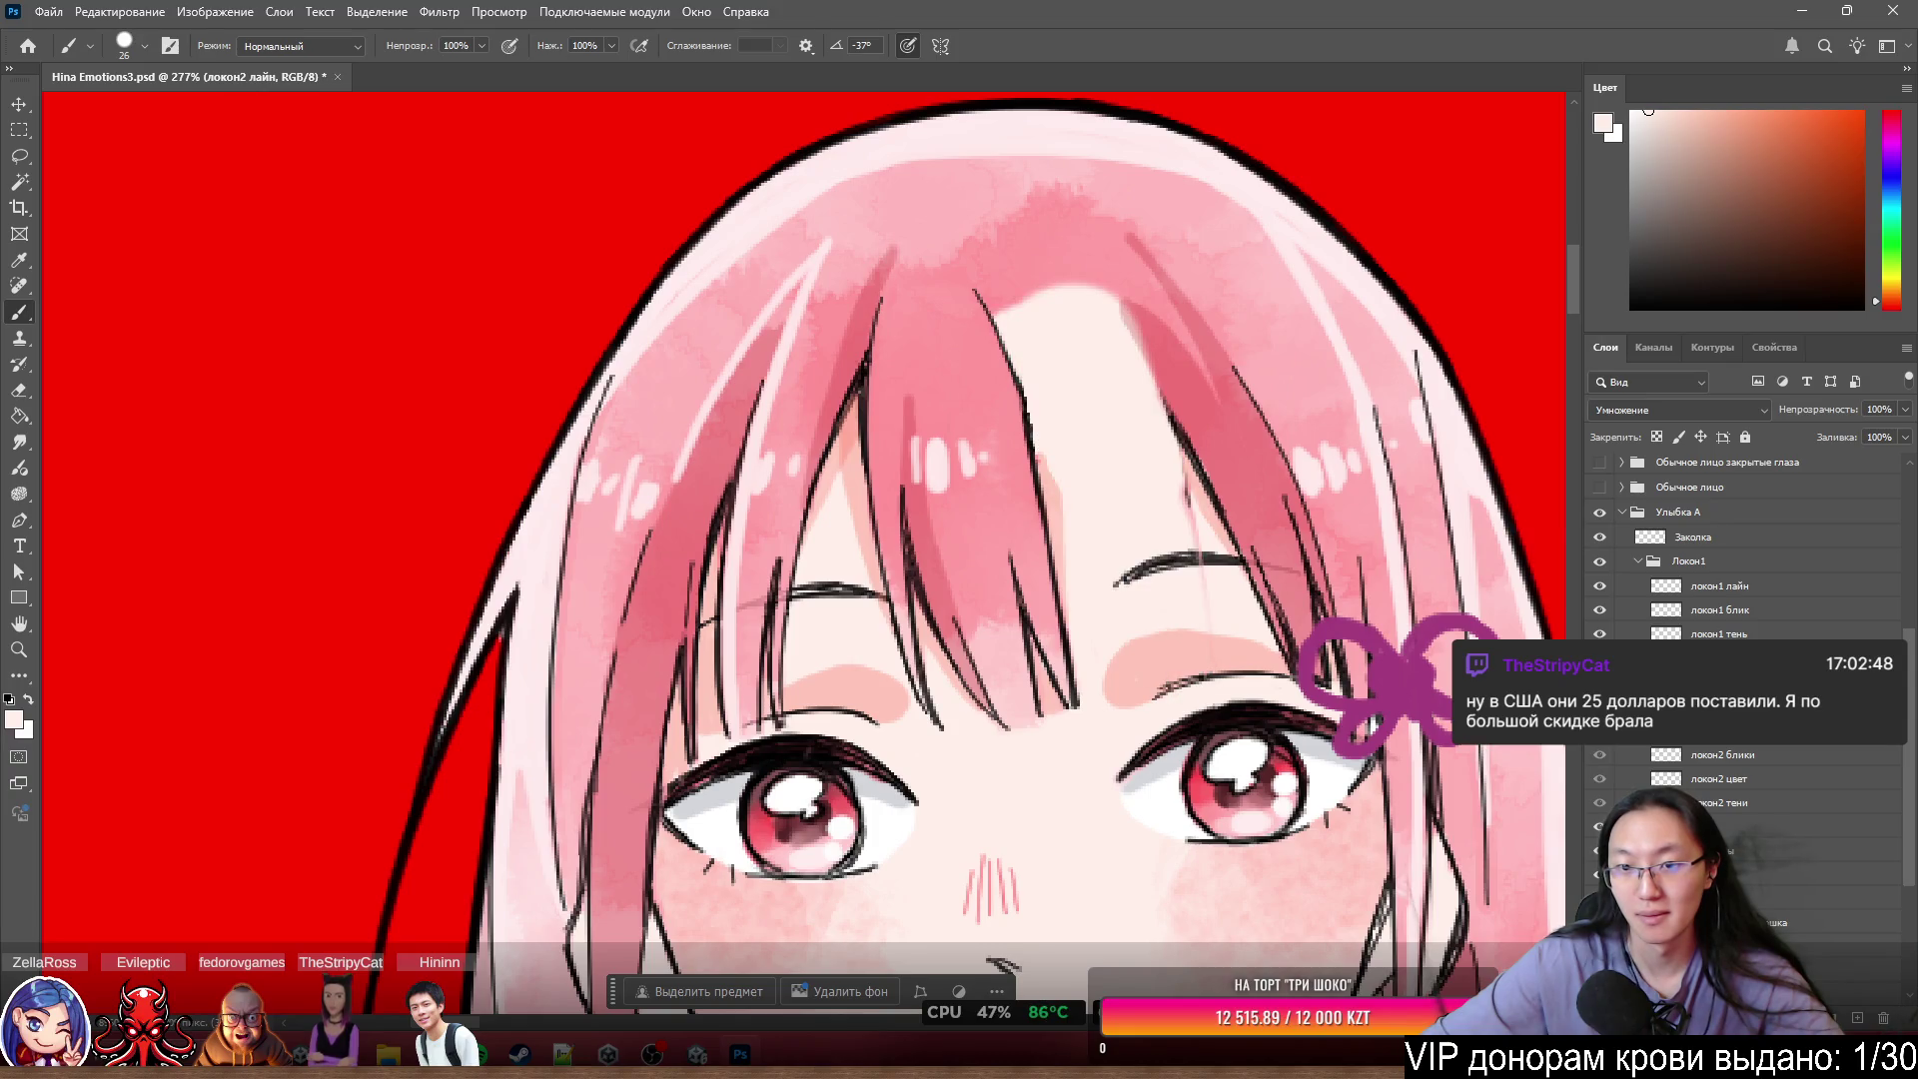
key("ctrl+comma")
scroll(1146, 533, "up", 3)
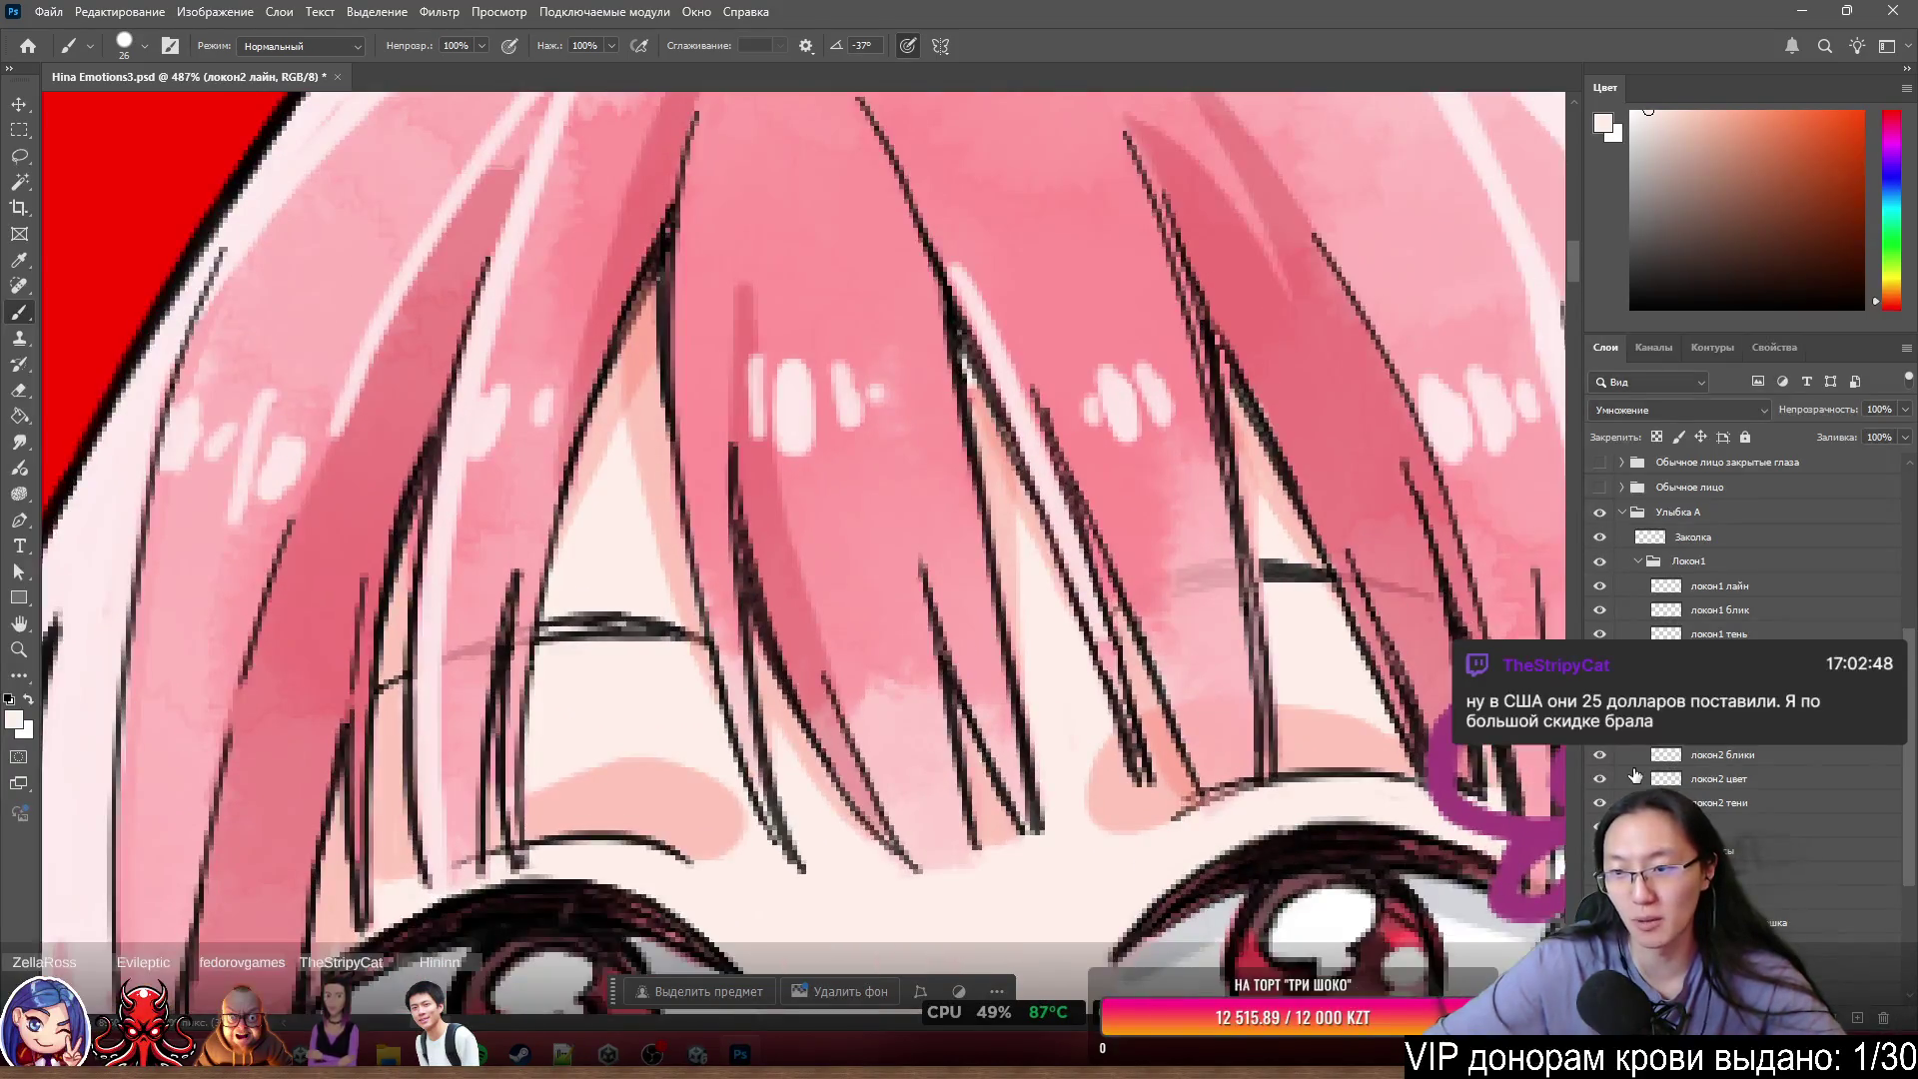
key("ctrl+comma")
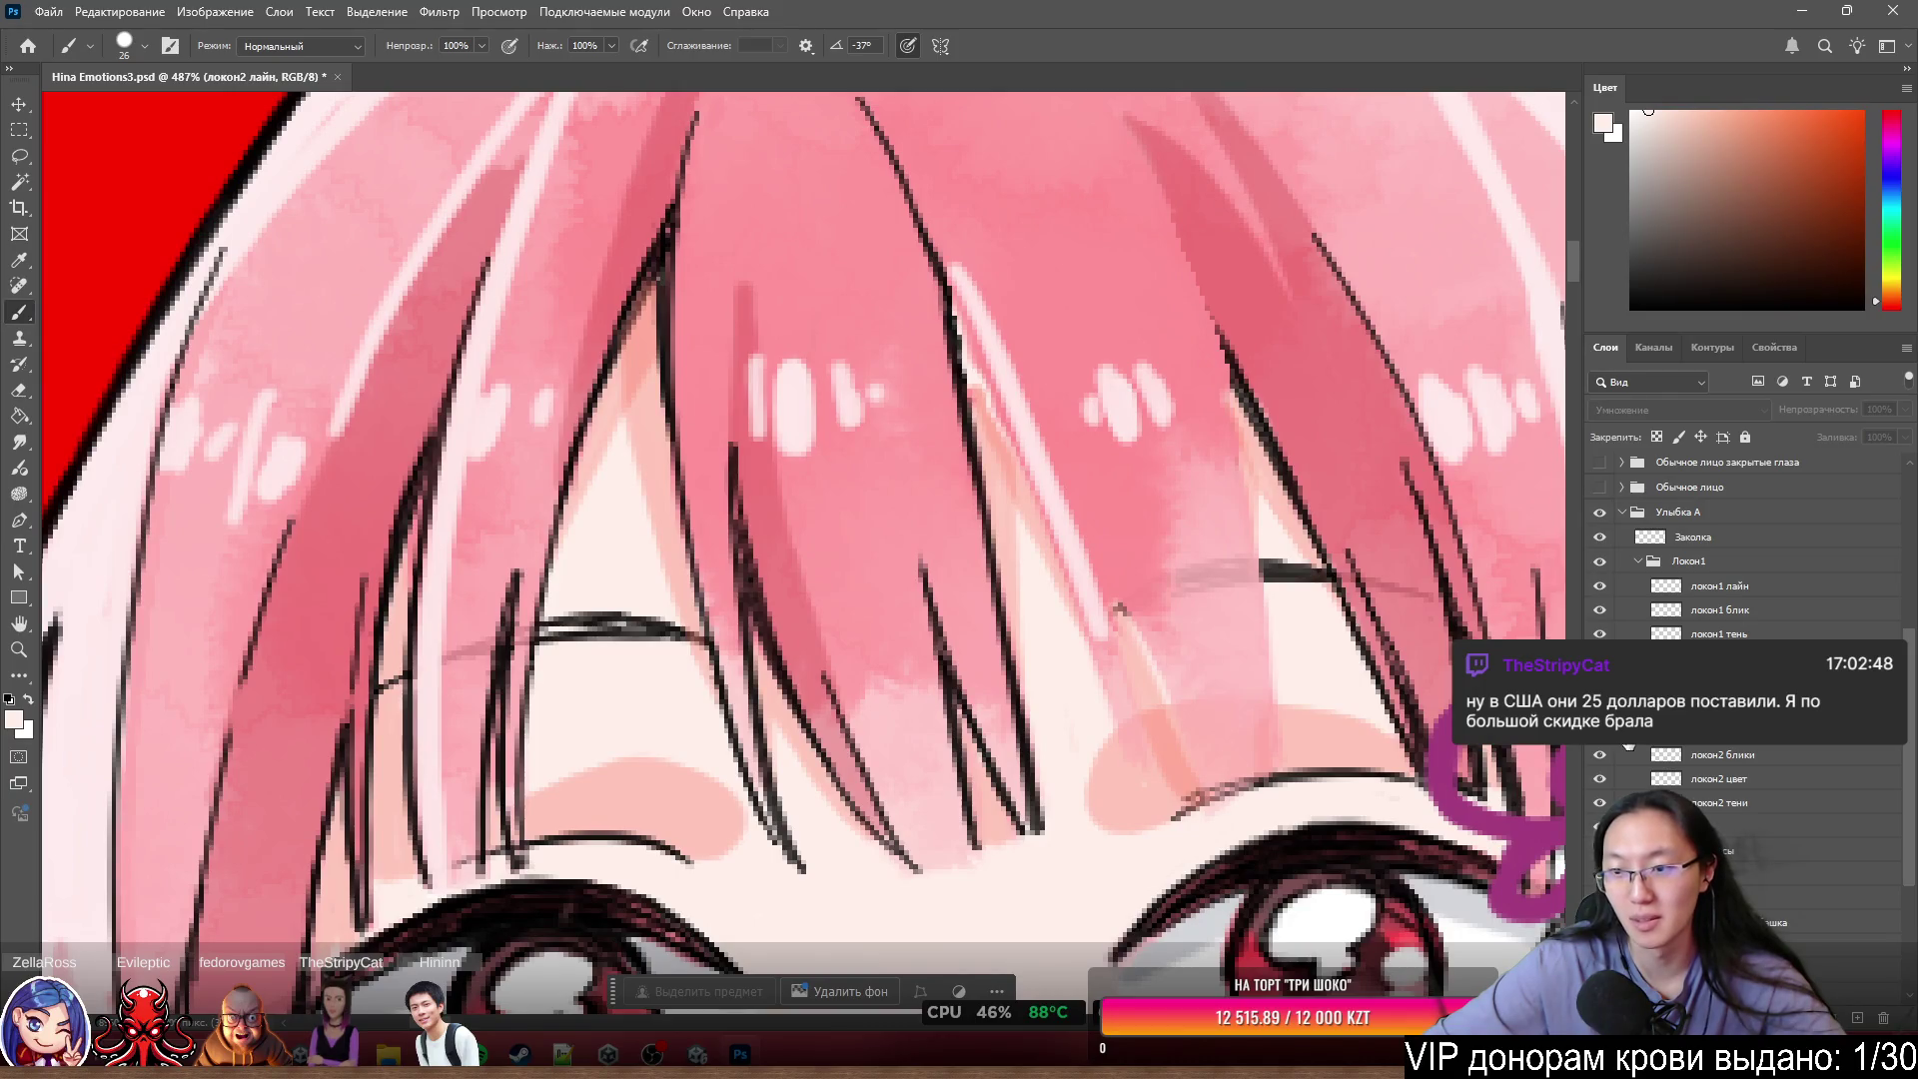
key("ctrl+comma")
key("ctrl+comma")
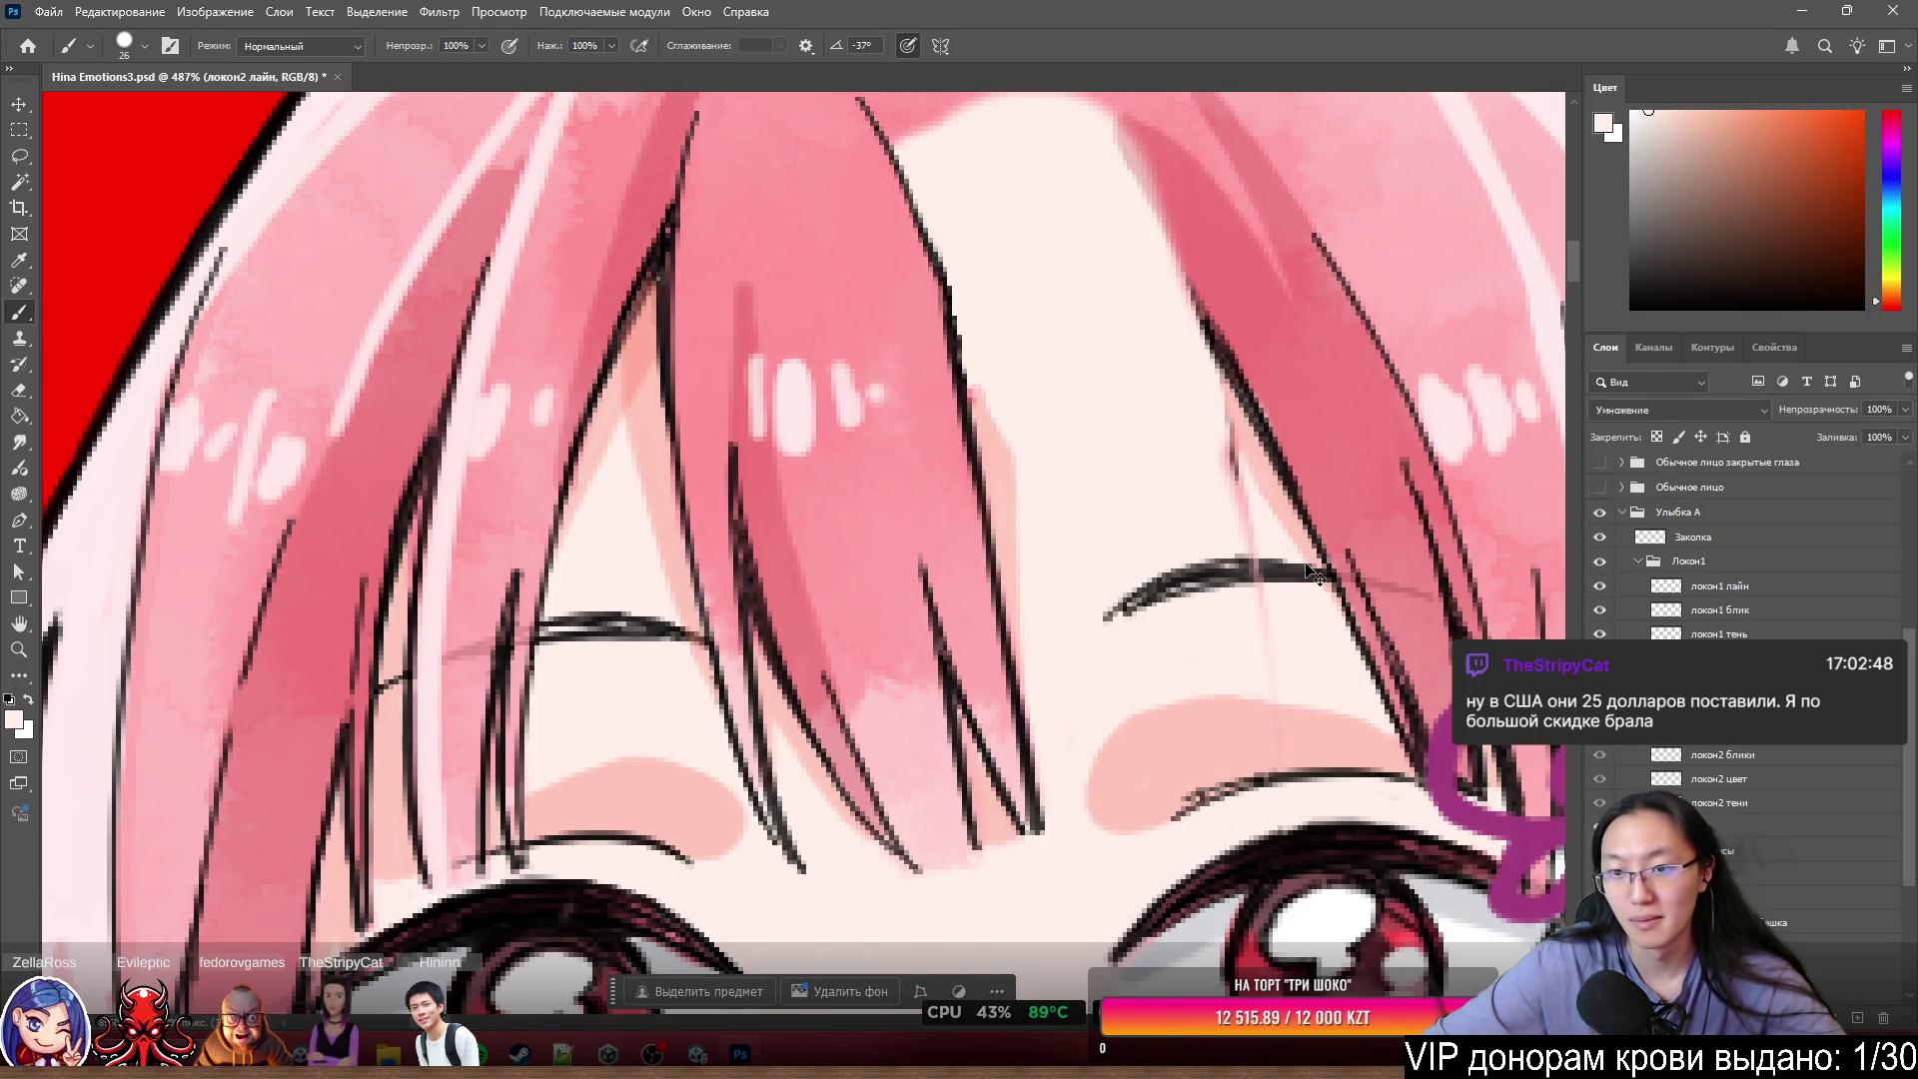
key("ctrl+comma")
key("ctrl+comma")
- Erase the faint pink line through the eyebrow on the Волосы base hair layer
left_click(1261, 565, "ctrl")
key("e")
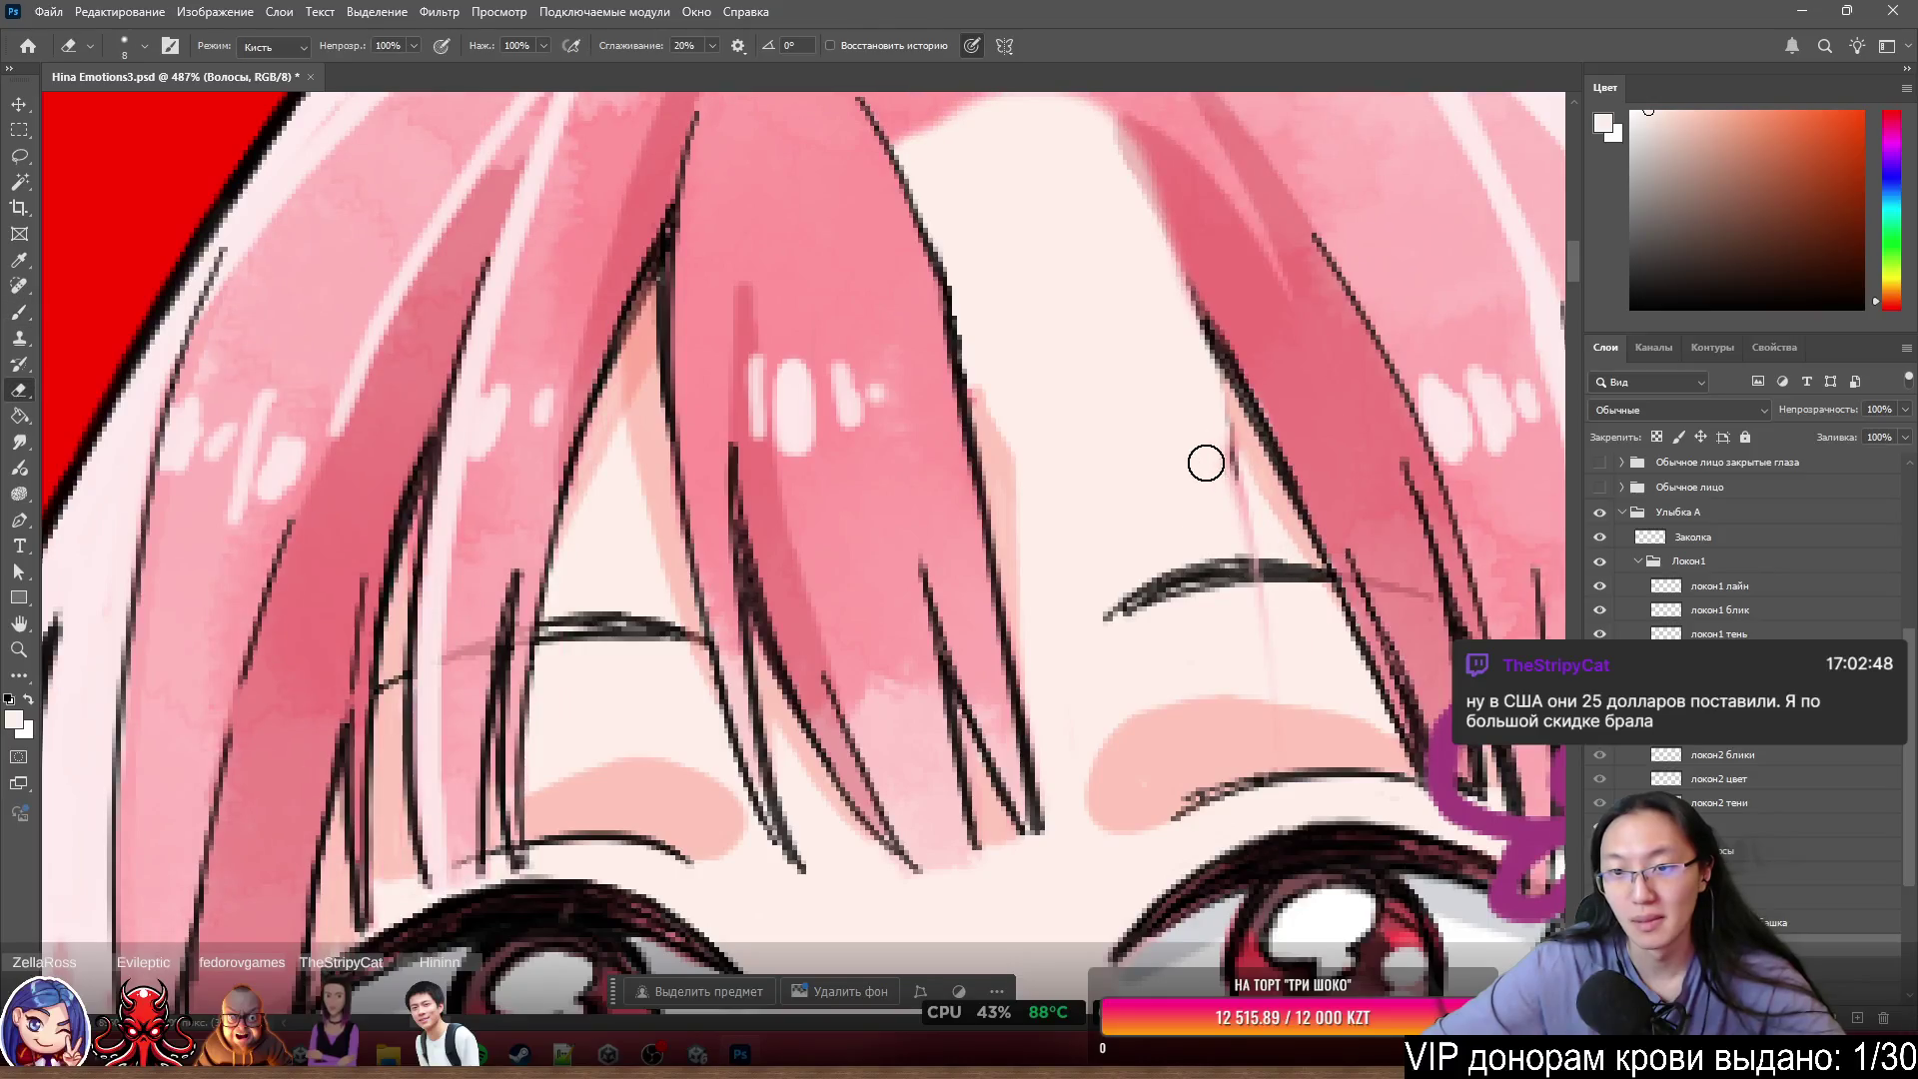
left_click_drag(1233, 463, 1250, 737)
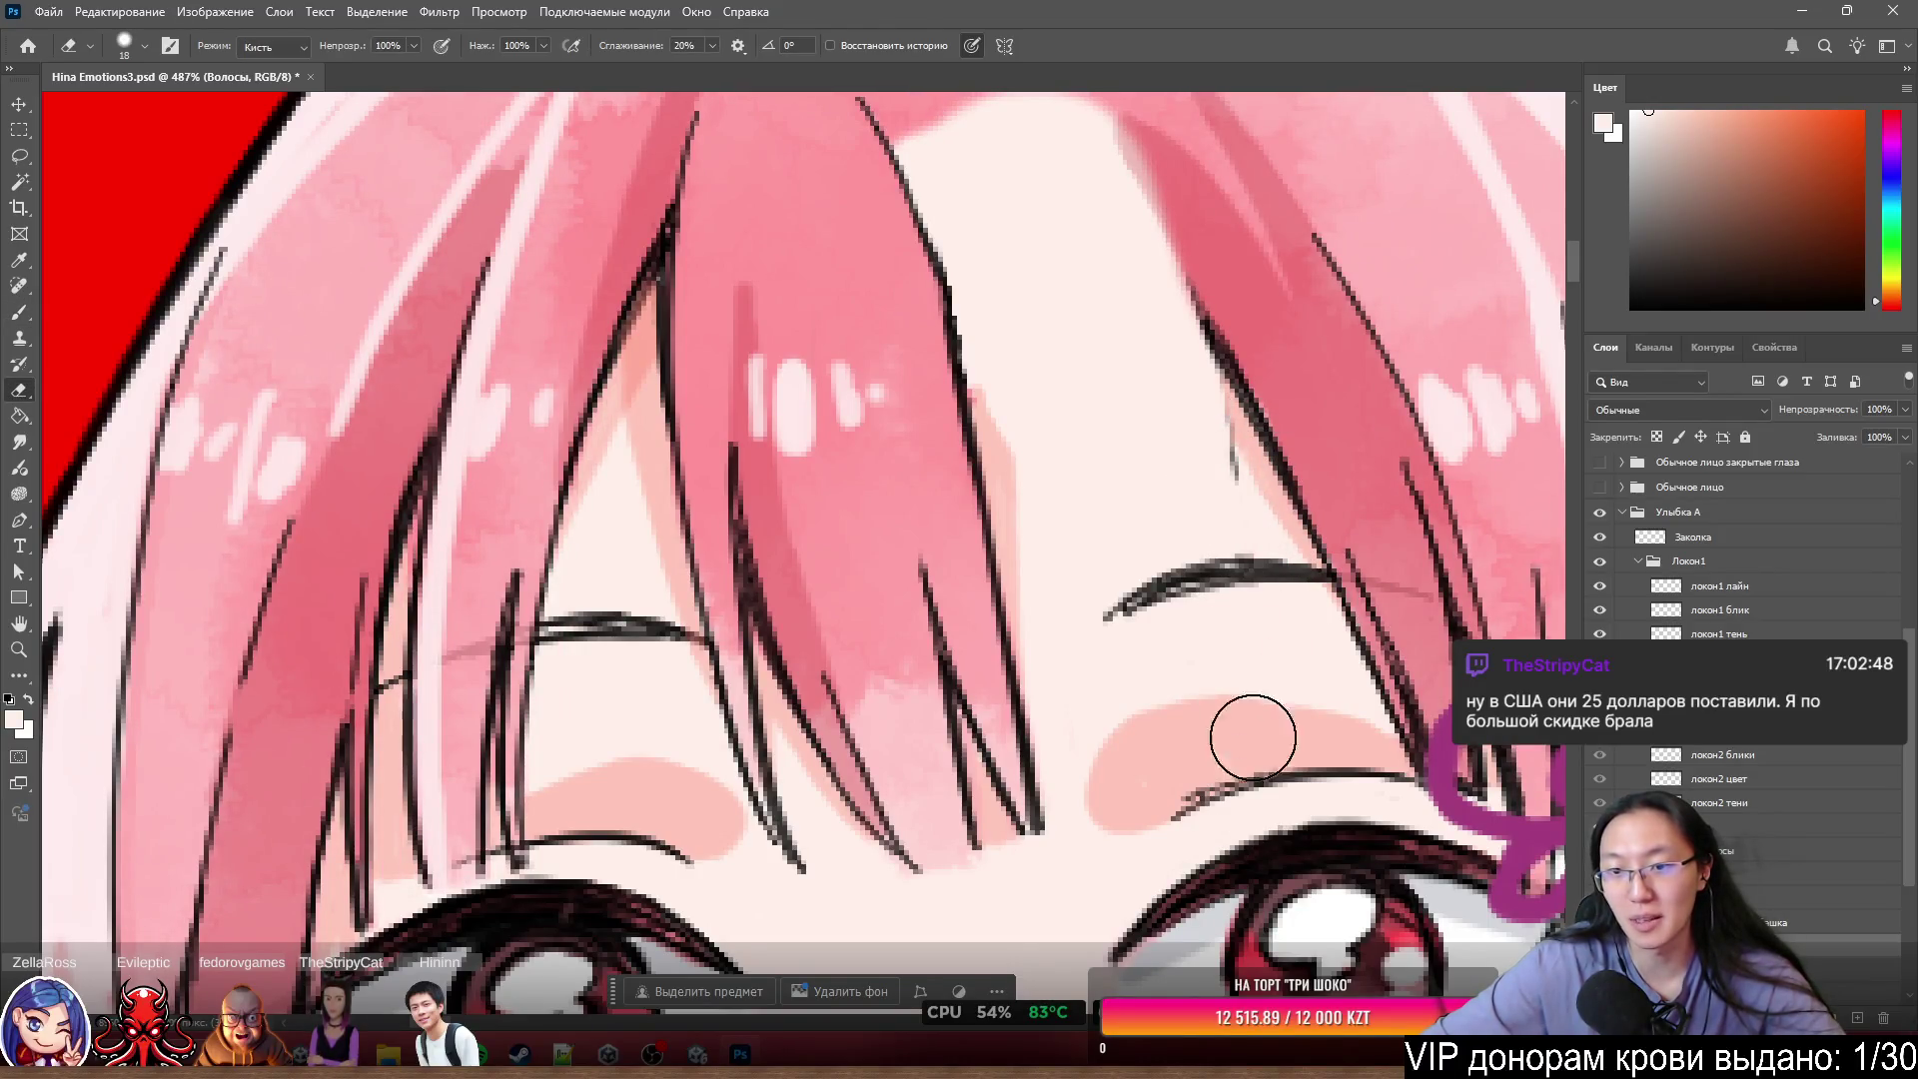
left_click(1239, 470, "ctrl")
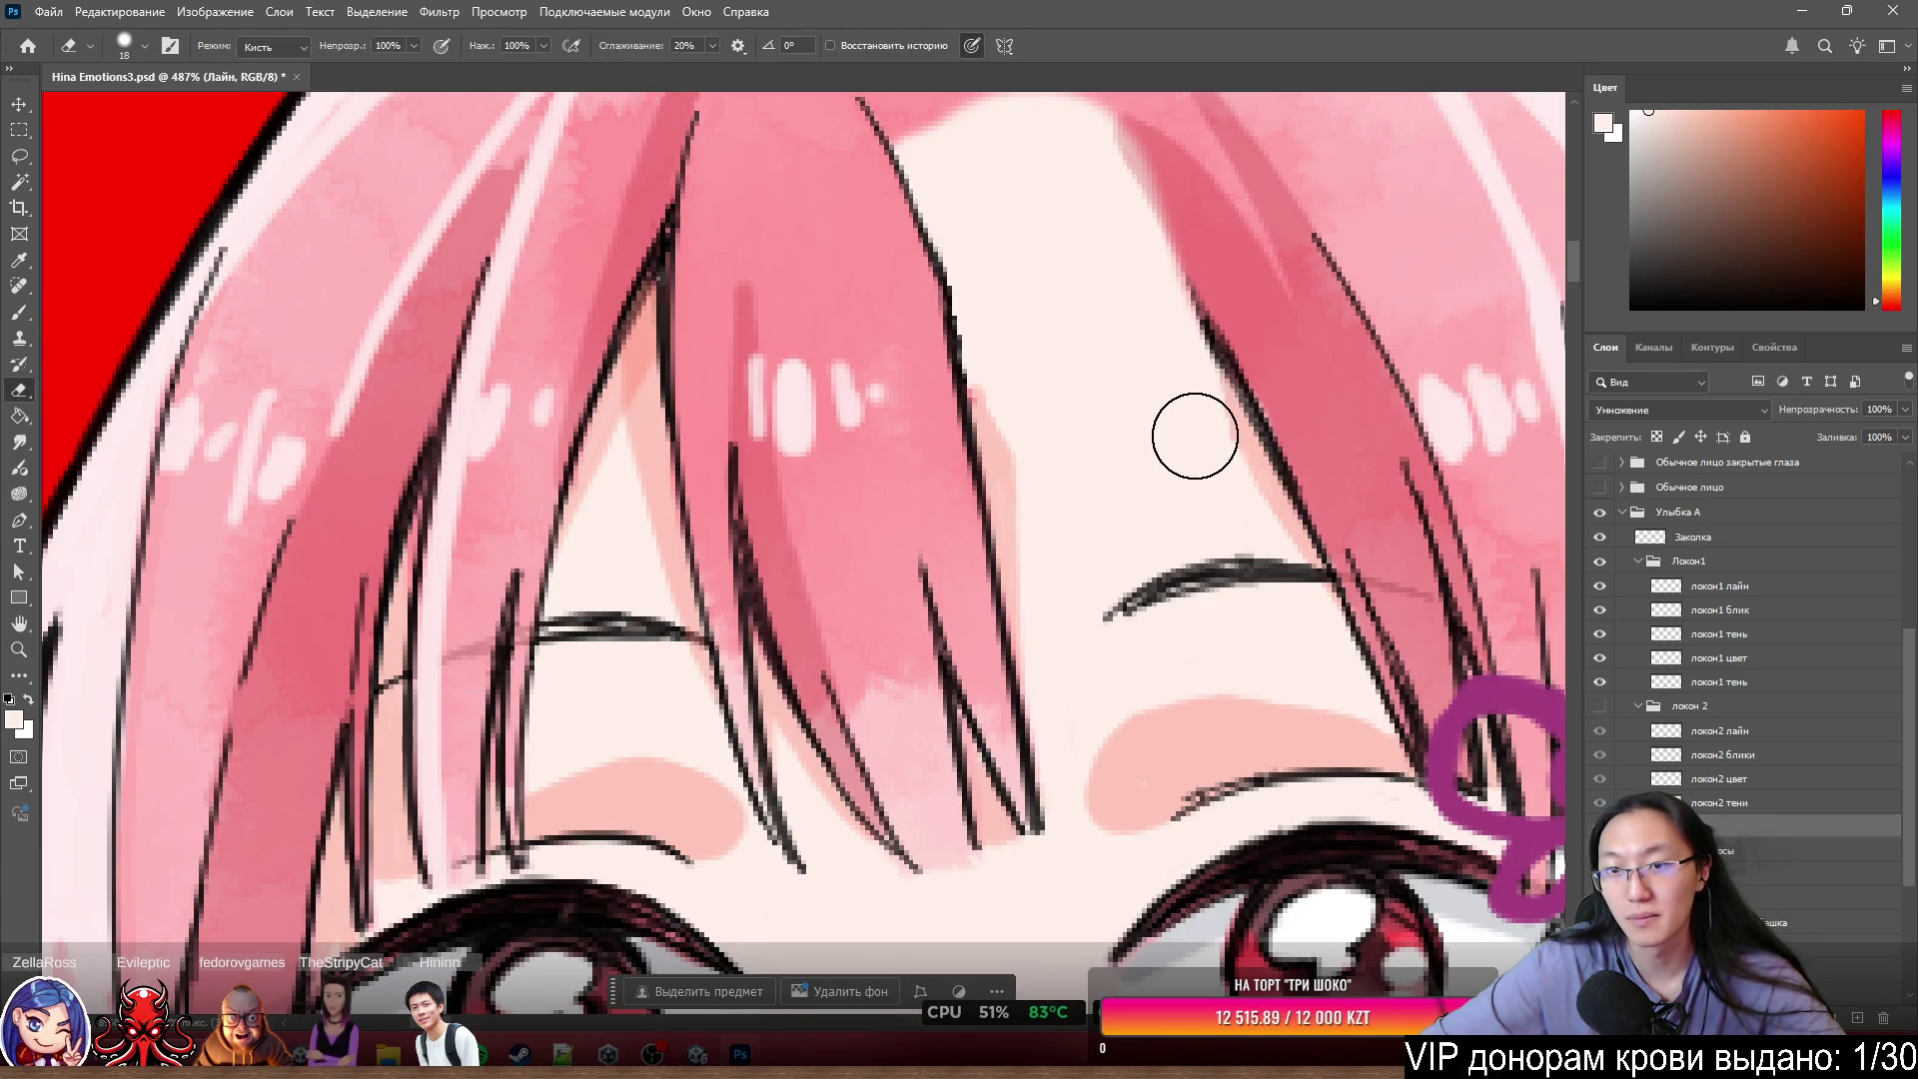
key("b")
- Briefly check a hidden layer, then make the локон 2 strands visible again
scroll(1135, 329, "down", 5)
scroll(1126, 450, "up", 5)
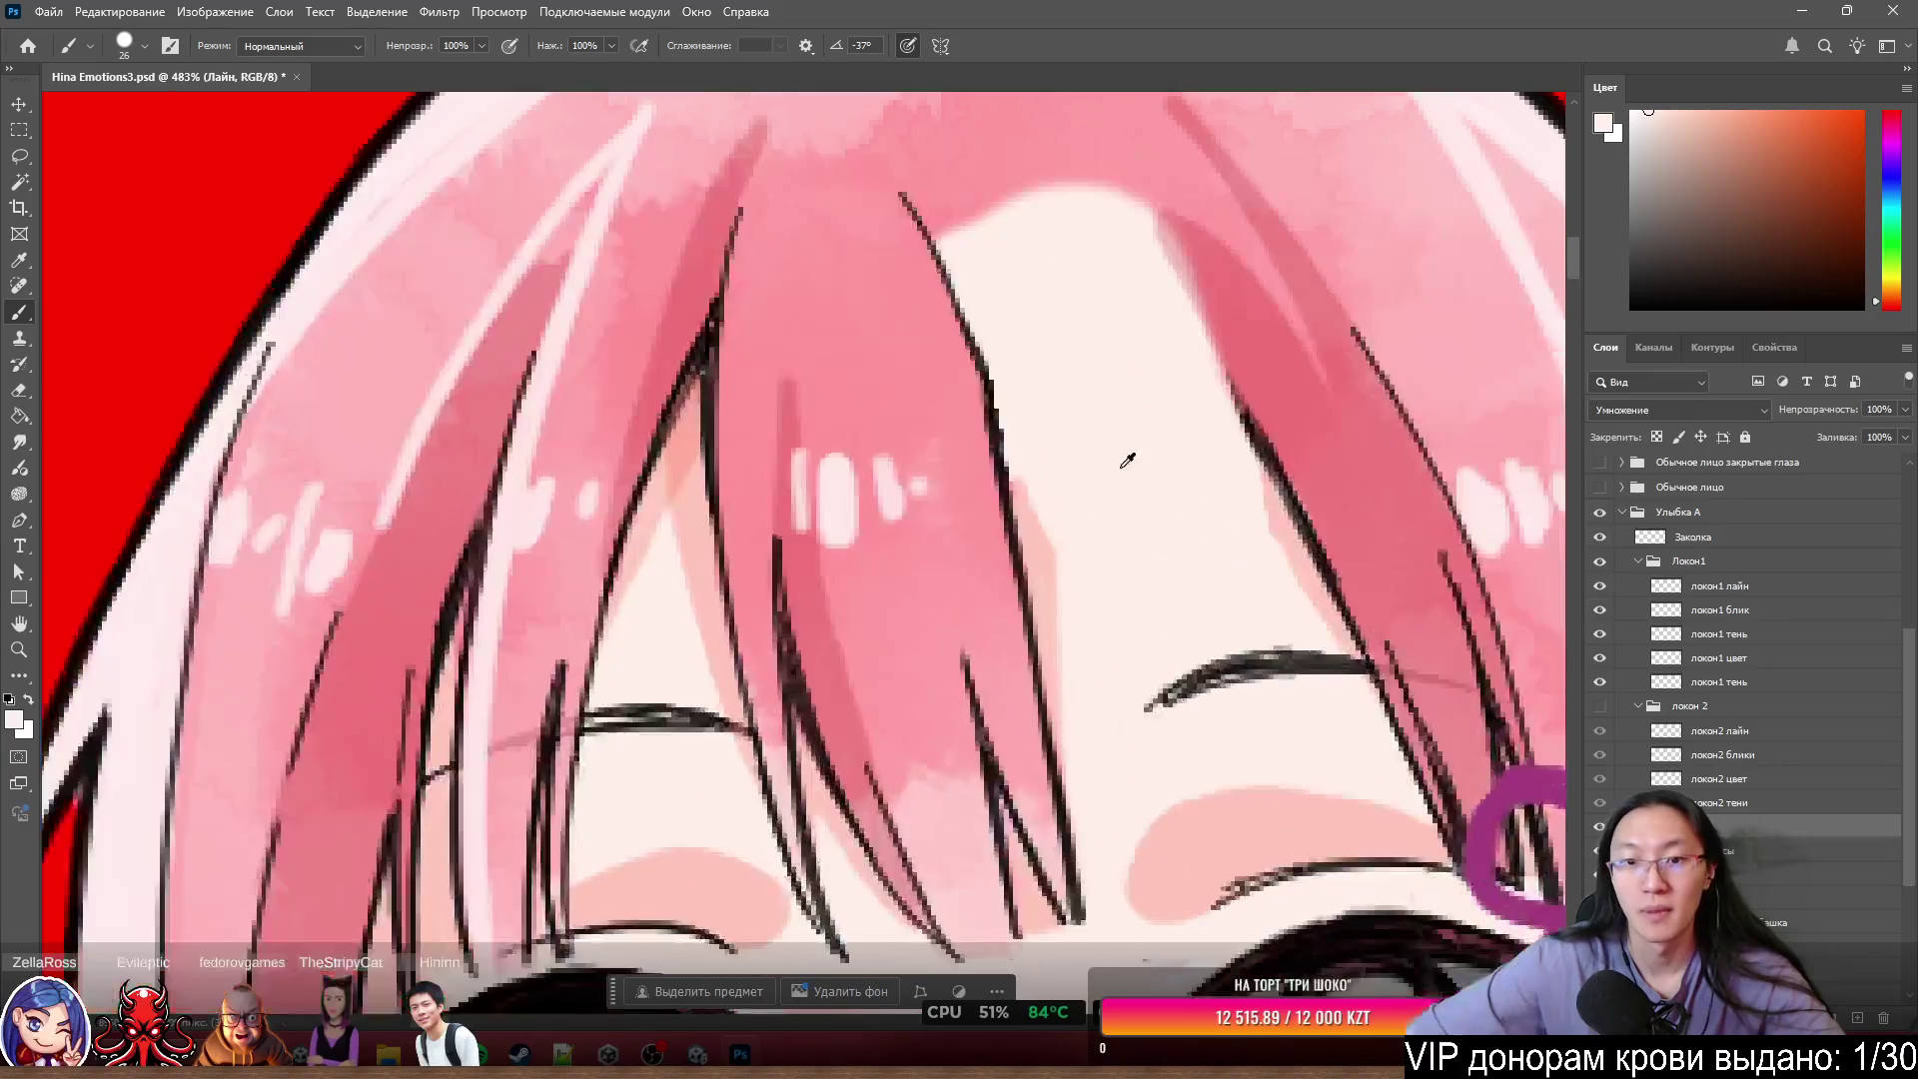
scroll(1118, 491, "down", 5)
scroll(1118, 492, "up", 4)
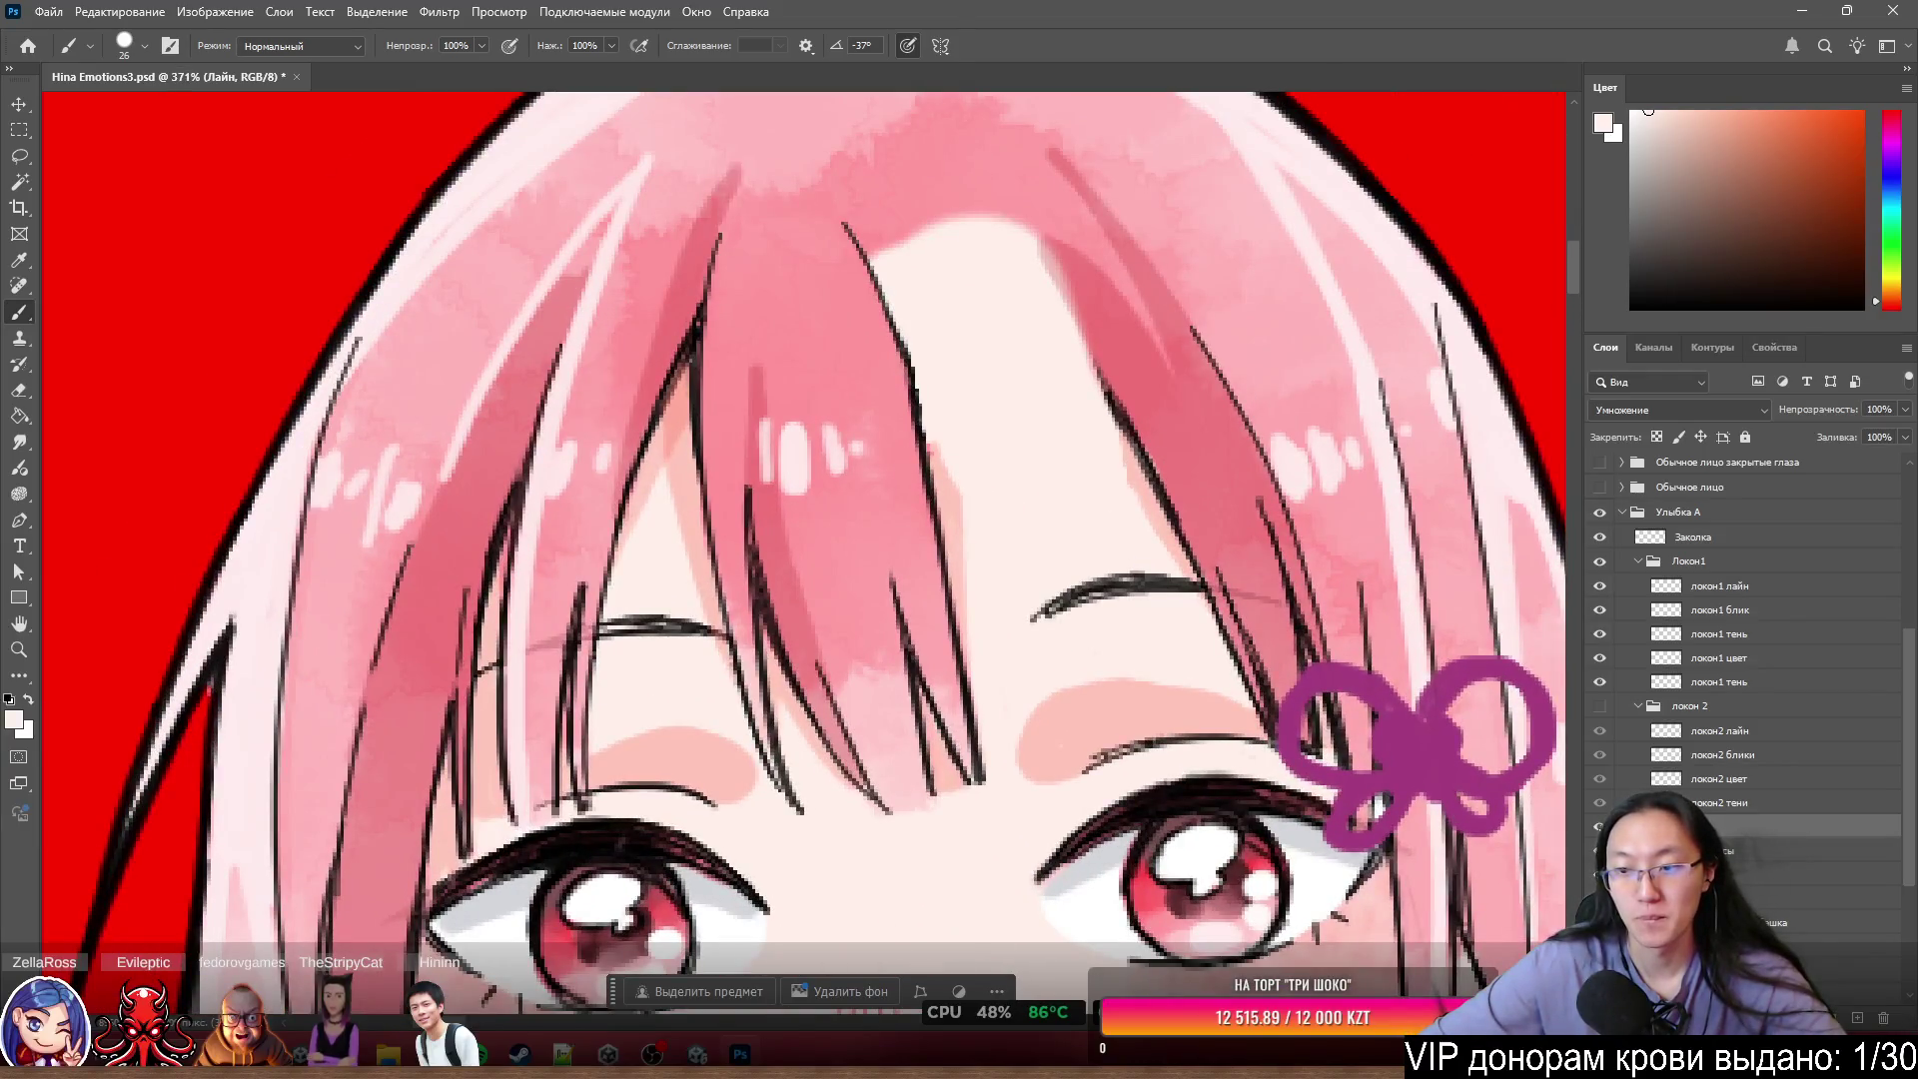
left_click(1605, 802)
left_click(1605, 802)
left_click(1600, 707)
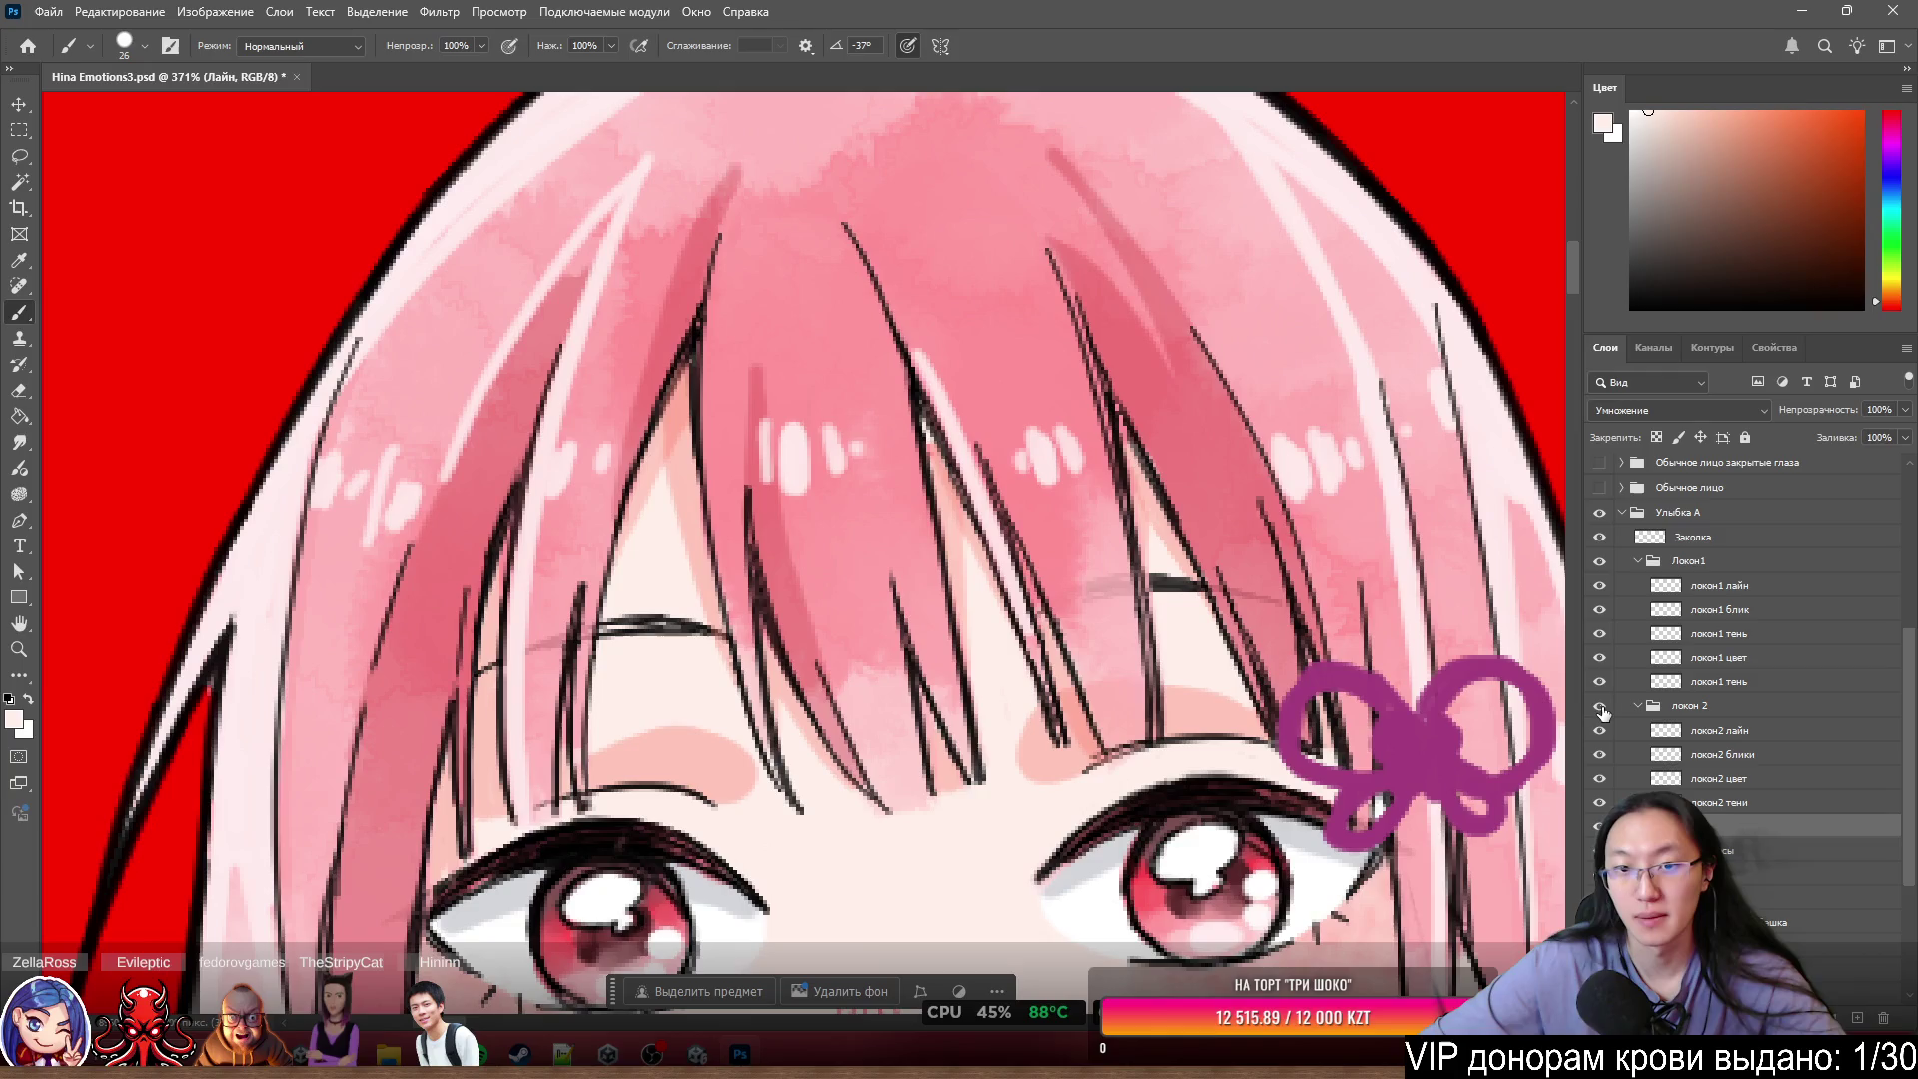
- Move the локон 2 group above Локон1 and select локон2 цвет for erasing
scroll(1039, 495, "down", 5)
scroll(1034, 495, "up", 4)
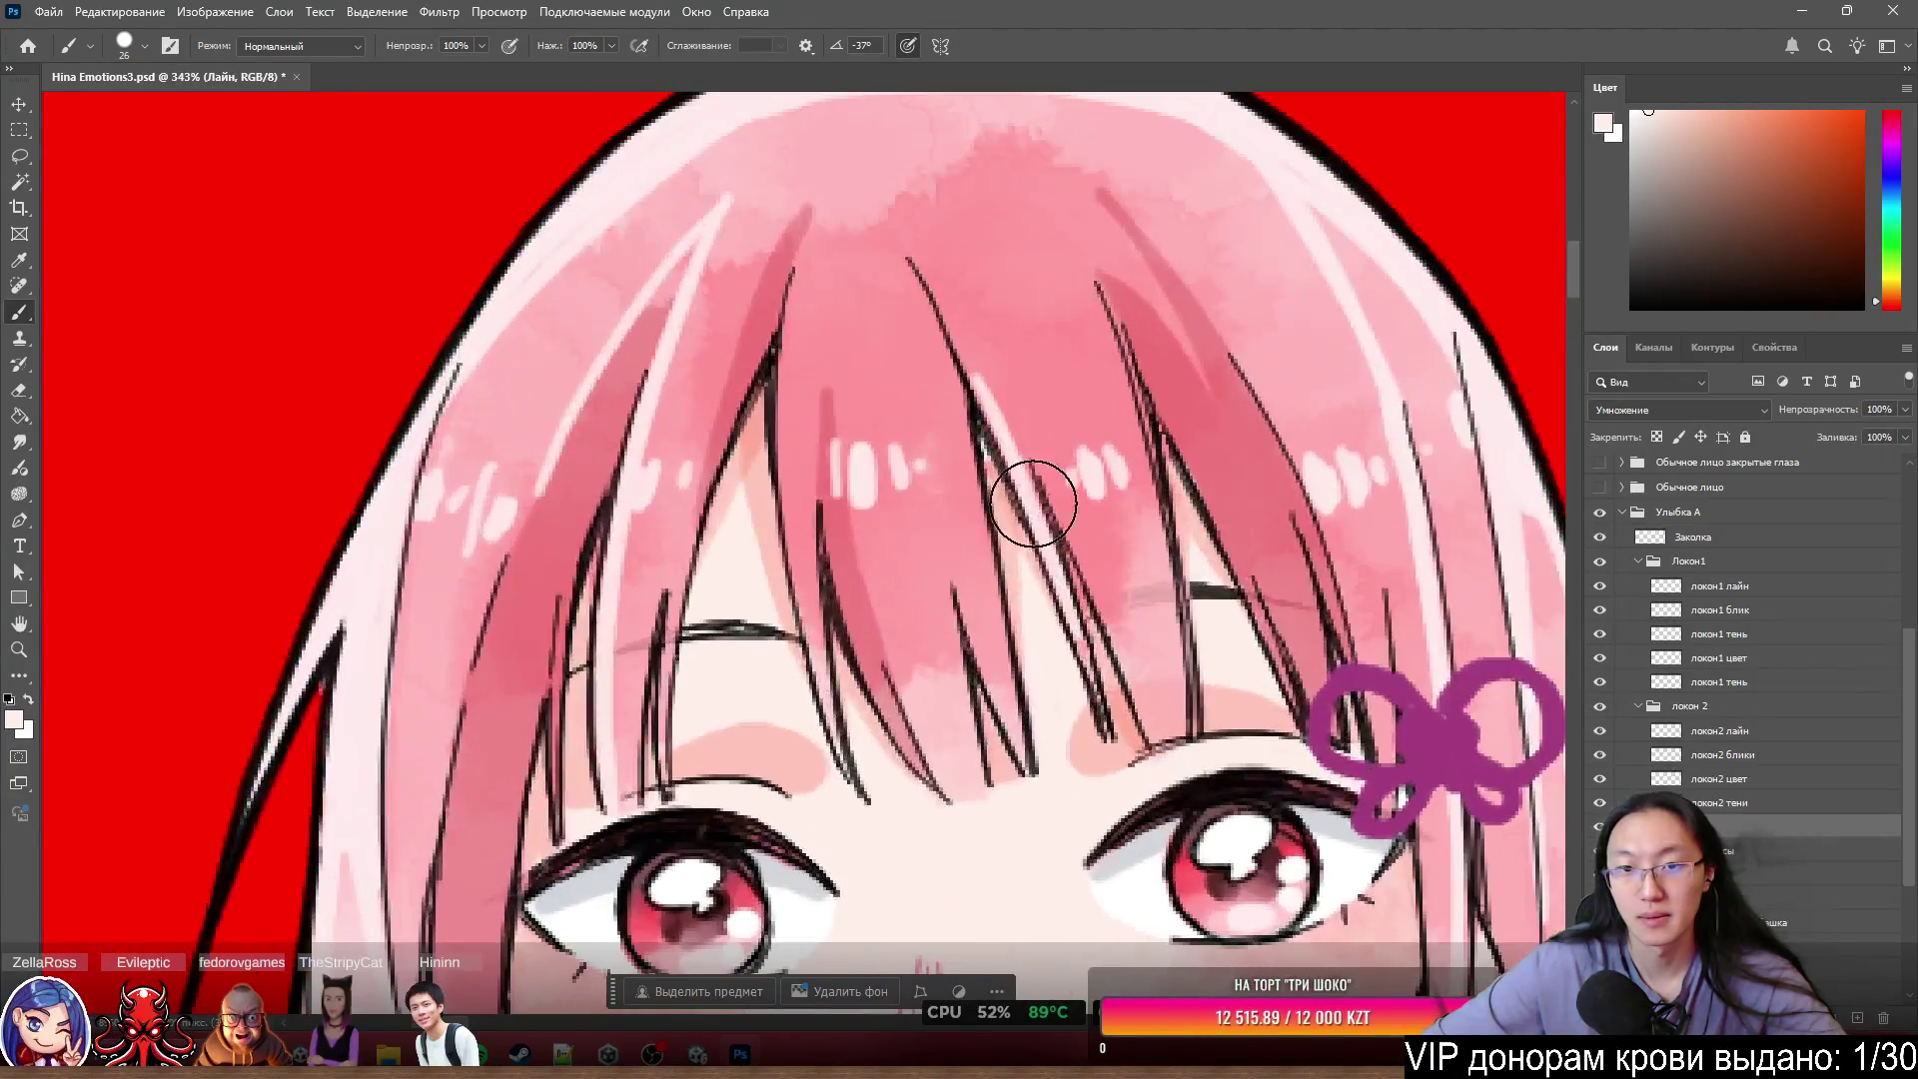
left_click_drag(1685, 708, 1696, 551)
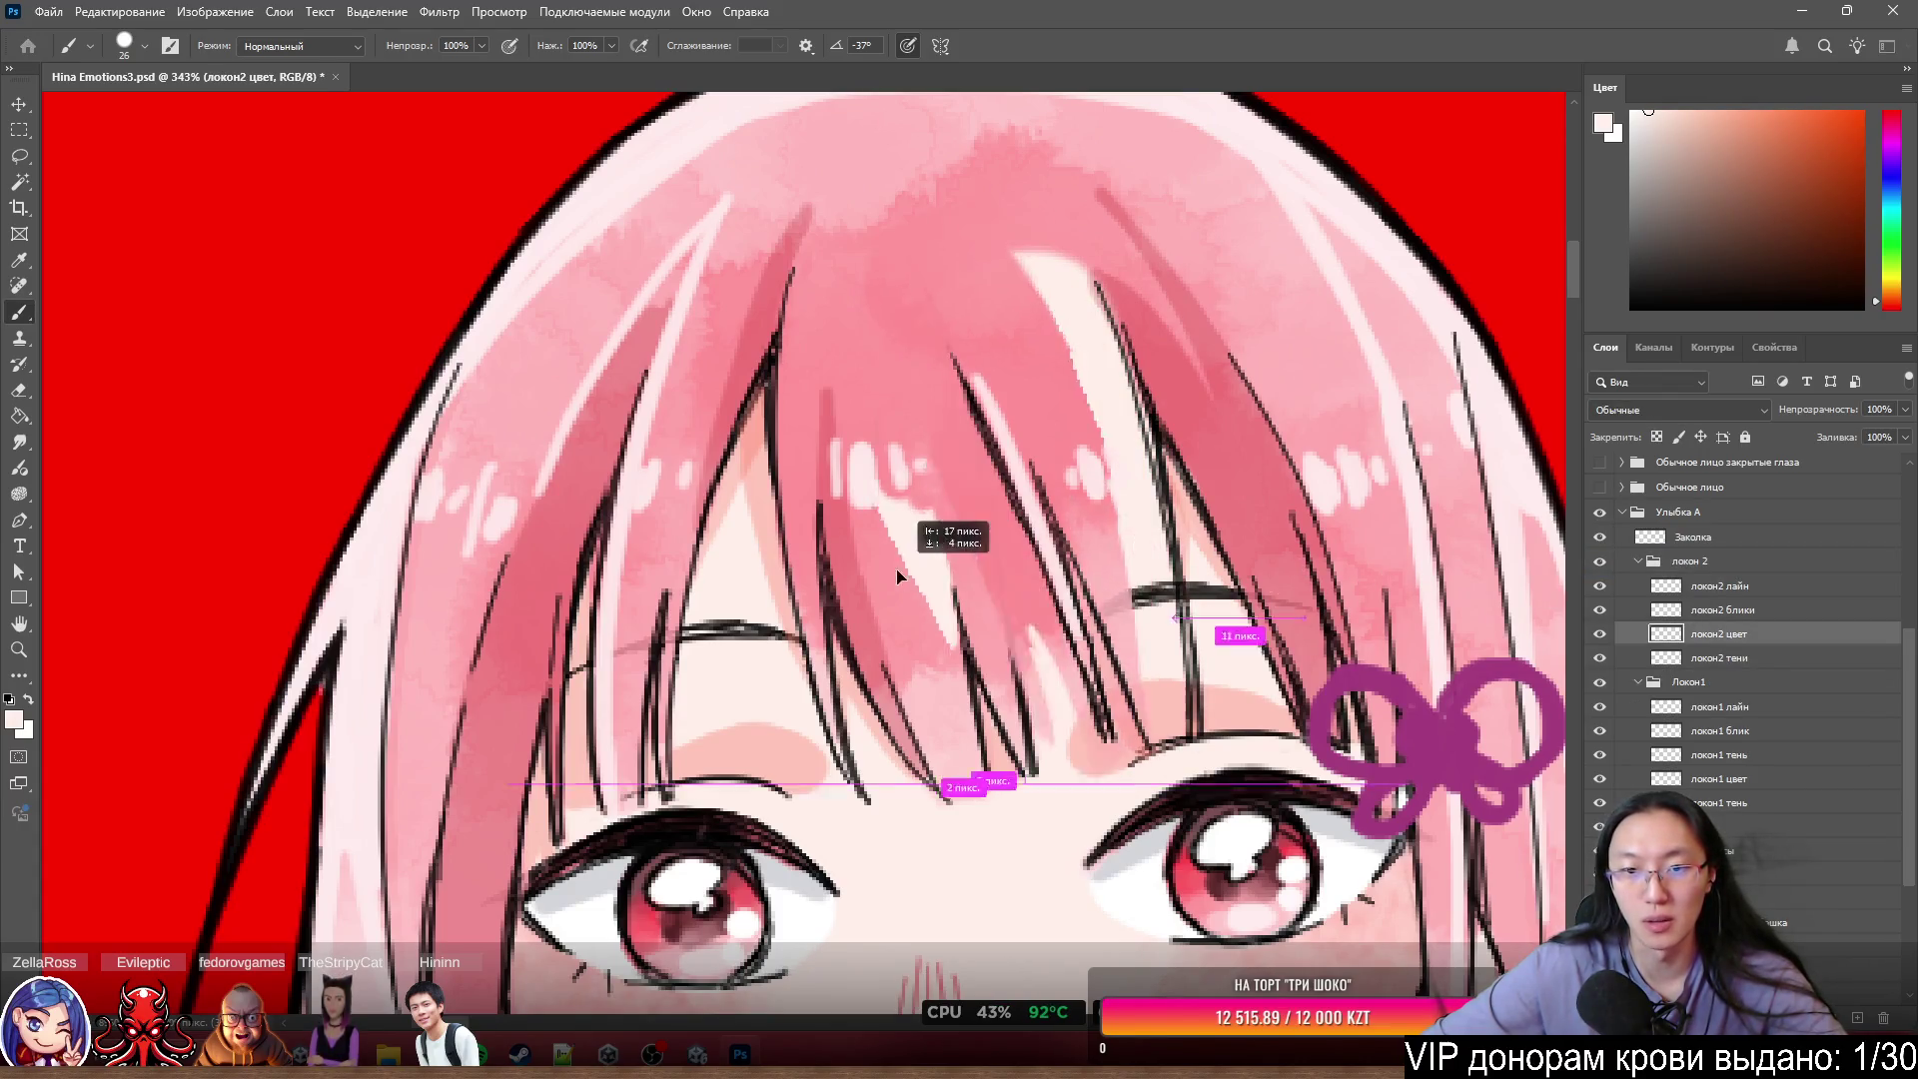
left_click(931, 526, "ctrl")
key("e")
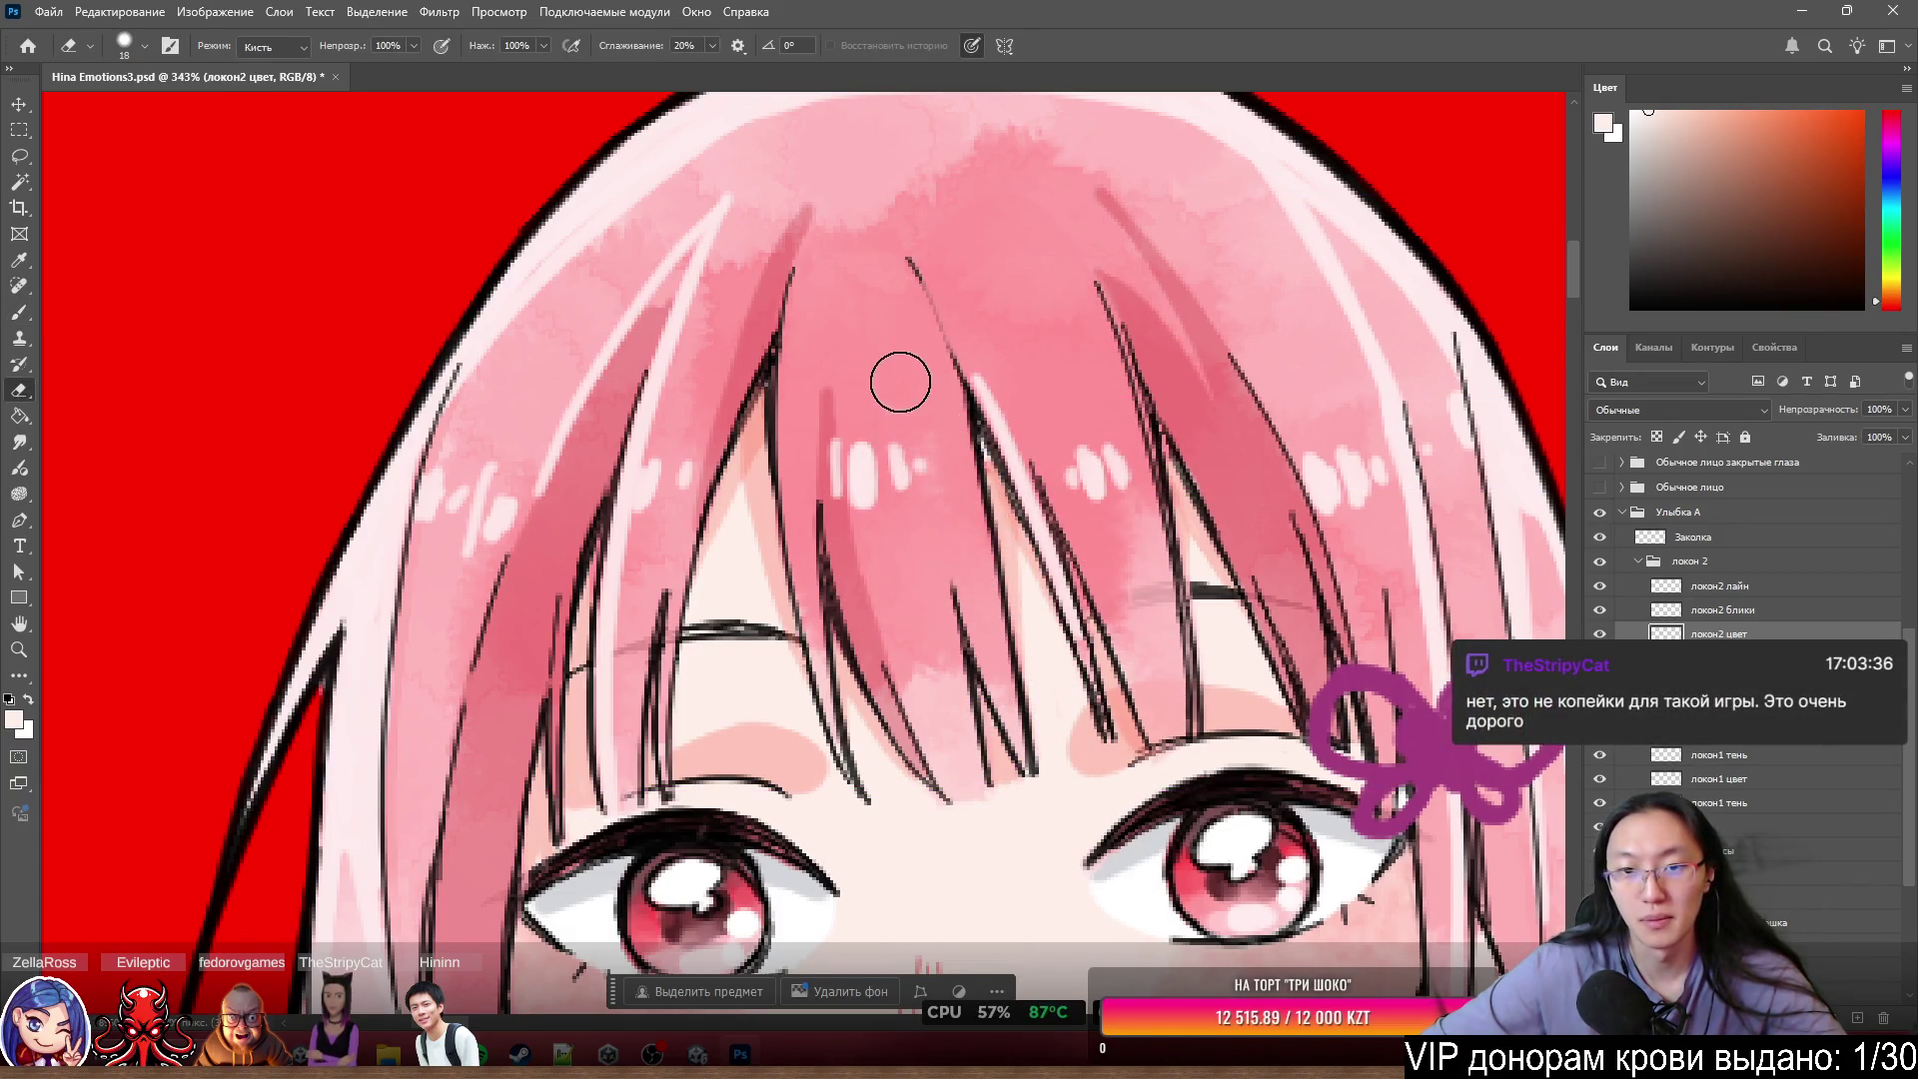
- Switch to the brush and toggle the локон 2 strands off and on to compare
key("b")
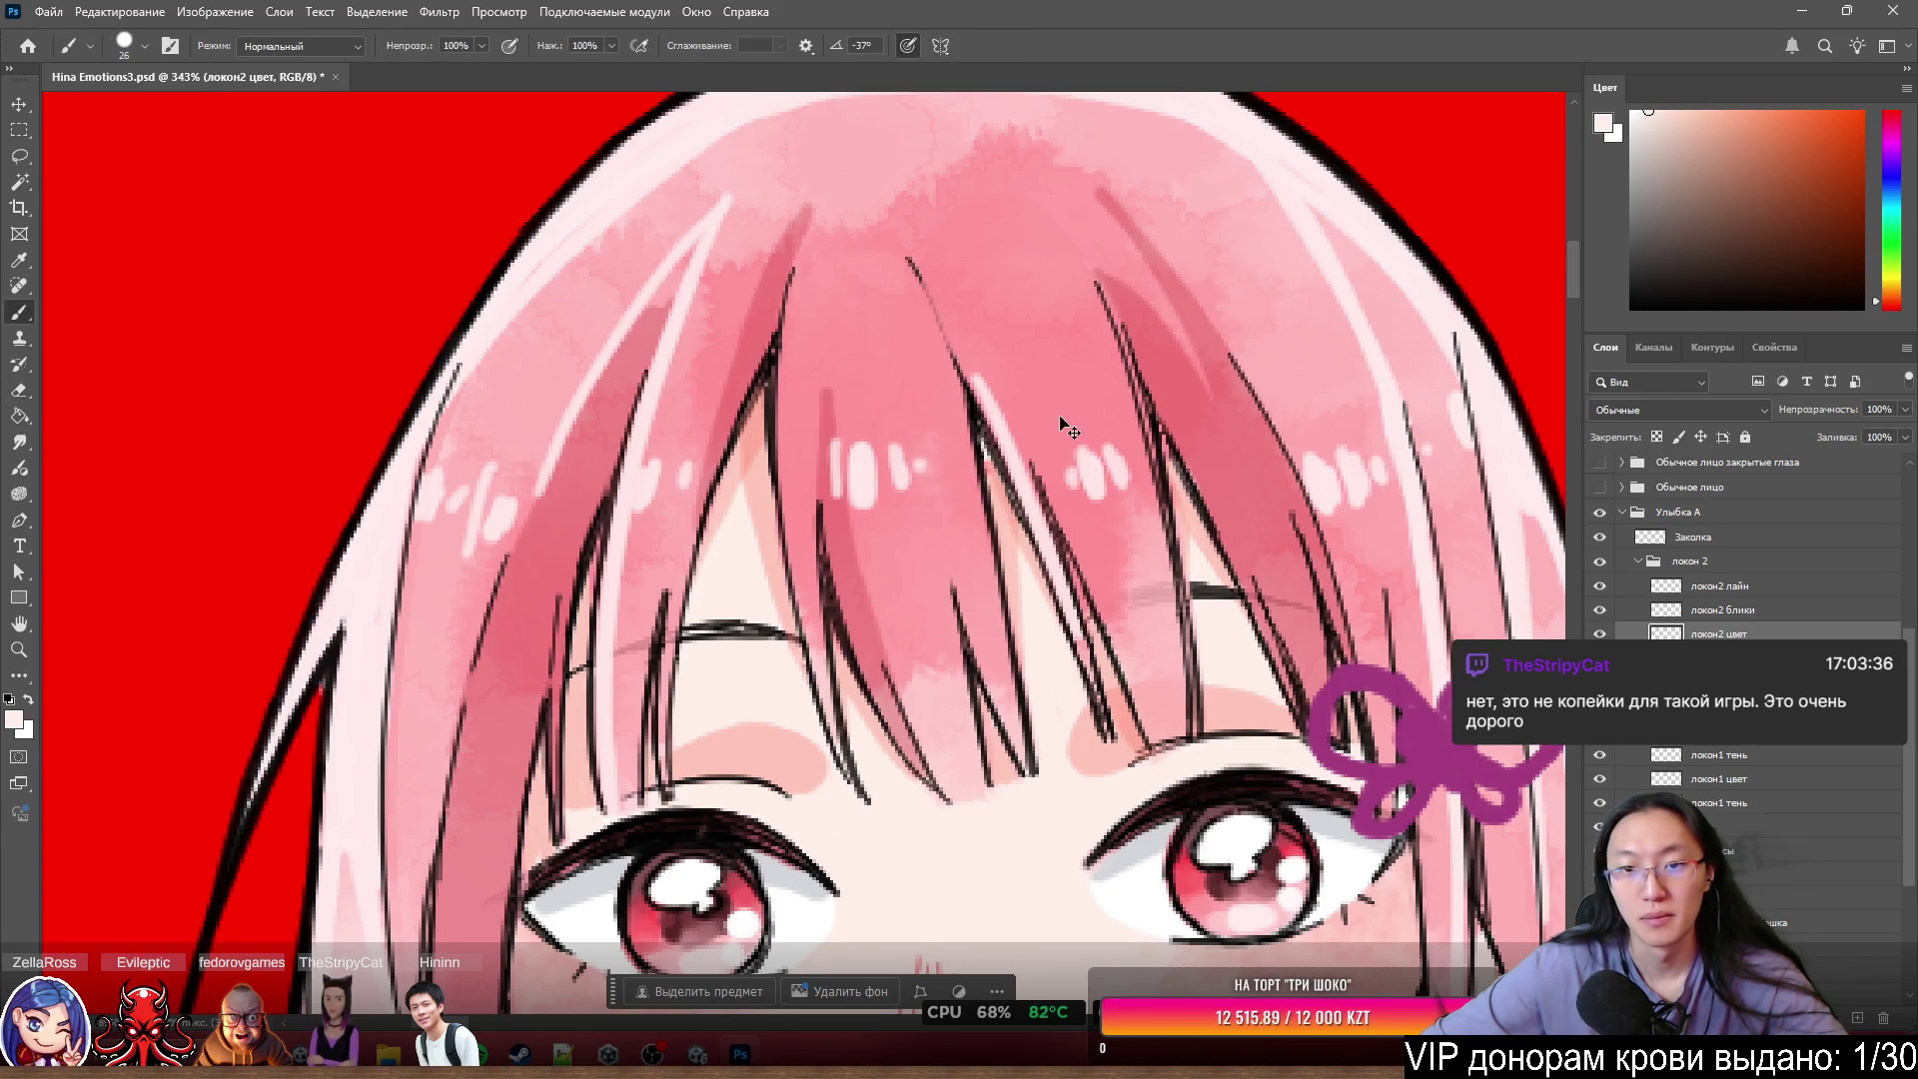
left_click(1603, 563)
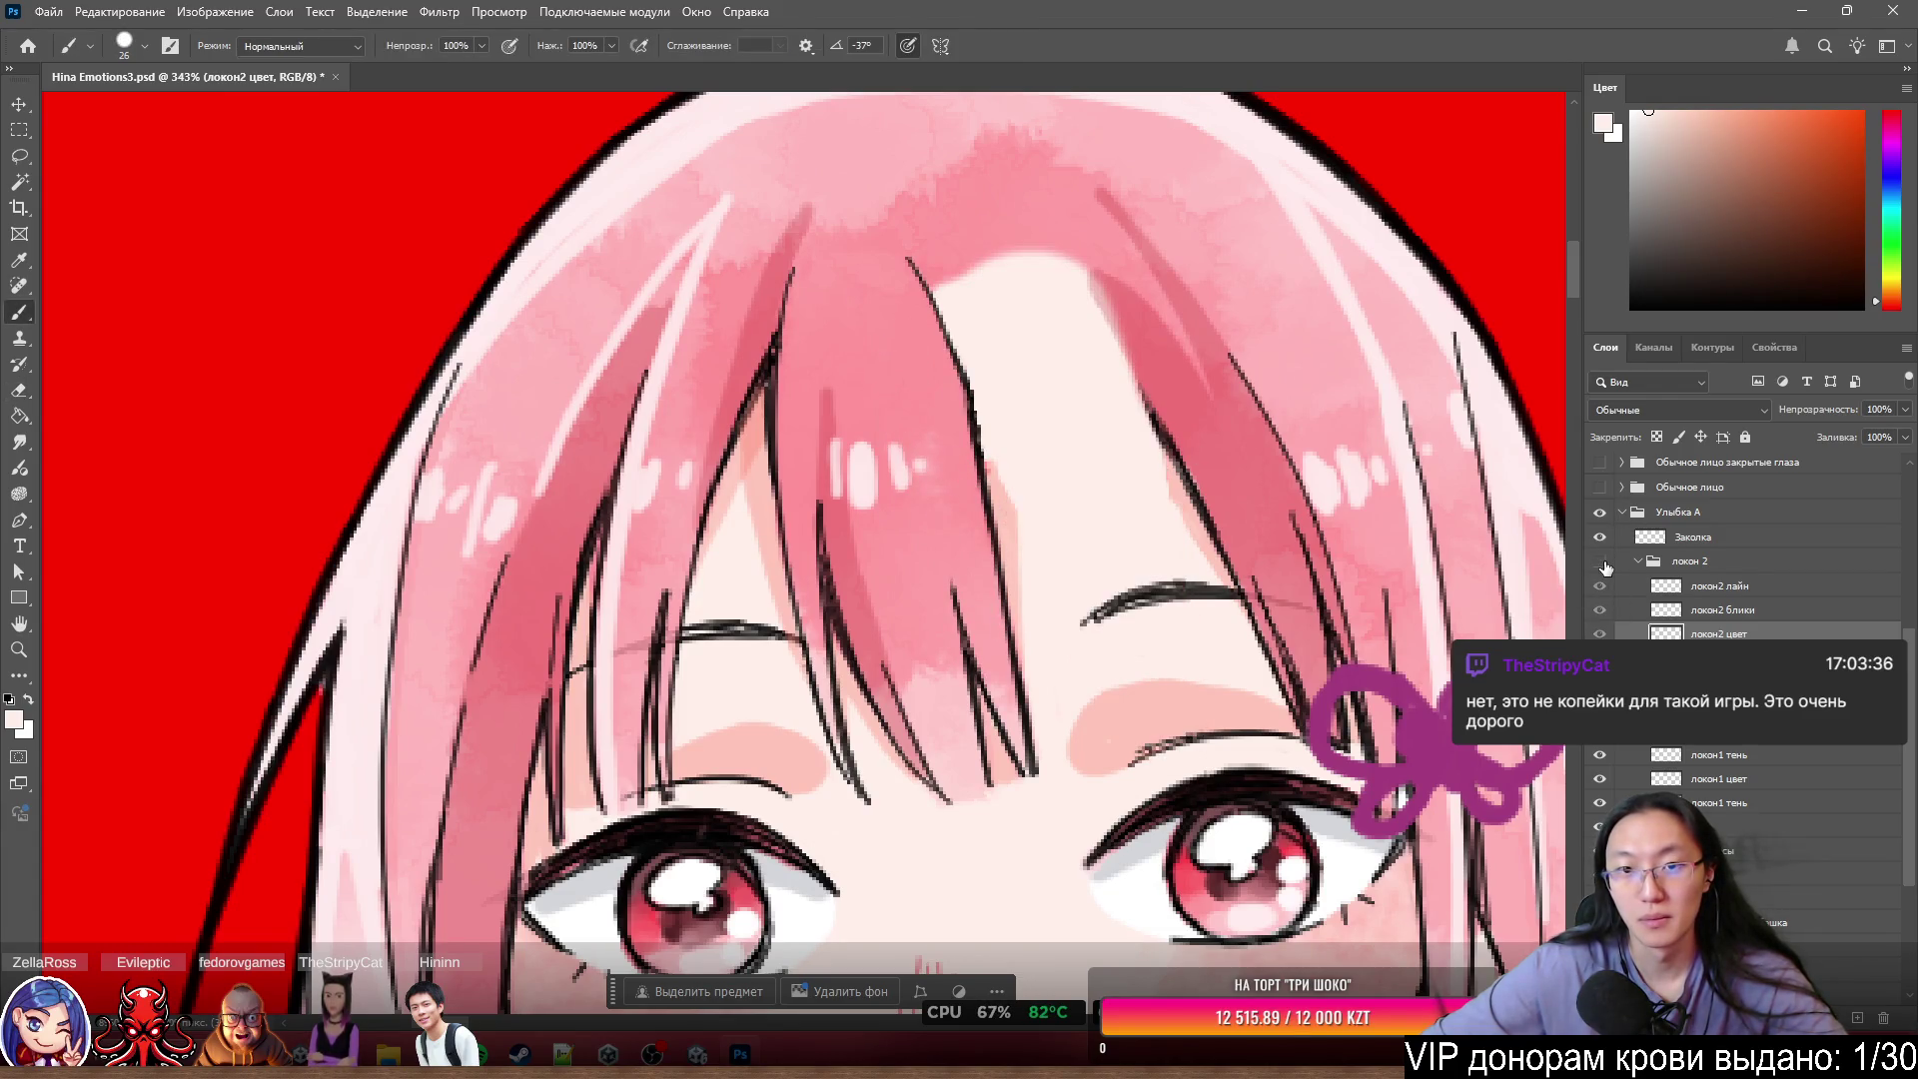
left_click(1603, 563)
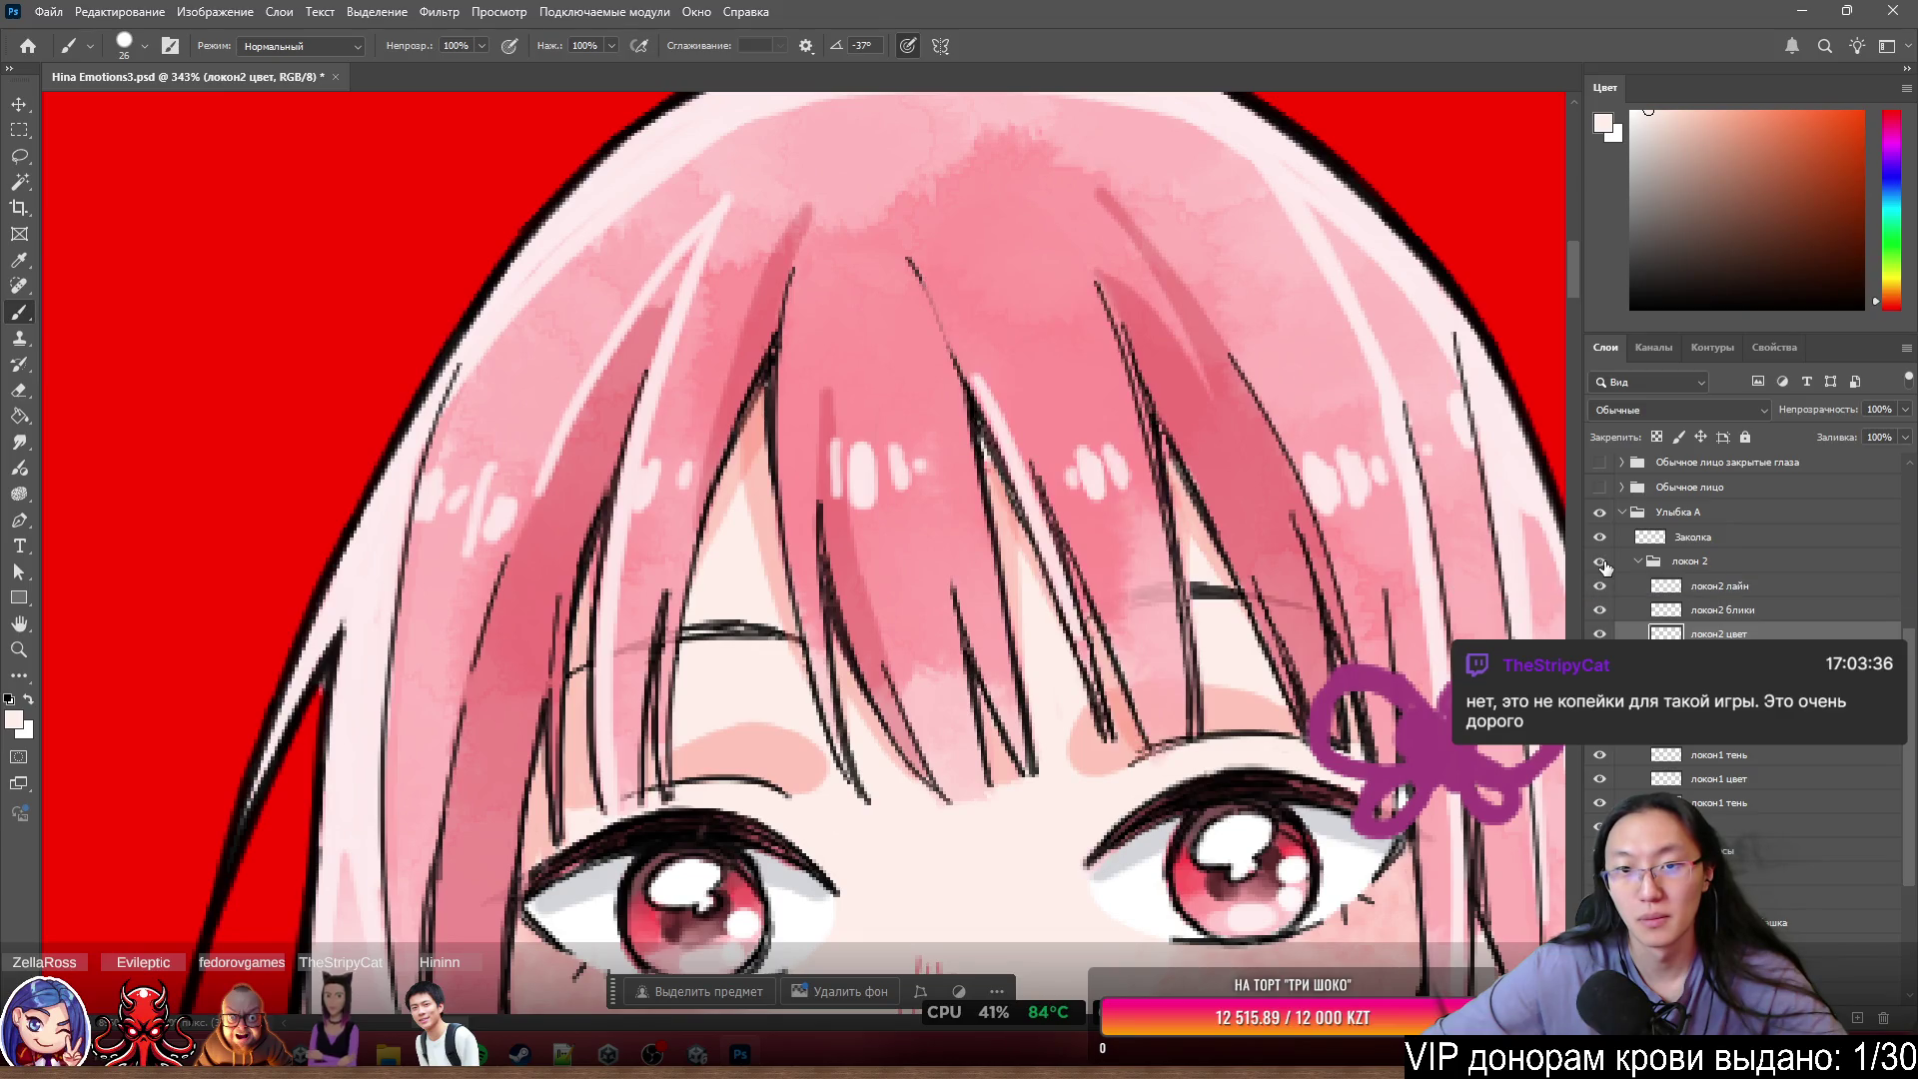
- Drag the Локон1 group into the локон 2 group
scroll(905, 299, "up", 4)
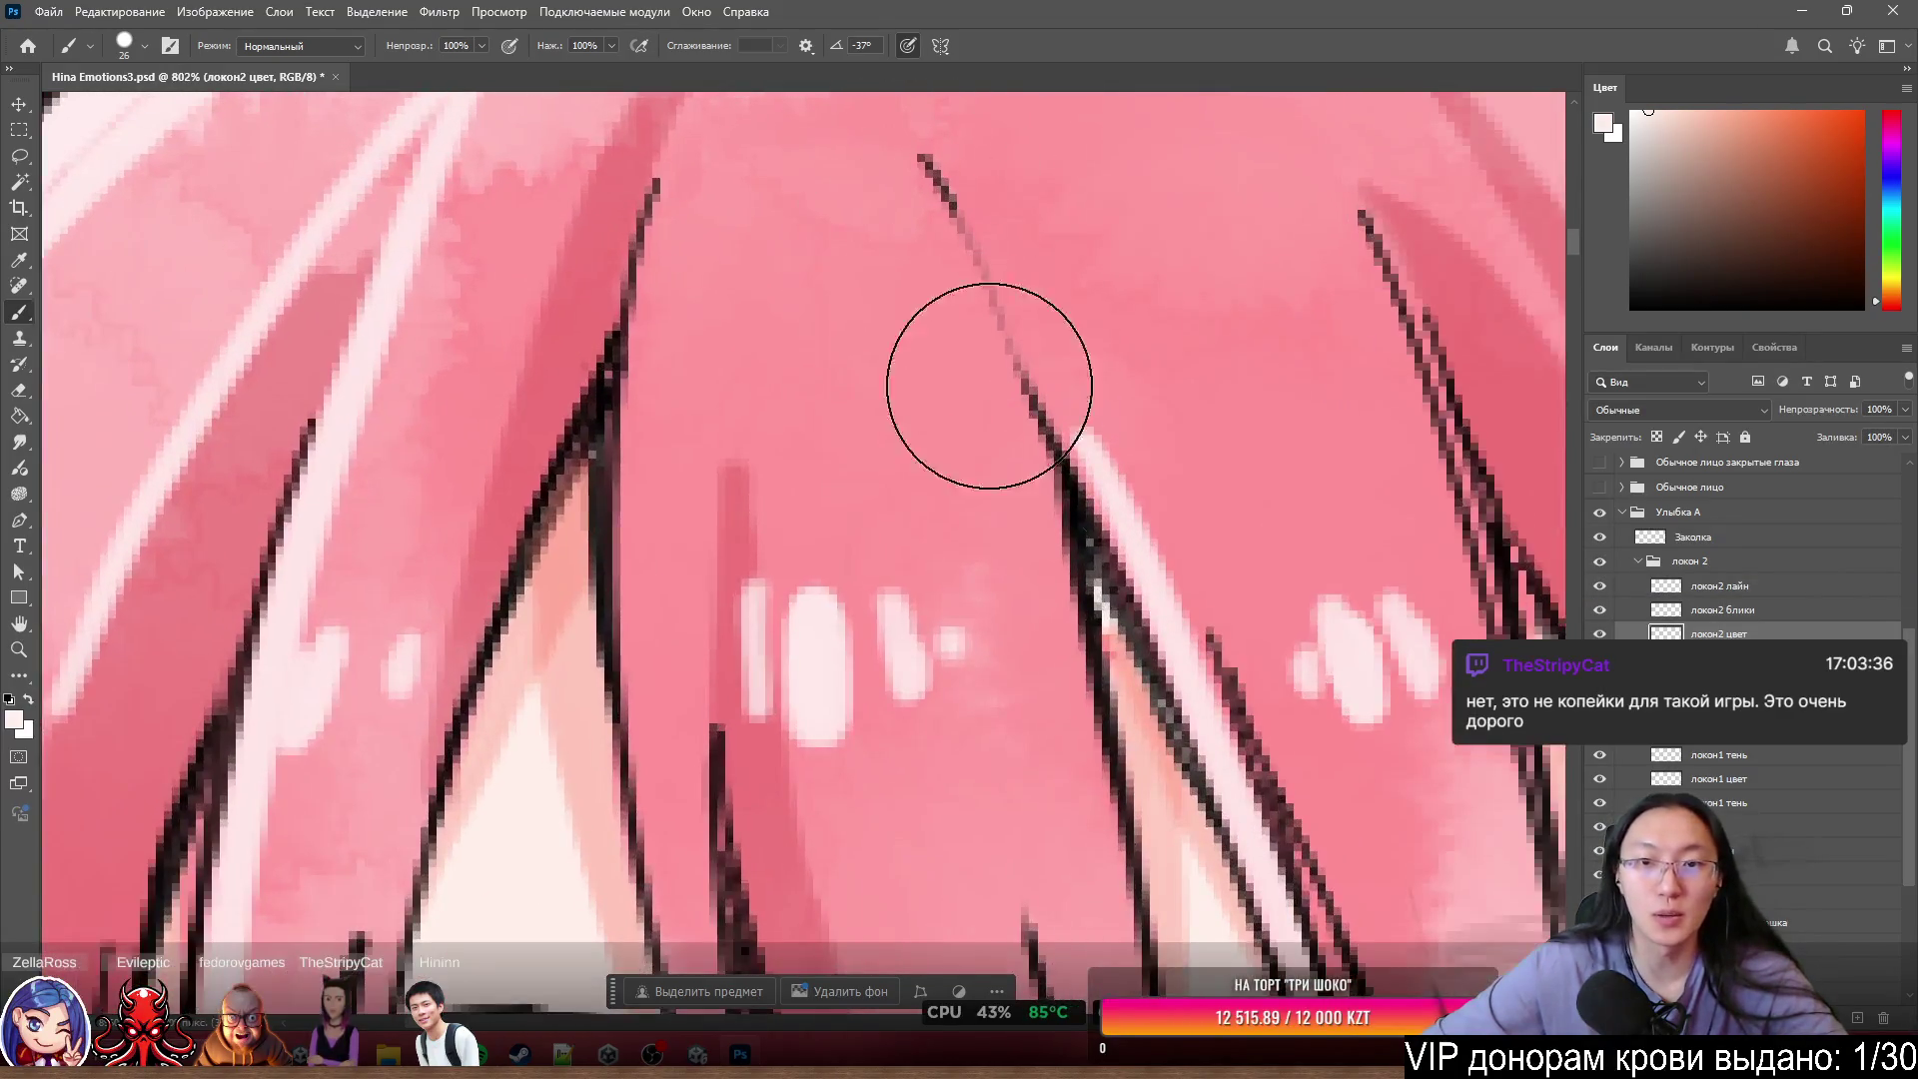
scroll(1071, 543, "down", 6)
scroll(1156, 569, "up", 4)
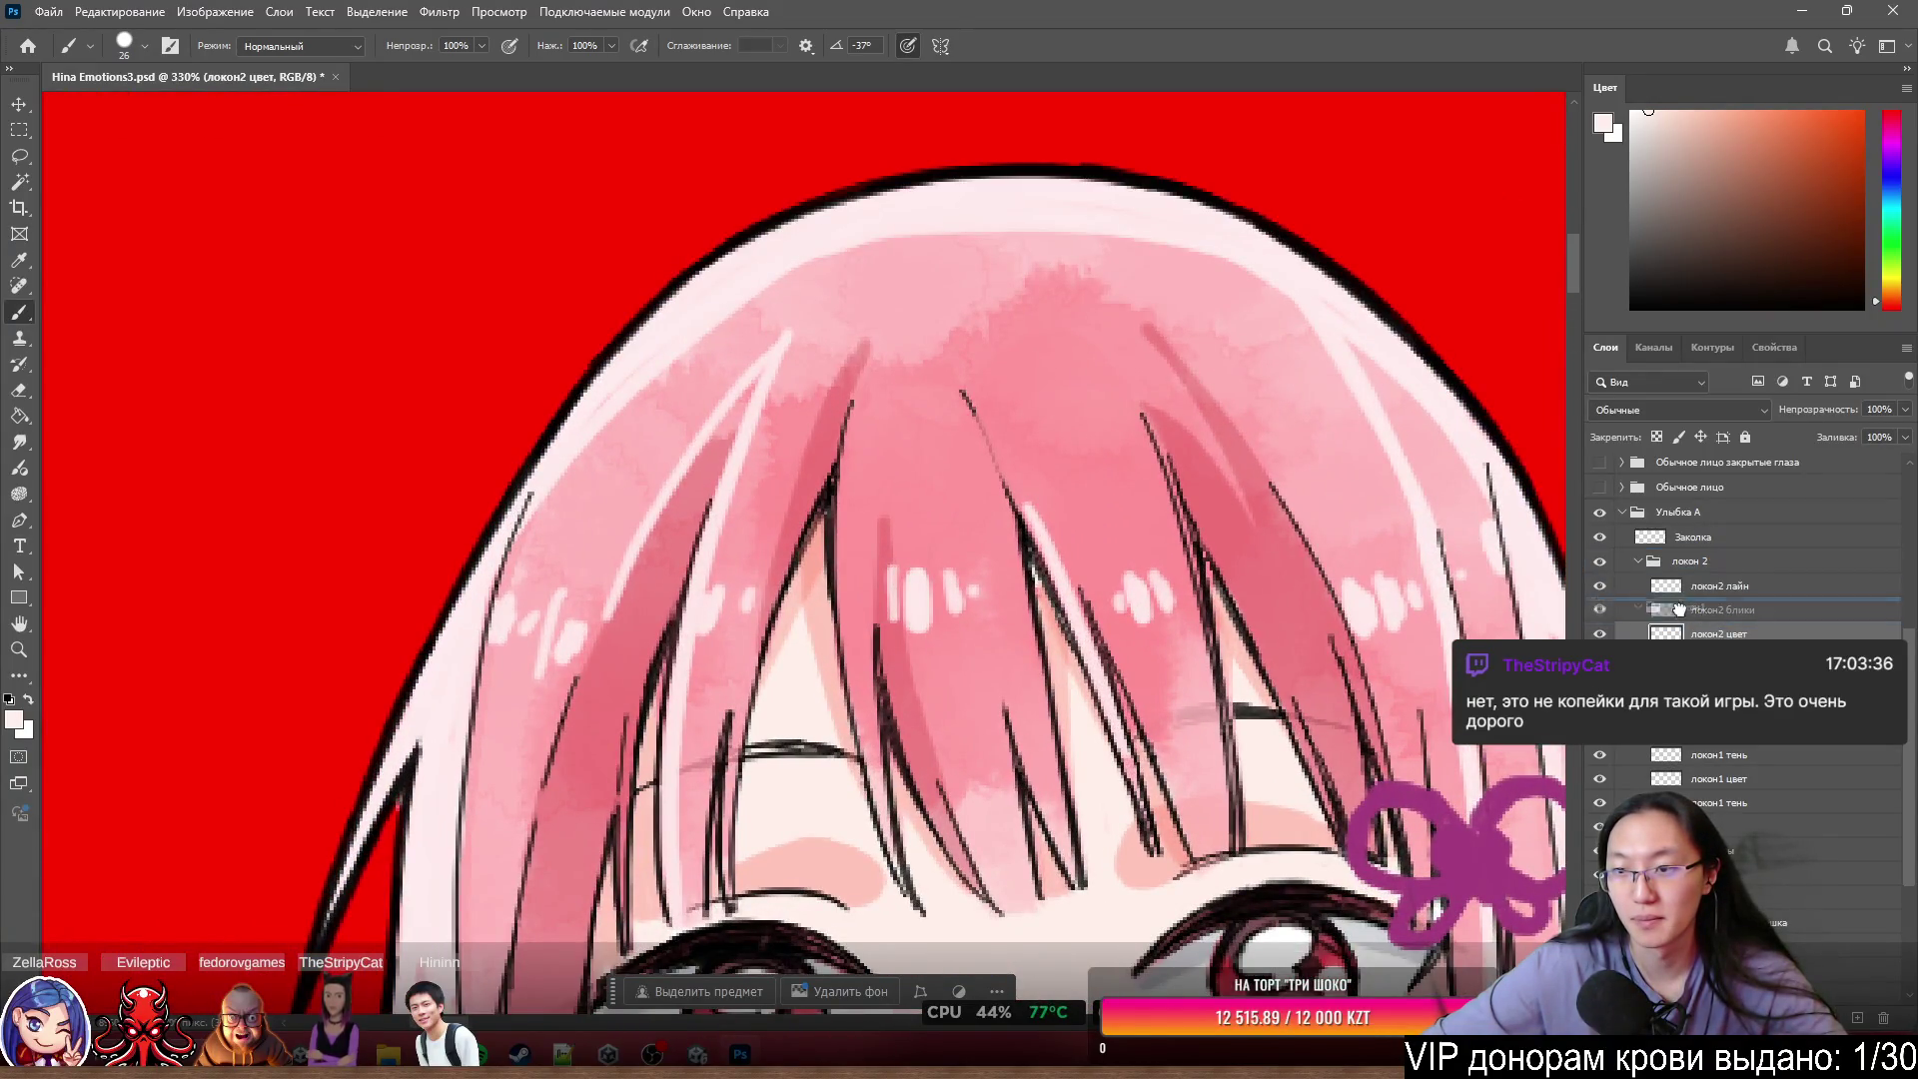
left_click(1708, 729)
left_click_drag(1708, 729, 1693, 552)
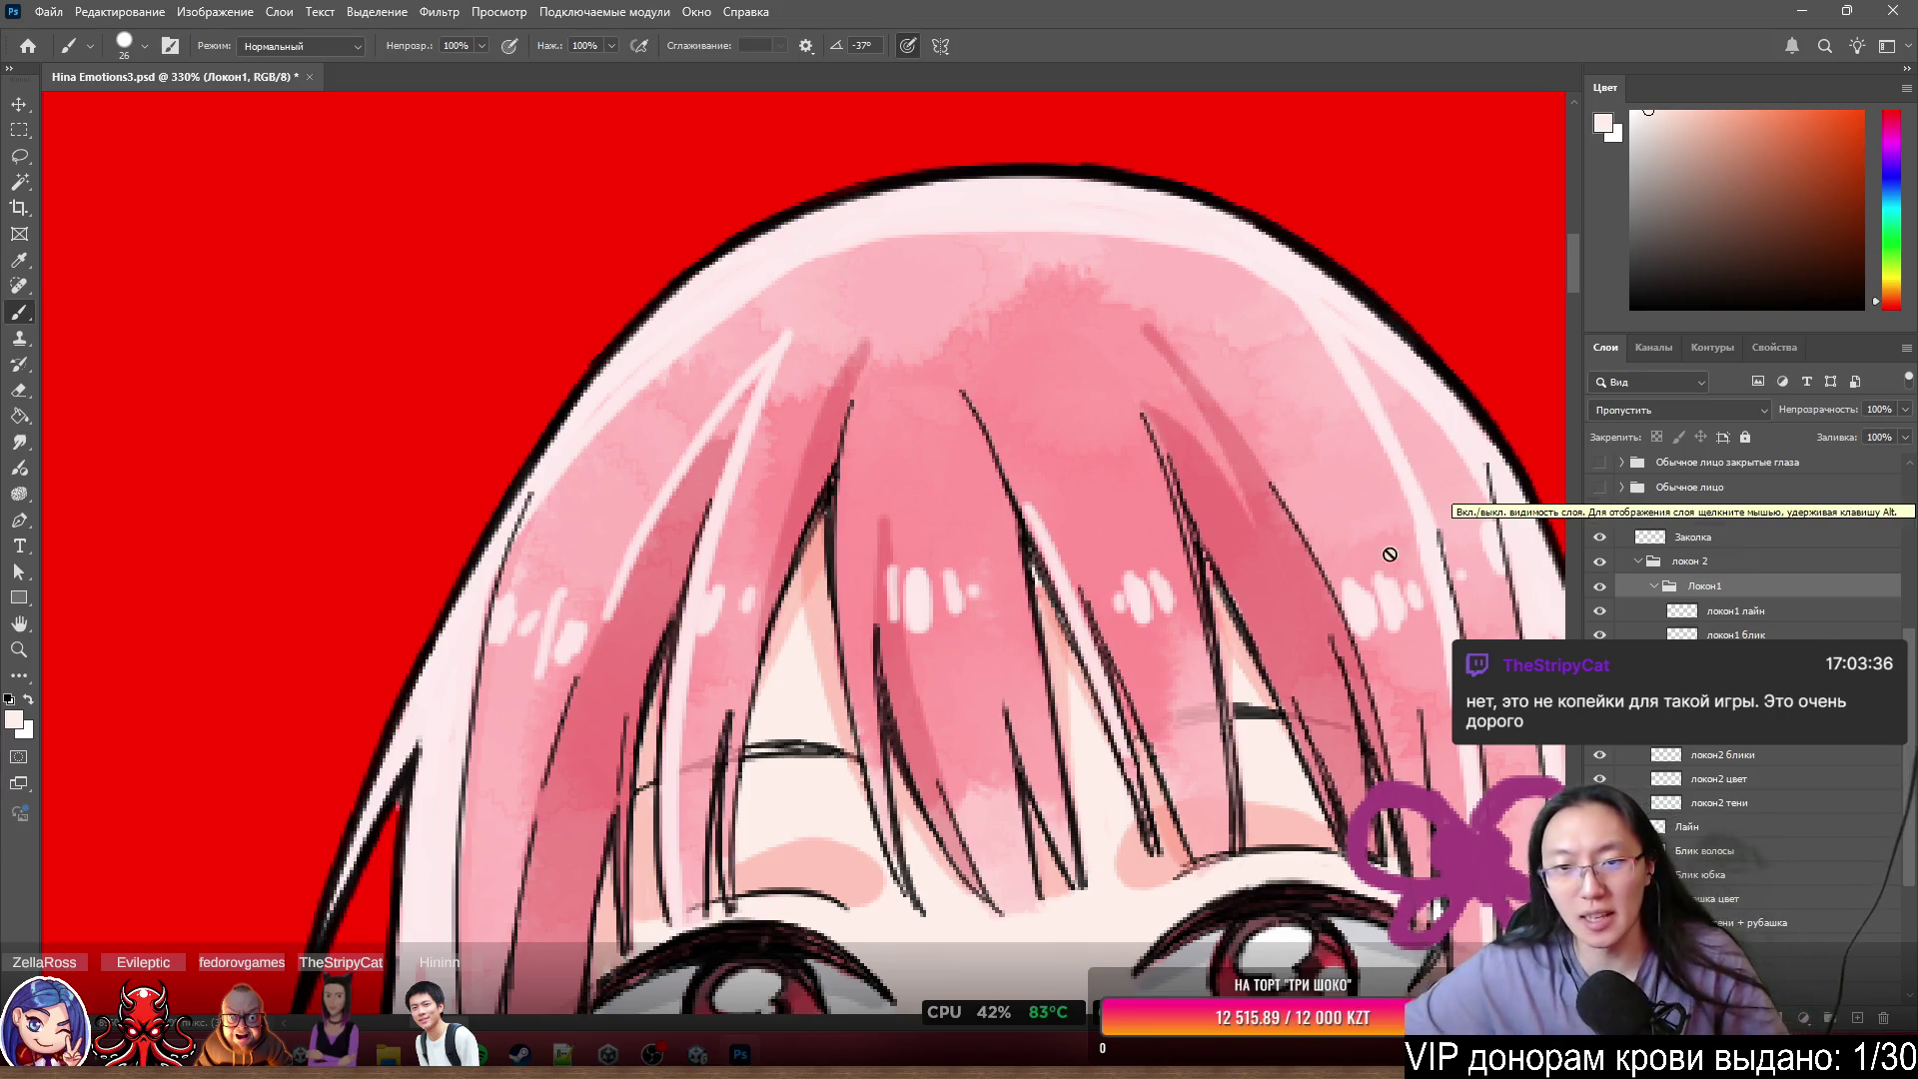
- Scroll around the canvas to review the whole character with the new stacking
scroll(854, 470, "down", 3)
scroll(1289, 207, "down", 2)
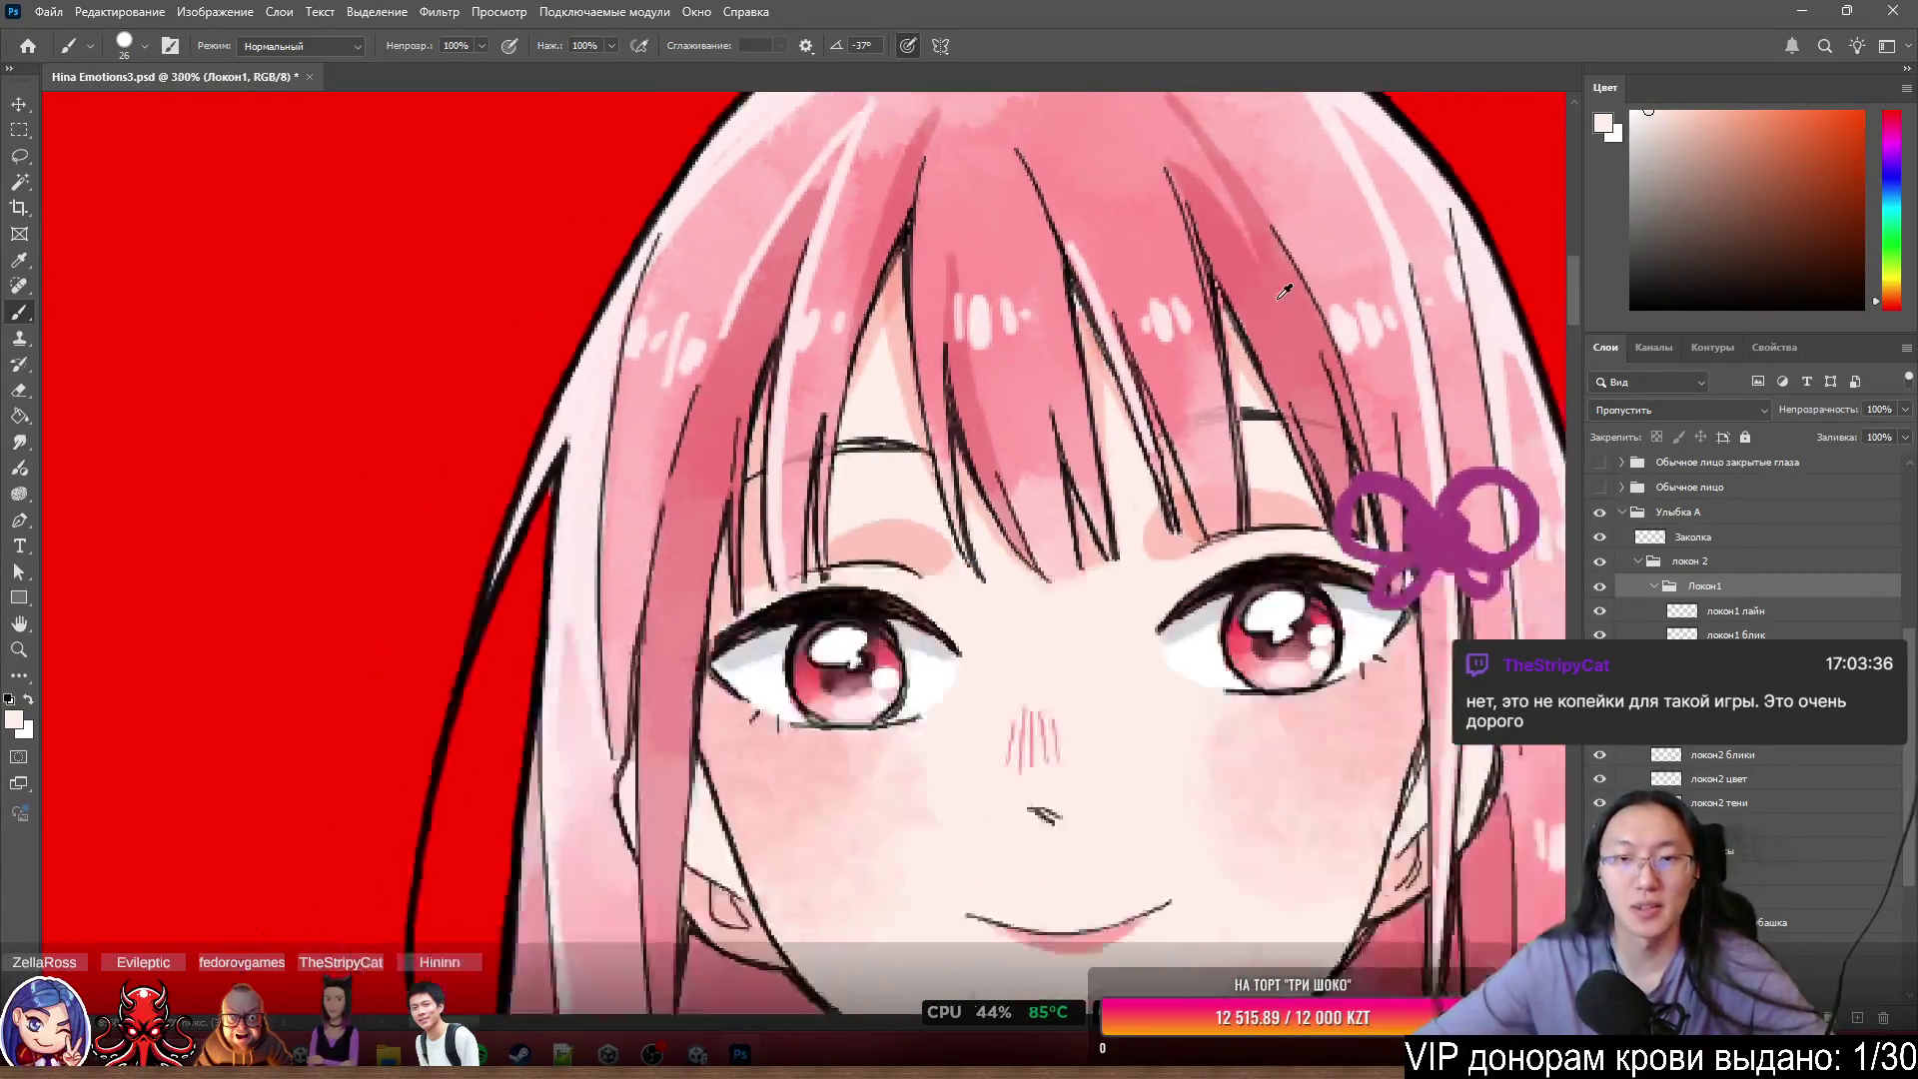
scroll(1289, 208, "down", 1)
scroll(1299, 220, "up", 5)
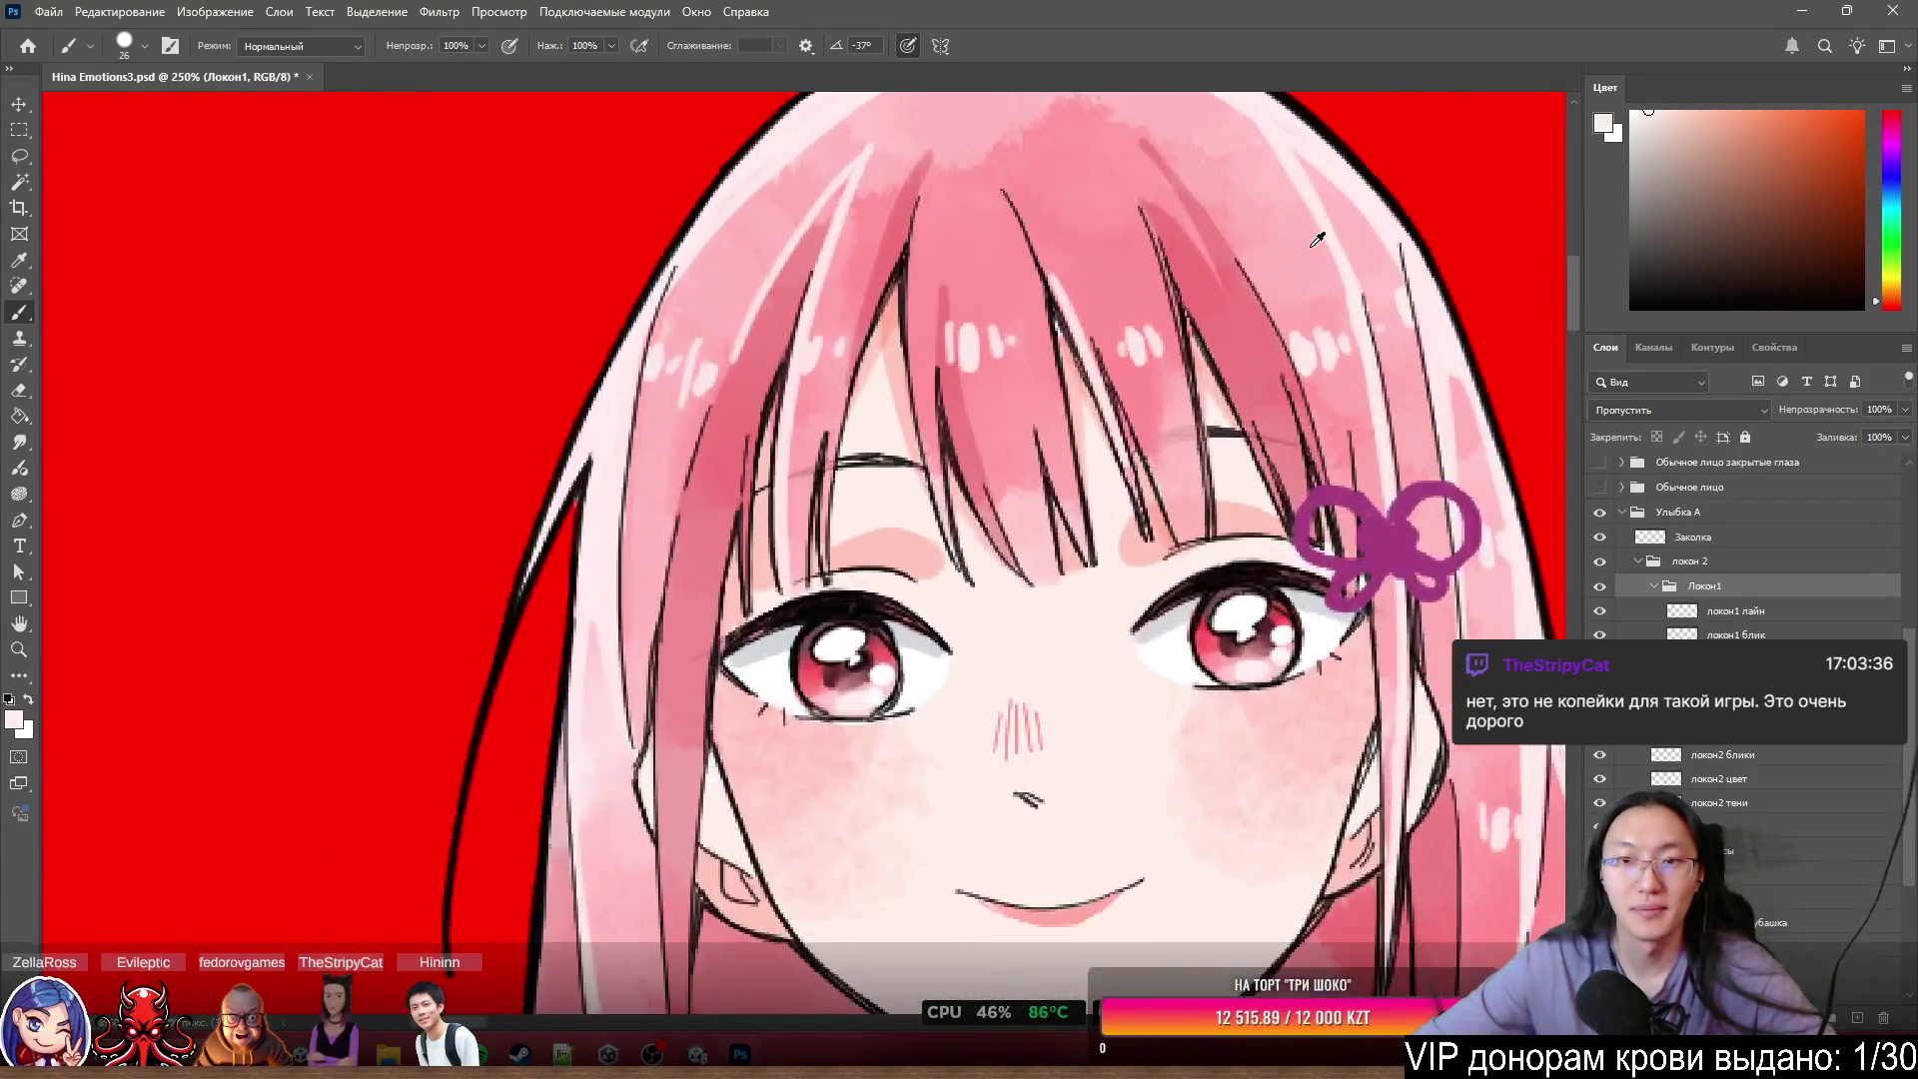
scroll(1289, 479, "down", 4)
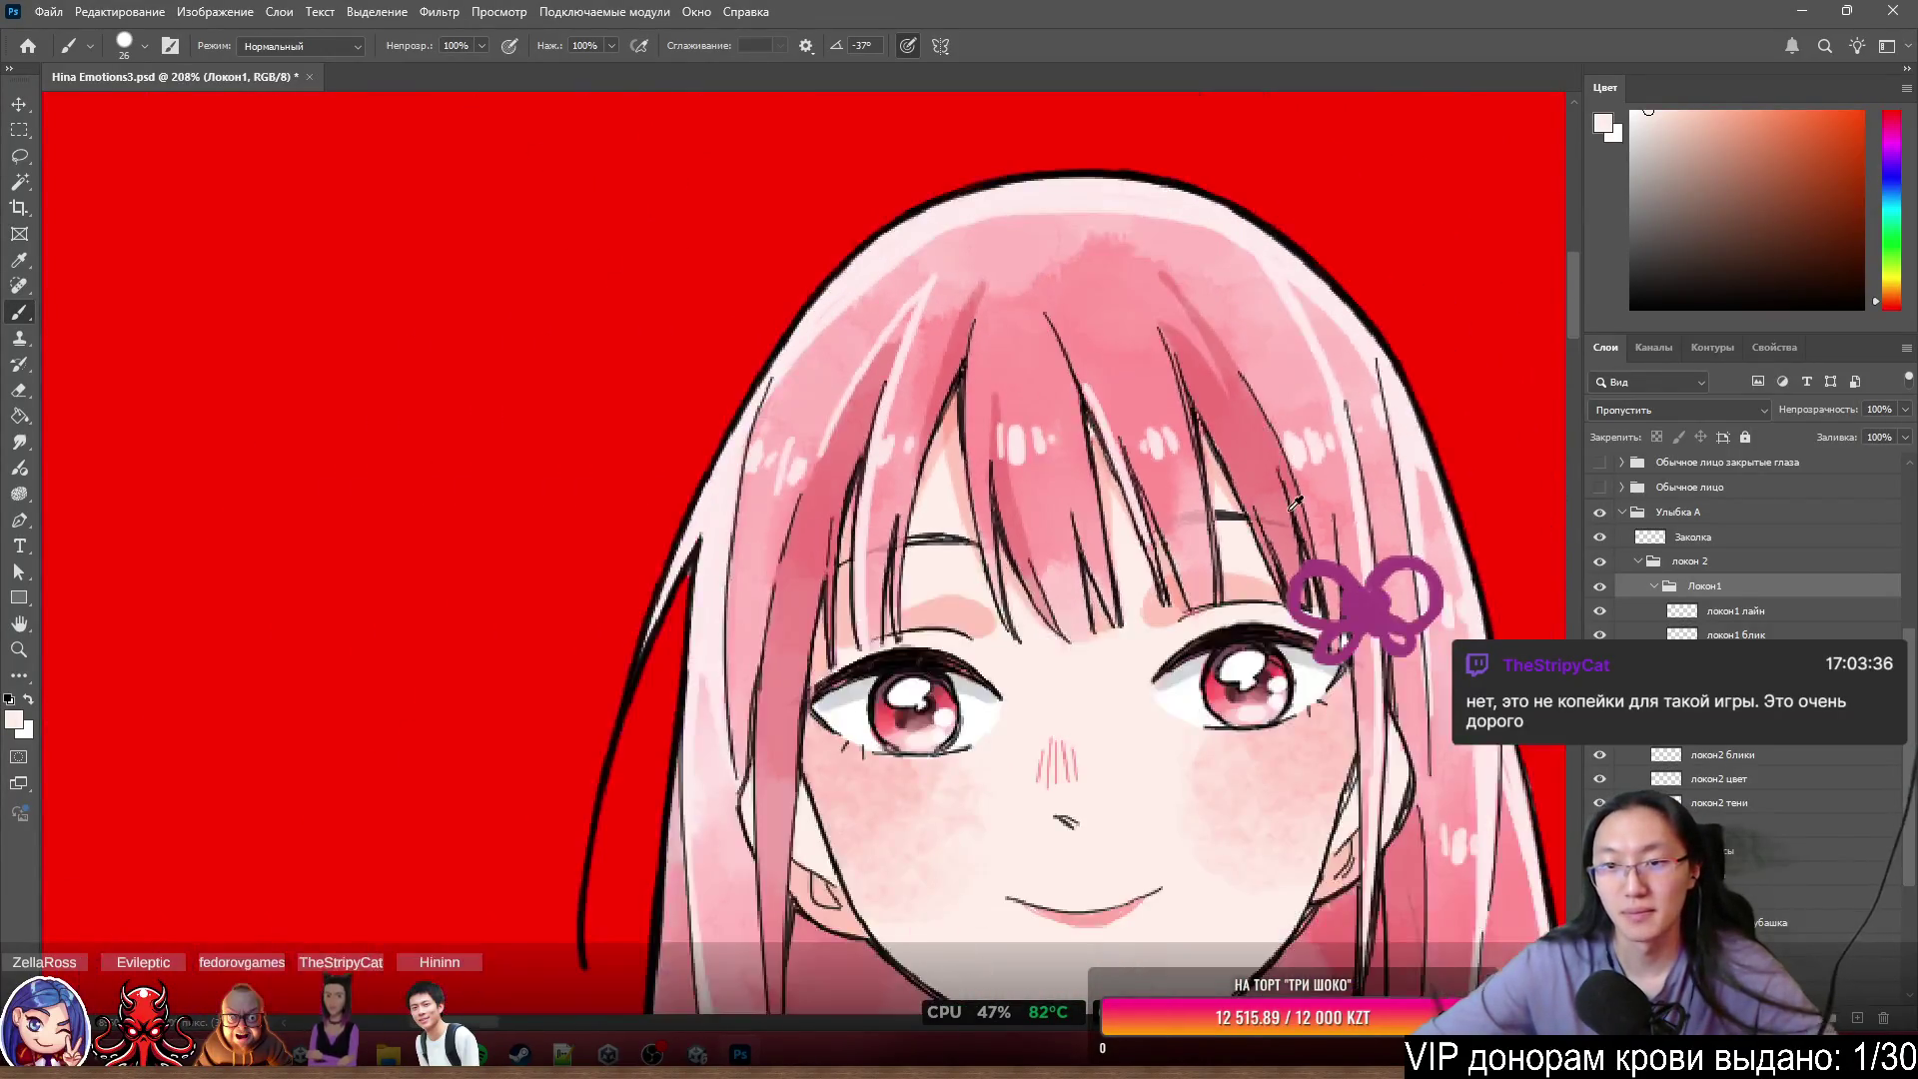
scroll(1313, 513, "up", 1)
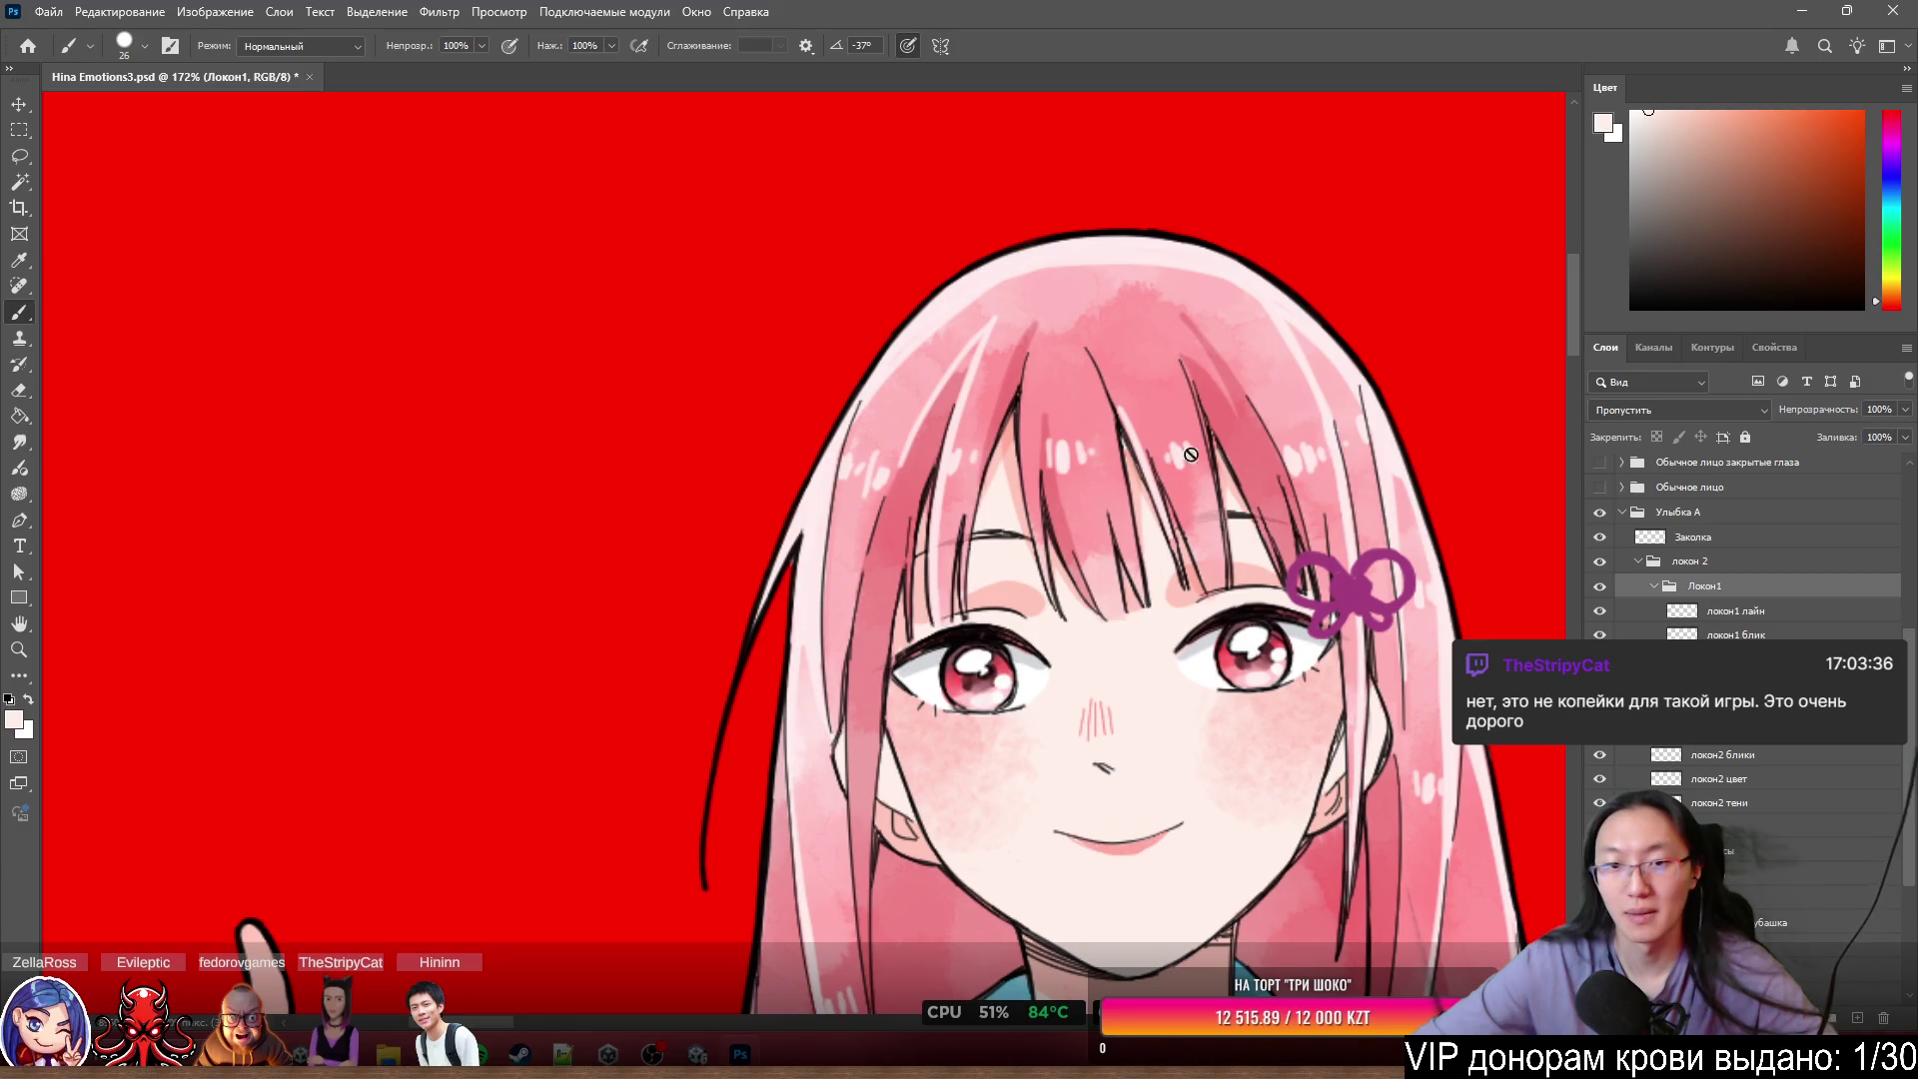
scroll(1000, 443, "up", 2)
scroll(1077, 364, "up", 1)
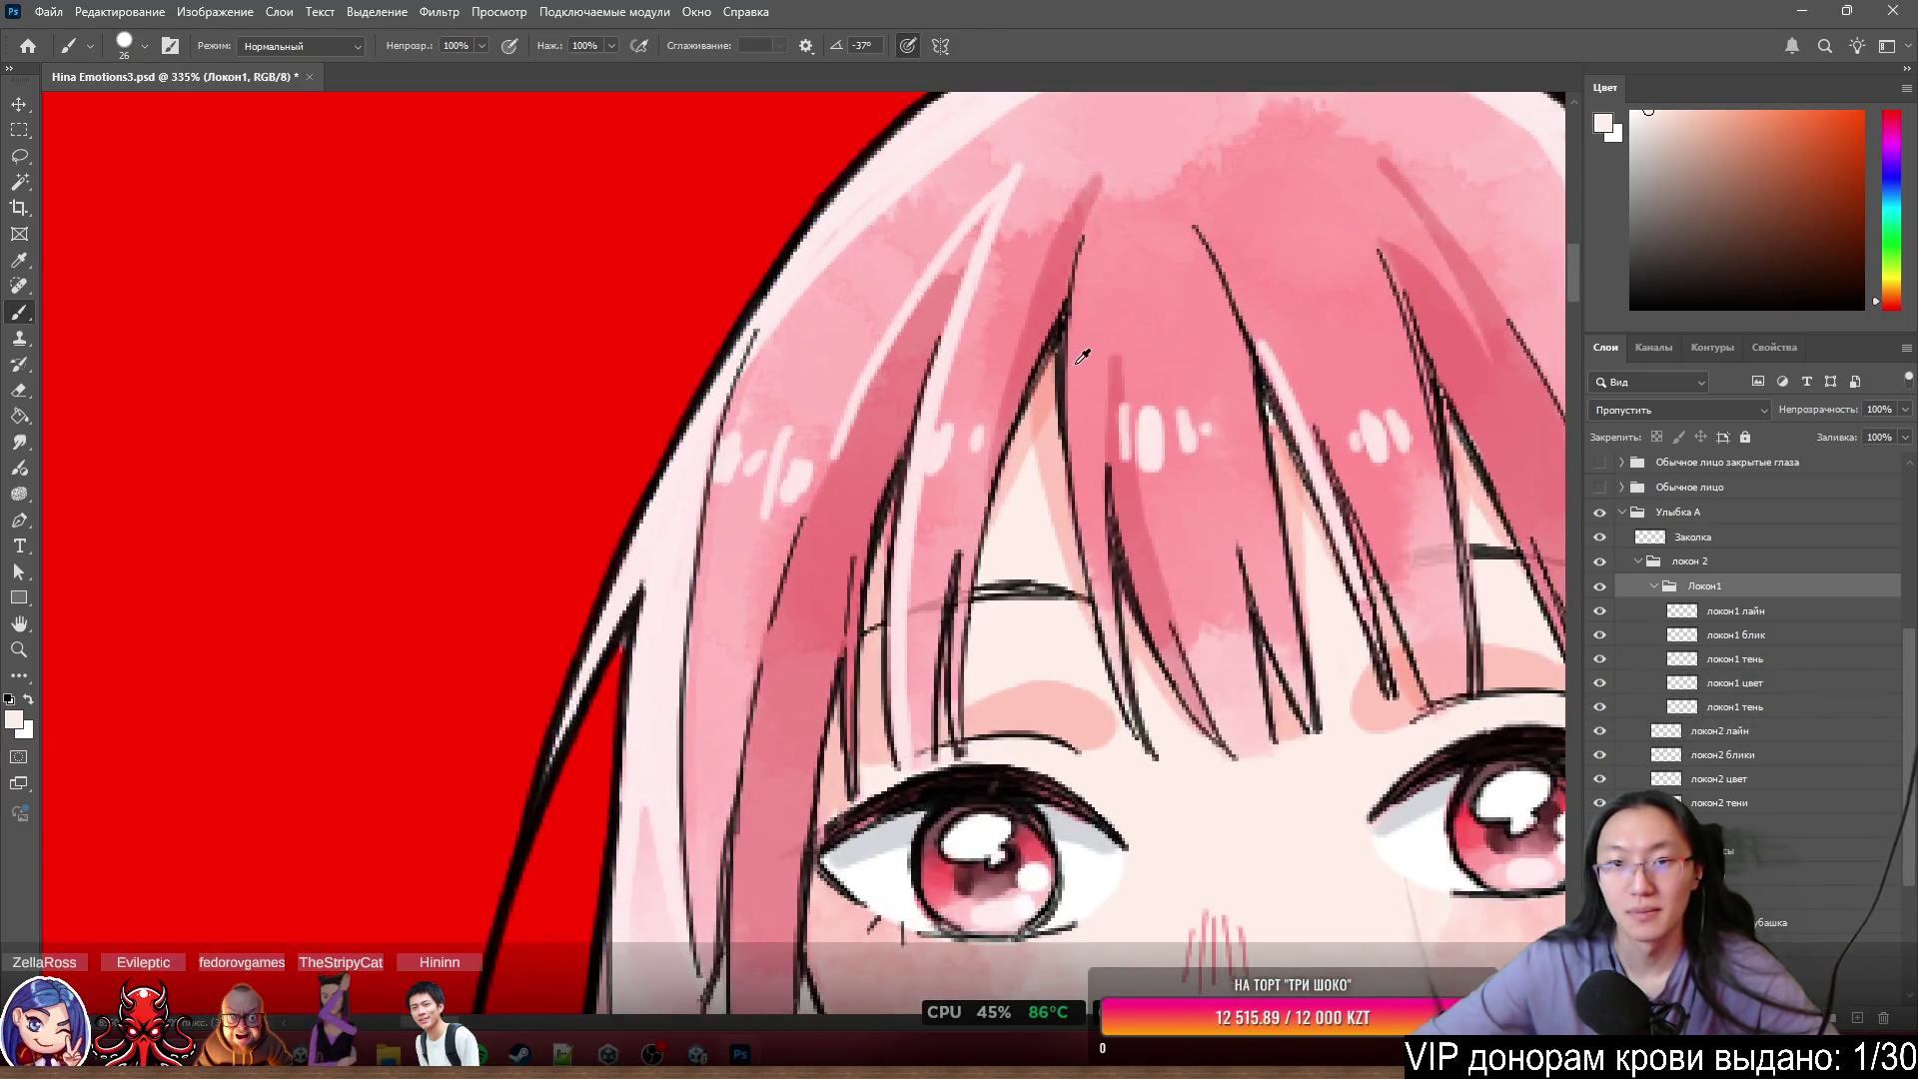
scroll(1105, 322, "down", 4)
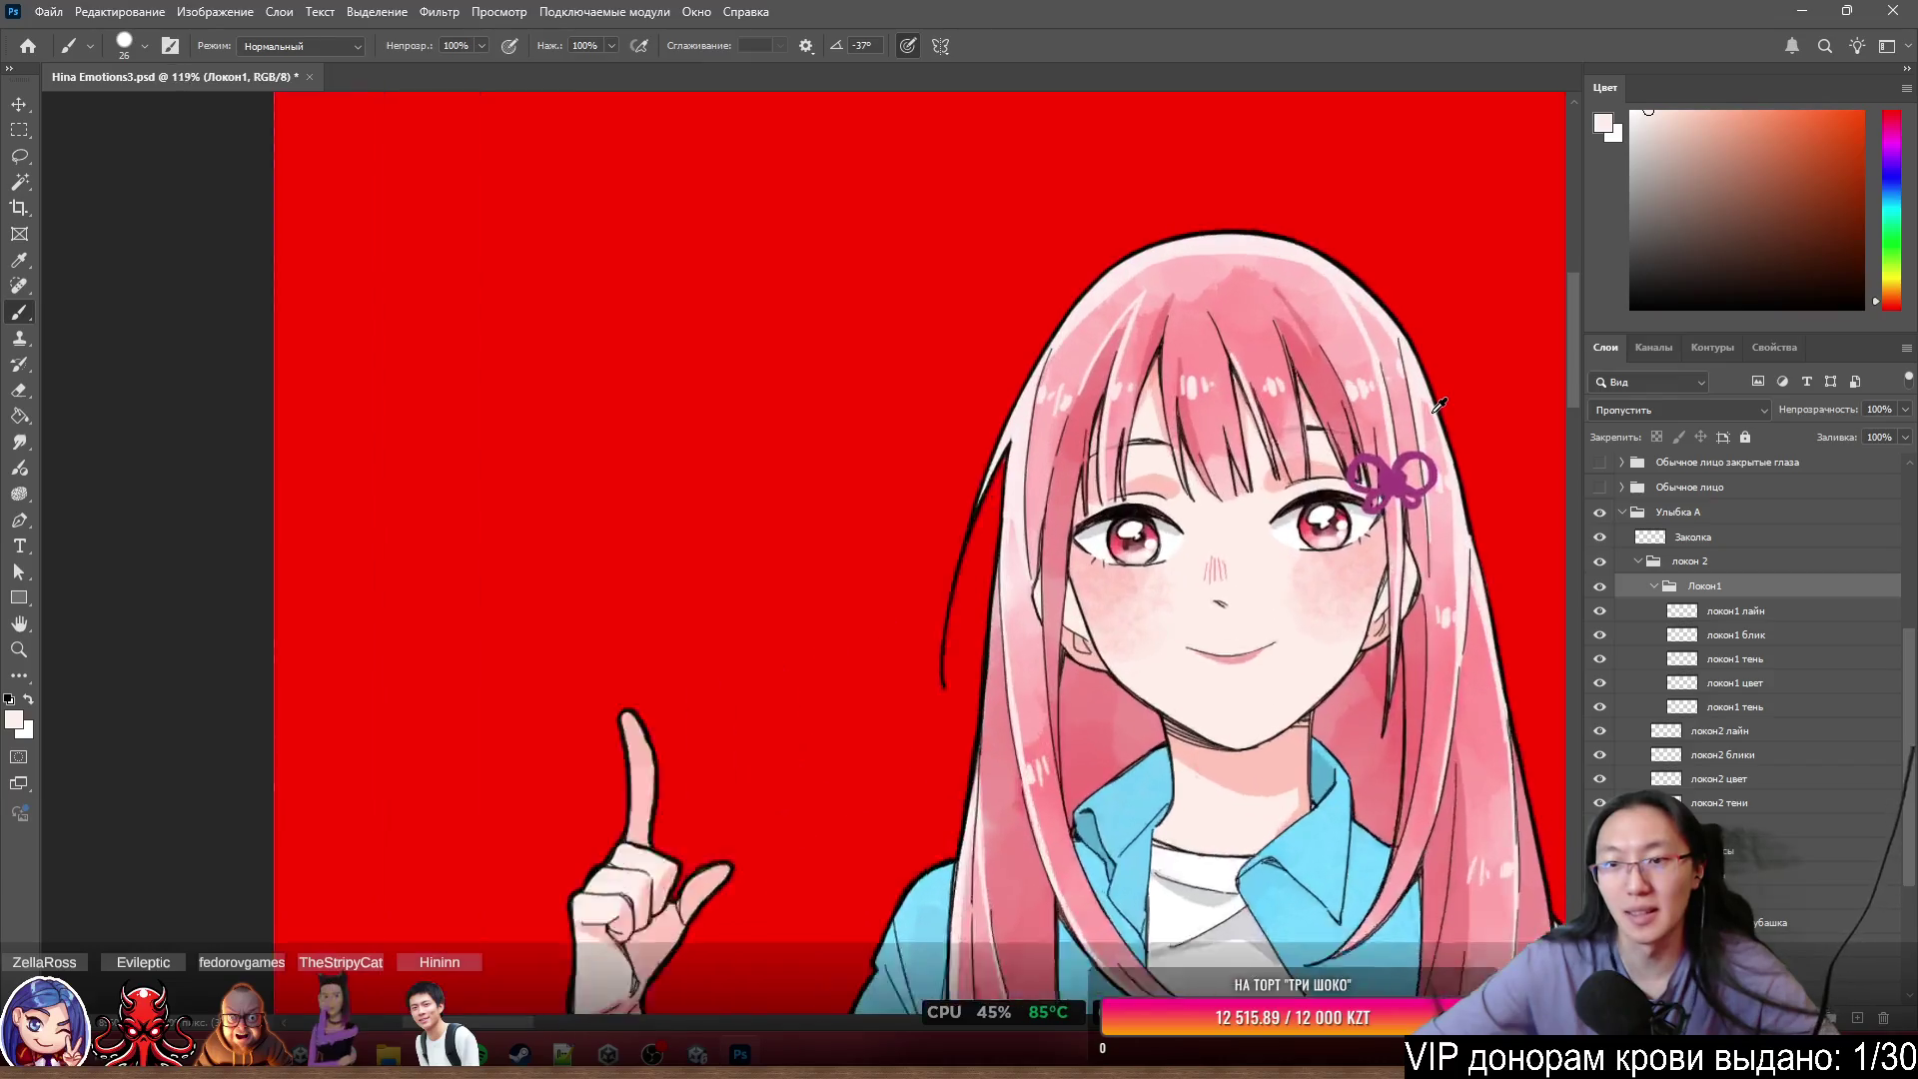
scroll(1437, 410, "up", 3)
scroll(1415, 403, "down", 4)
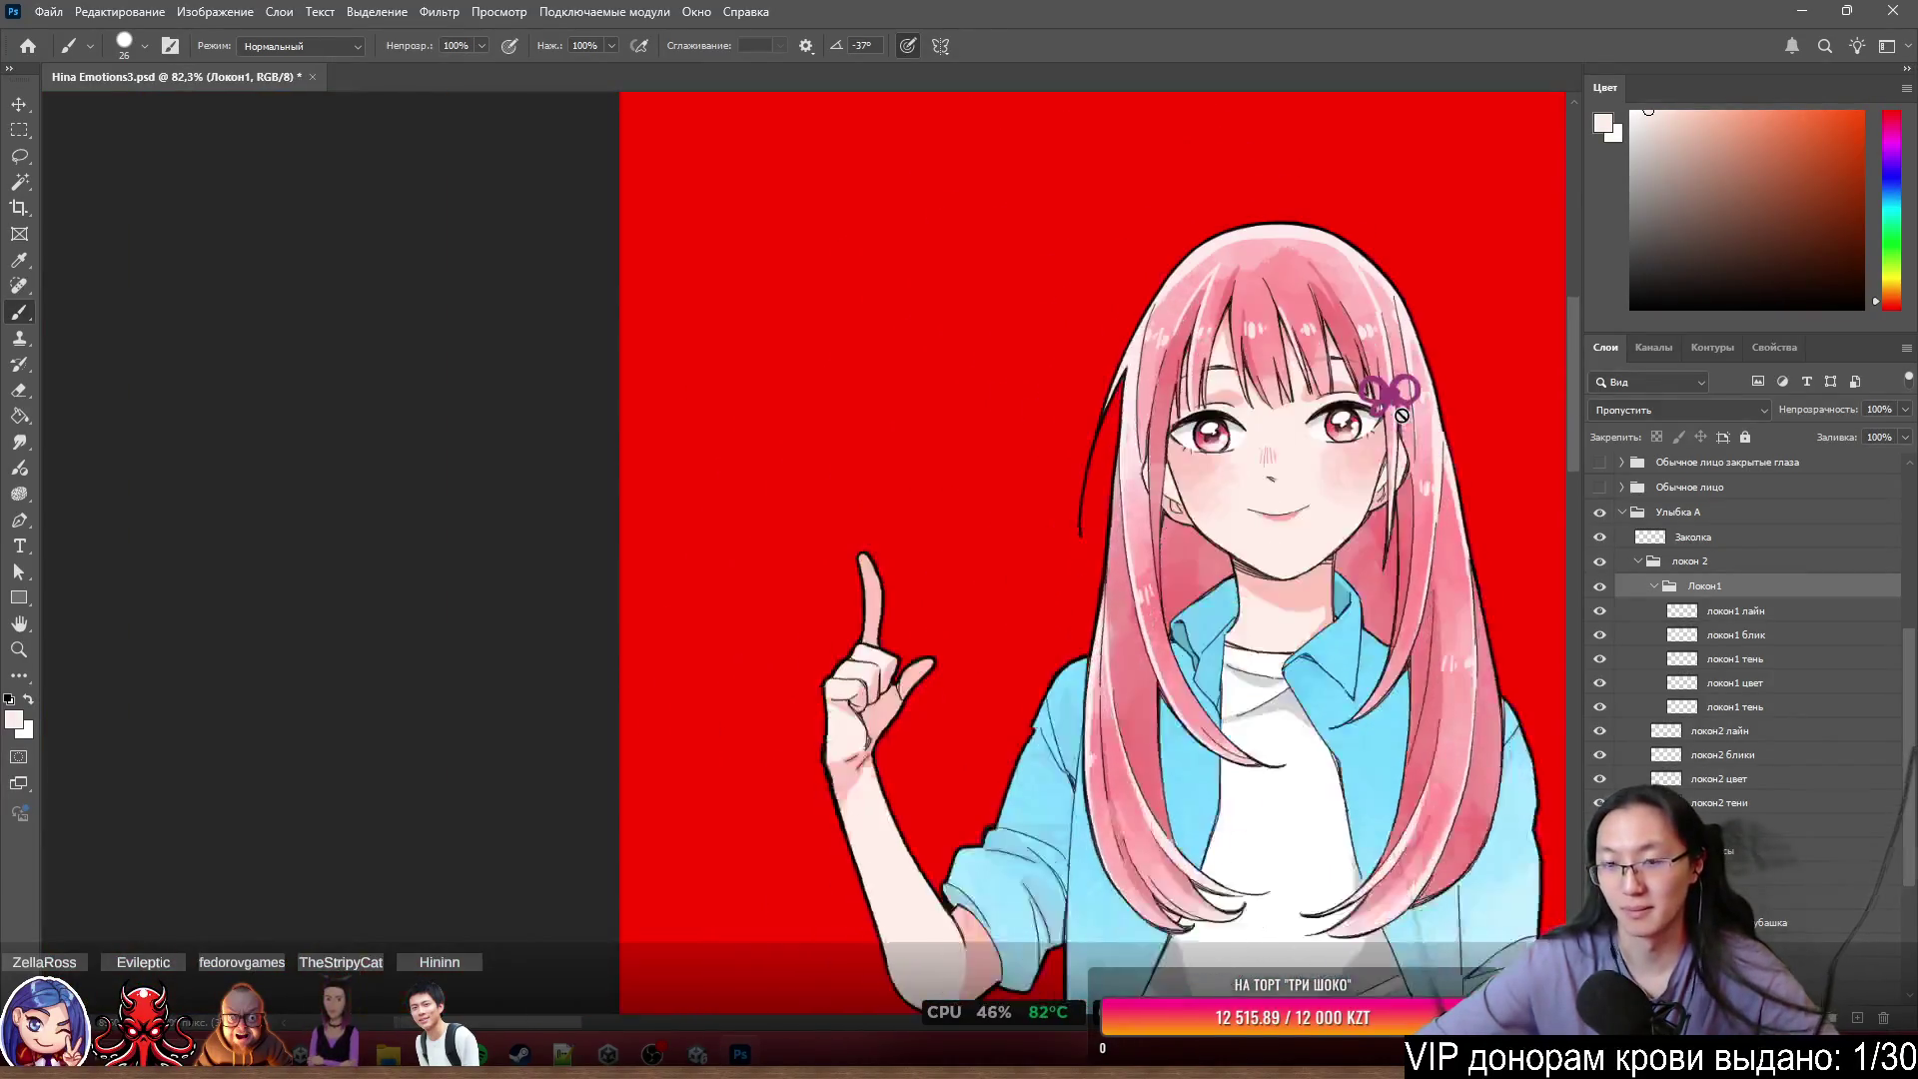
scroll(1399, 444, "up", 3)
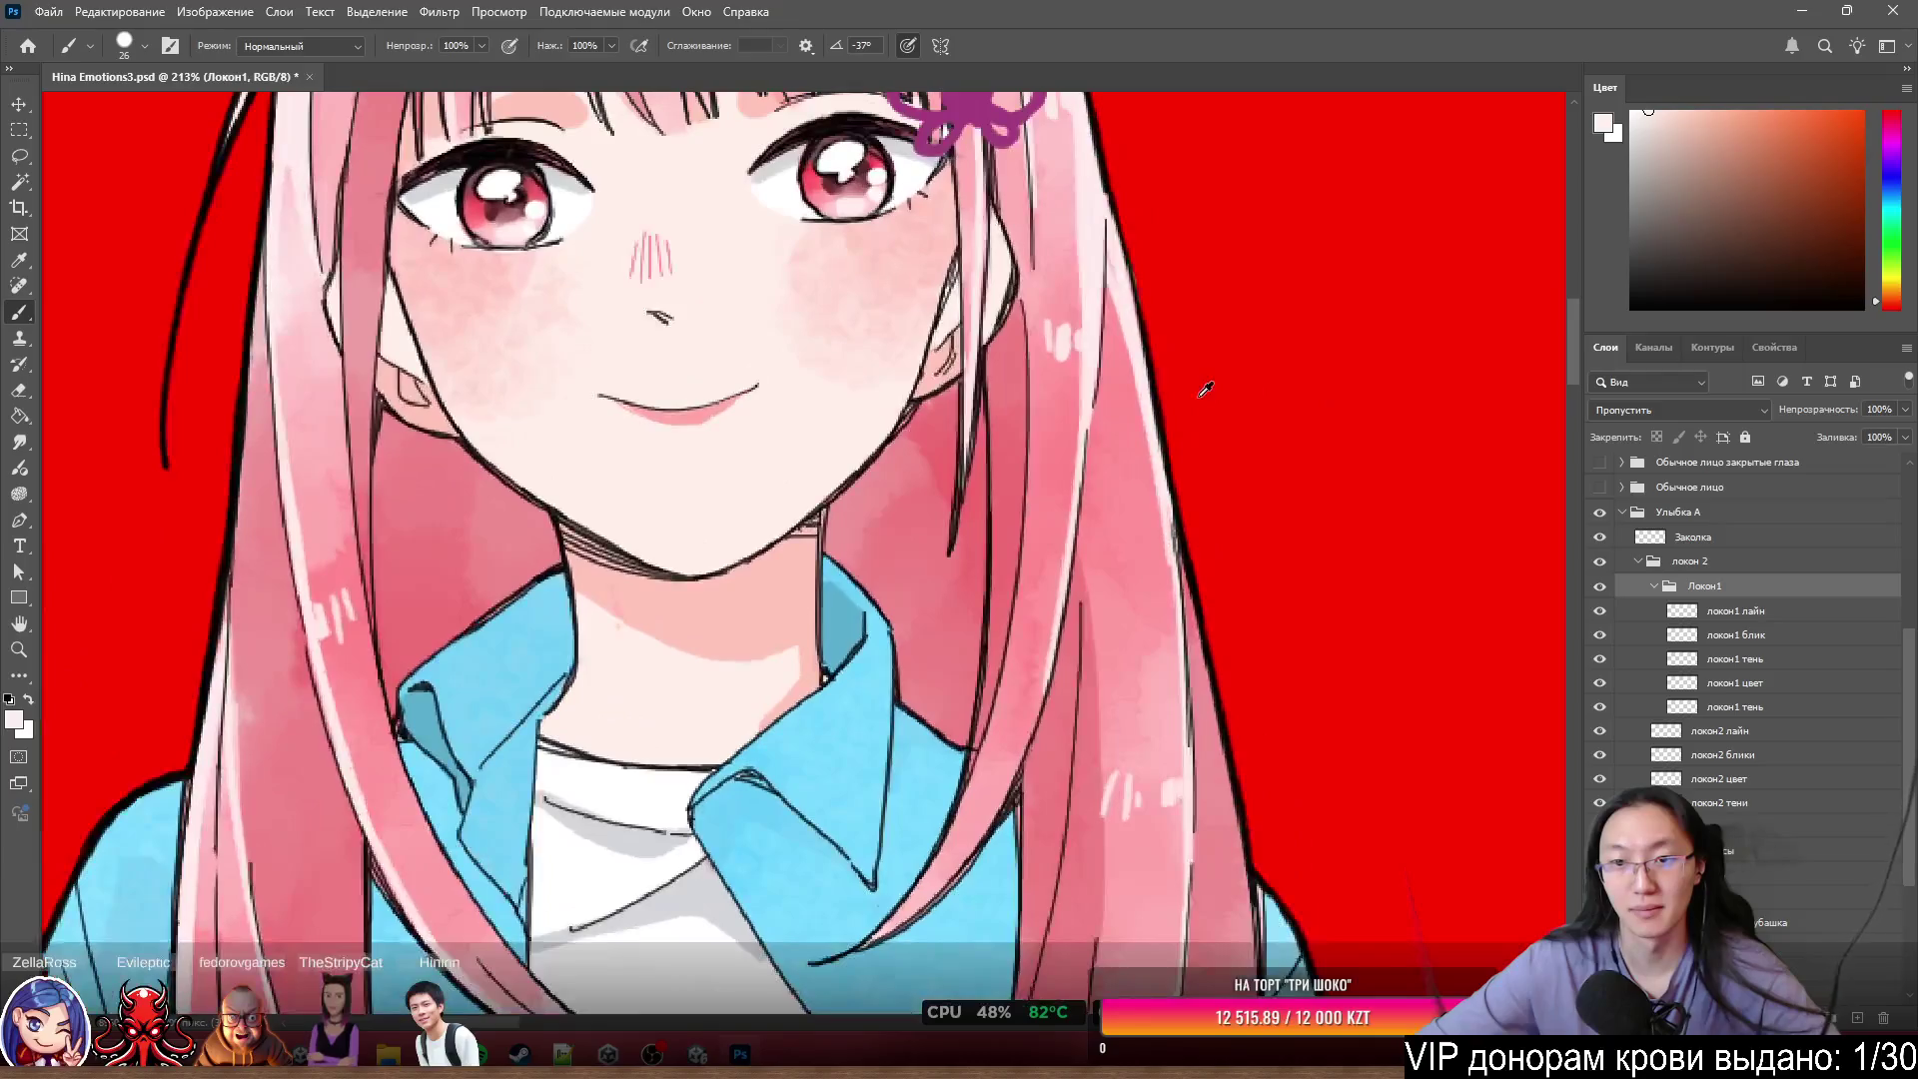
scroll(914, 514, "down", 3)
scroll(913, 513, "up", 1)
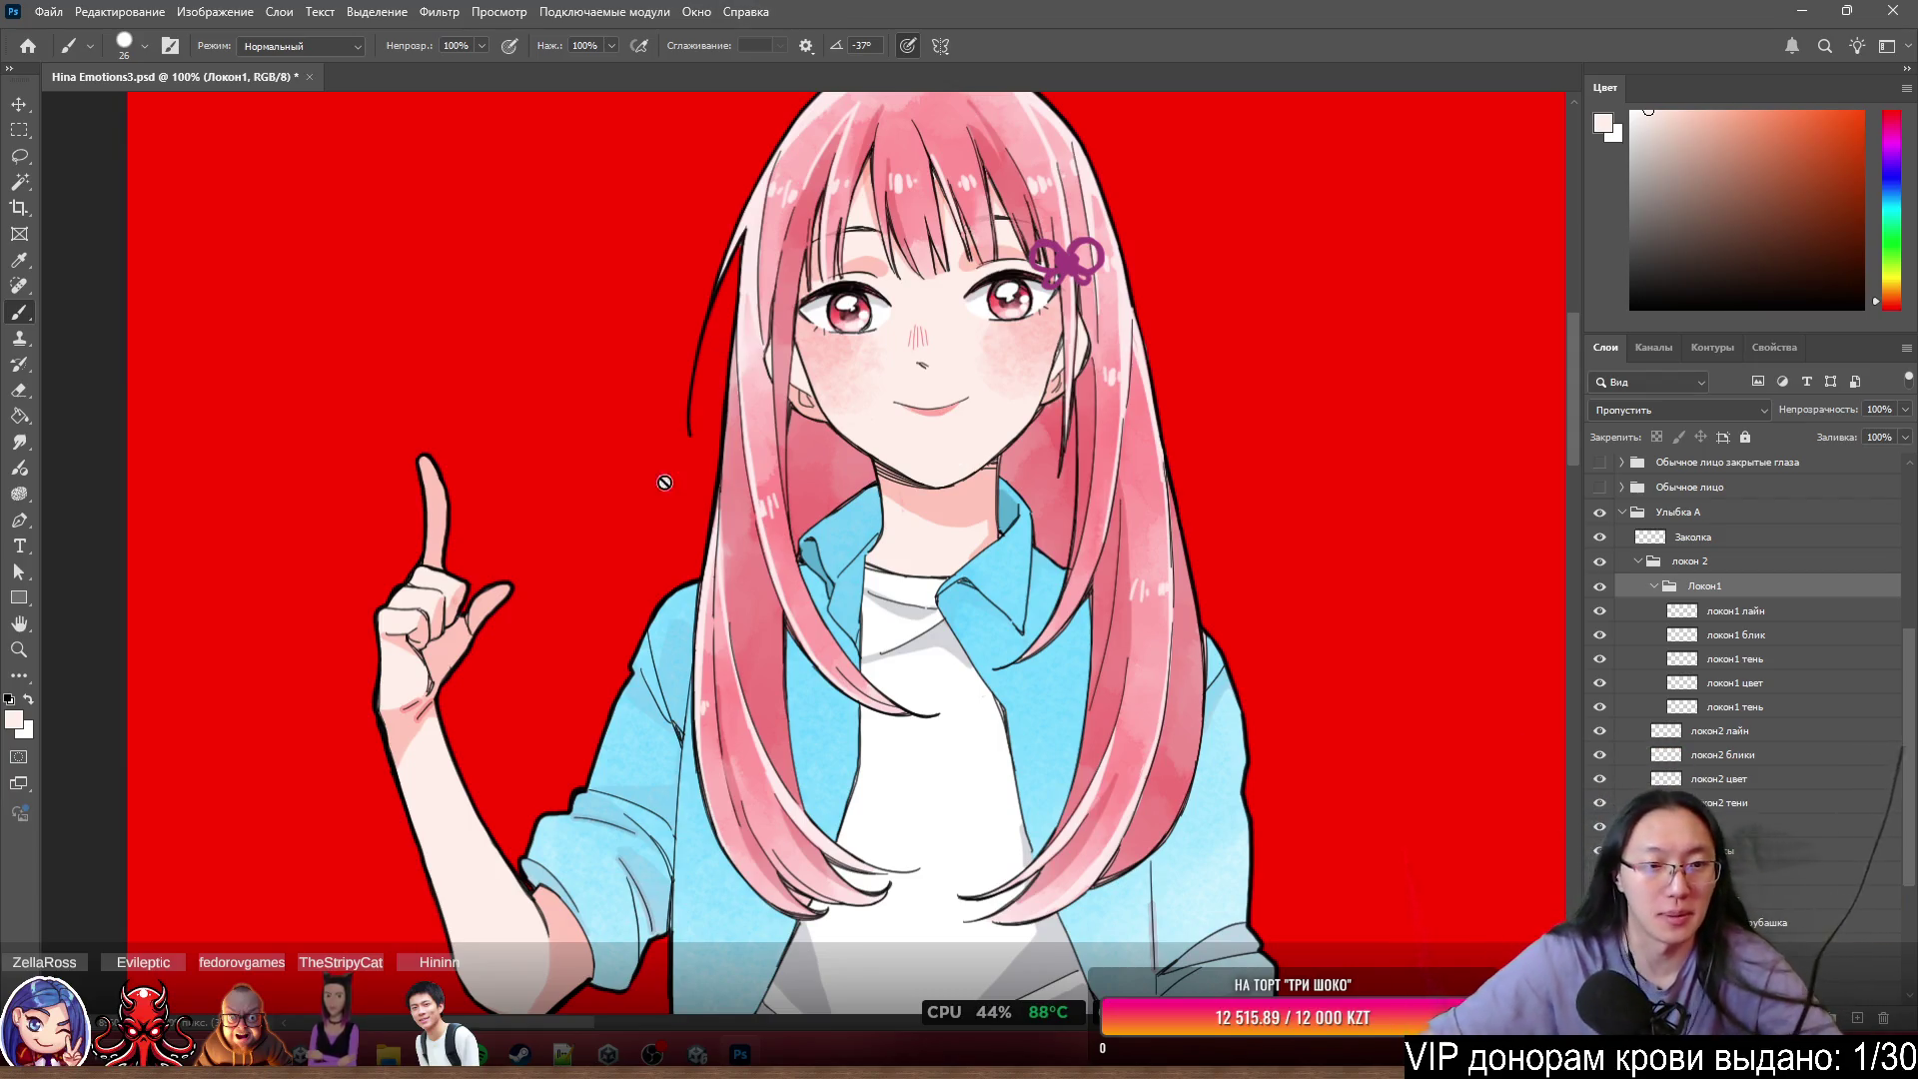
scroll(665, 483, "down", 3)
scroll(851, 191, "up", 5)
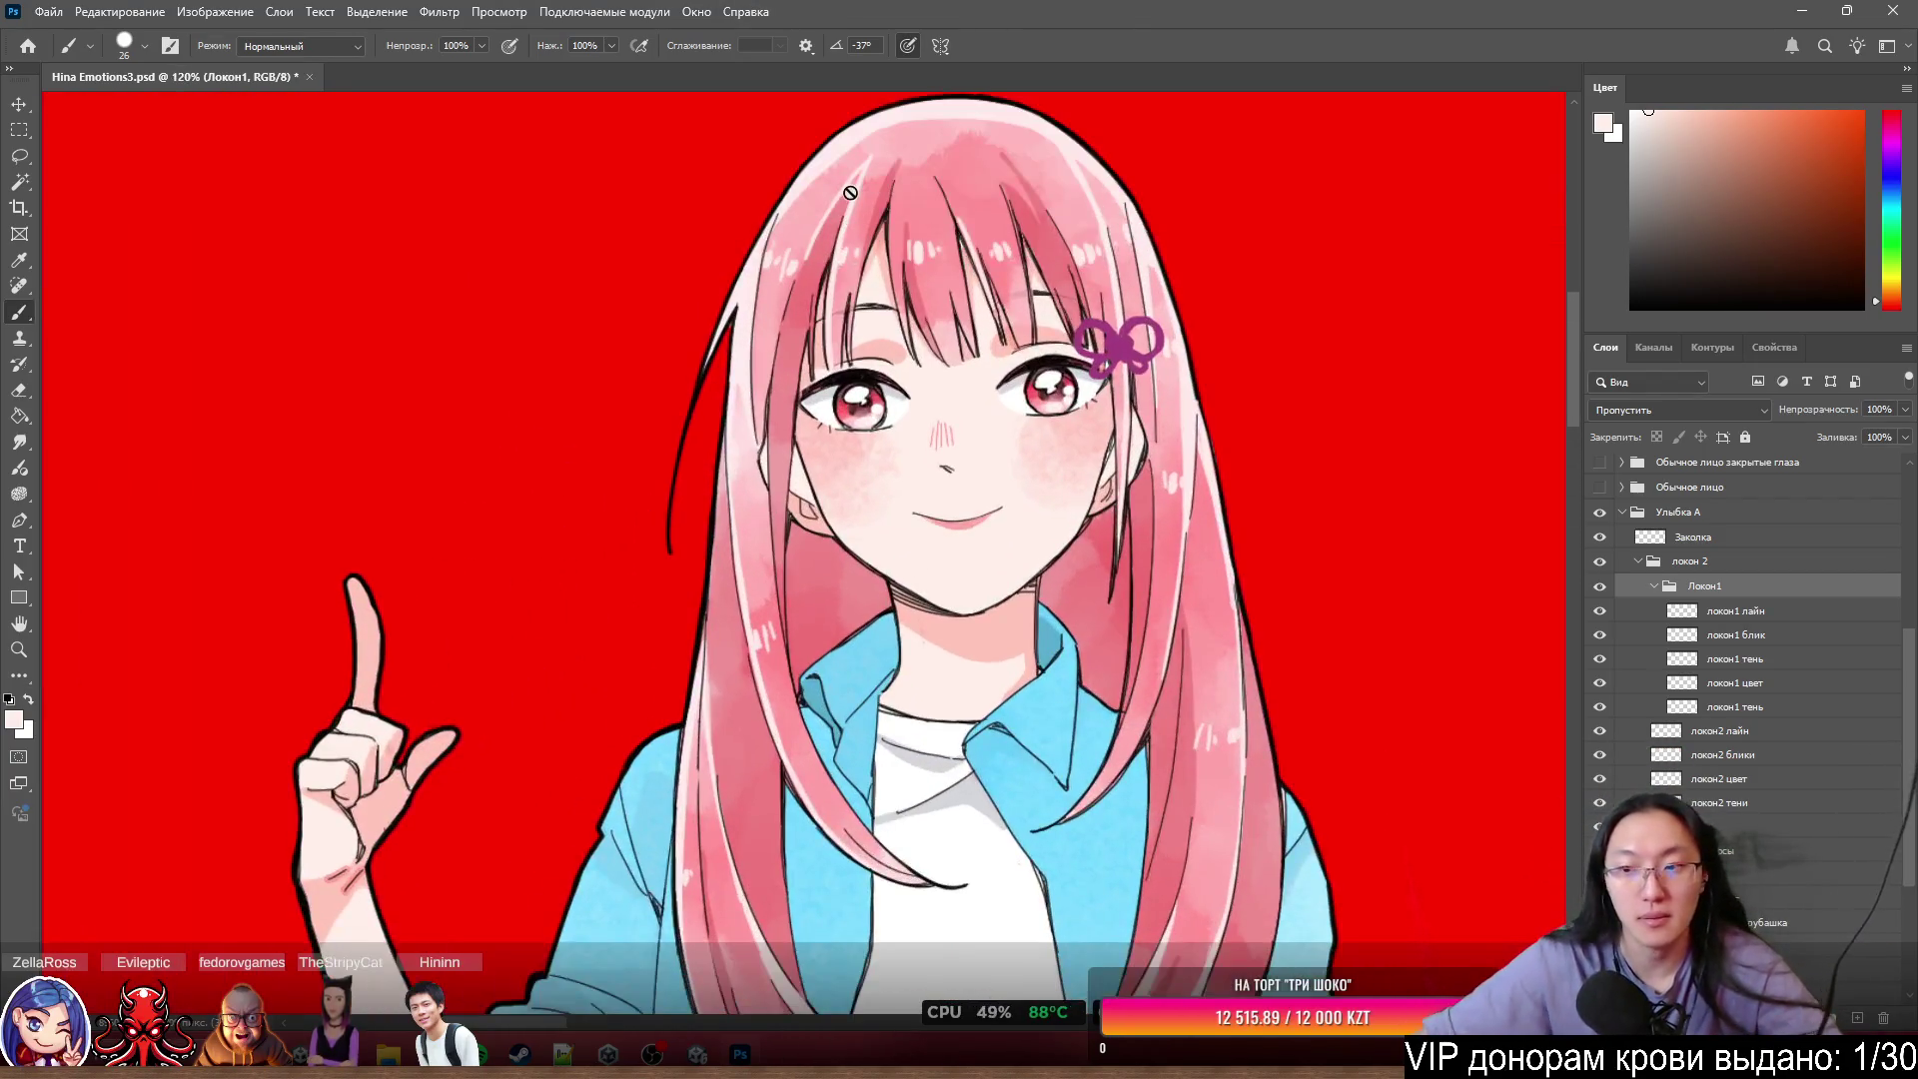
scroll(850, 192, "down", 2)
scroll(899, 180, "up", 5)
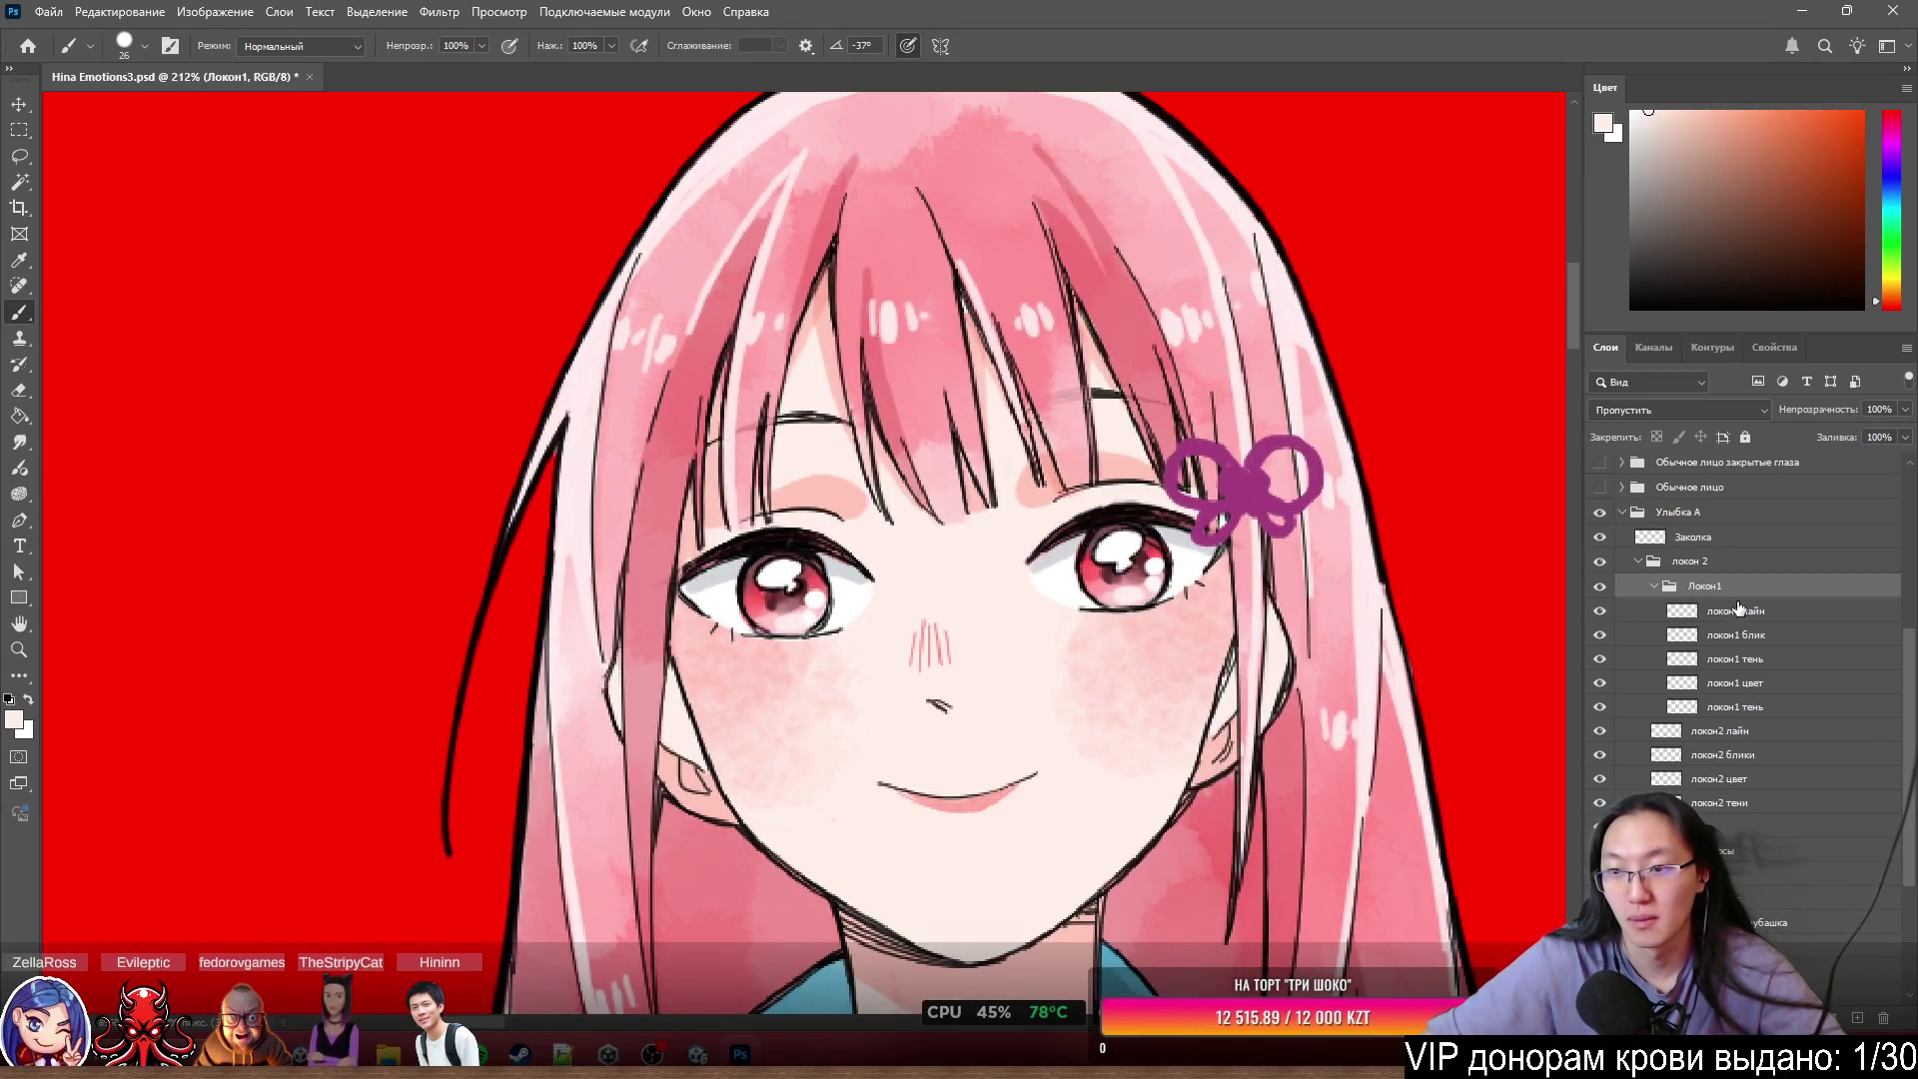
- Undo the last Локон1 move and place it inside локон 2 above its layers
key("ctrl+bracketleft")
key("ctrl+bracketleft")
key("ctrl+bracketleft")
left_click_drag(1682, 683, 1683, 565)
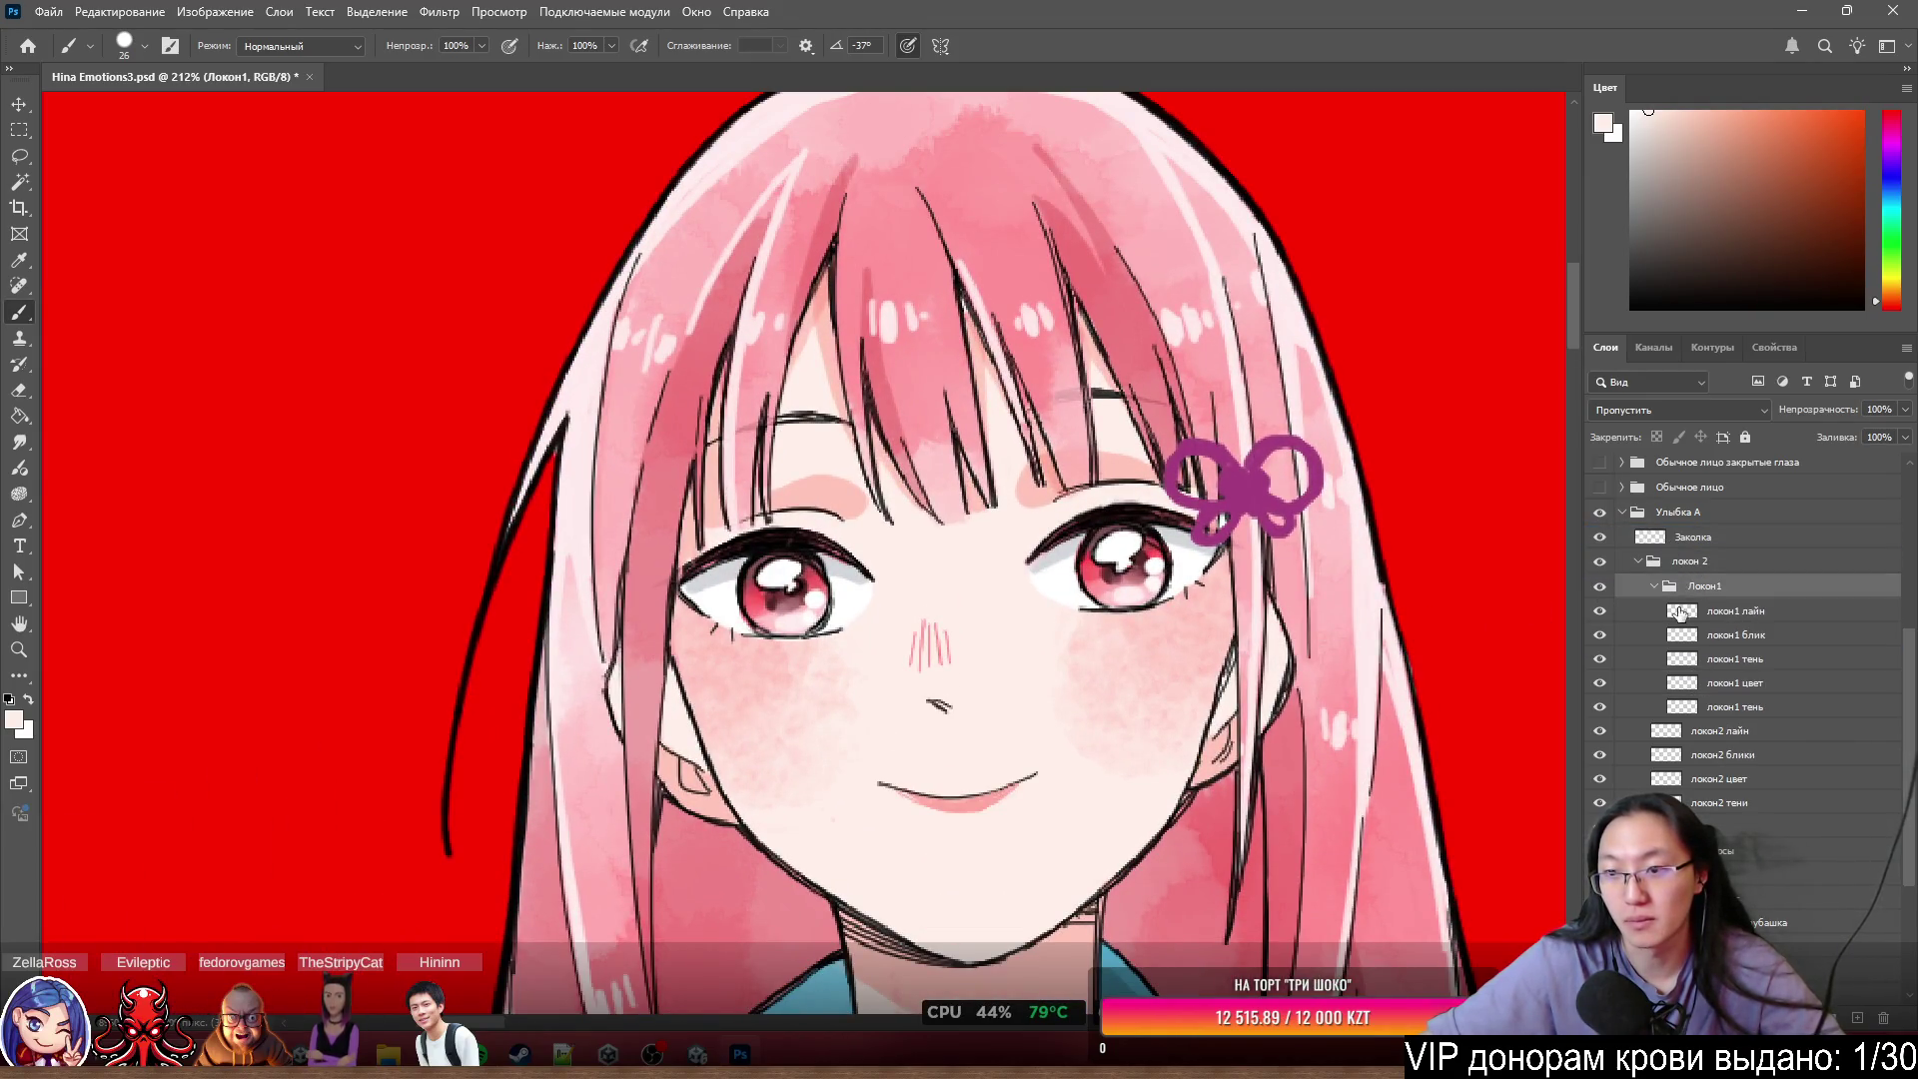
scroll(977, 180, "down", 2)
scroll(934, 223, "up", 4)
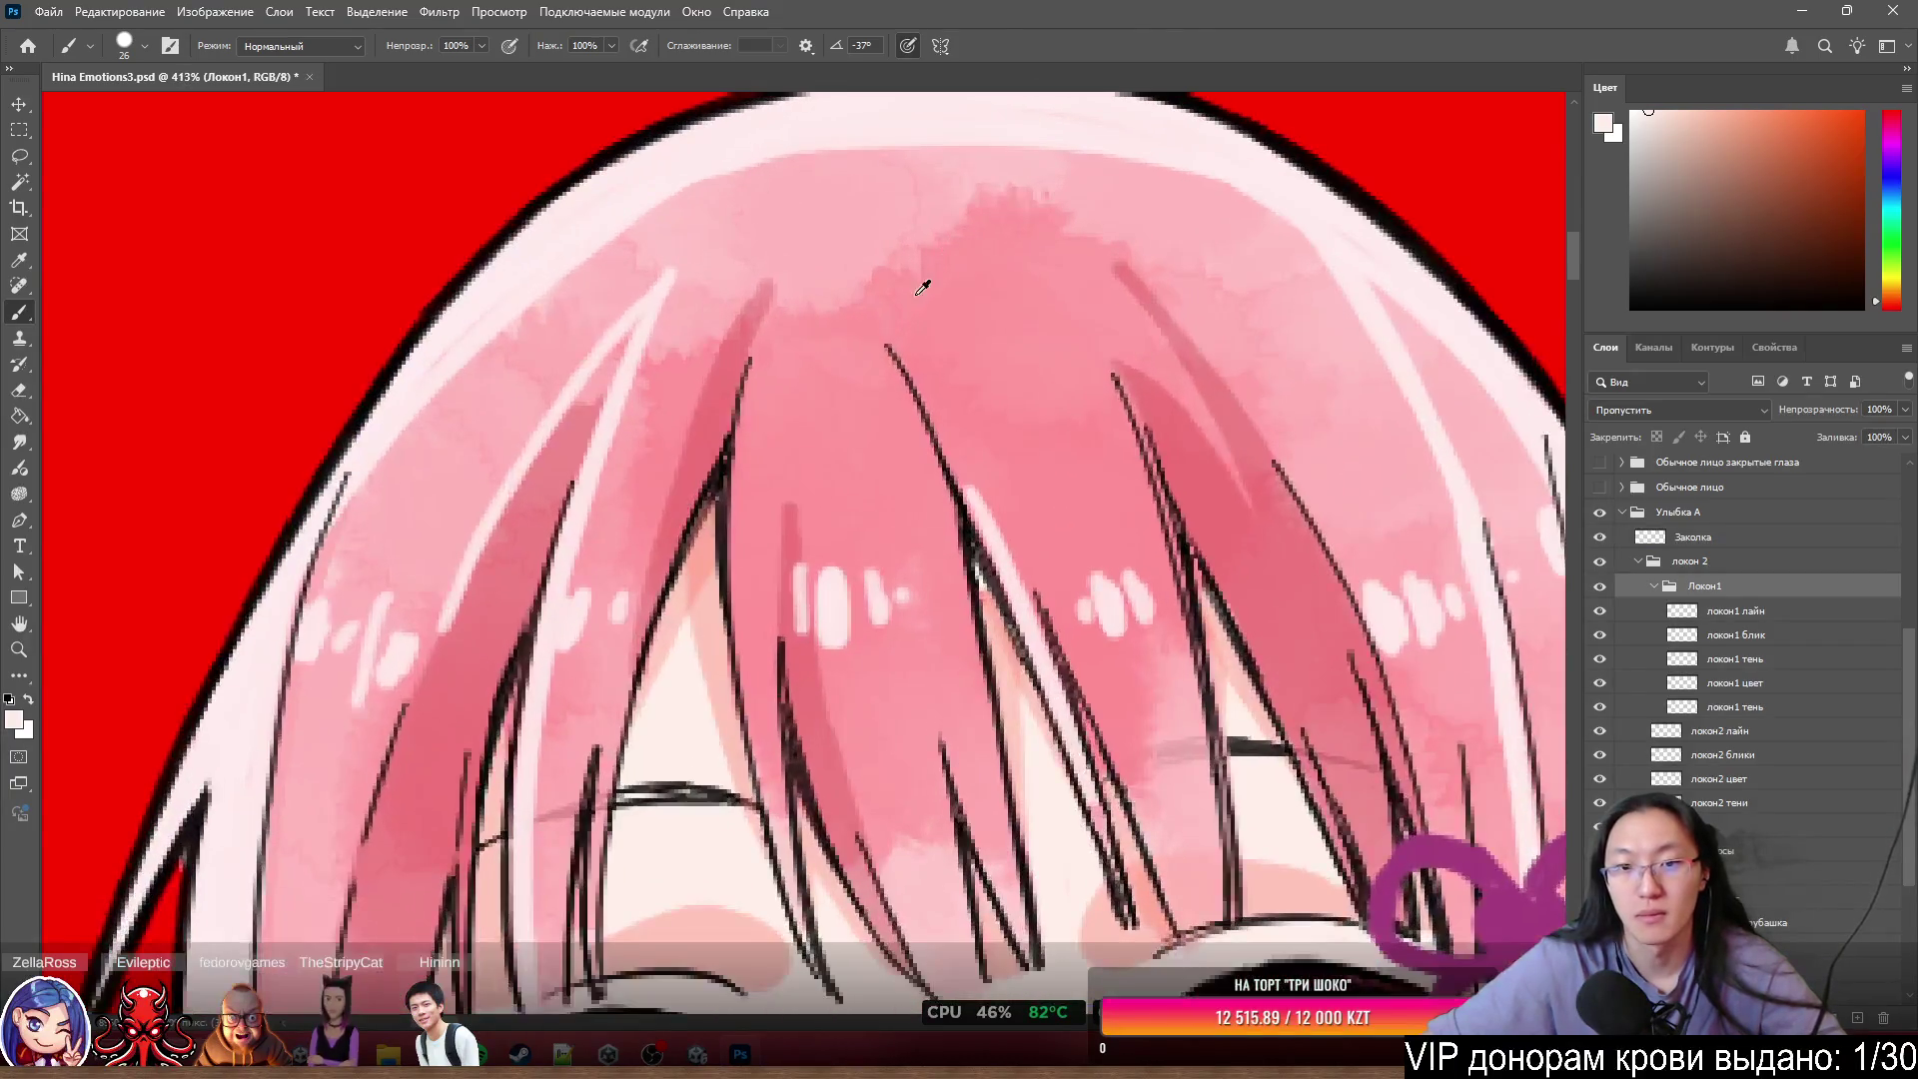
scroll(896, 329, "down", 2)
scroll(896, 330, "up", 3)
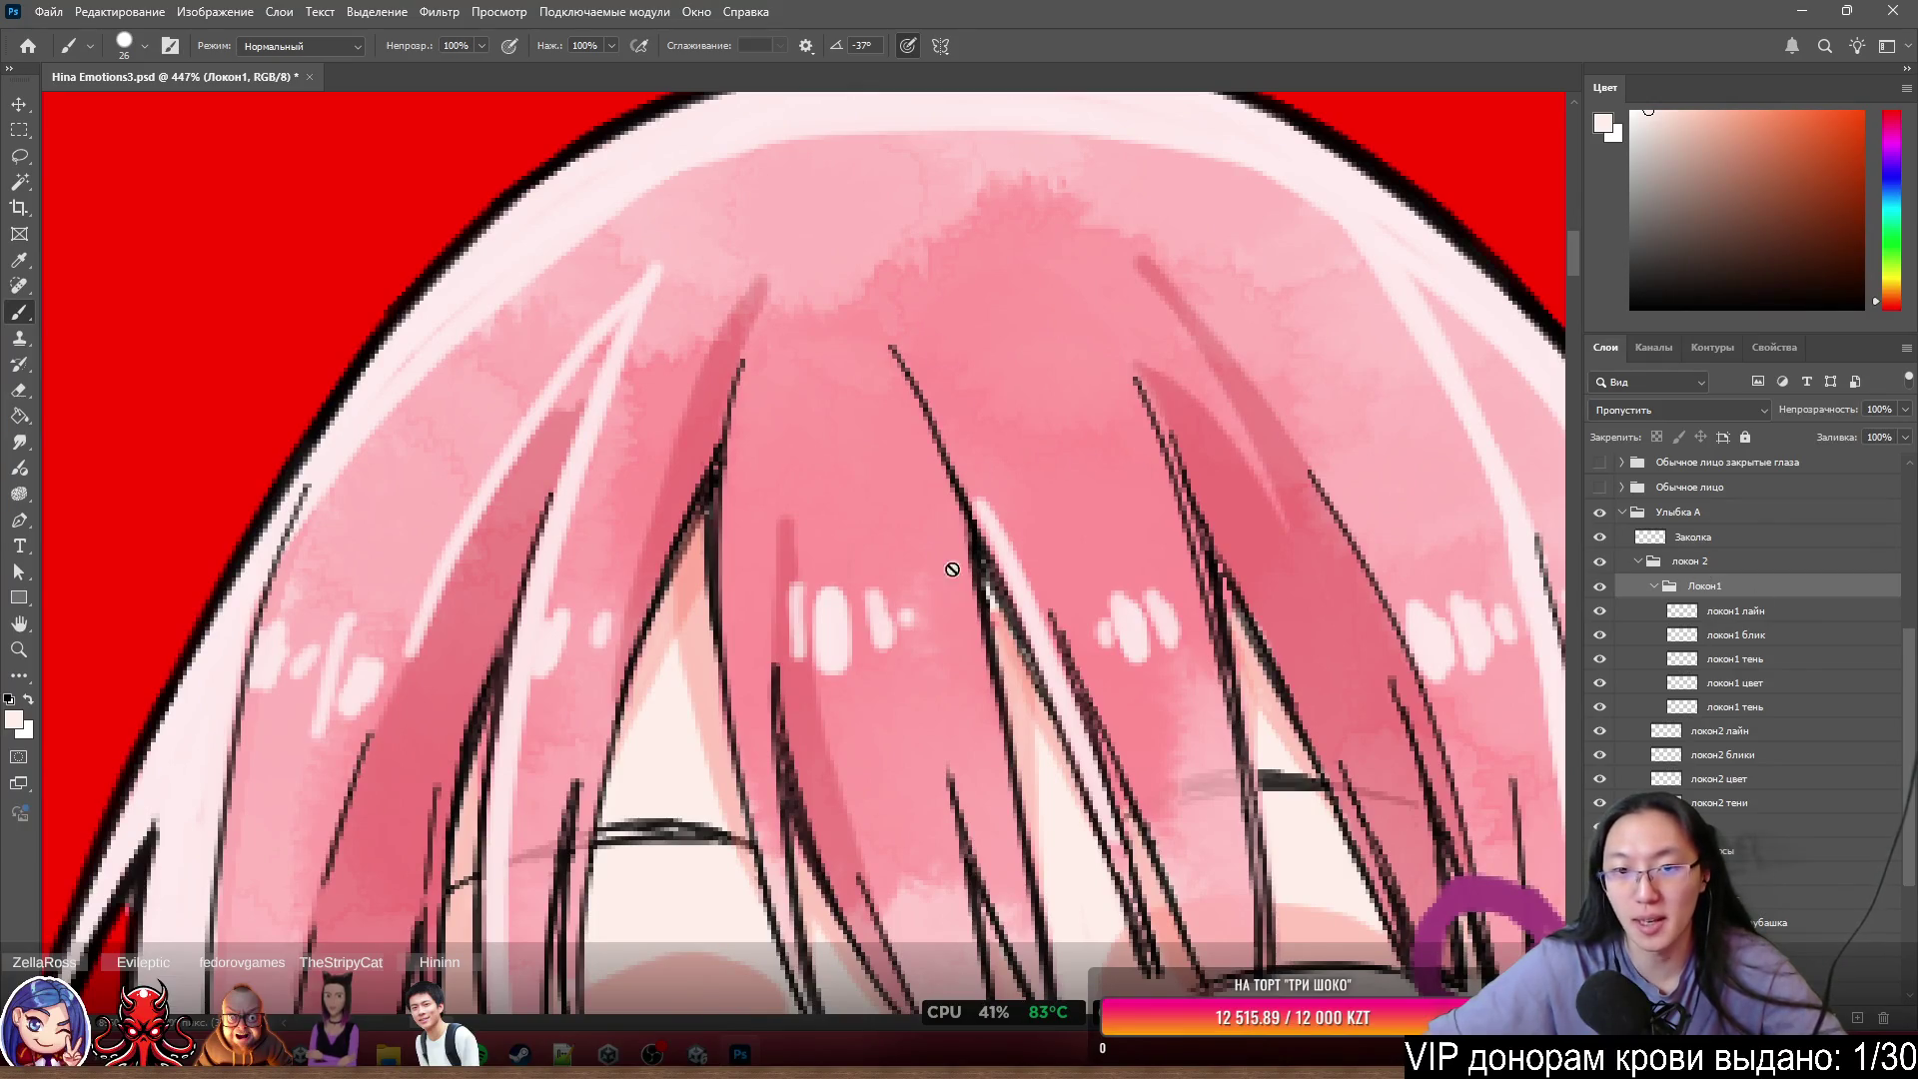
scroll(1282, 564, "up", 3)
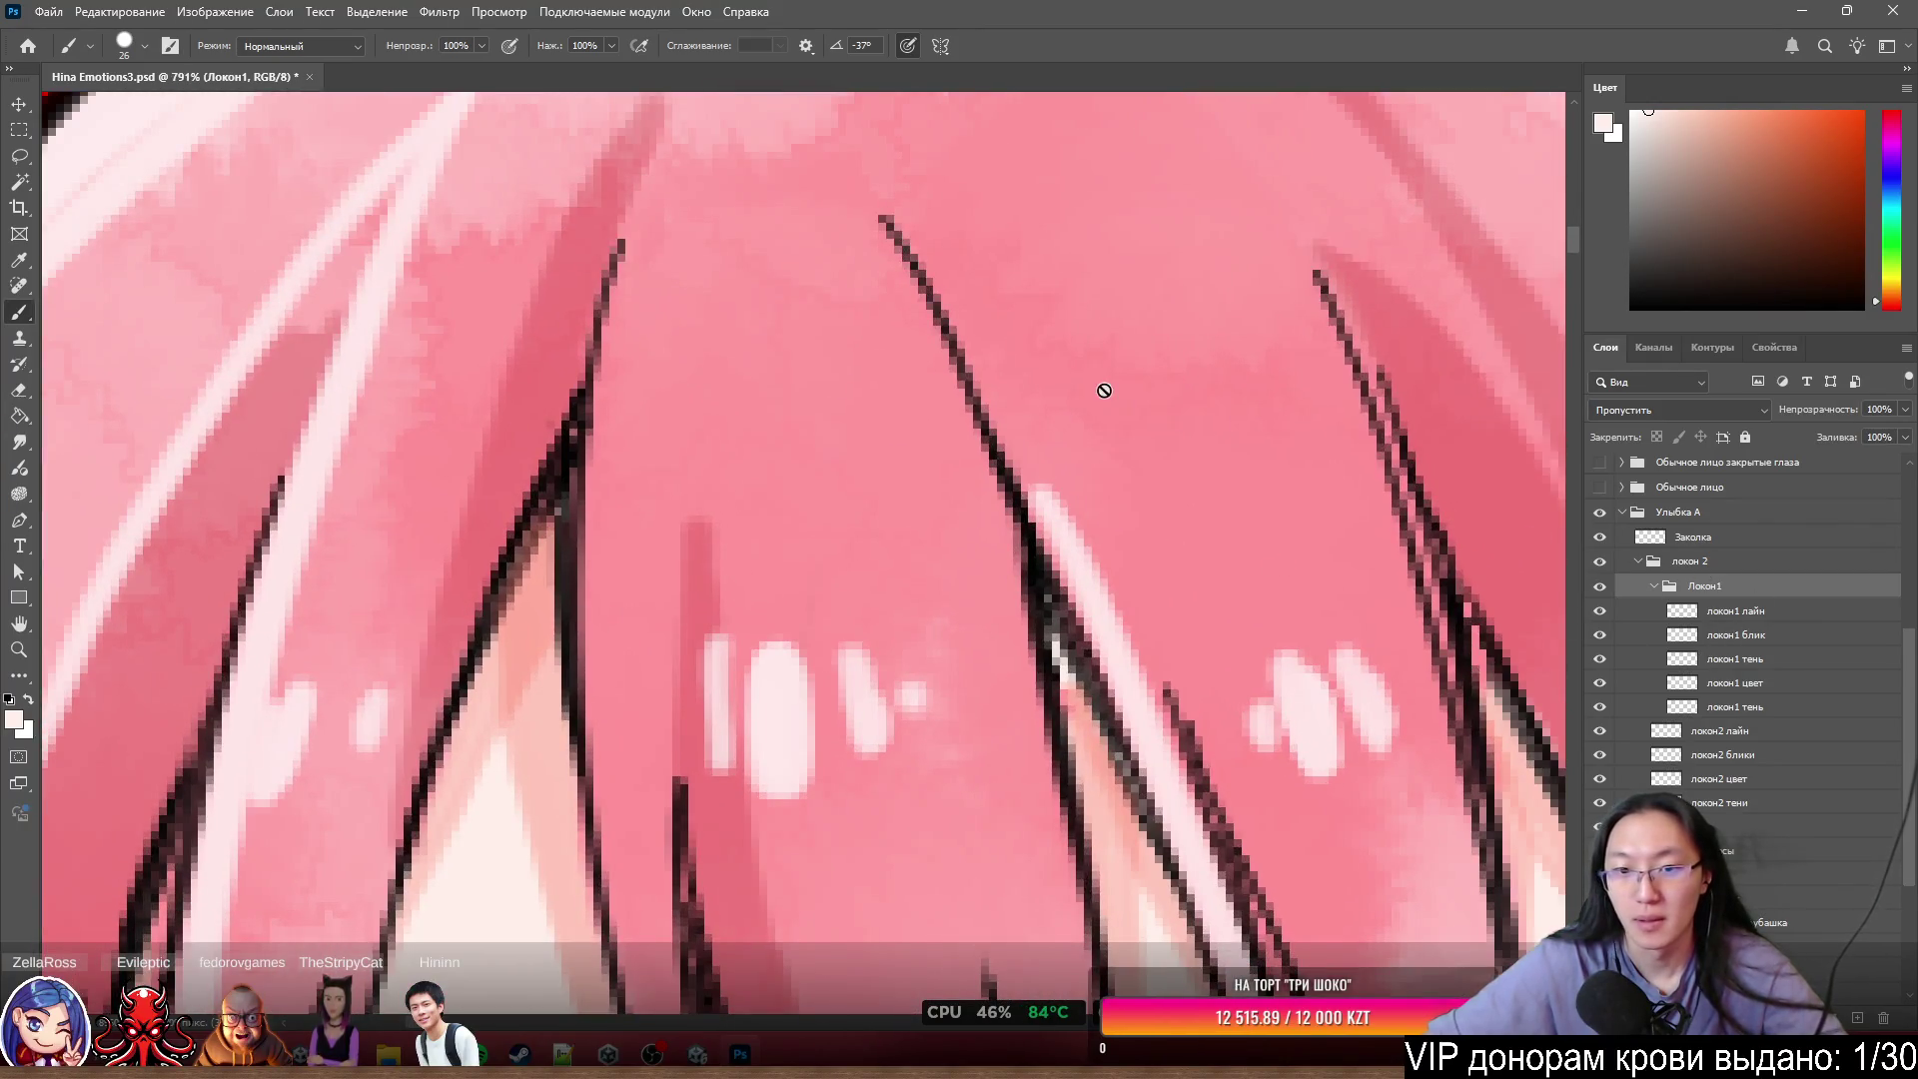
- Lasso the third strand on локон1 лайн and cut it onto its own layer
left_click(990, 463, "ctrl")
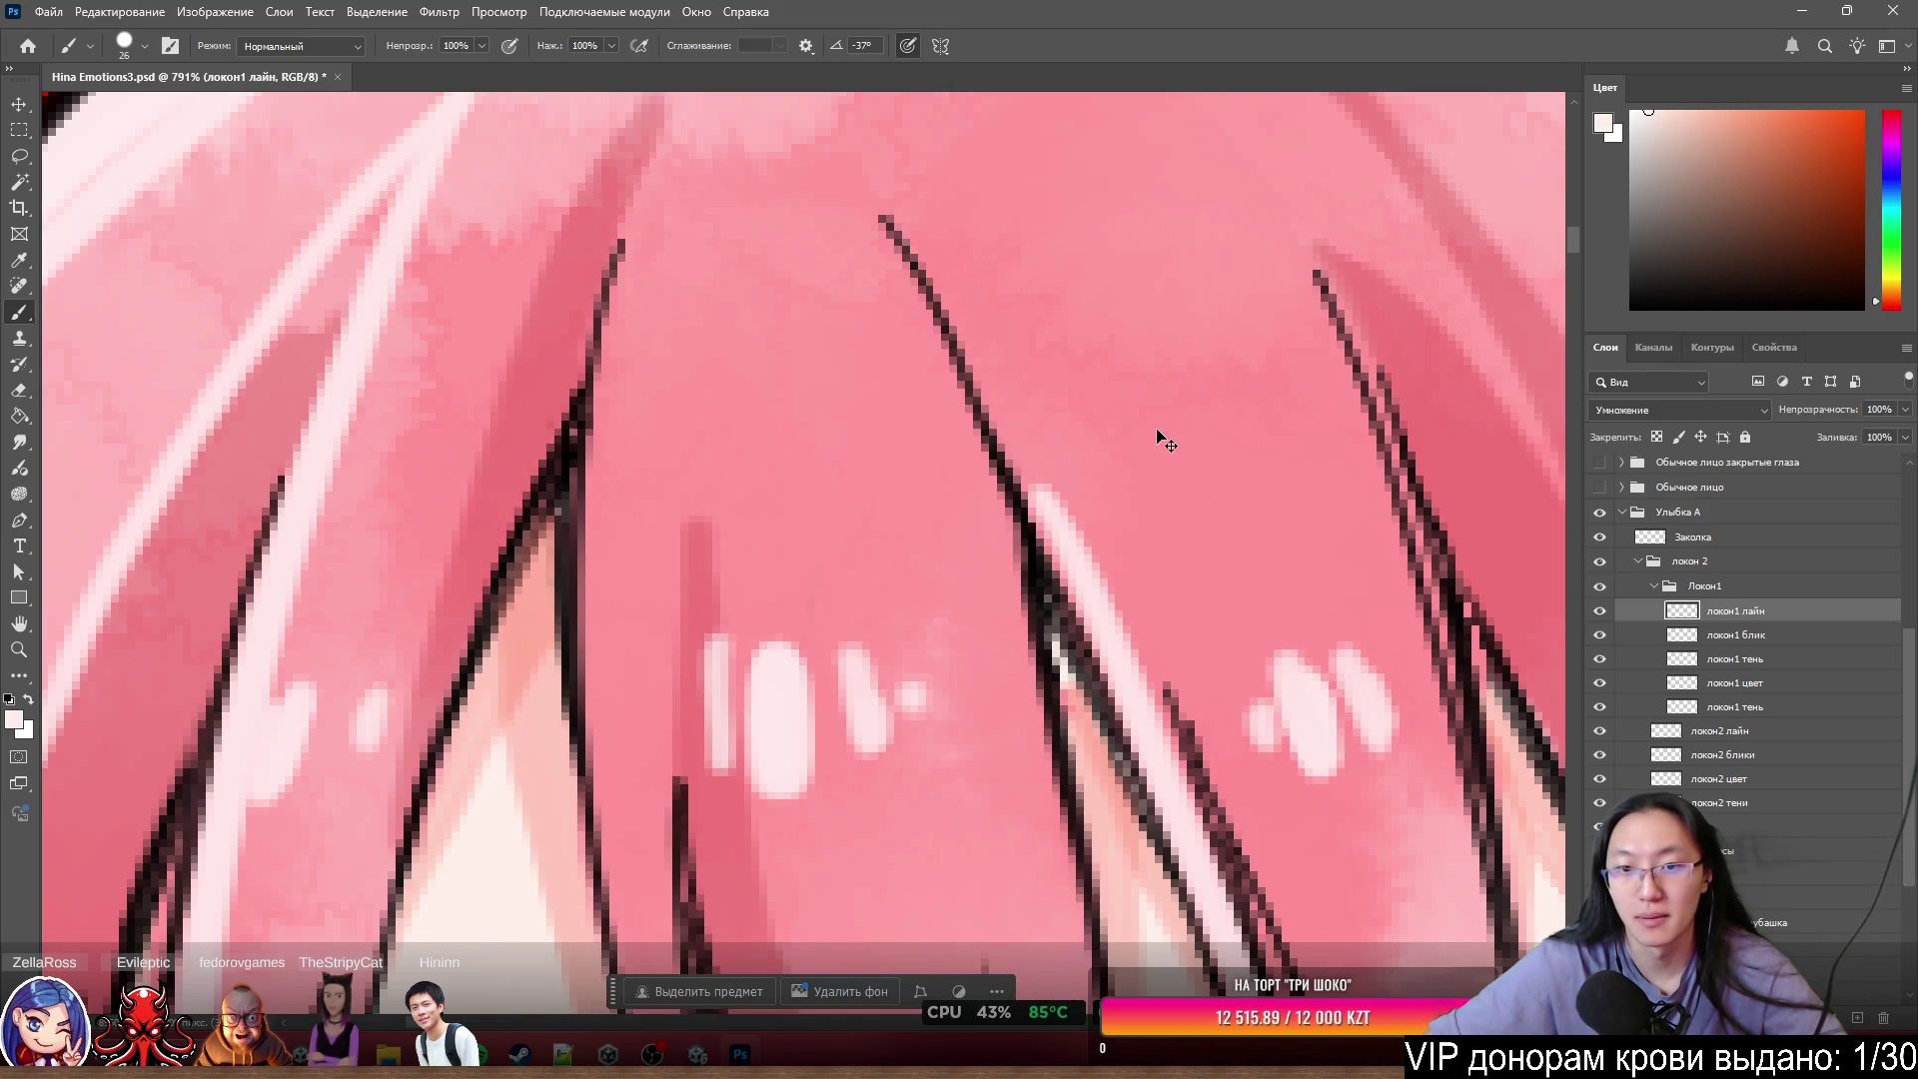
key("l")
mouse_move(1055, 457)
left_mouse_down()
mouse_move(852, 454)
mouse_move(1064, 162)
mouse_move(961, 356)
left_mouse_up()
right_click(961, 356)
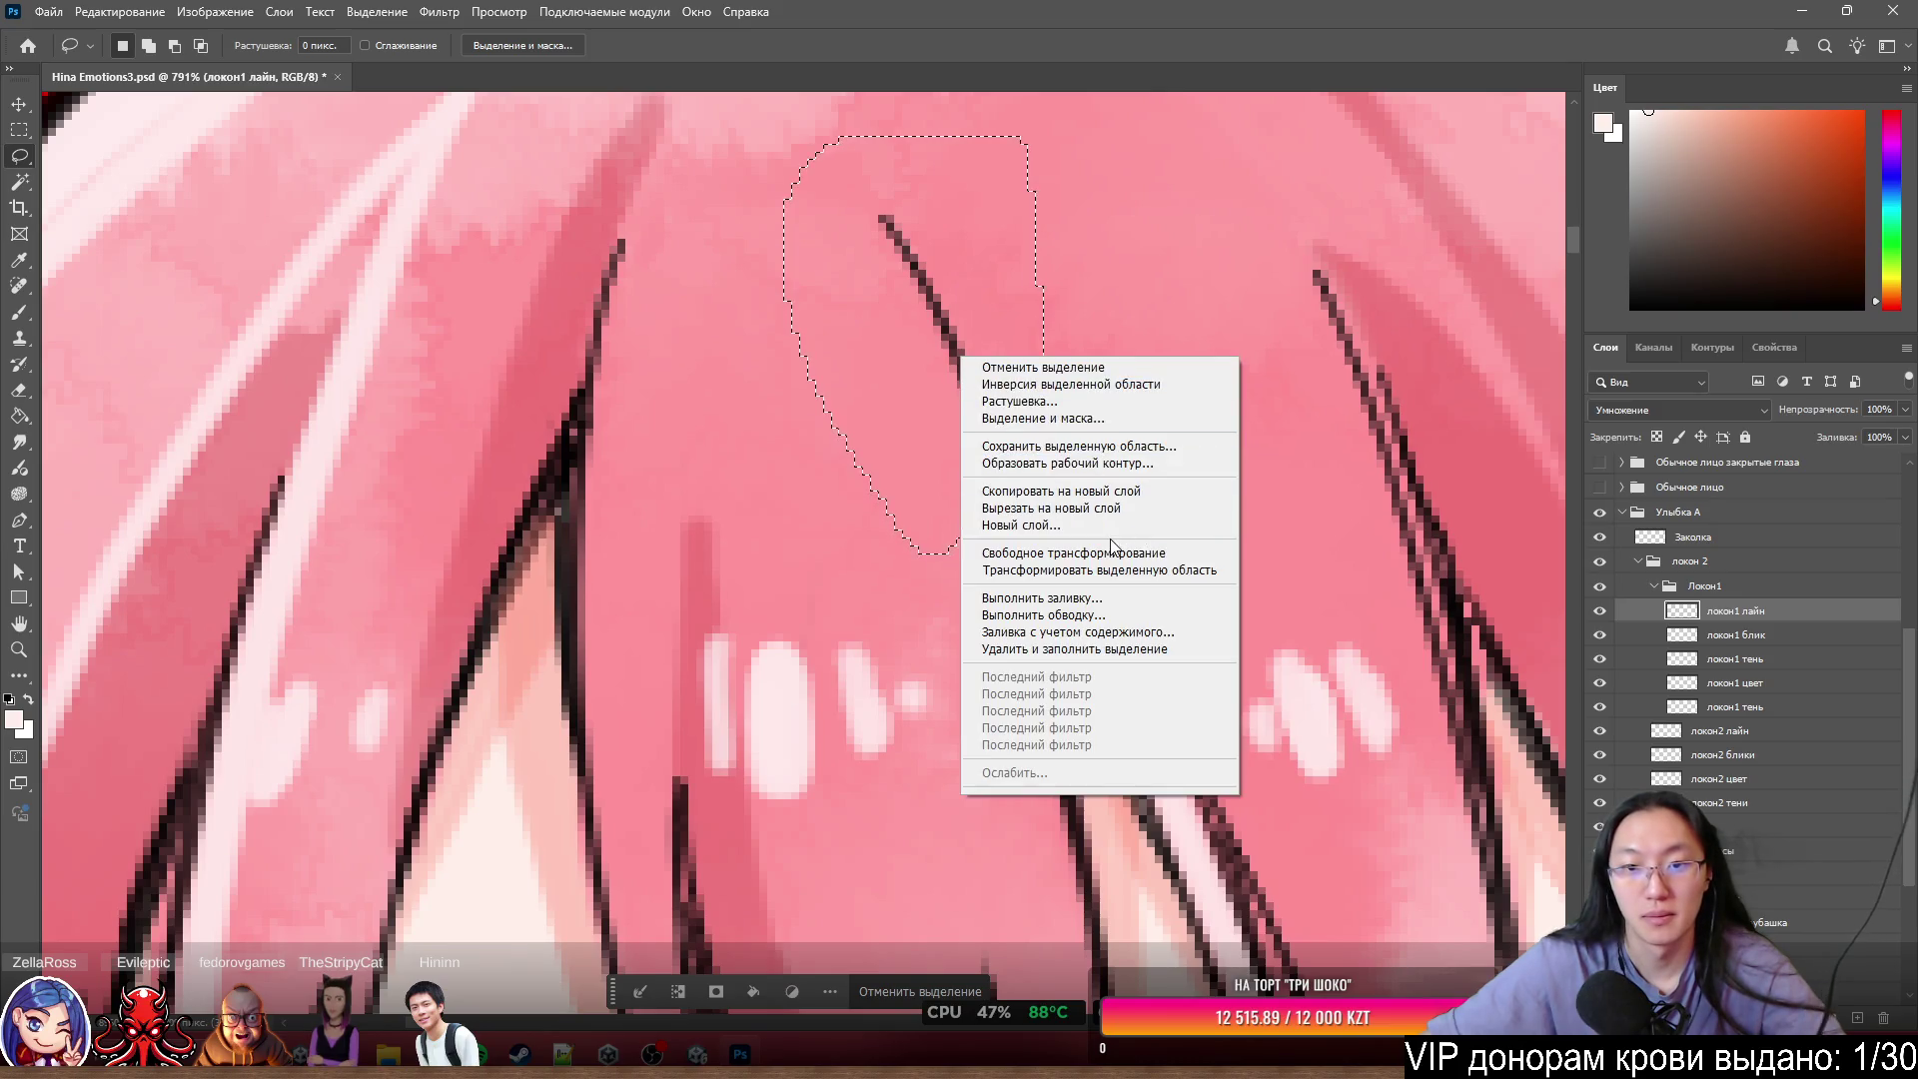
left_click(1049, 507)
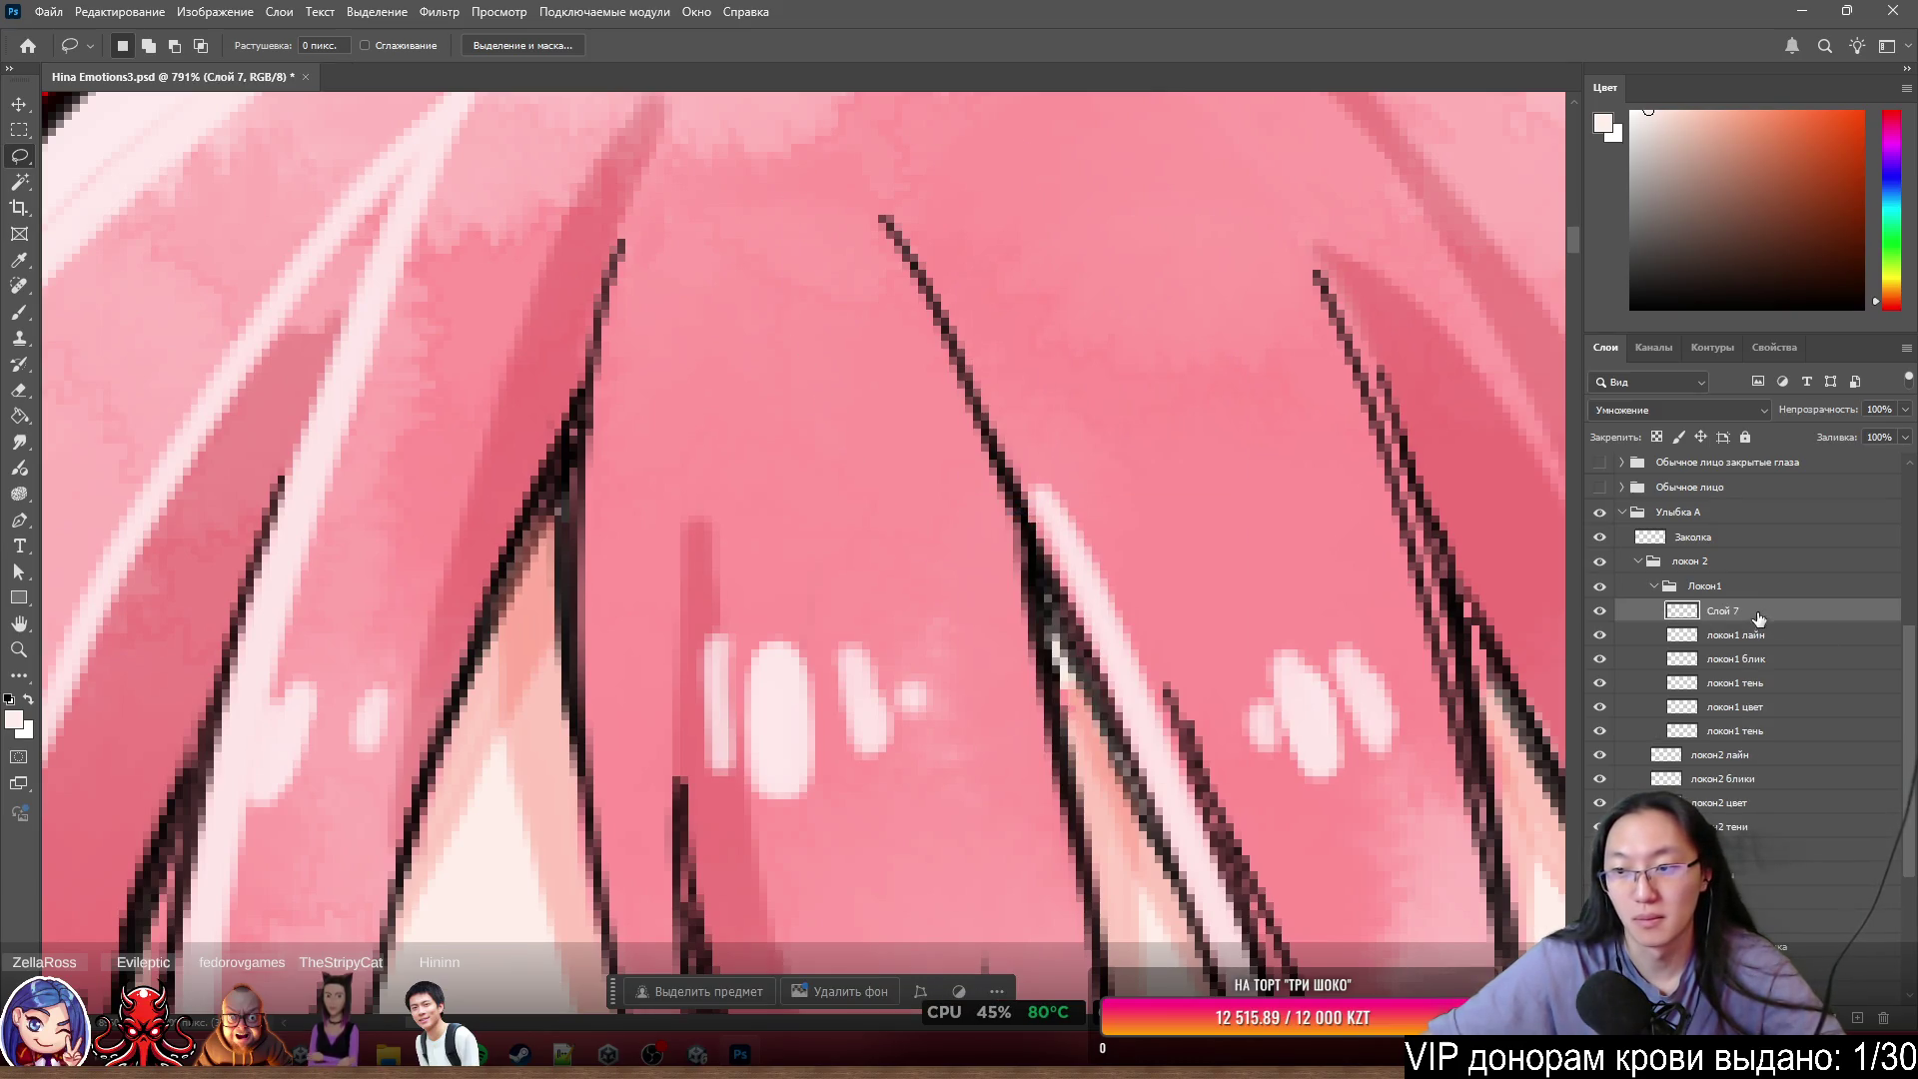
- Move Слой 7 into the локон 2 group and stack Локон1 above локон 2
mouse_move(1759, 611)
left_mouse_down()
mouse_move(1790, 753)
mouse_move(1778, 803)
left_mouse_up()
left_click_drag(1701, 589, 1707, 560)
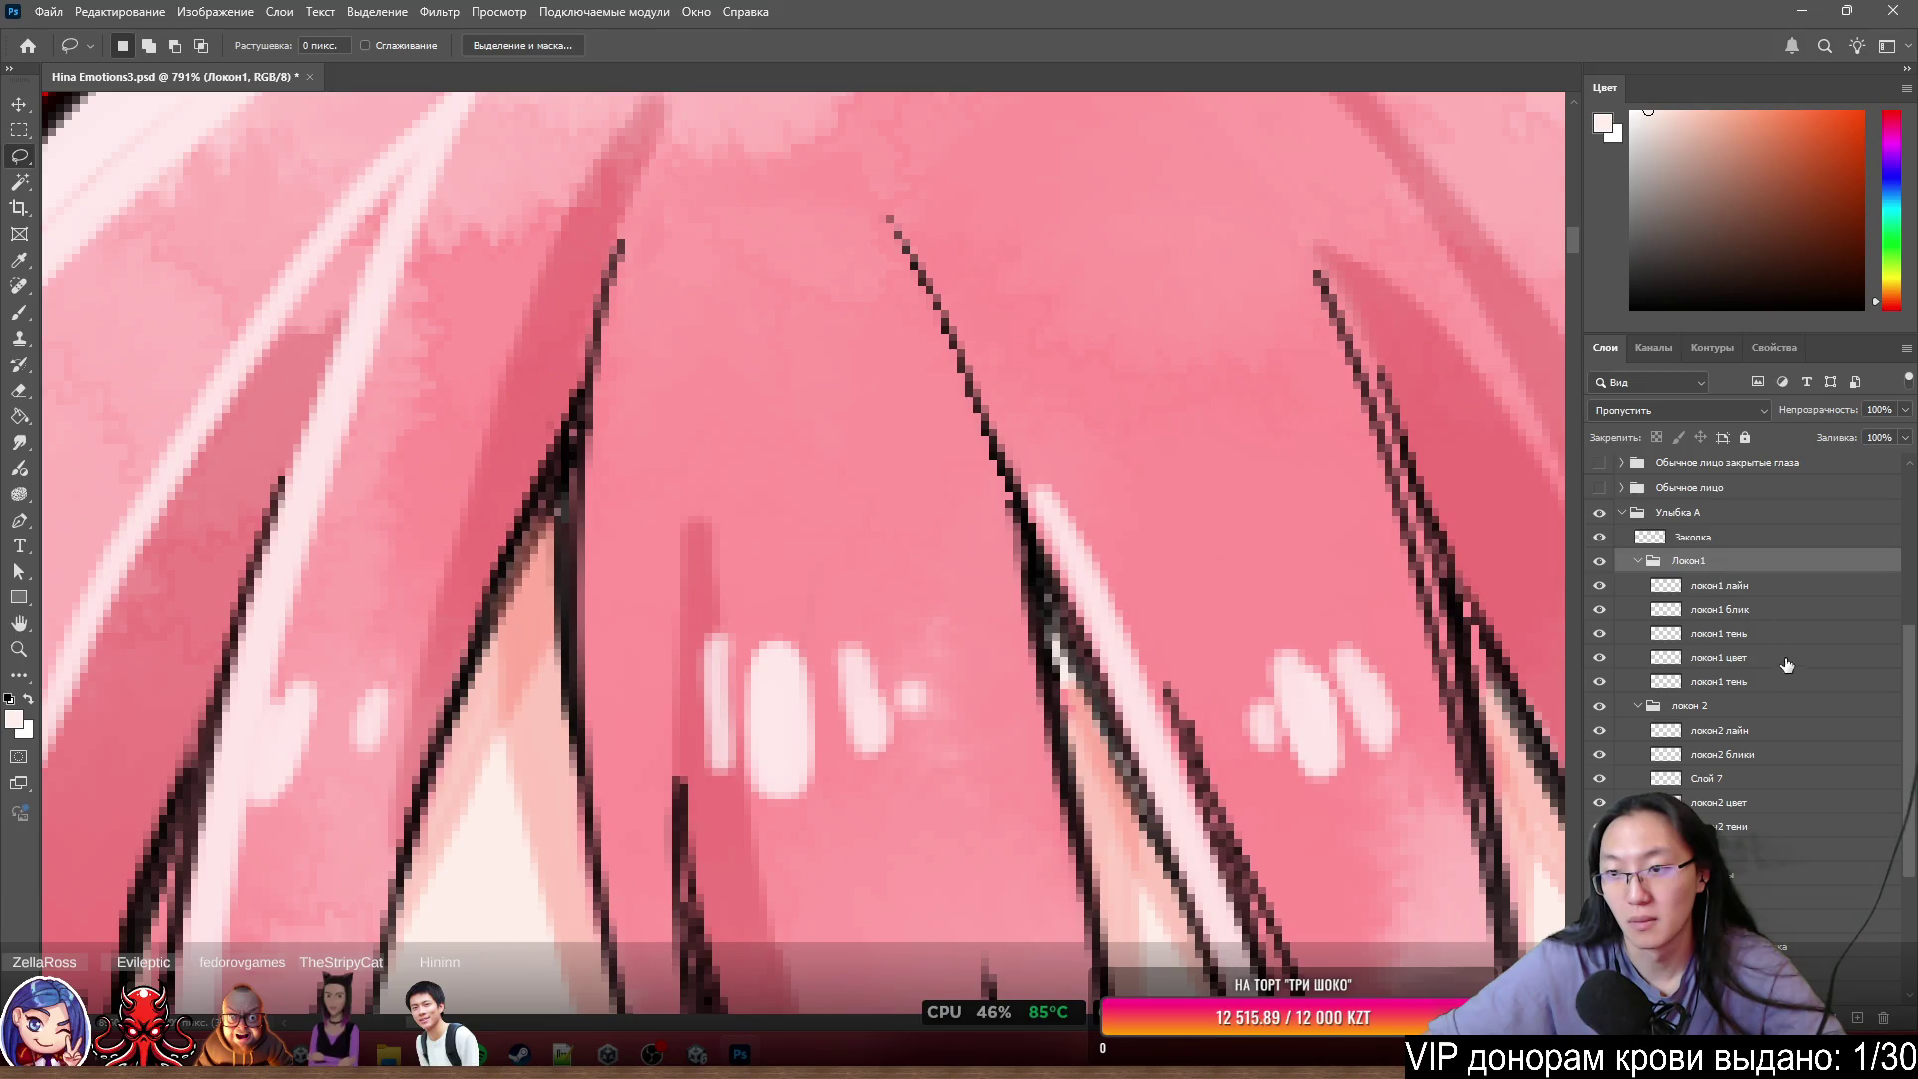
scroll(1748, 716, "down", 1)
left_click(1734, 735)
scroll(1065, 598, "down", 4)
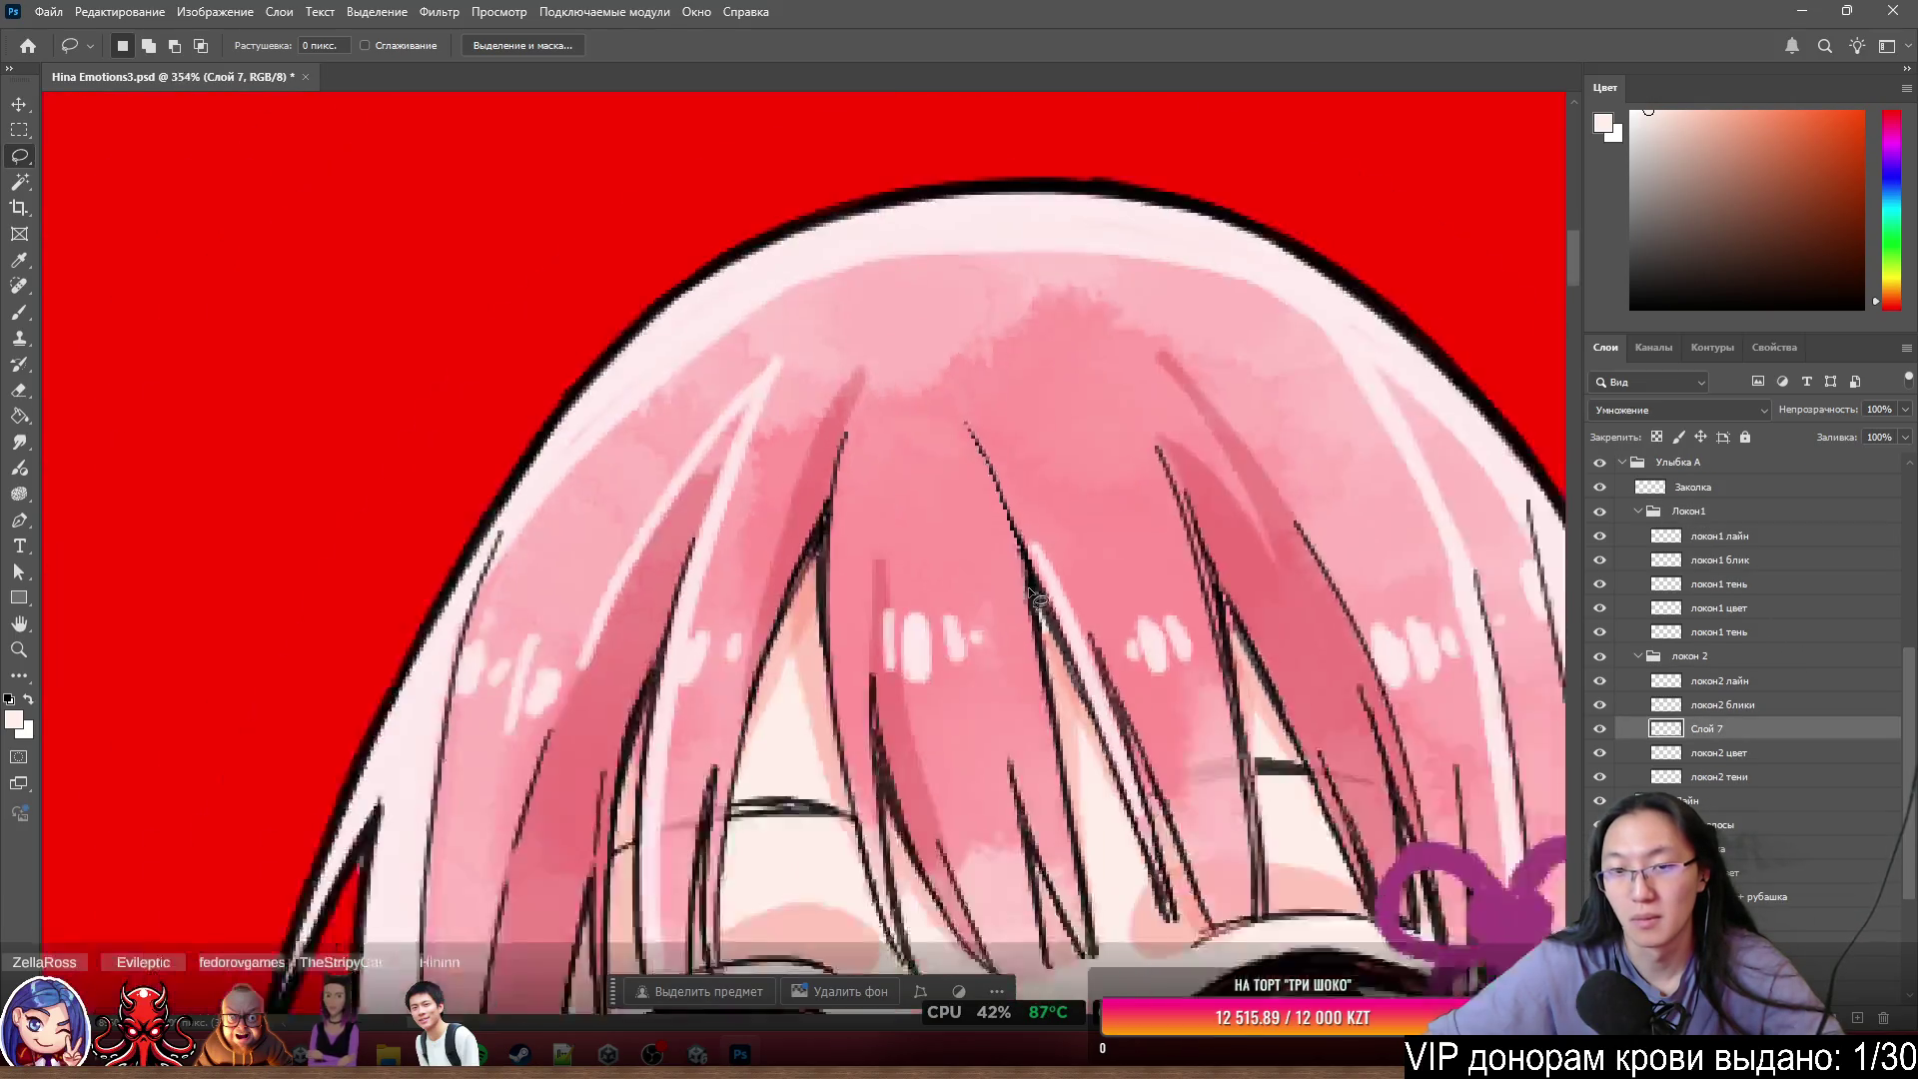
scroll(975, 553, "up", 3)
scroll(974, 554, "up", 2)
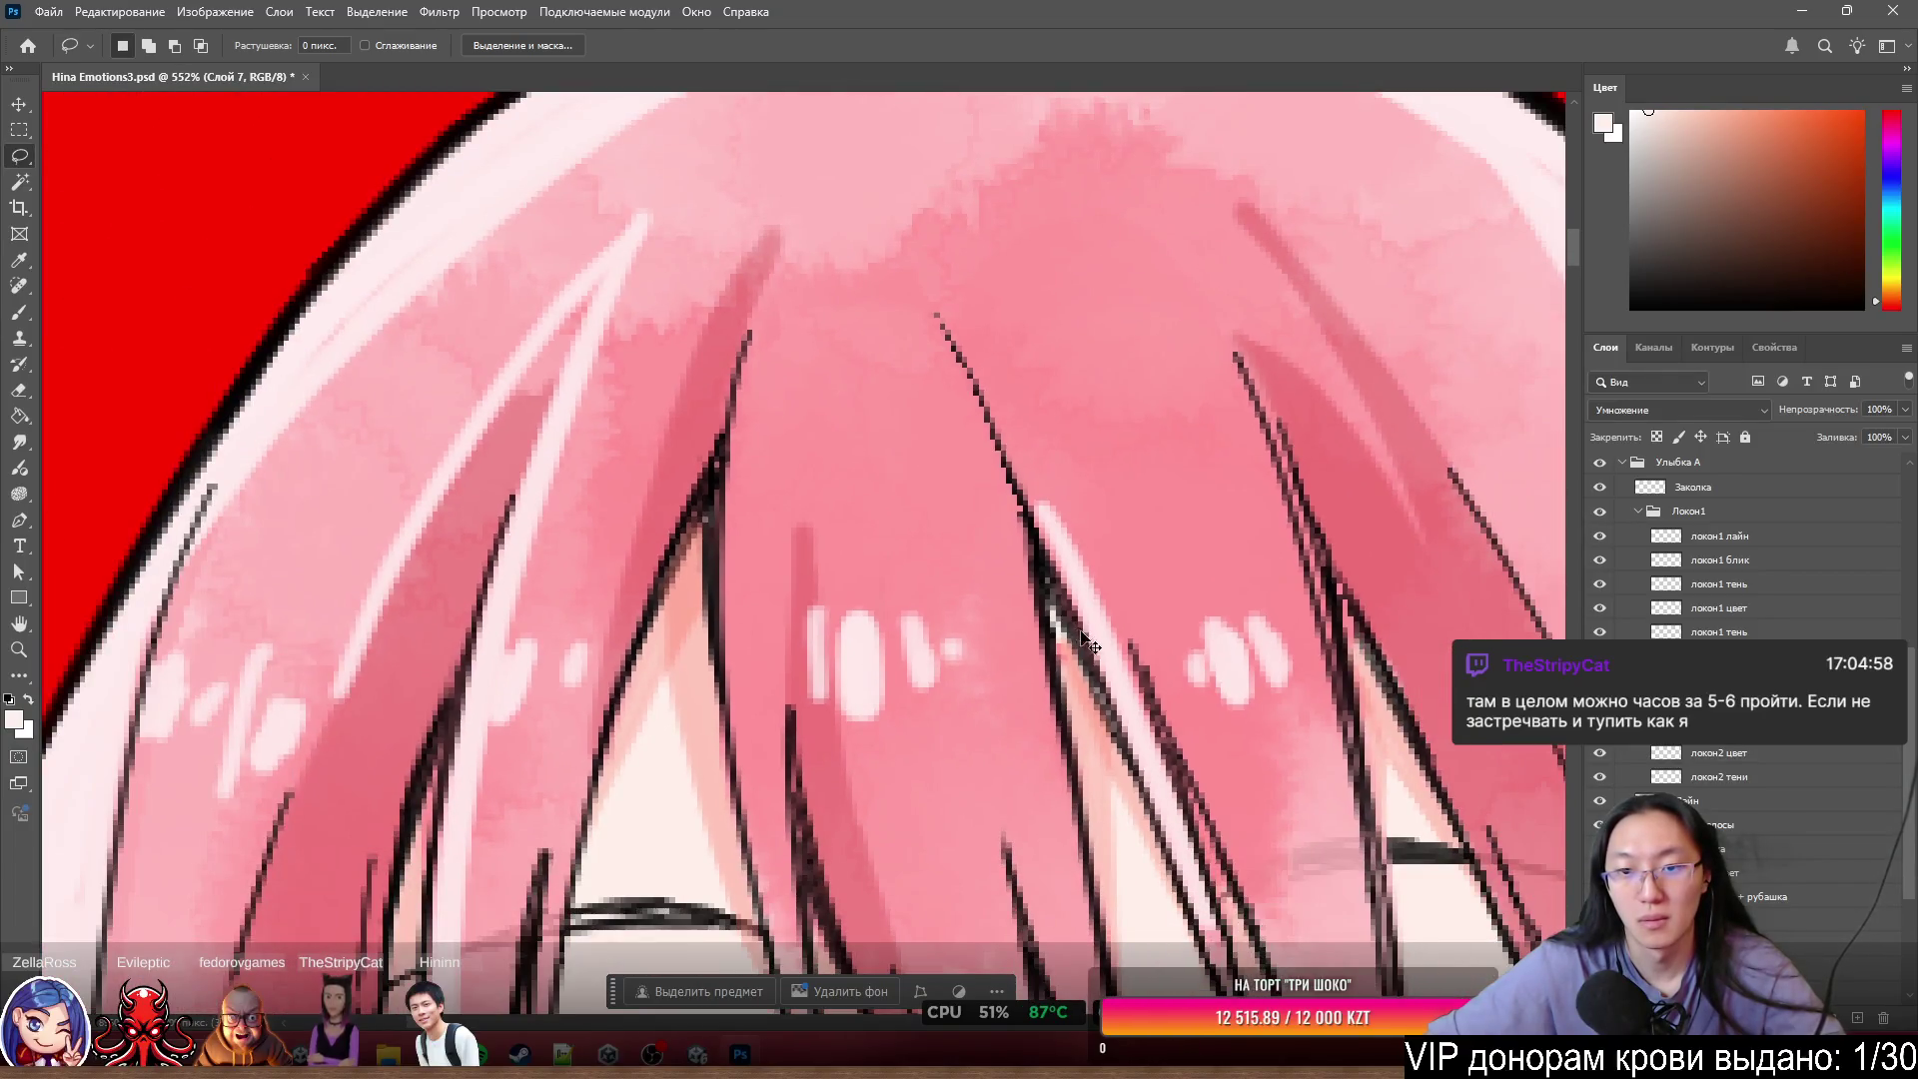
left_click(1084, 639, "ctrl")
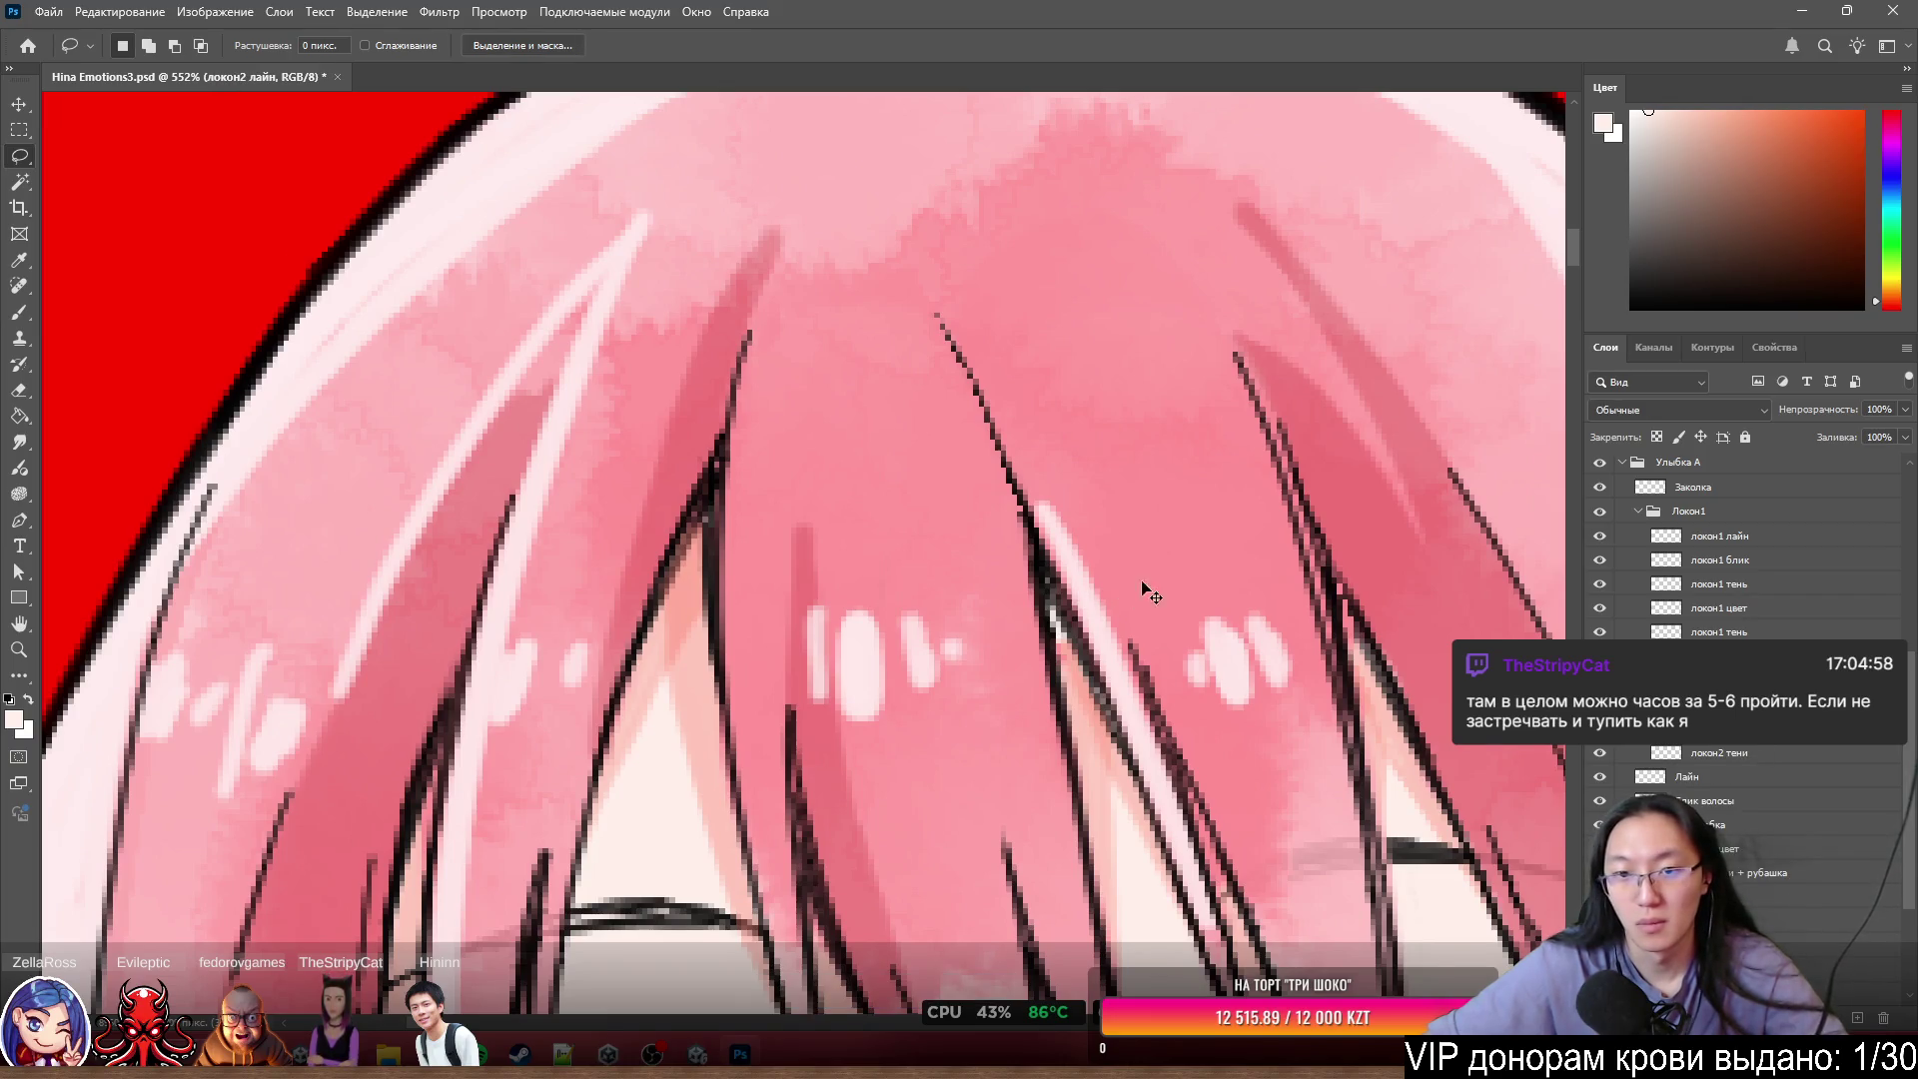
- Select the локон2 layers and shift the strands about 12 px to the right
mouse_move(1144, 586)
left_mouse_down()
mouse_move(1221, 589)
mouse_move(1070, 600)
mouse_move(1148, 642)
mouse_move(1143, 590)
left_mouse_up()
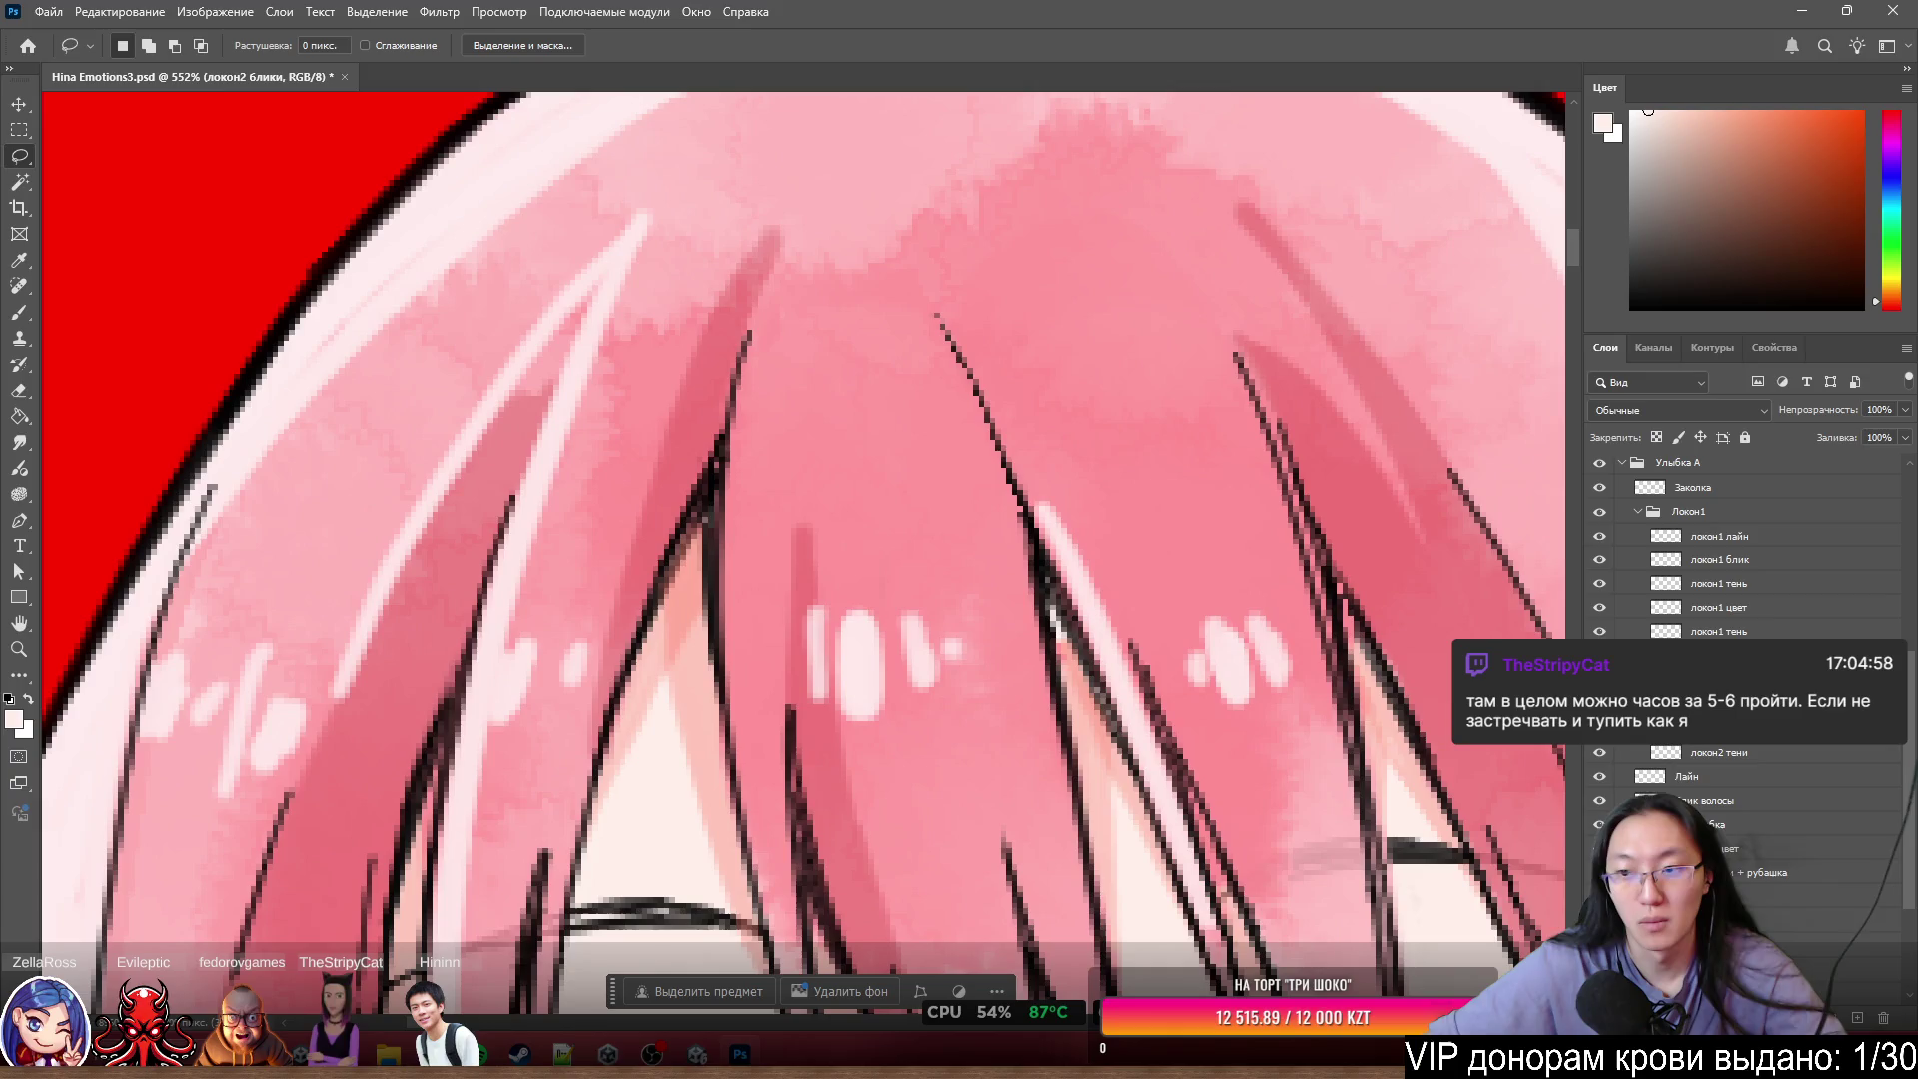
left_click_drag(1719, 705, 1702, 501)
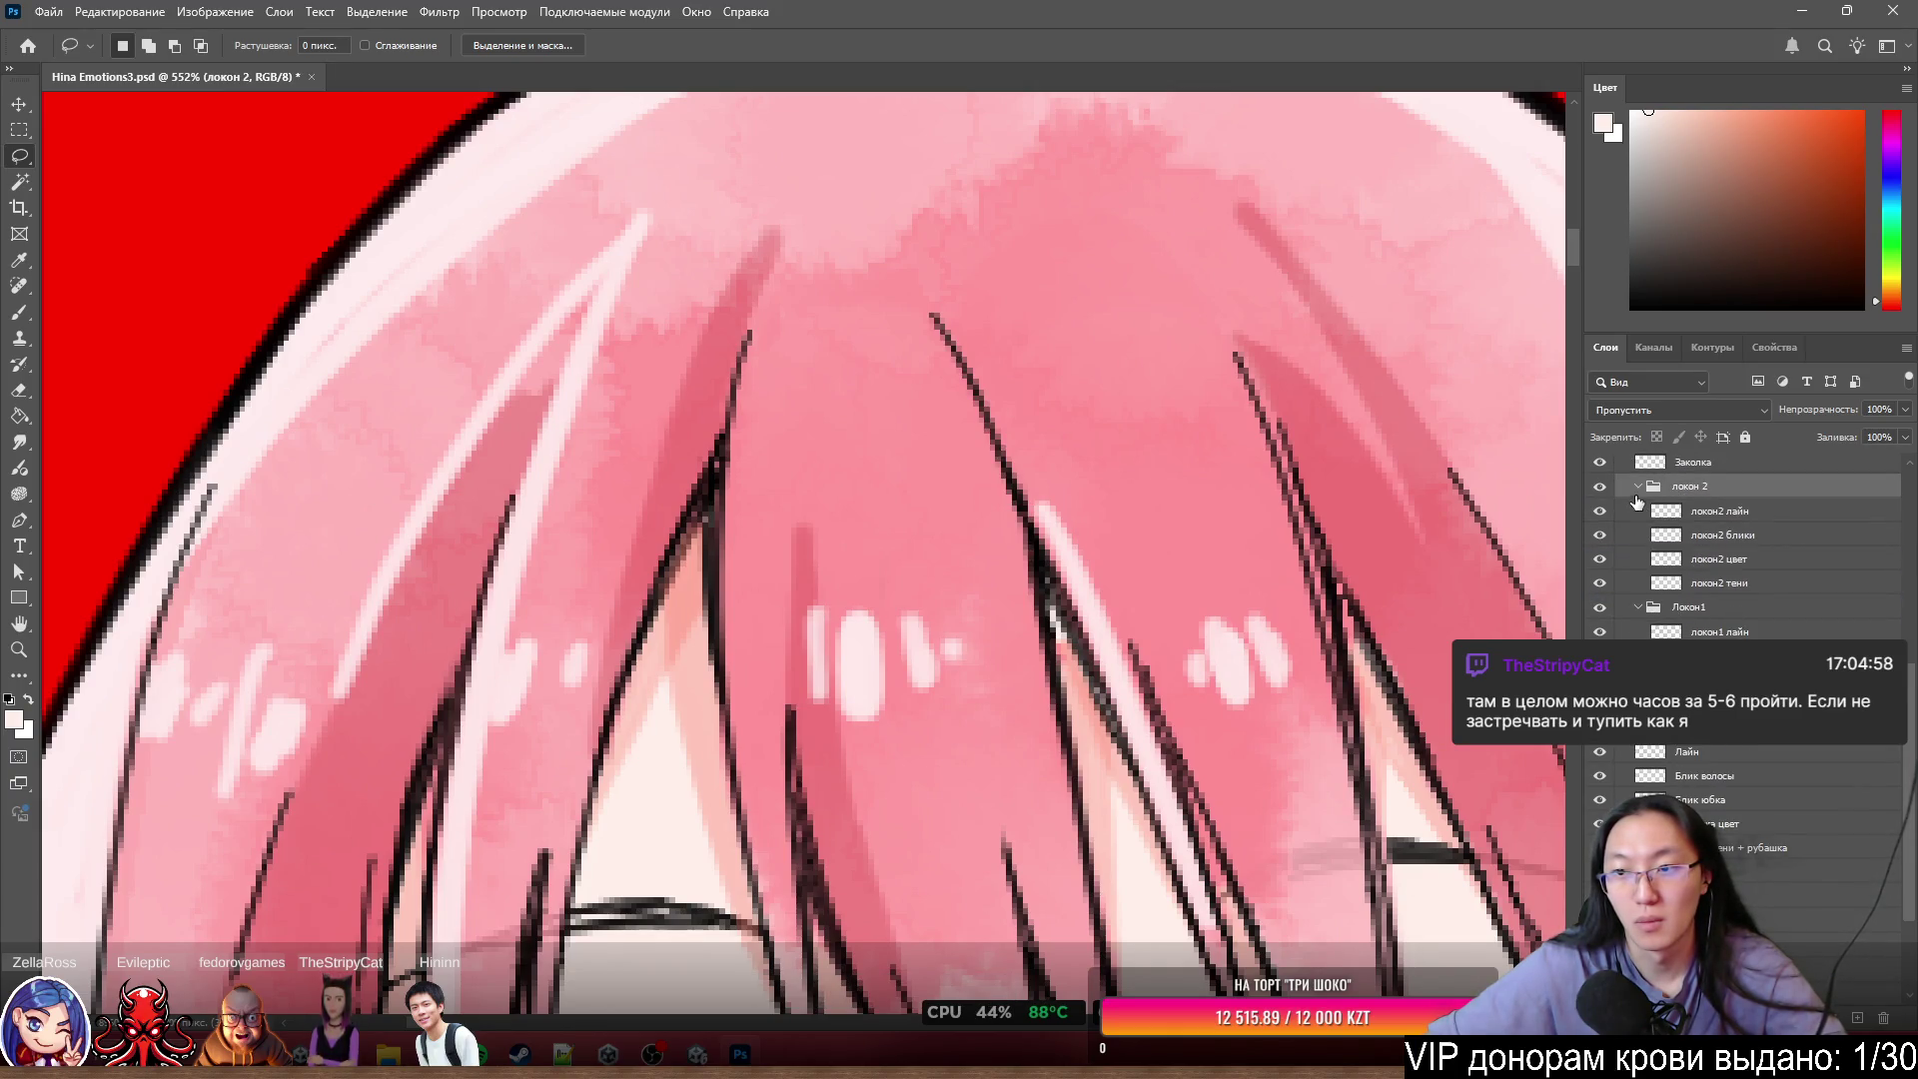
left_click(1718, 510)
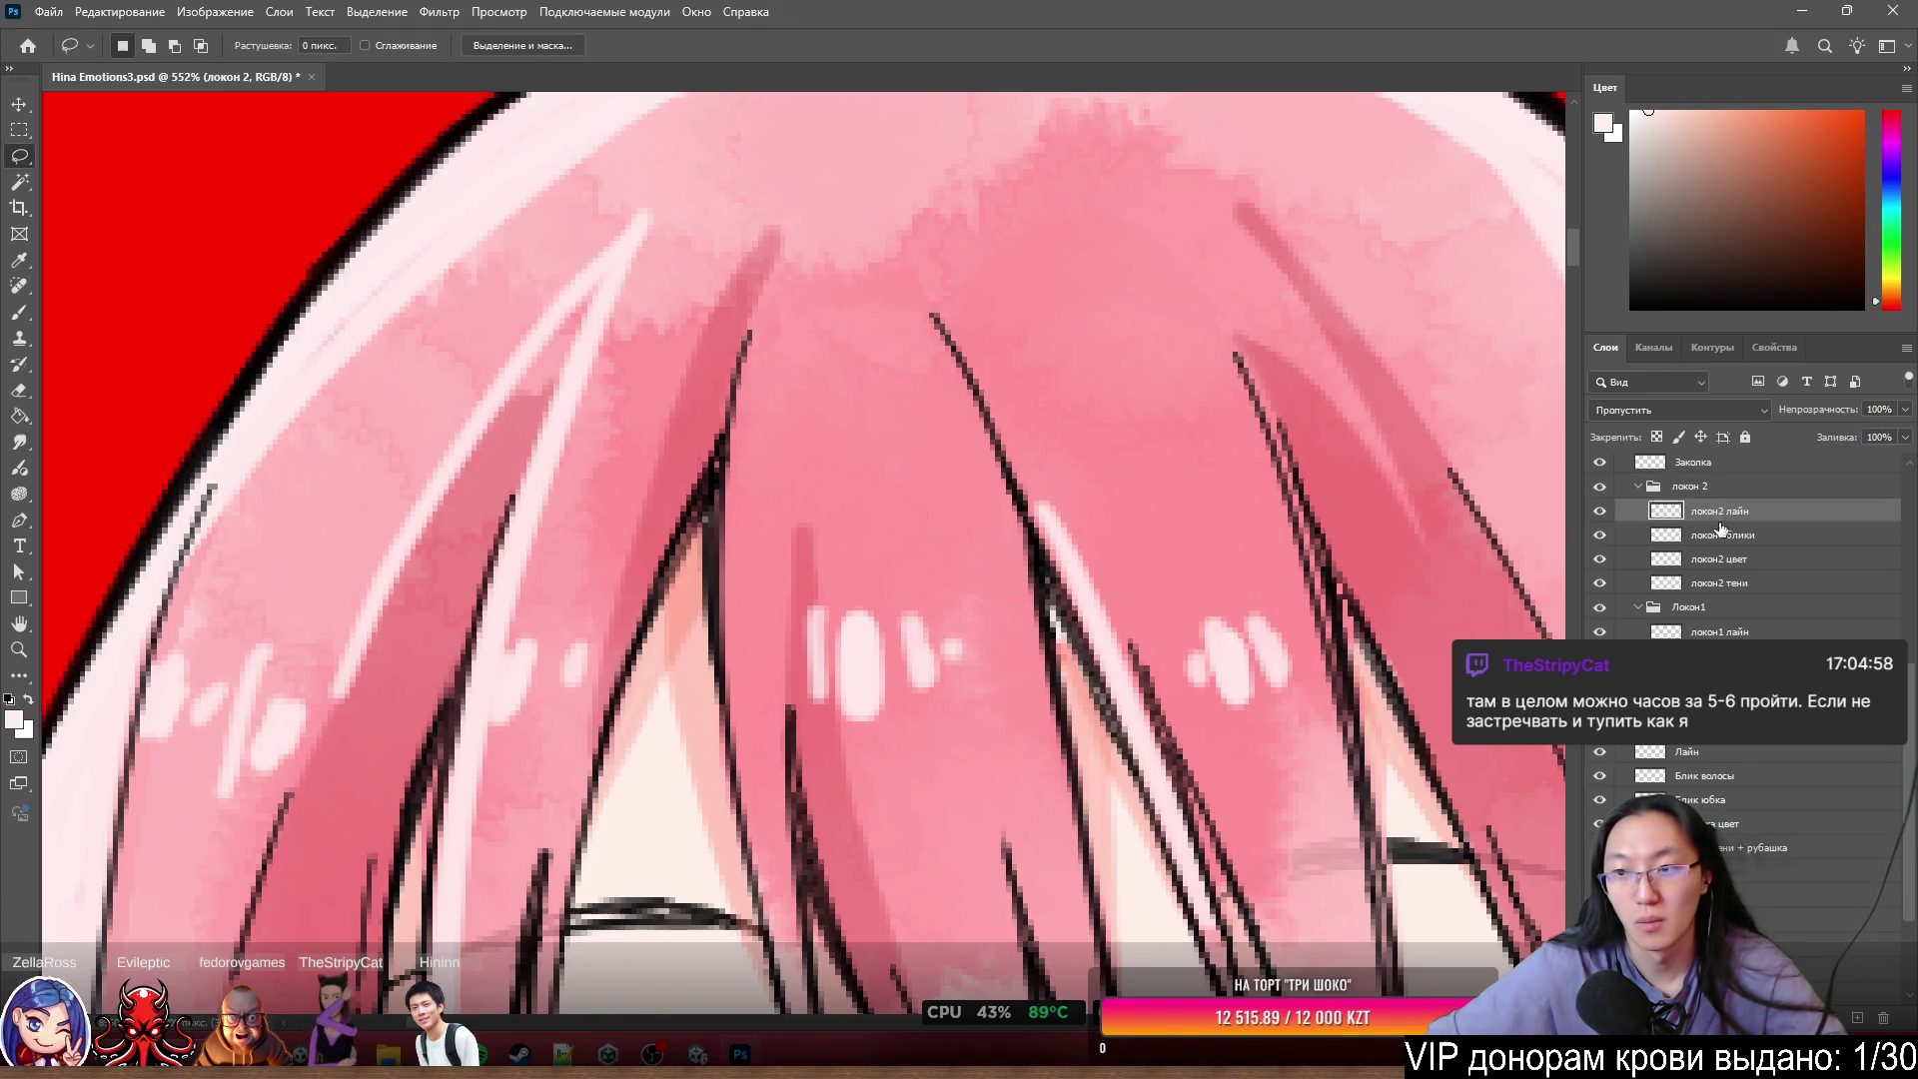
left_click(1718, 582, "shift")
mouse_move(1094, 542)
left_mouse_down()
mouse_move(1160, 542)
mouse_move(1084, 527)
mouse_move(1113, 544)
mouse_move(1100, 526)
mouse_move(1090, 547)
left_mouse_up()
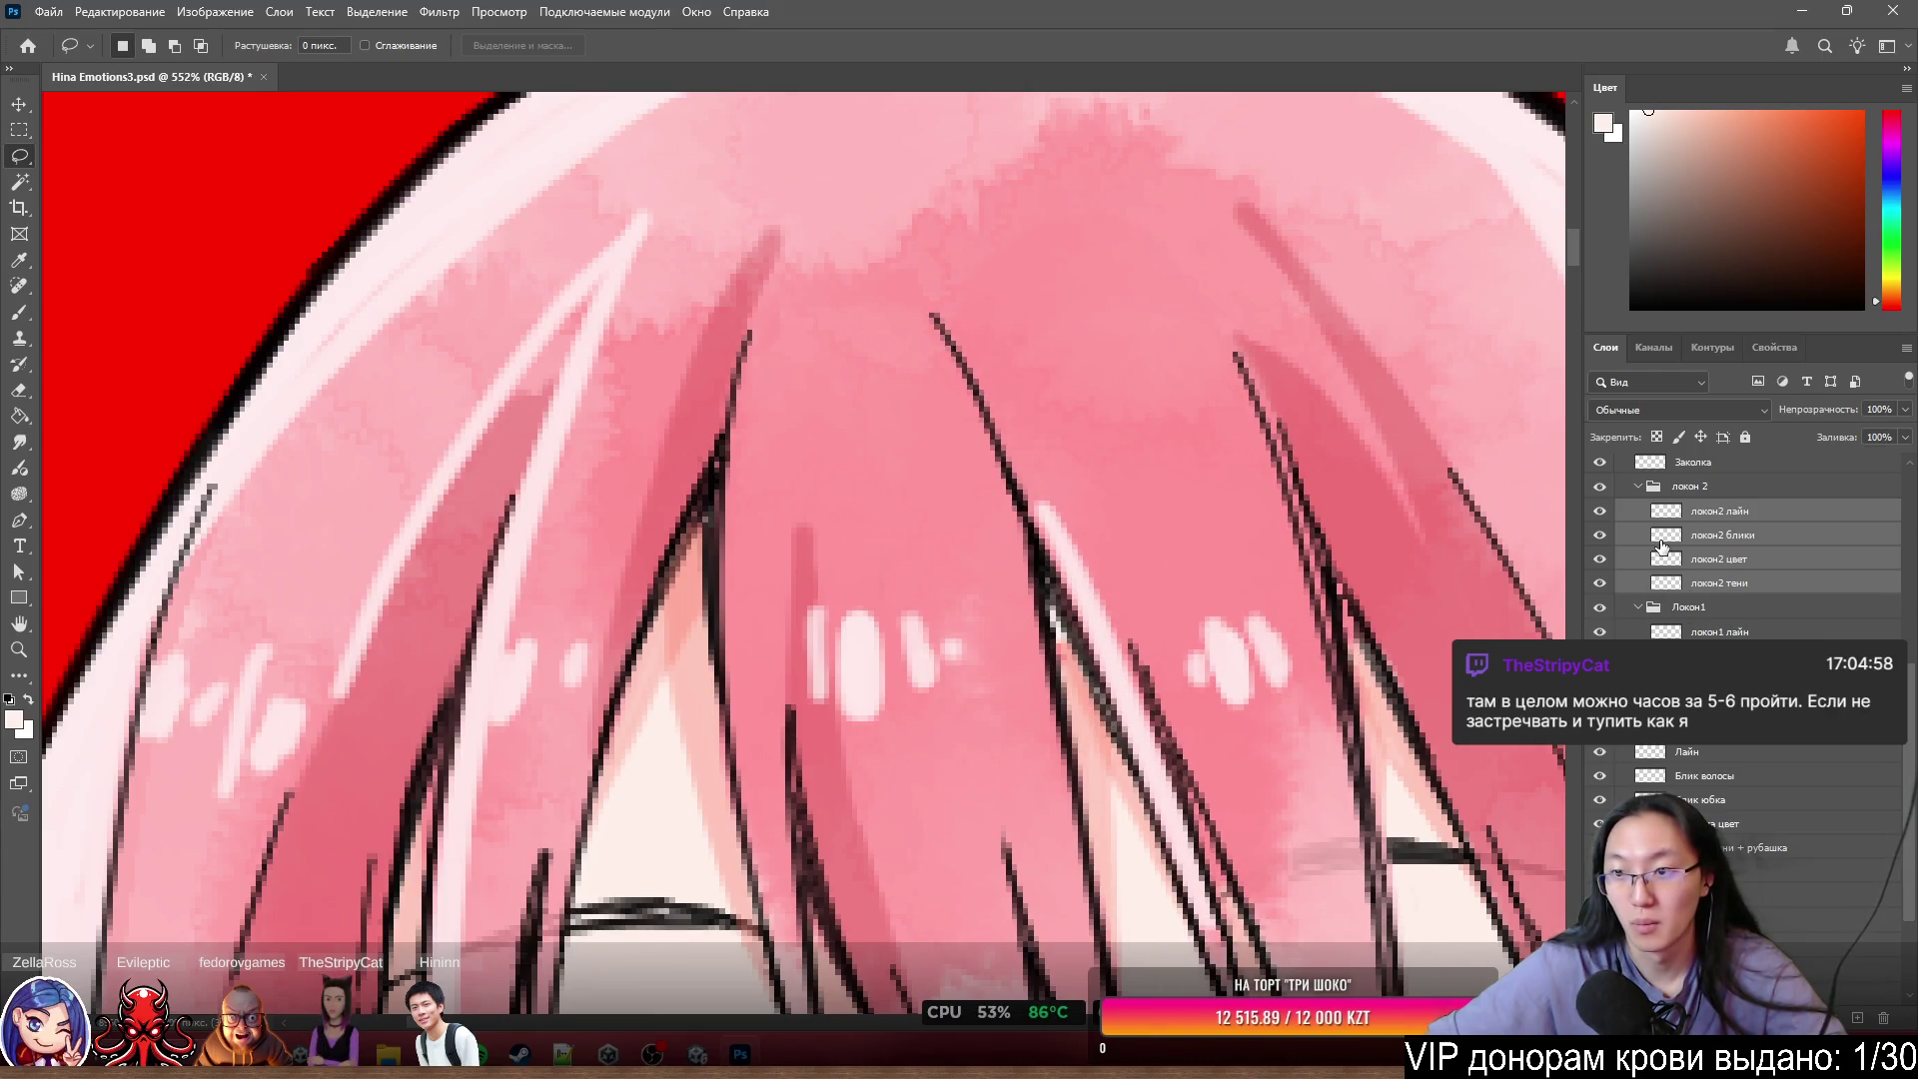
- Hide локон 2 and paint the exposed gap pink on локон1 цвет with a 5 px brush
left_click(1600, 486)
scroll(907, 405, "up", 3)
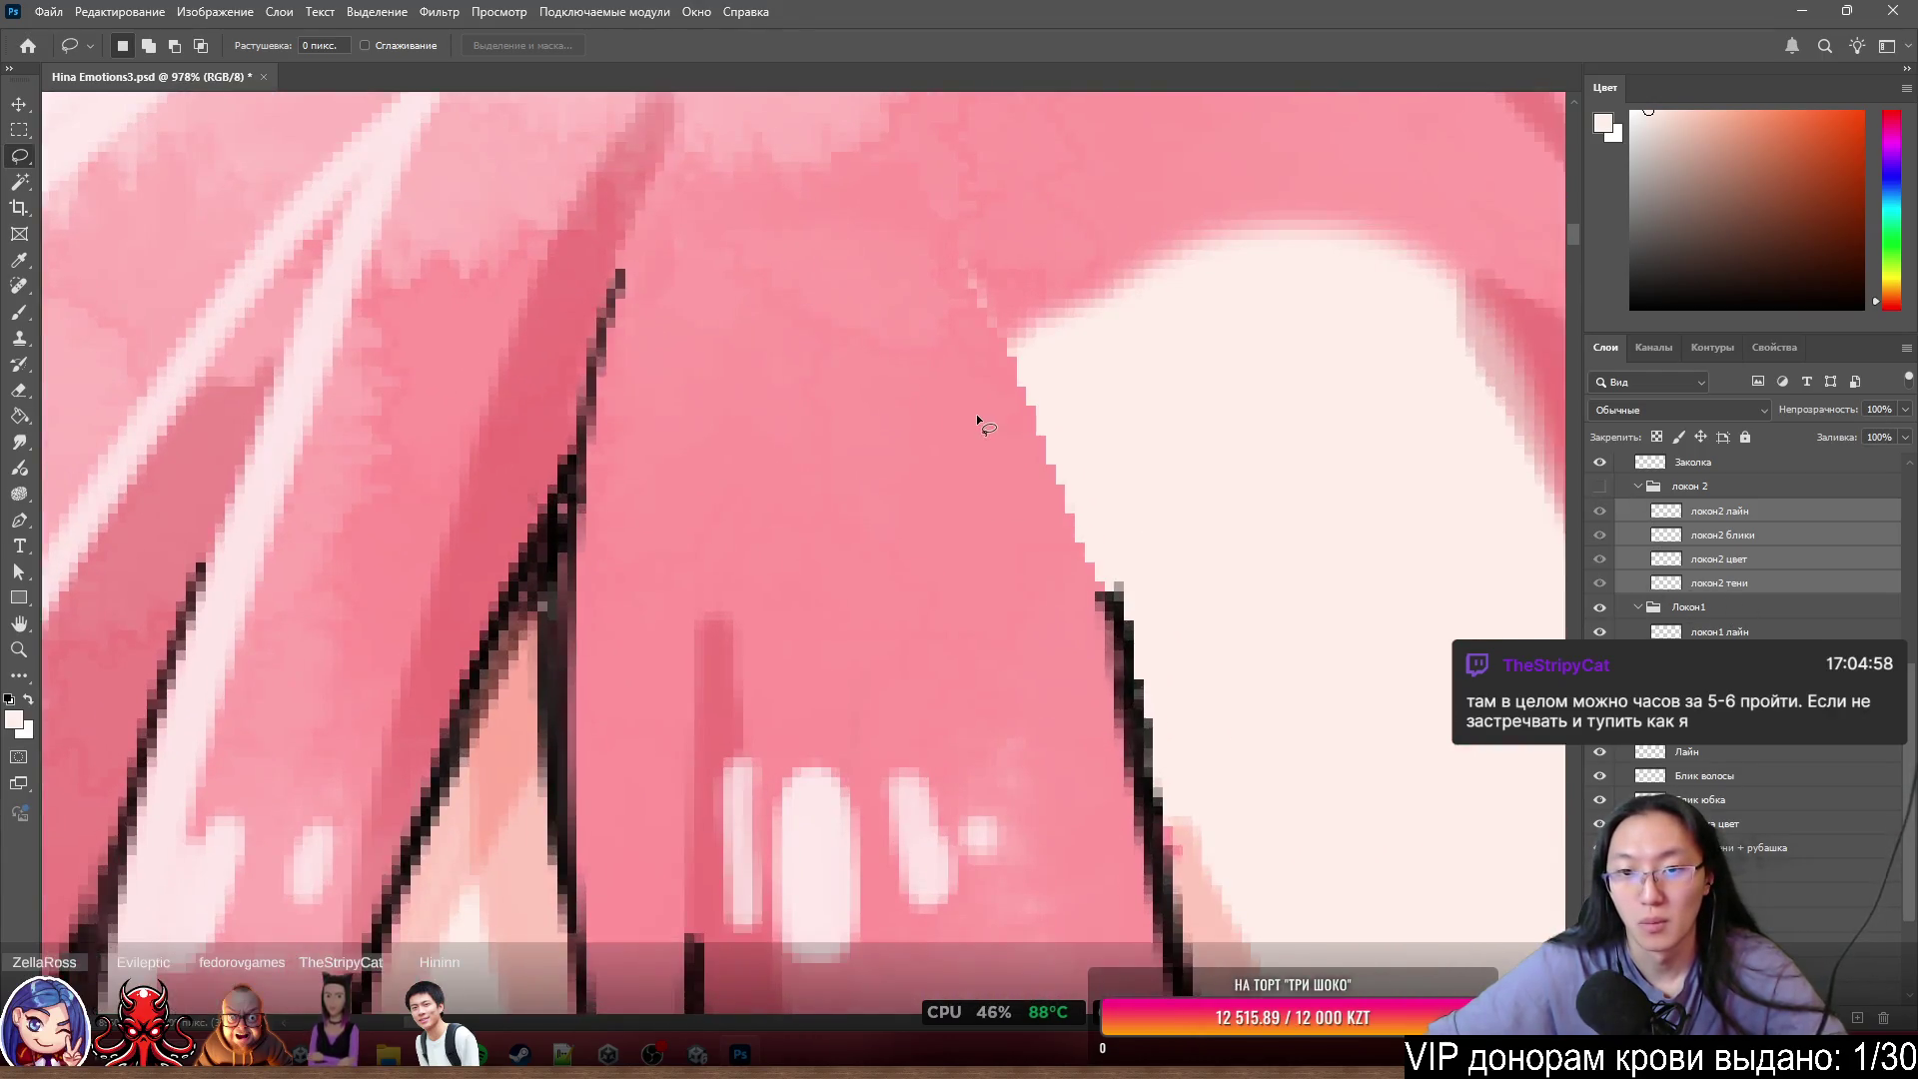
scroll(975, 413, "up", 2)
key("b")
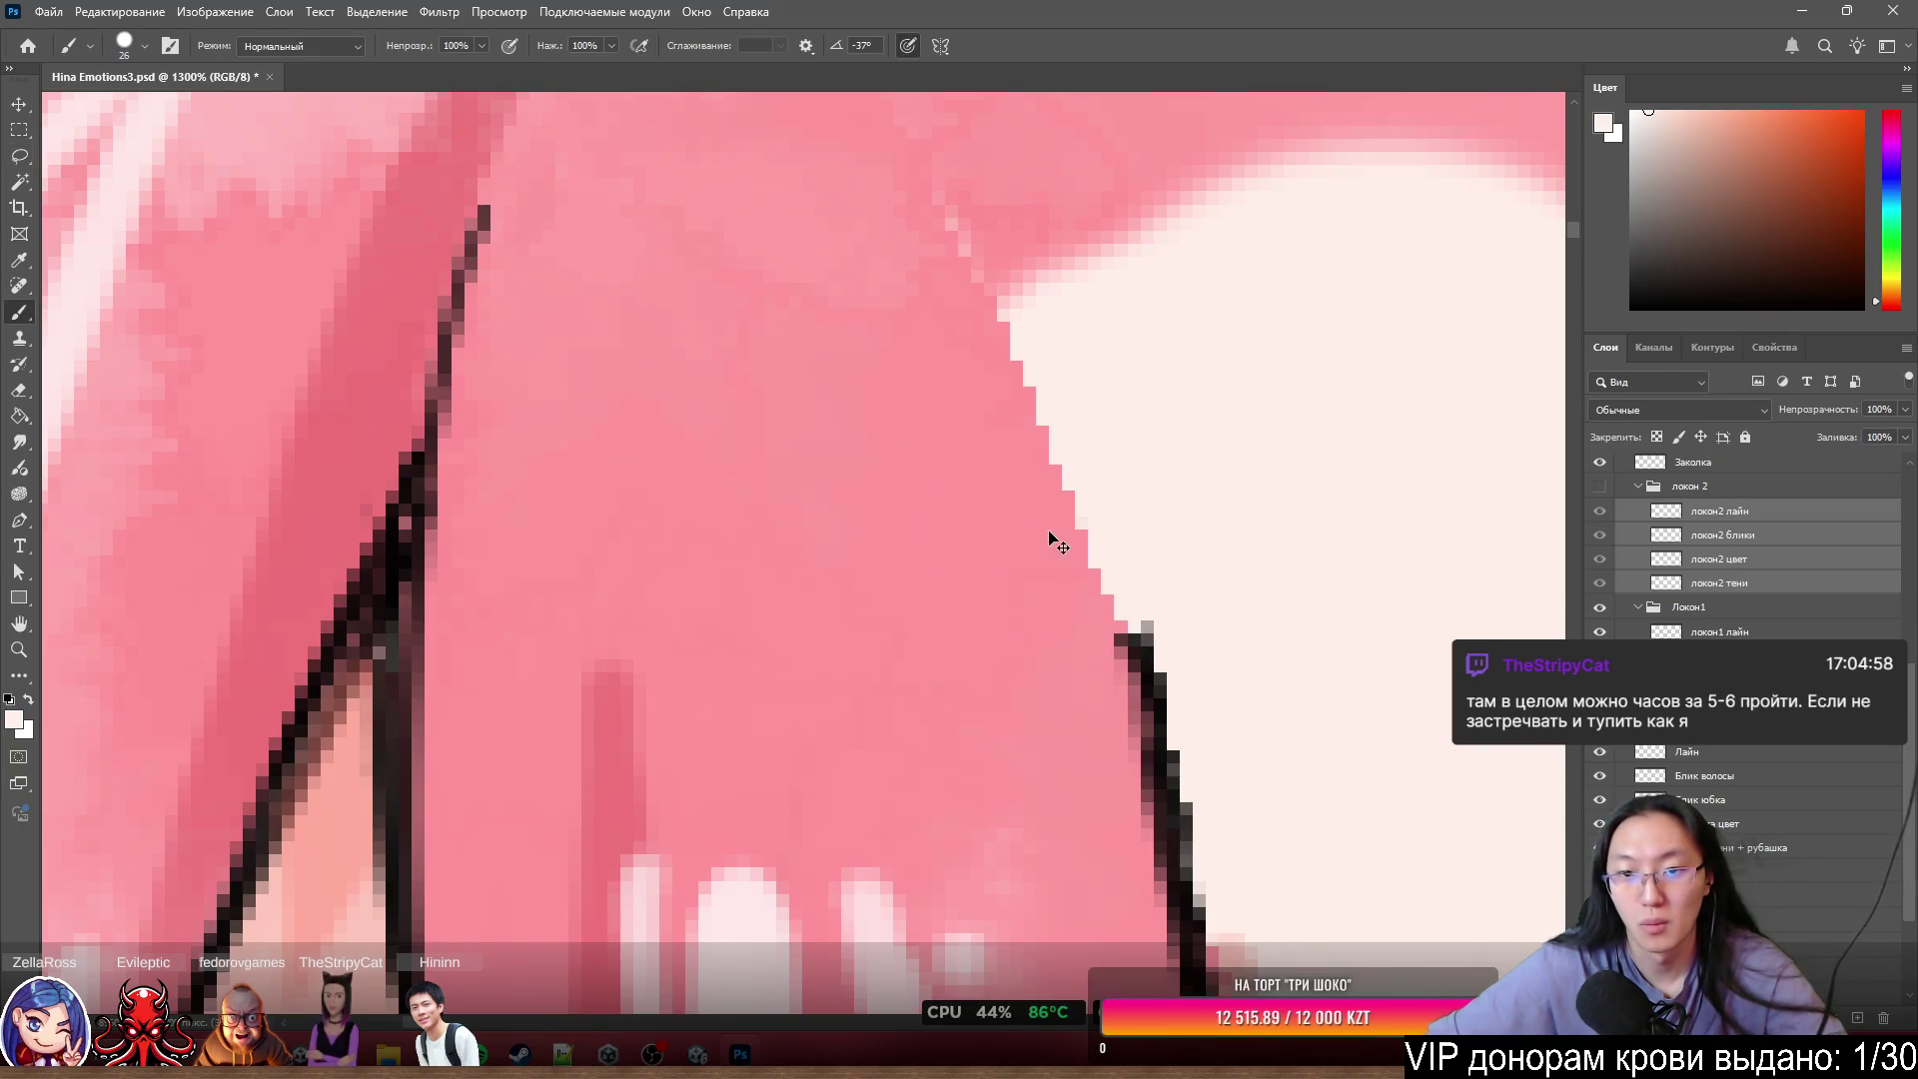
left_click(1058, 543, "ctrl")
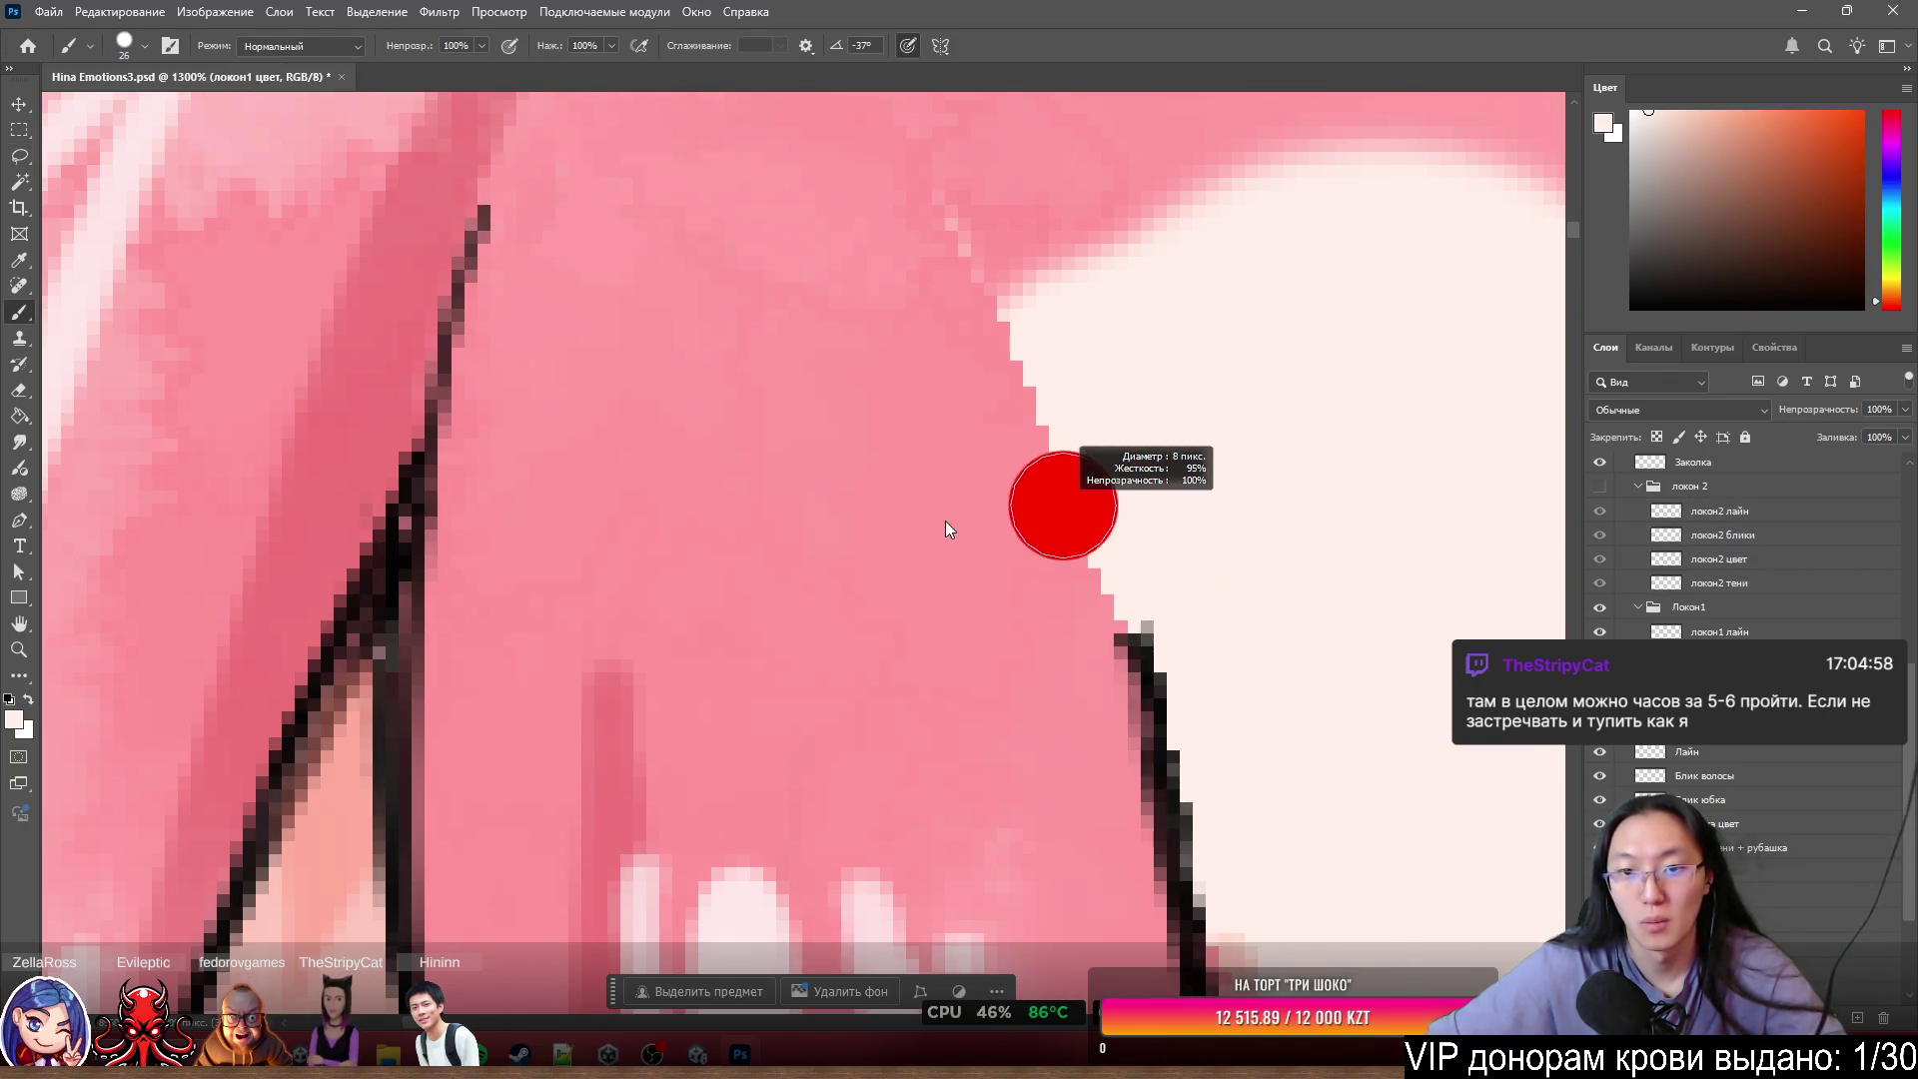
left_click_drag(945, 520, 929, 513)
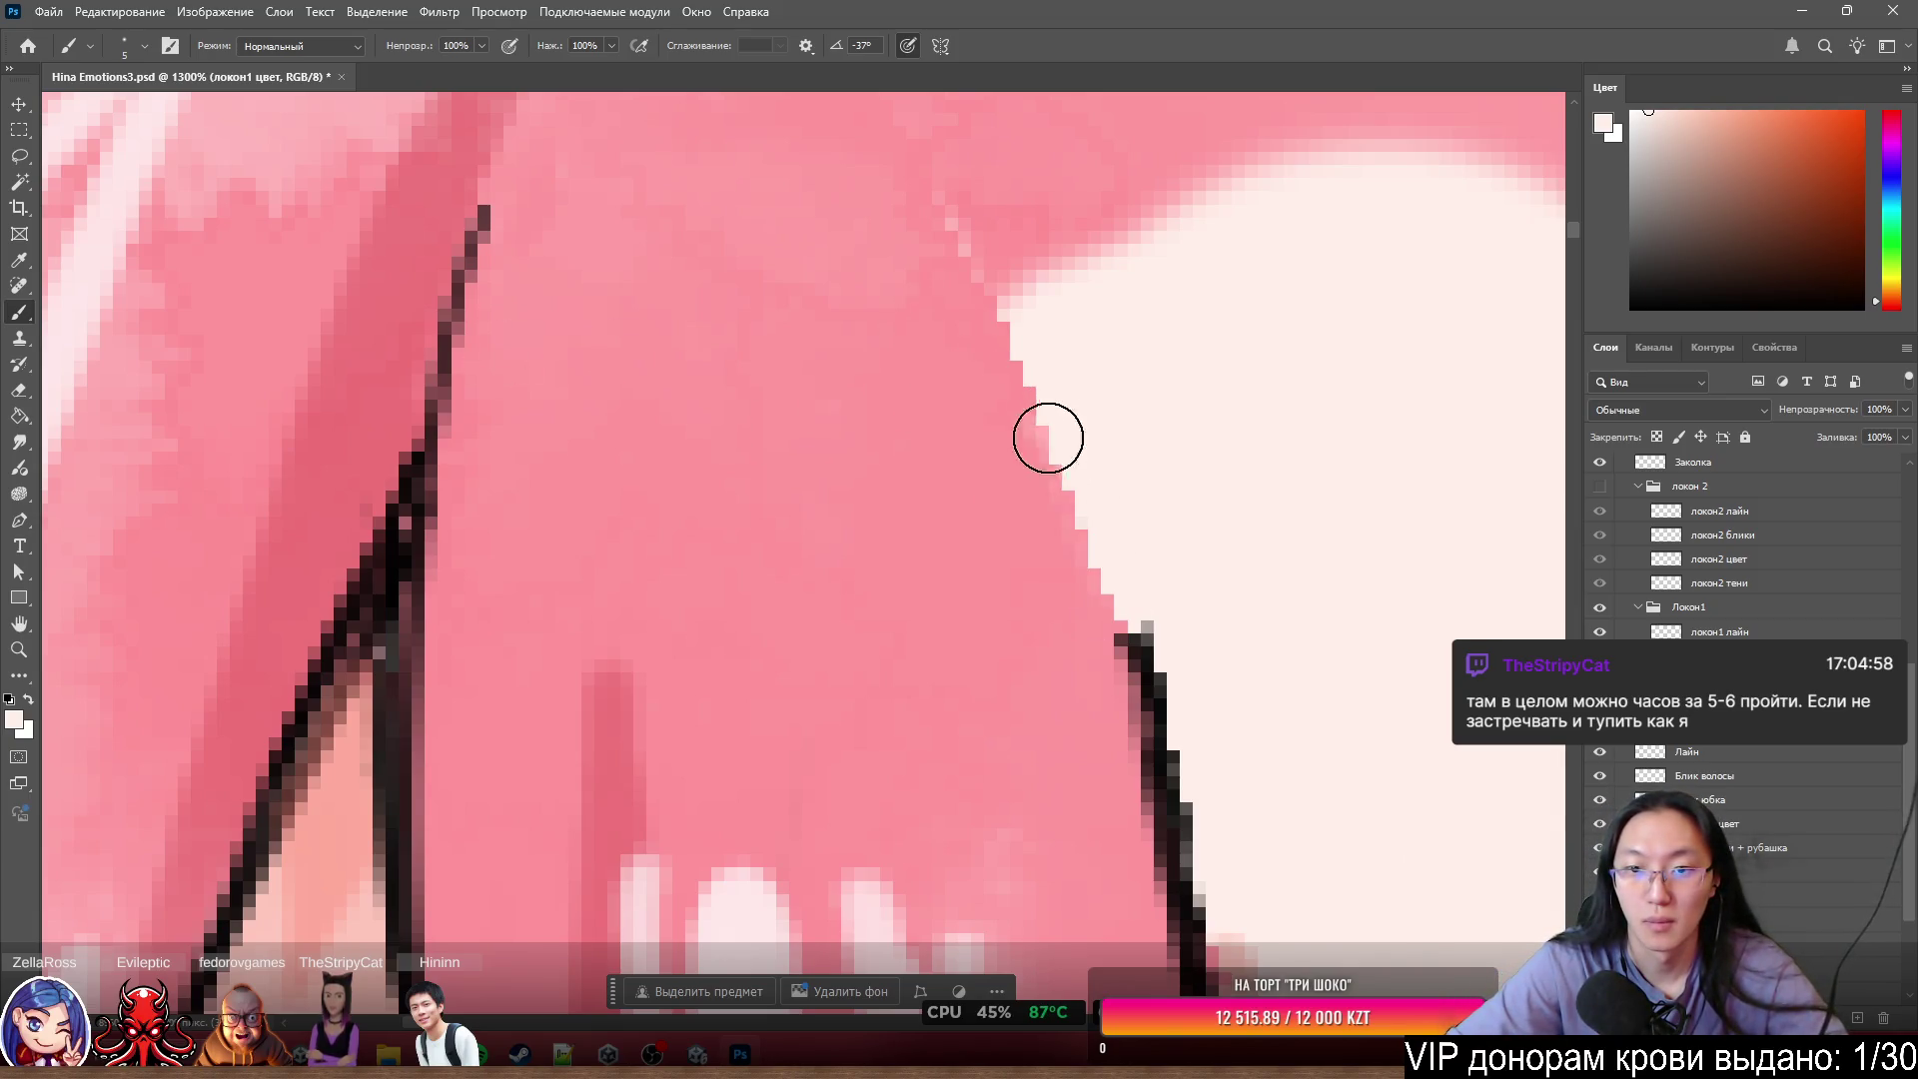
key("alt+i")
left_click(1057, 560)
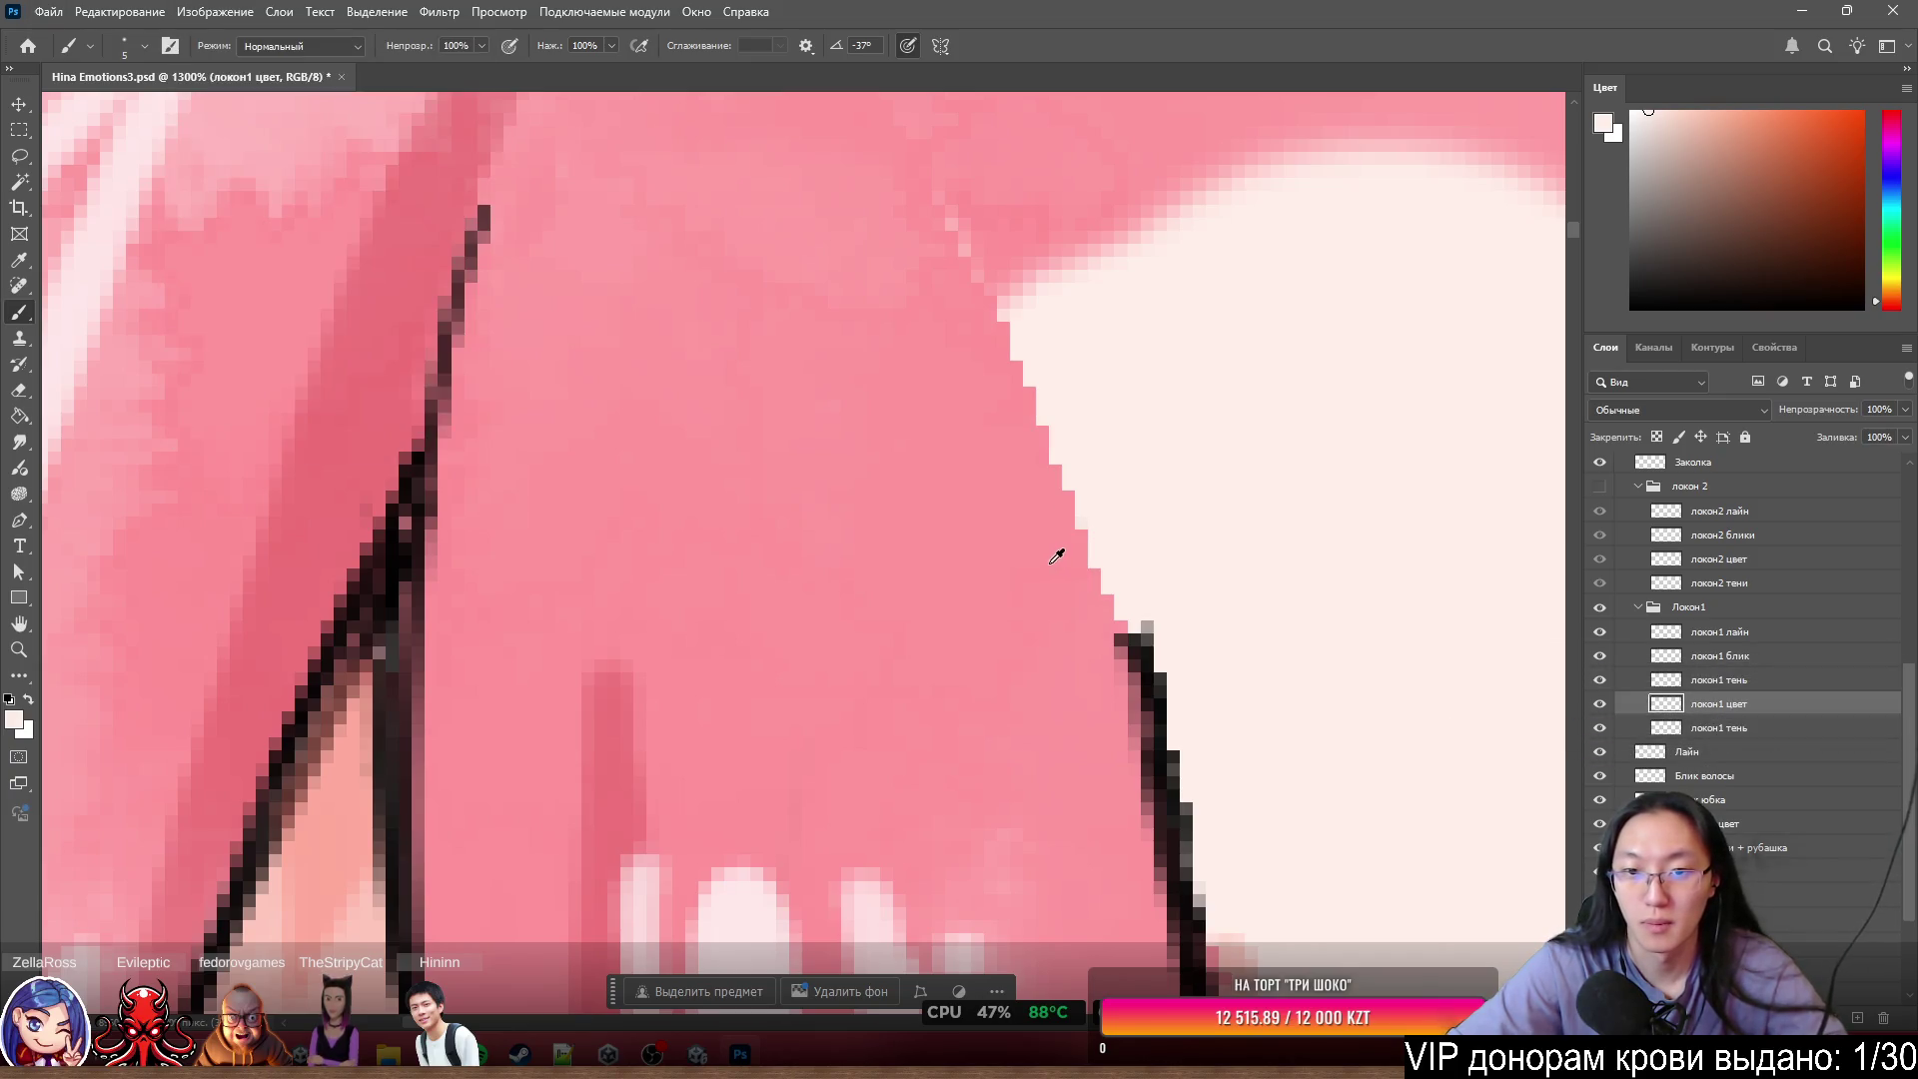
left_click(1070, 562, "alt")
left_click_drag(1105, 599, 959, 270)
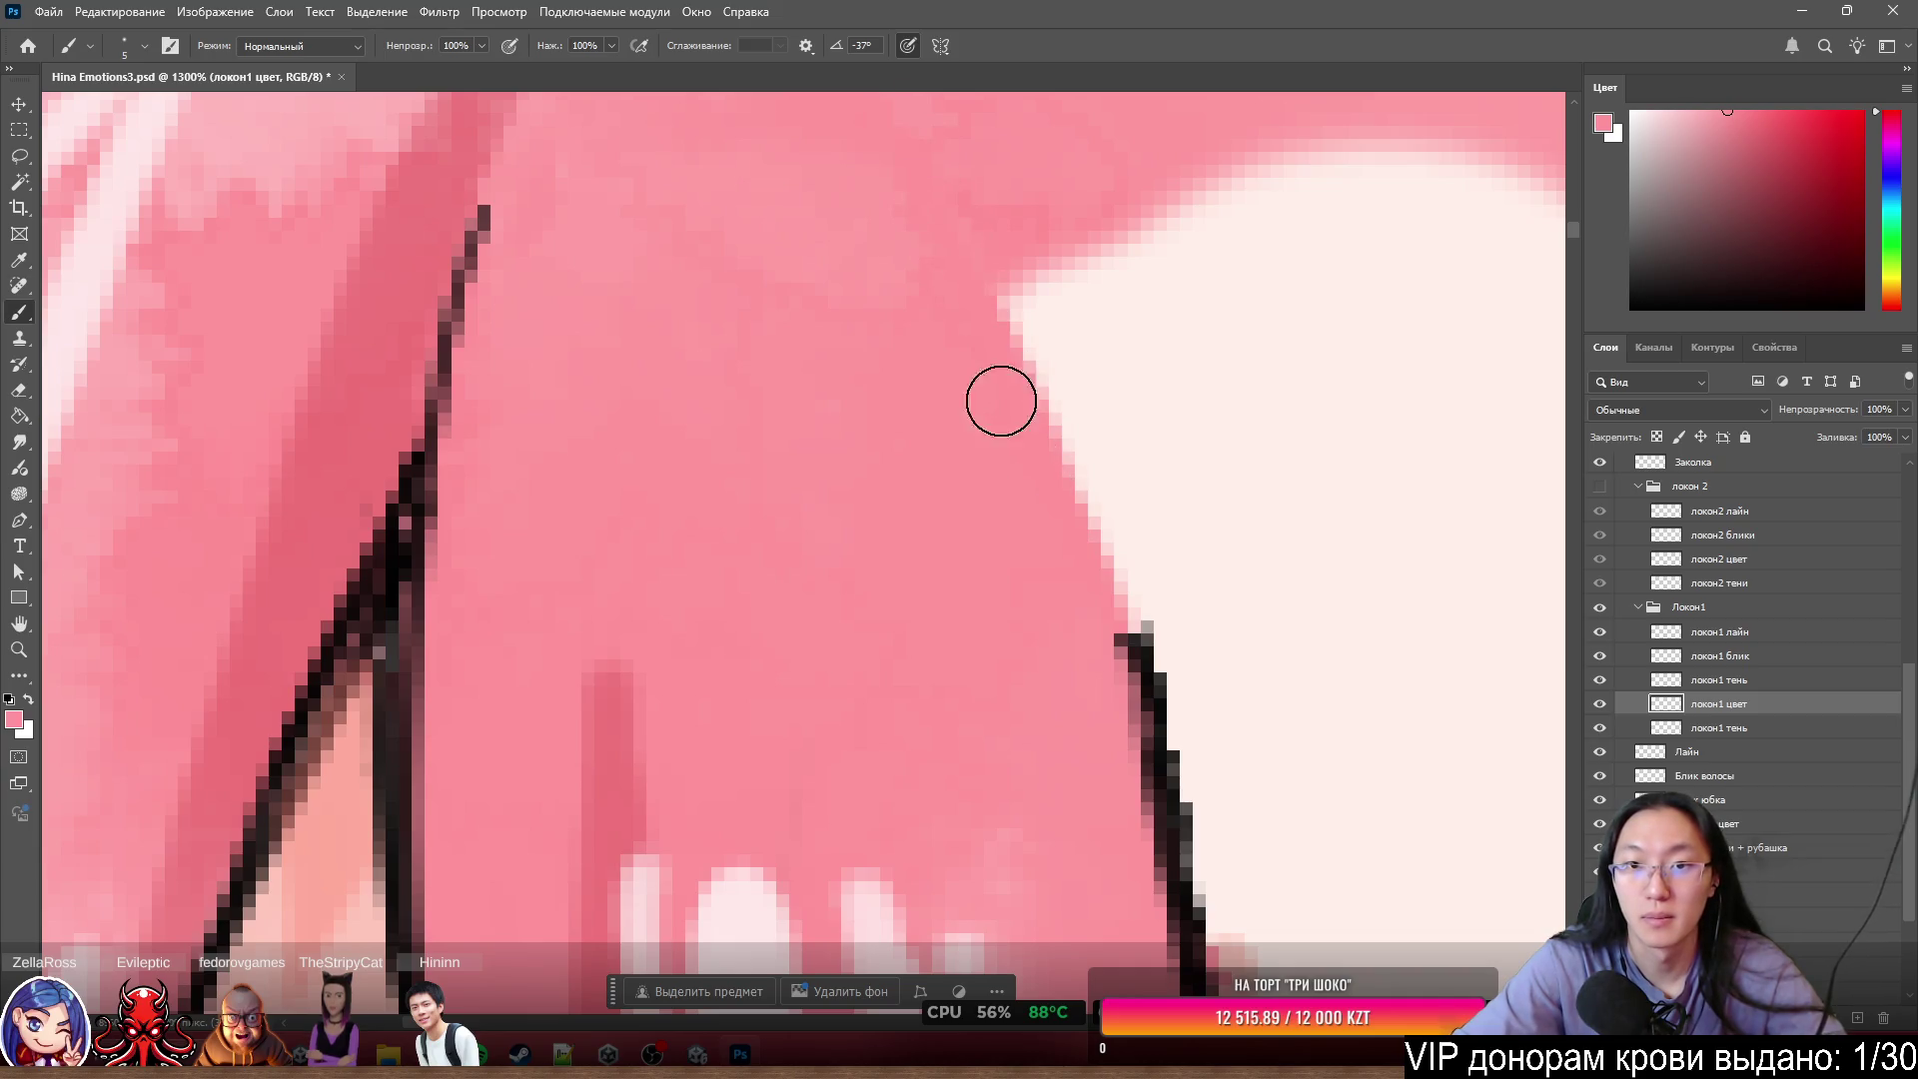
- Show локон 2 again and nudge the four локон2 layers into alignment
scroll(1058, 441, "down", 4)
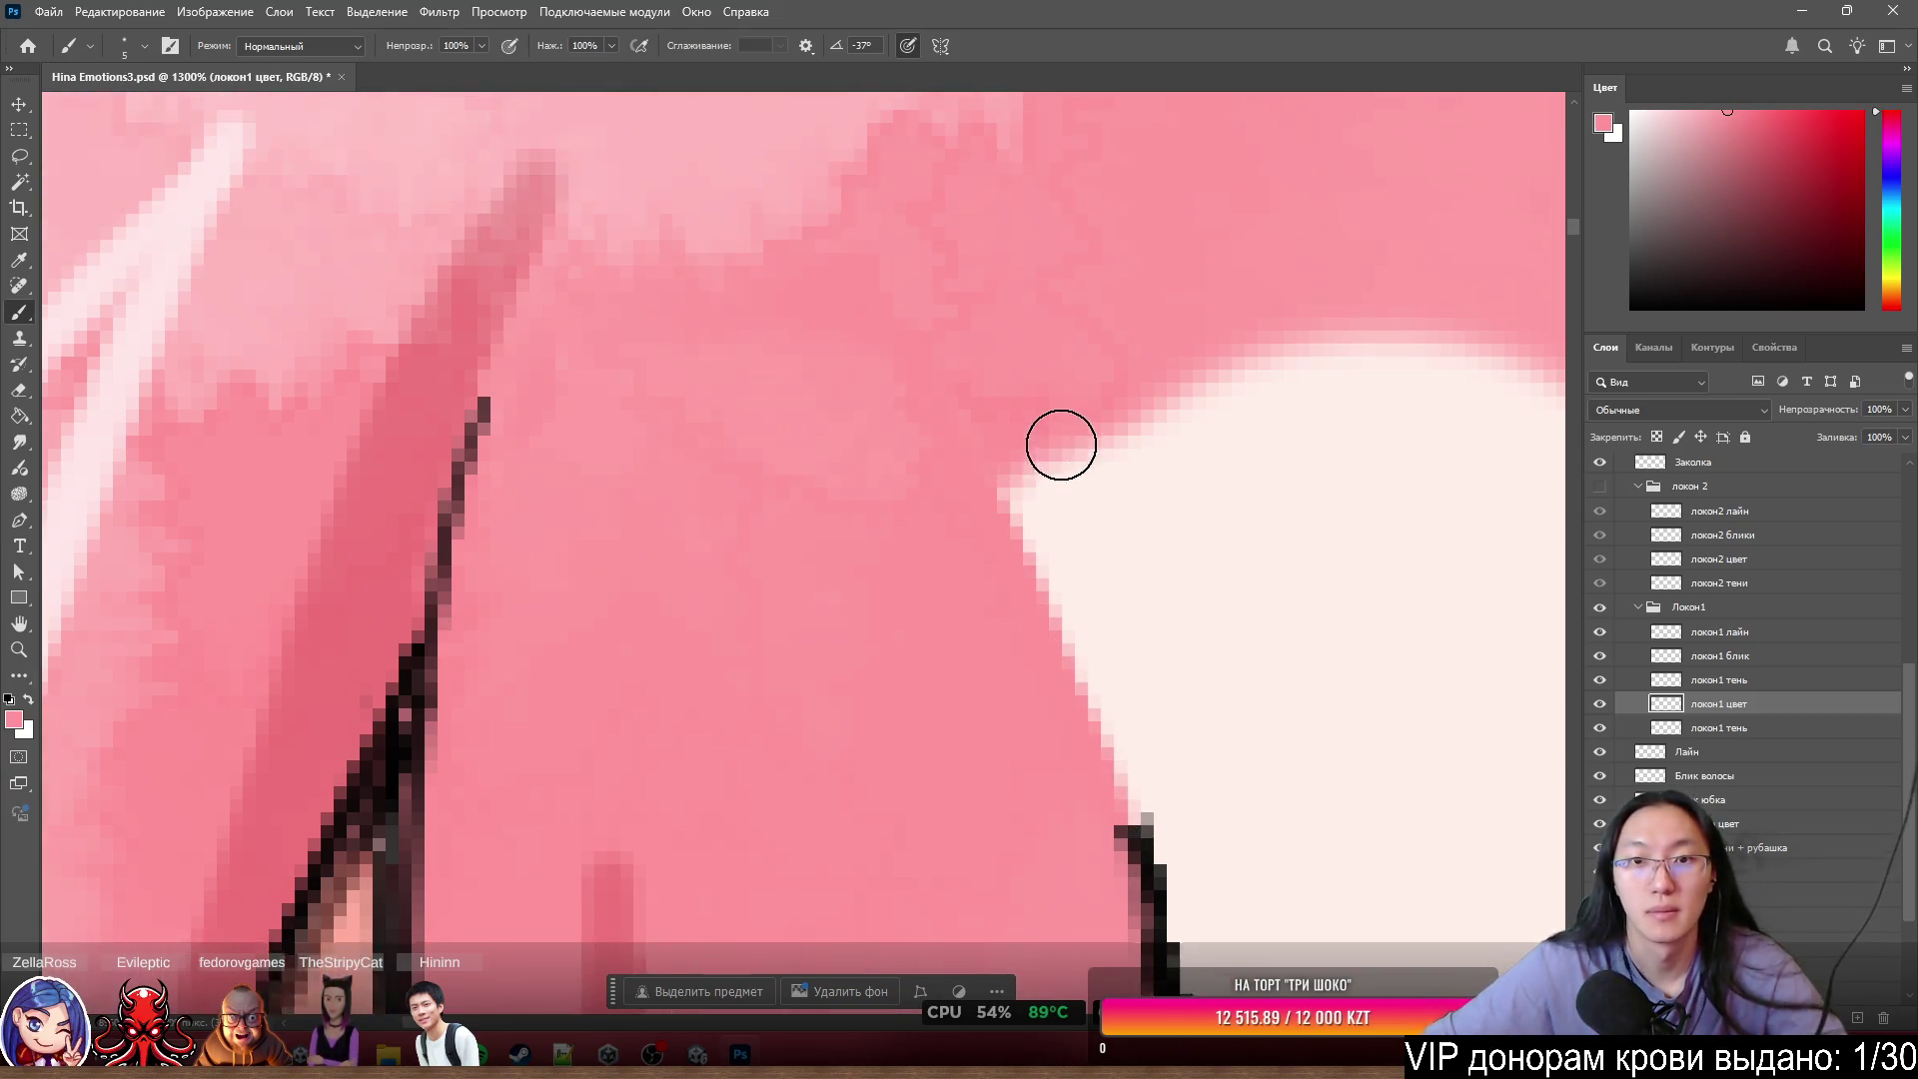
scroll(1138, 386, "down", 2)
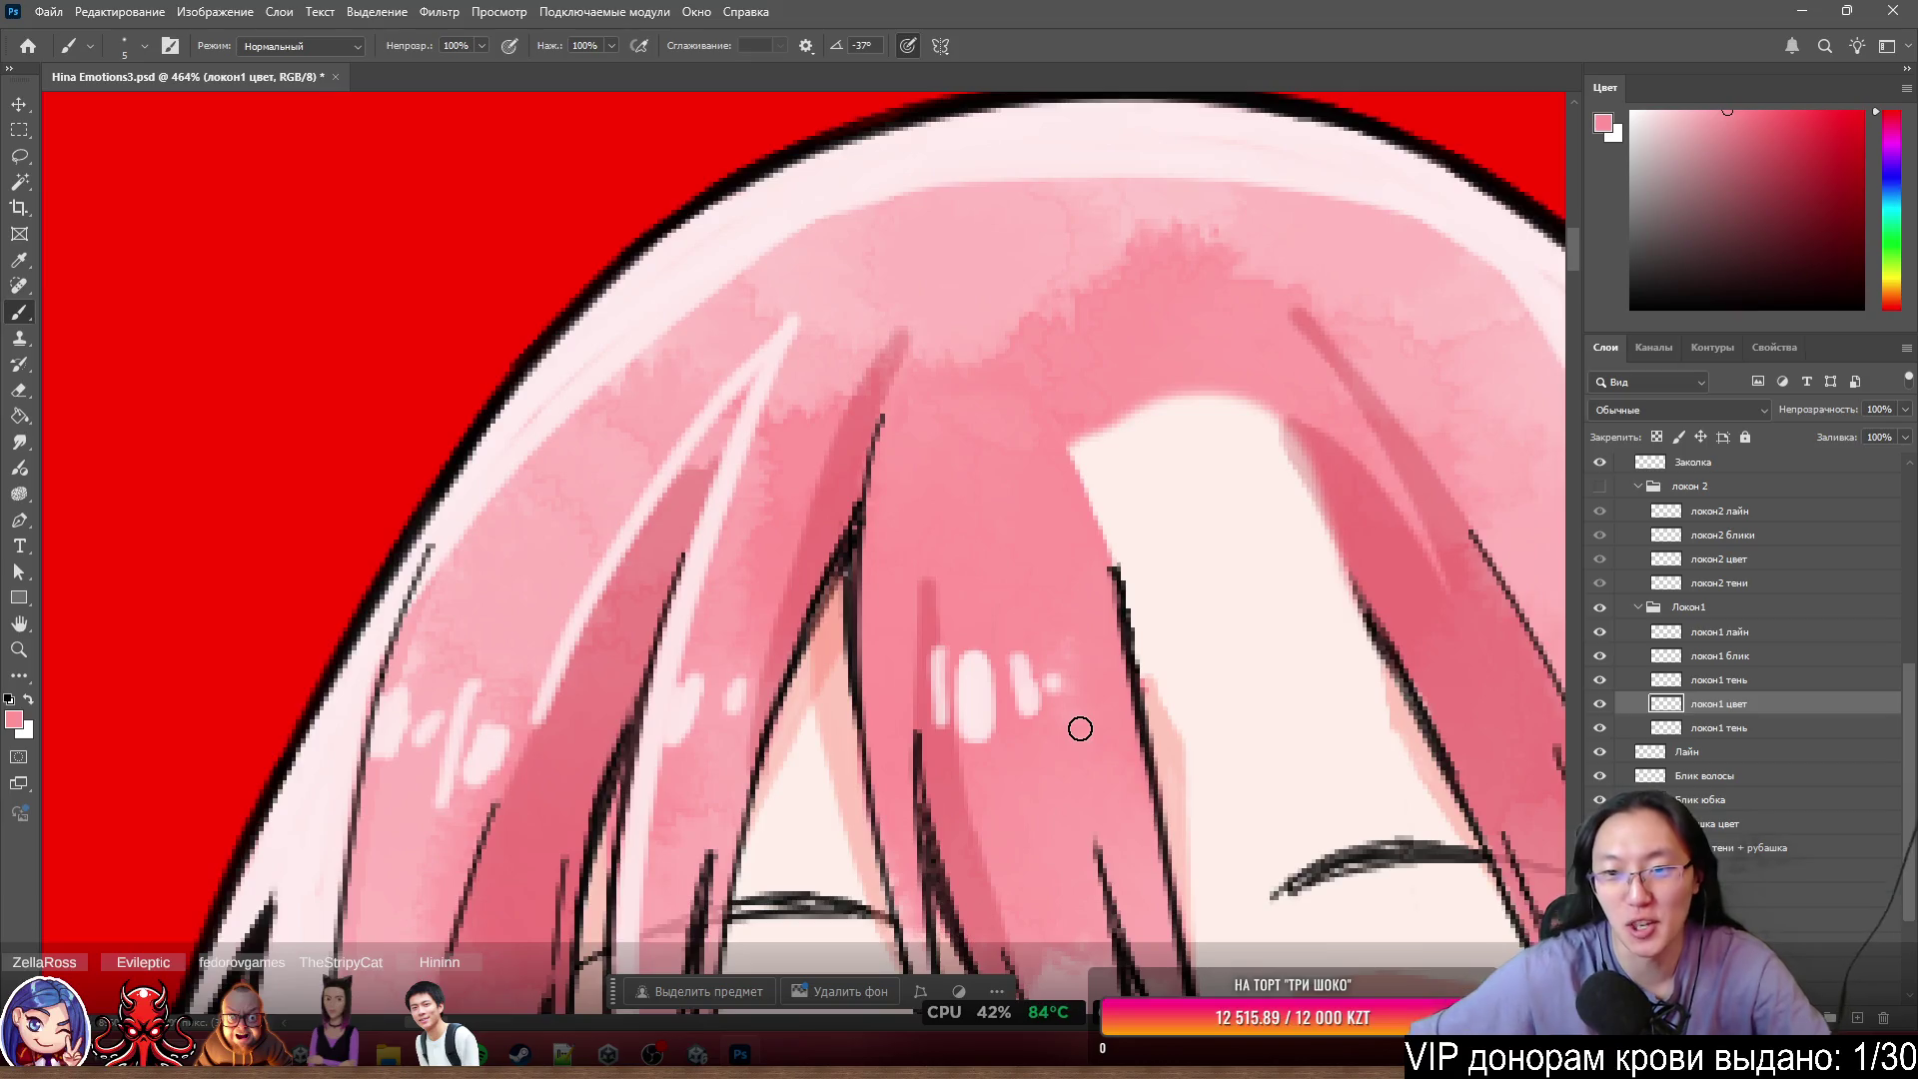
scroll(1079, 729, "down", 5)
scroll(1060, 637, "up", 5)
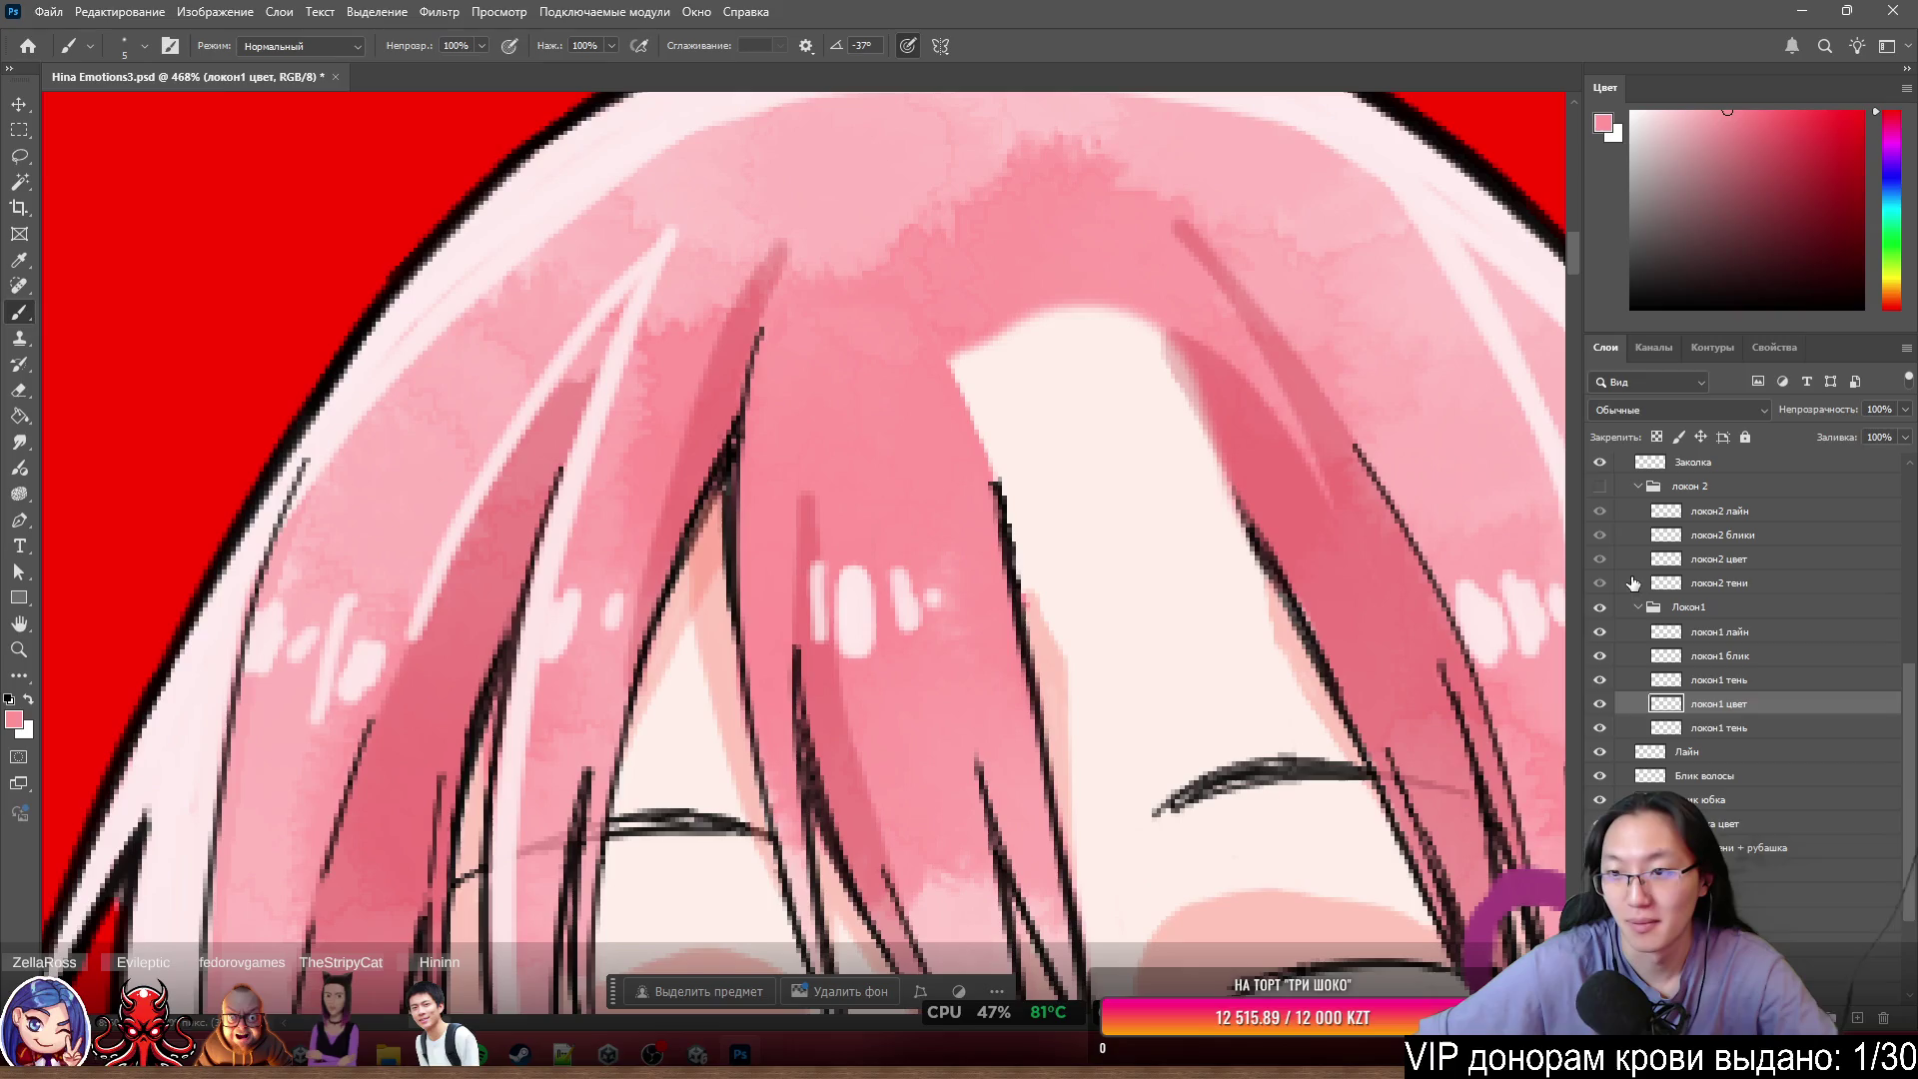
left_click(1599, 486)
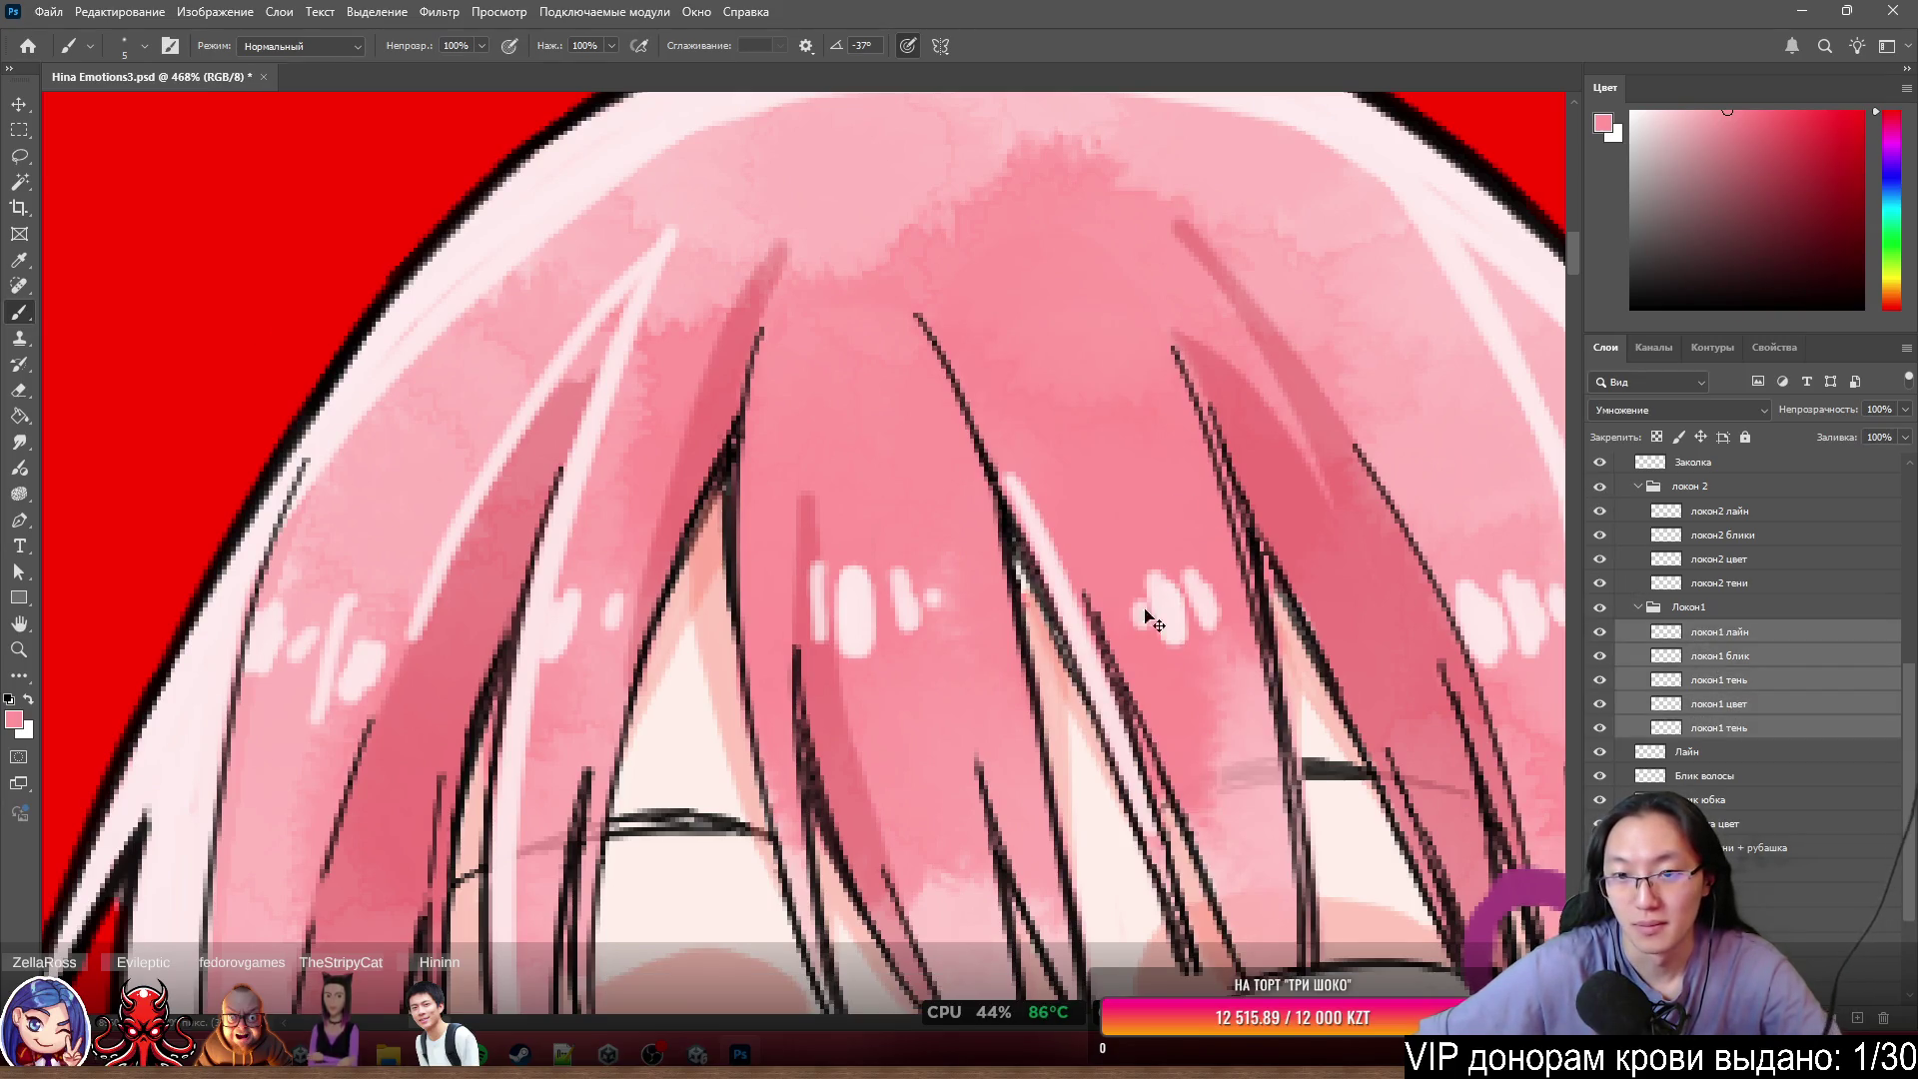
mouse_move(1147, 613)
left_mouse_down()
mouse_move(1088, 567)
mouse_move(1130, 581)
left_mouse_up()
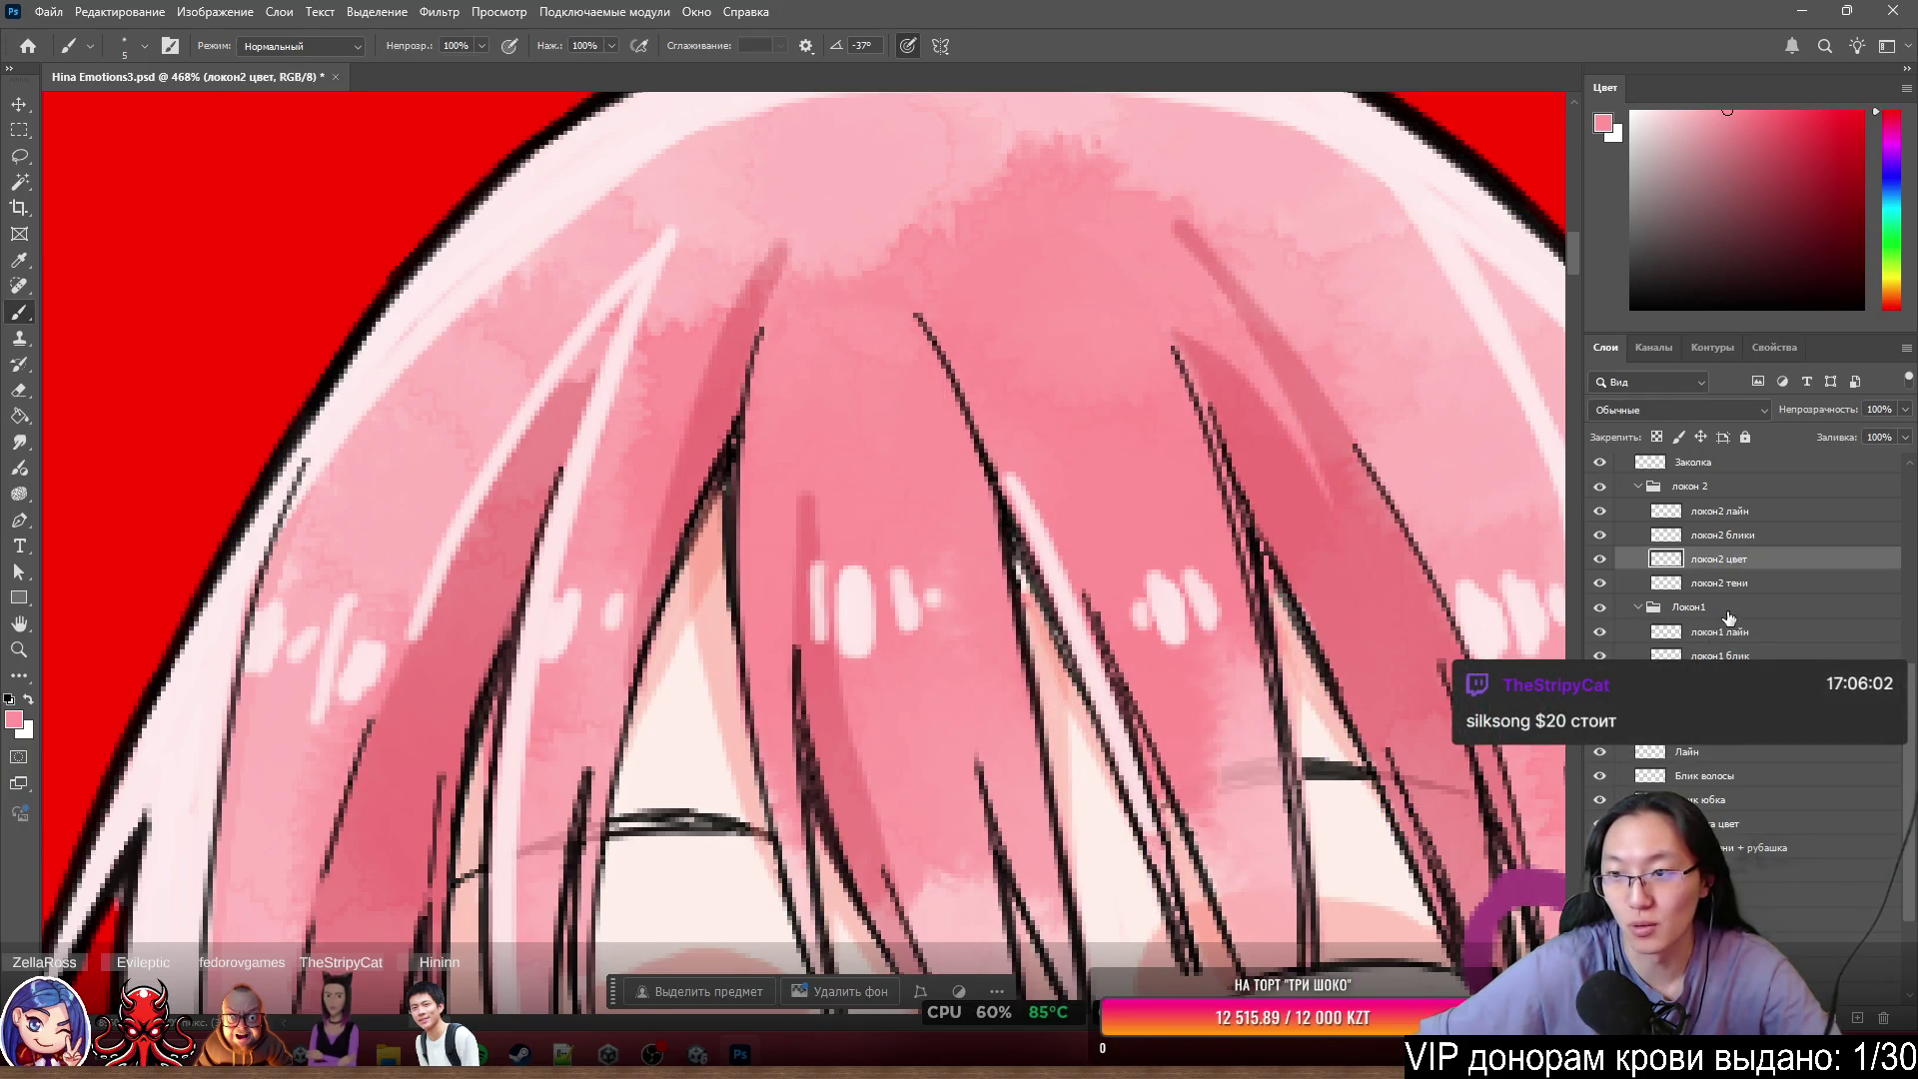
left_click(1742, 512)
left_click(1649, 585, "shift")
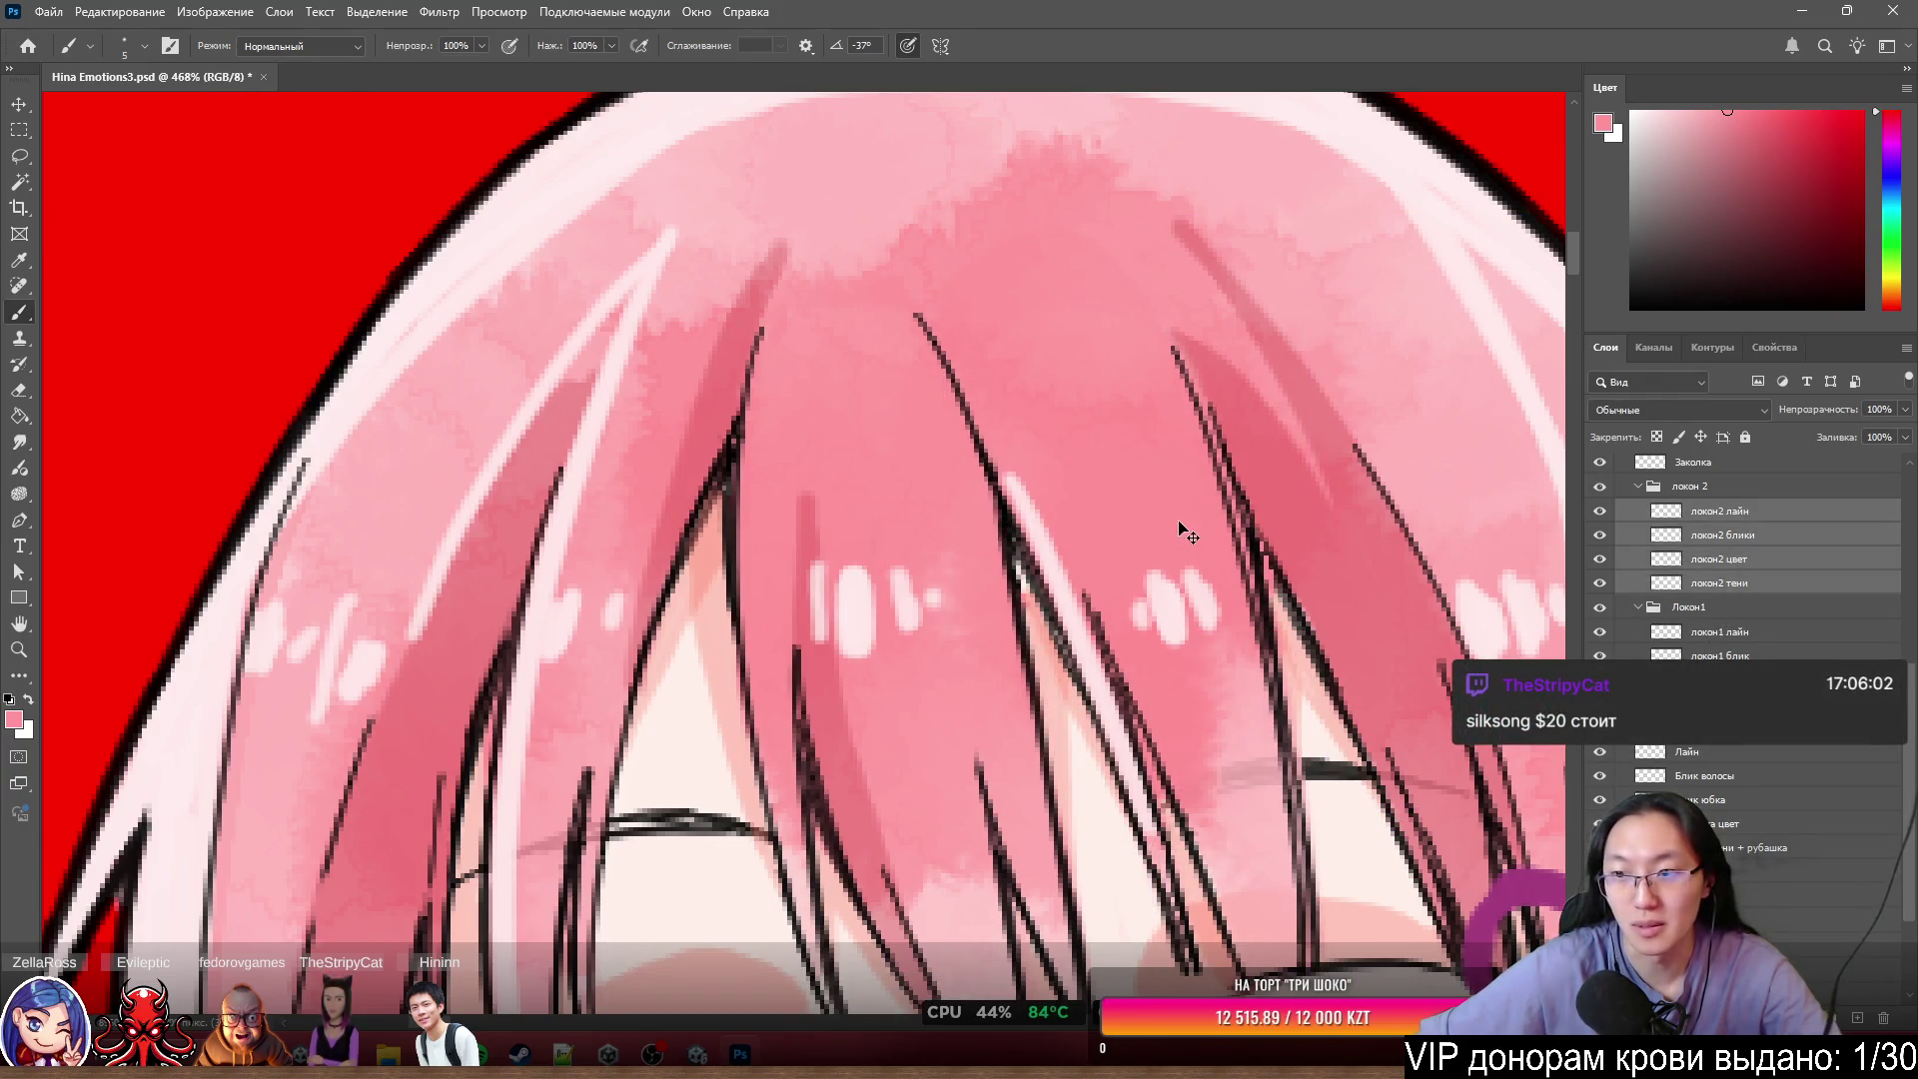
mouse_move(1116, 497)
left_mouse_down()
mouse_move(1084, 500)
mouse_move(1115, 499)
left_mouse_up()
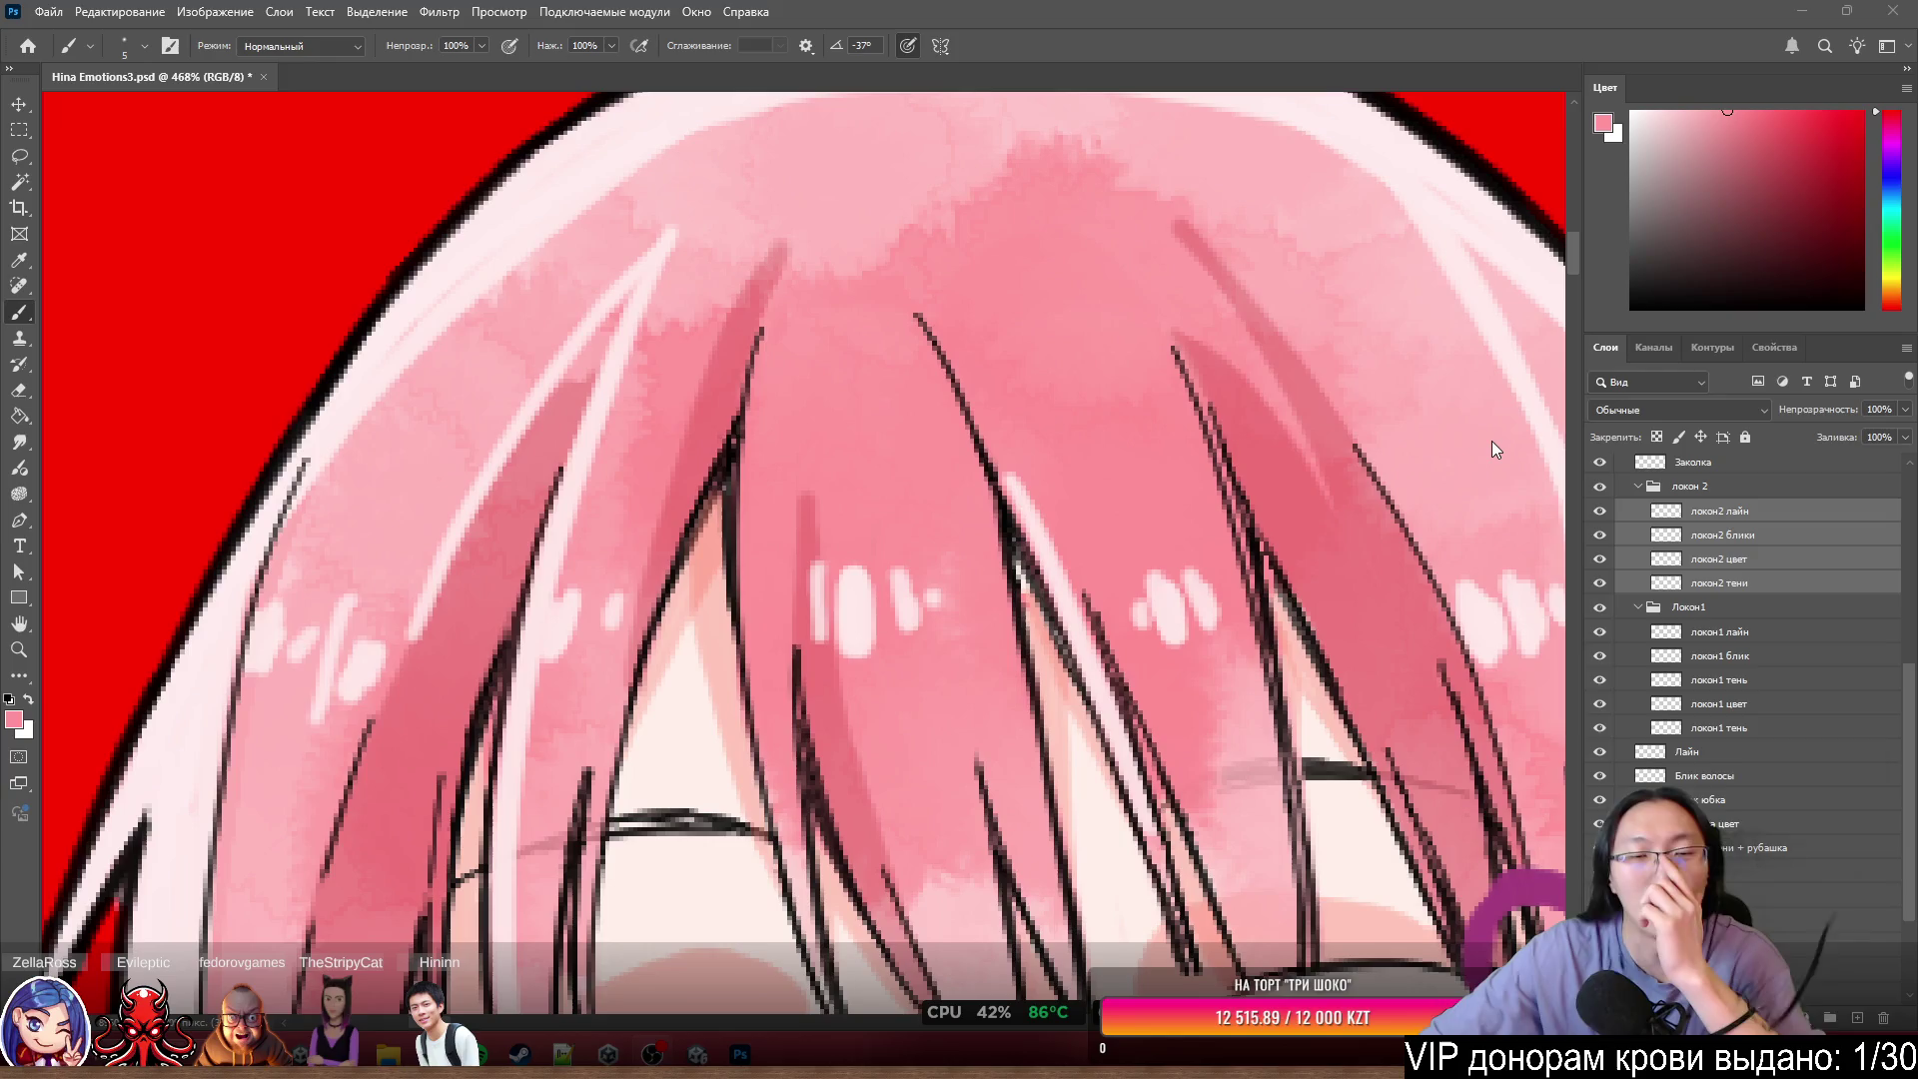
scroll(1096, 342, "down", 5)
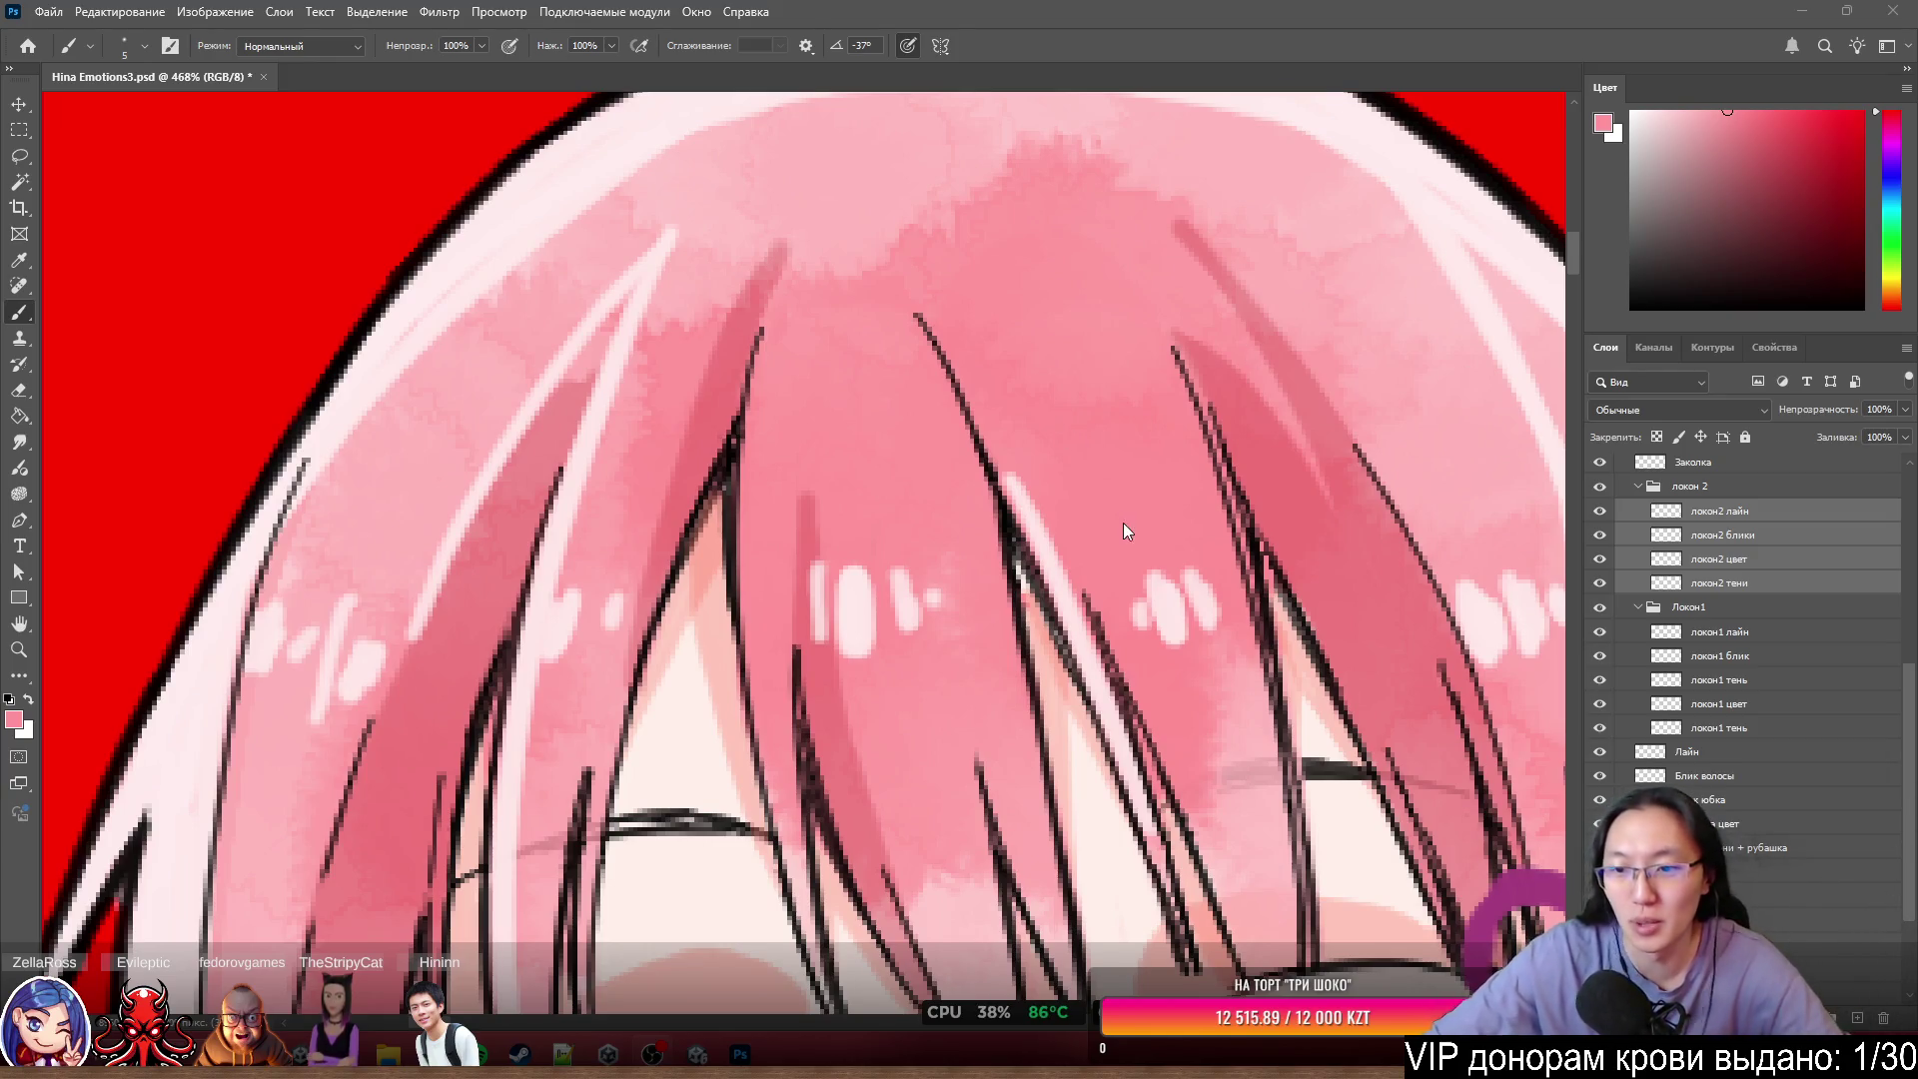
scroll(1131, 717, "up", 4)
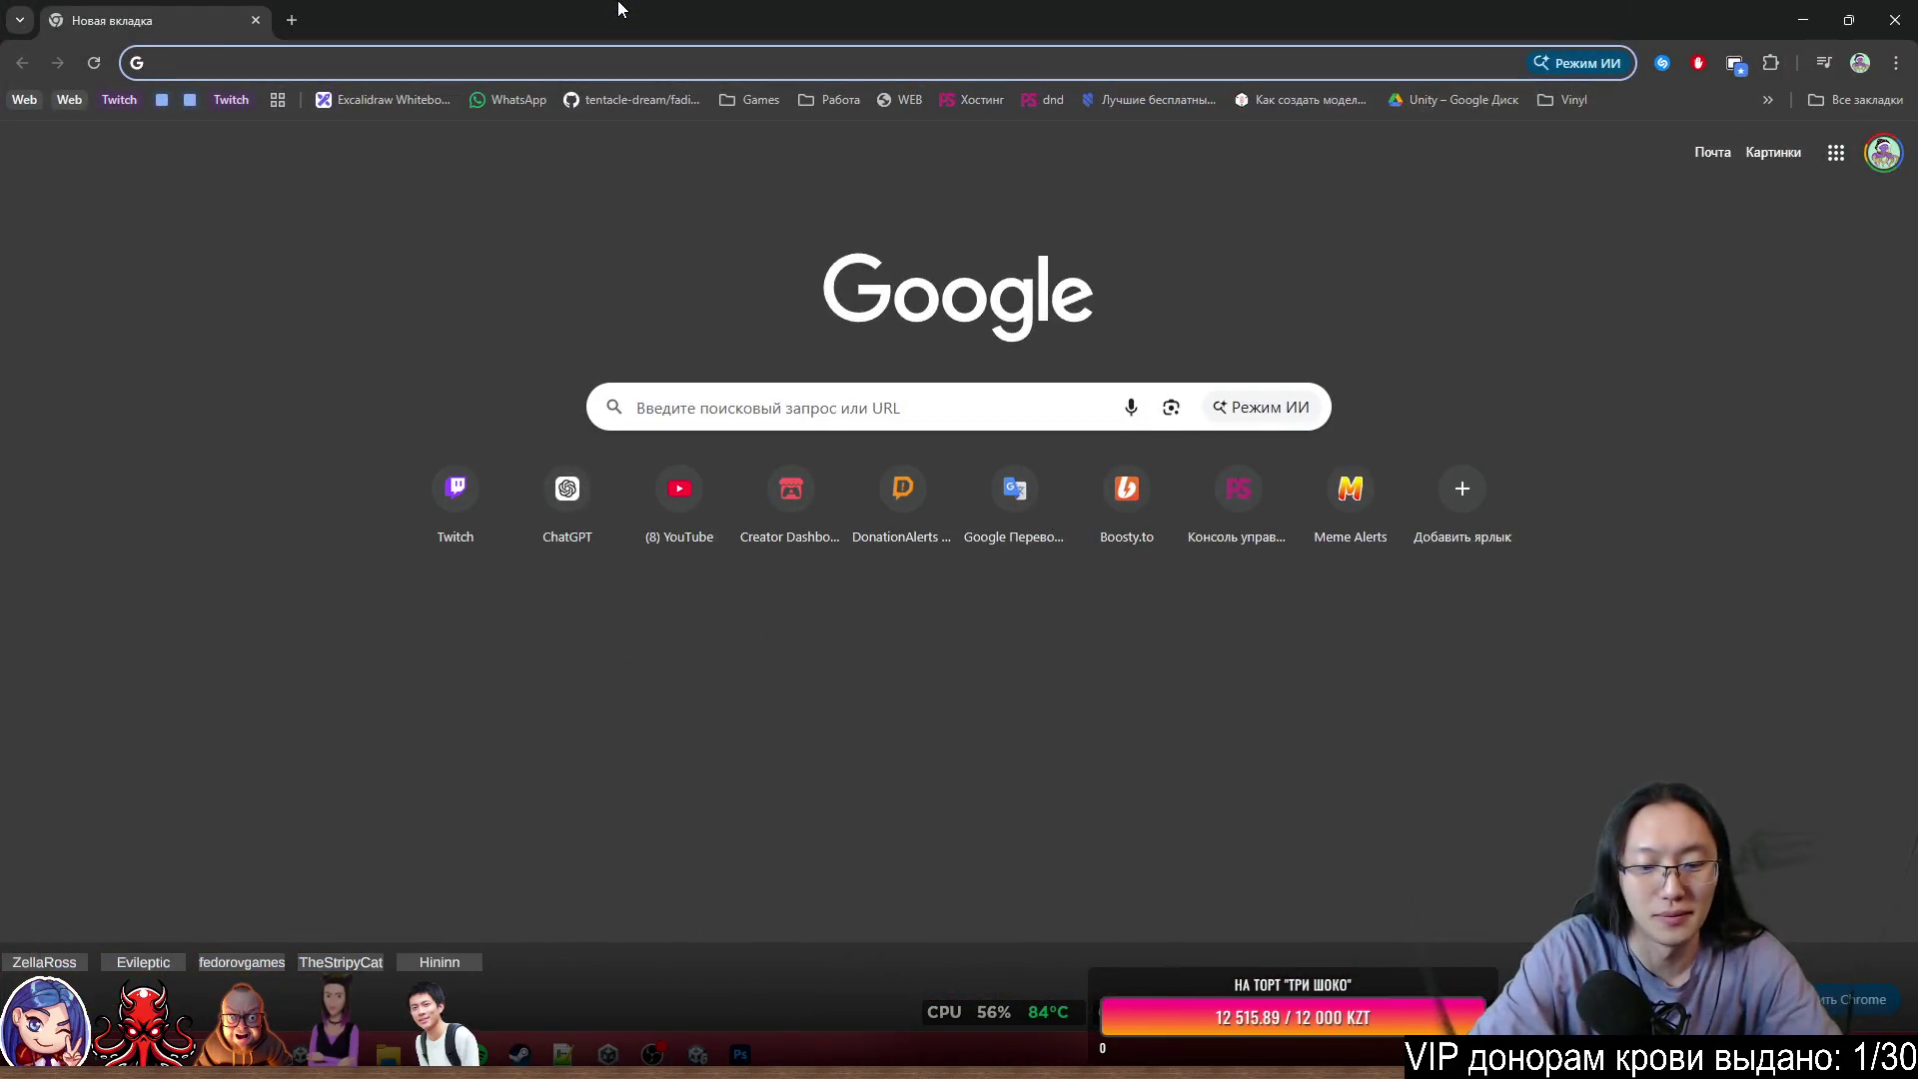
- Convert 25 US dollars to Kazakhstani tenge (12 407,86) in Google, then minimize Chrome
type("20 д")
key("Return")
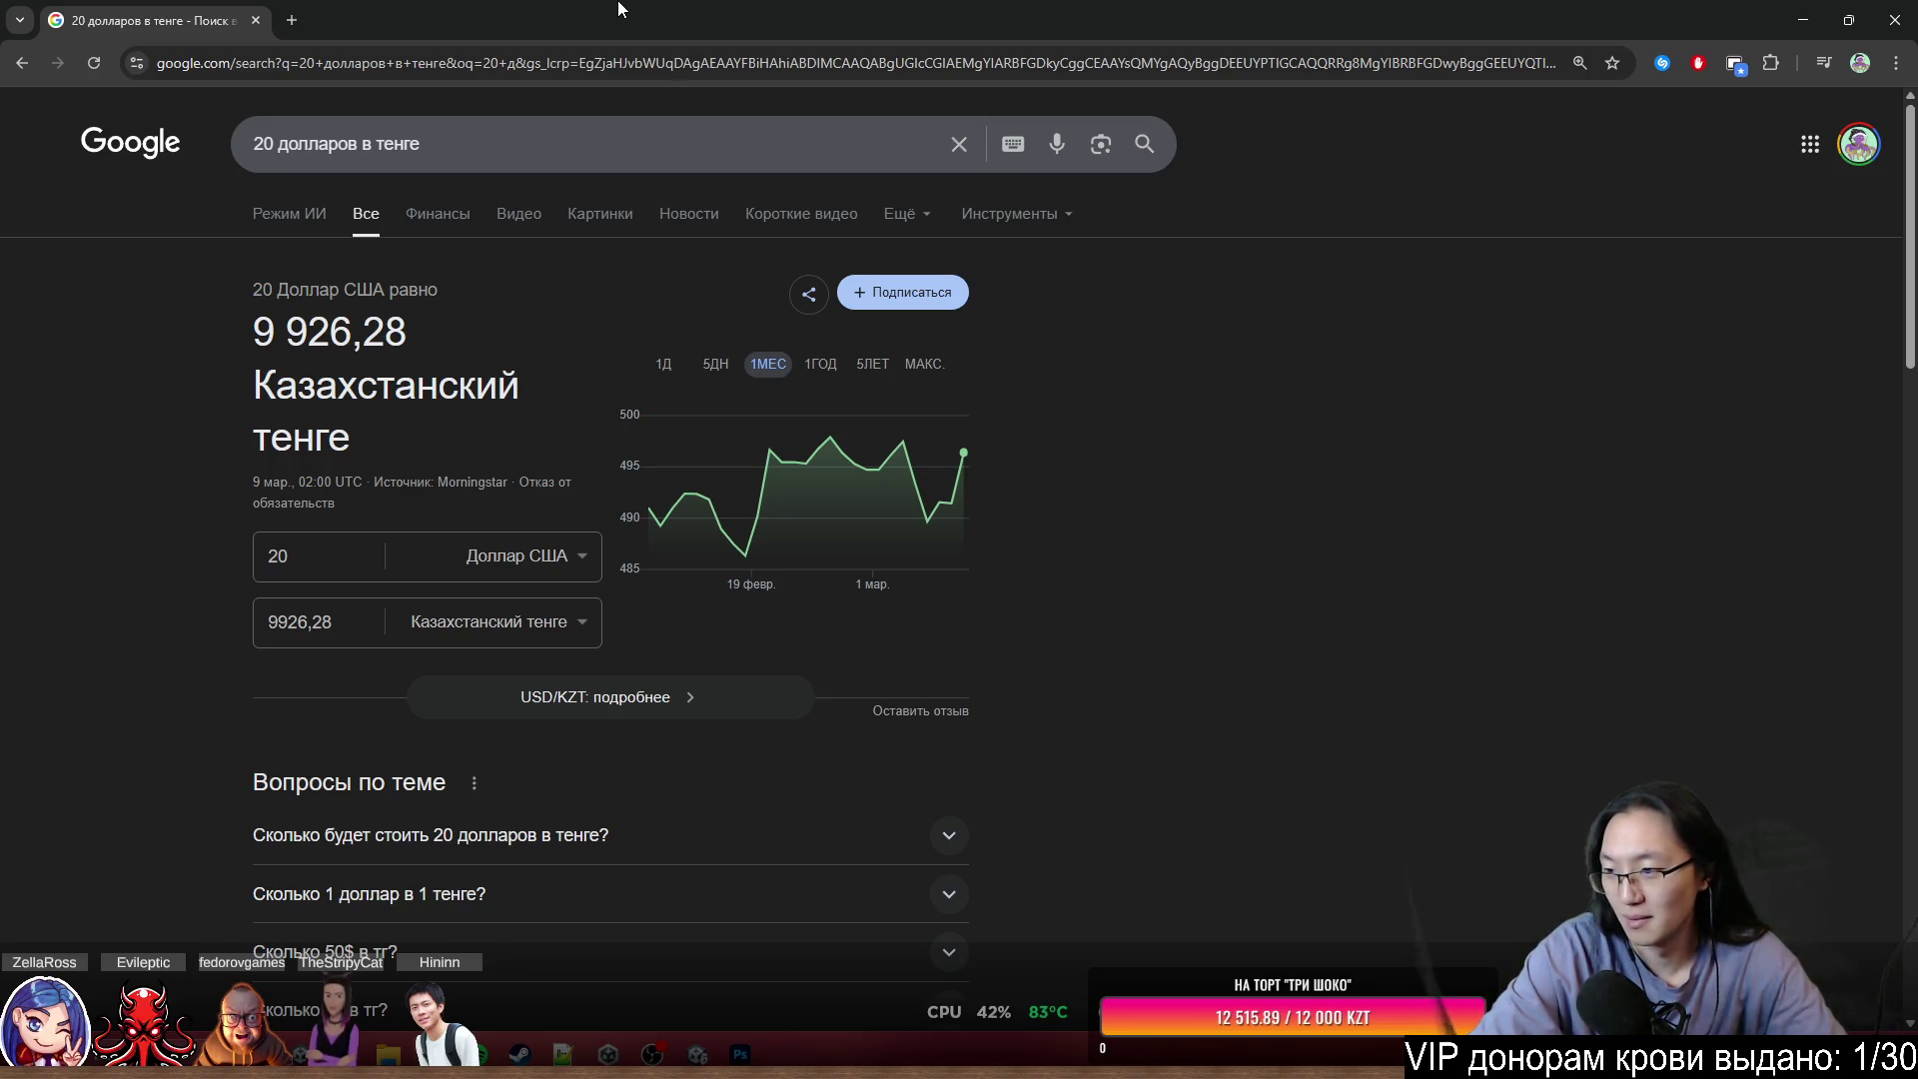
left_click(285, 561)
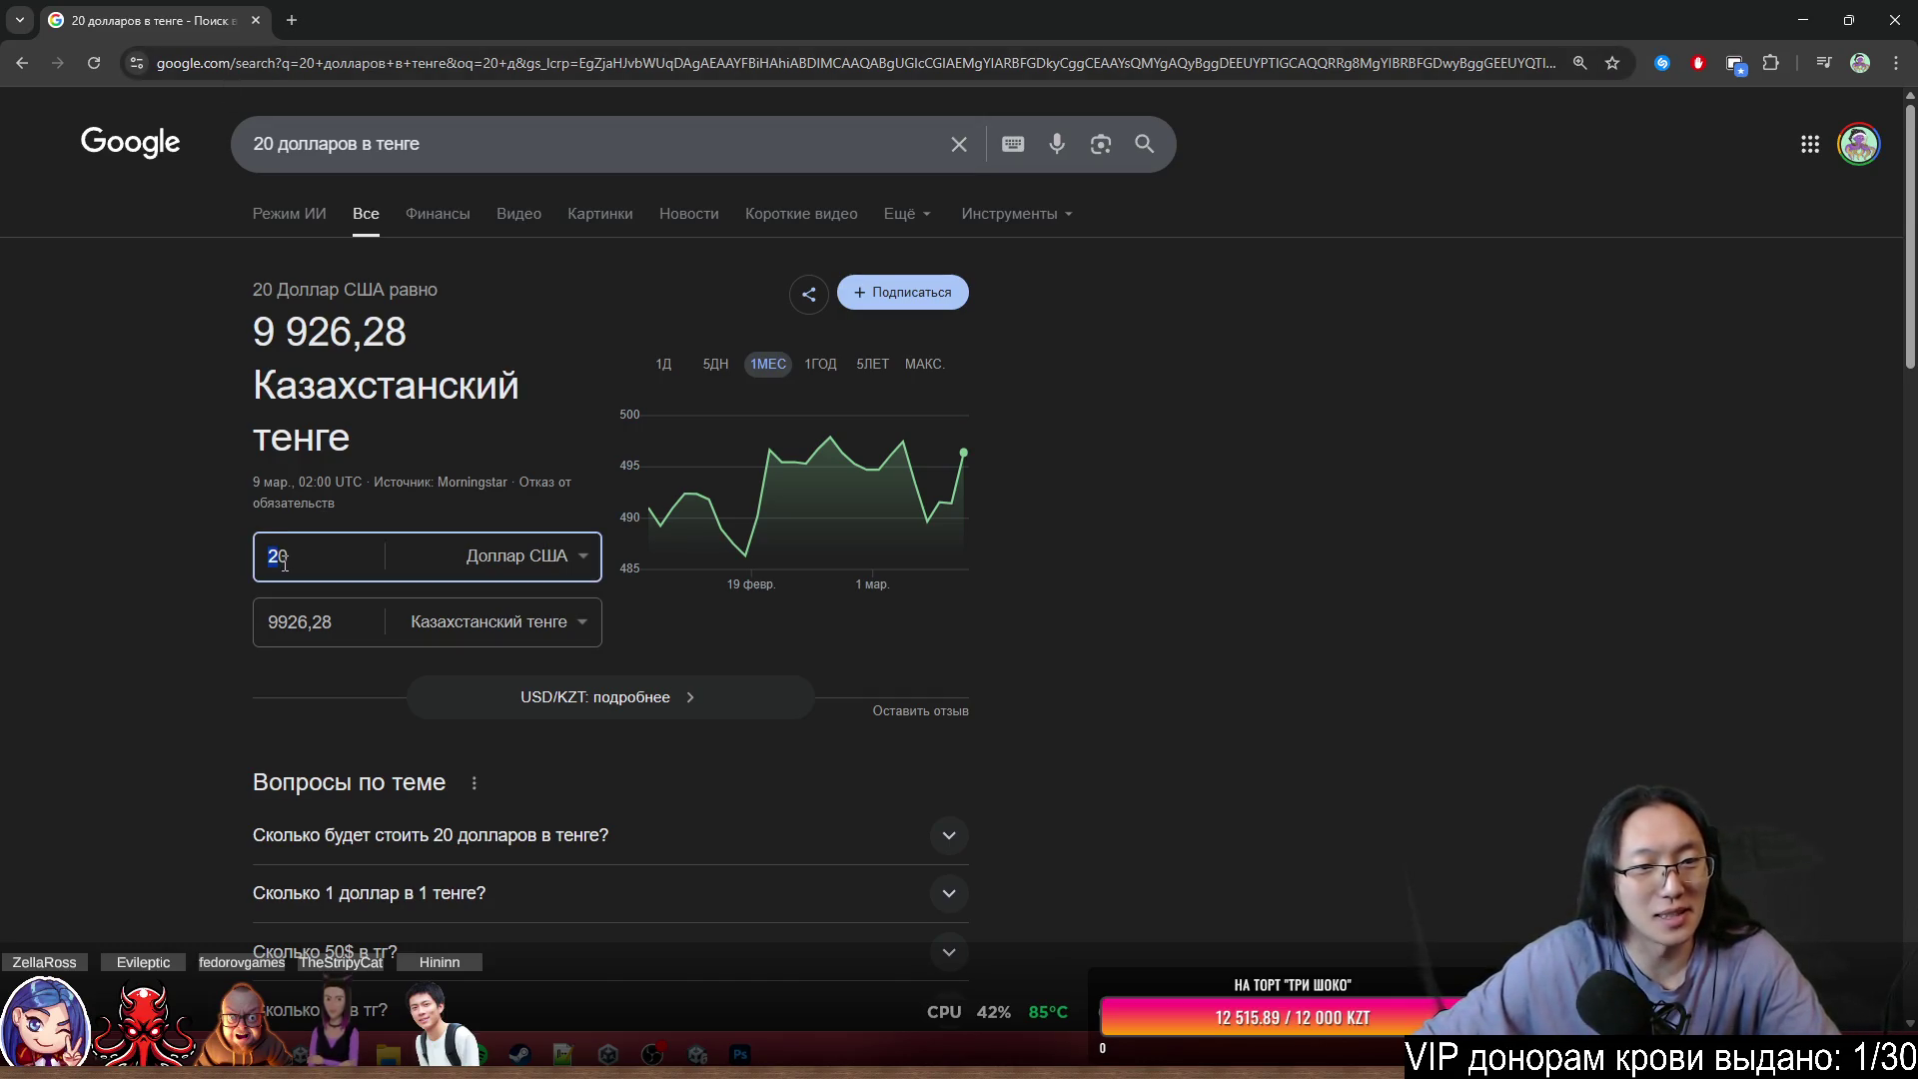
key("BackSpace")
key("BackSpace")
type("25")
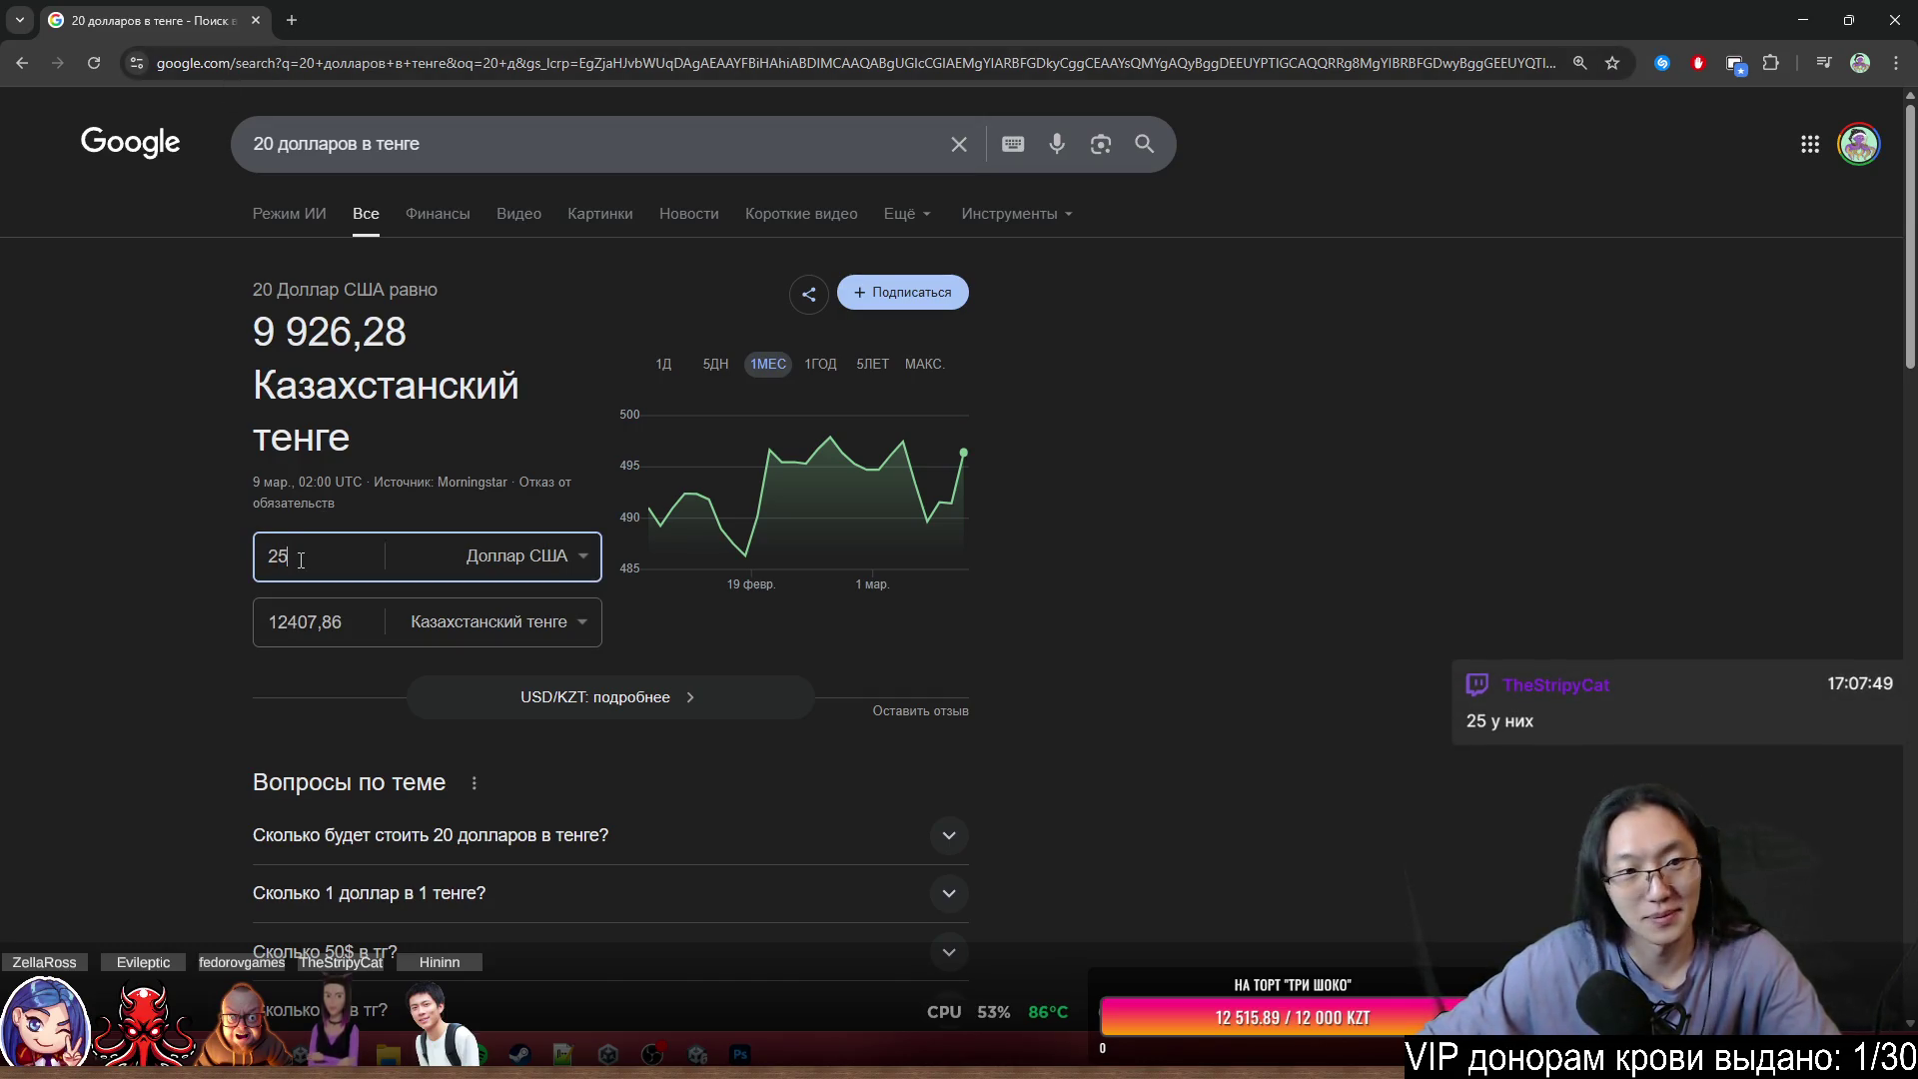
left_click(1077, 610)
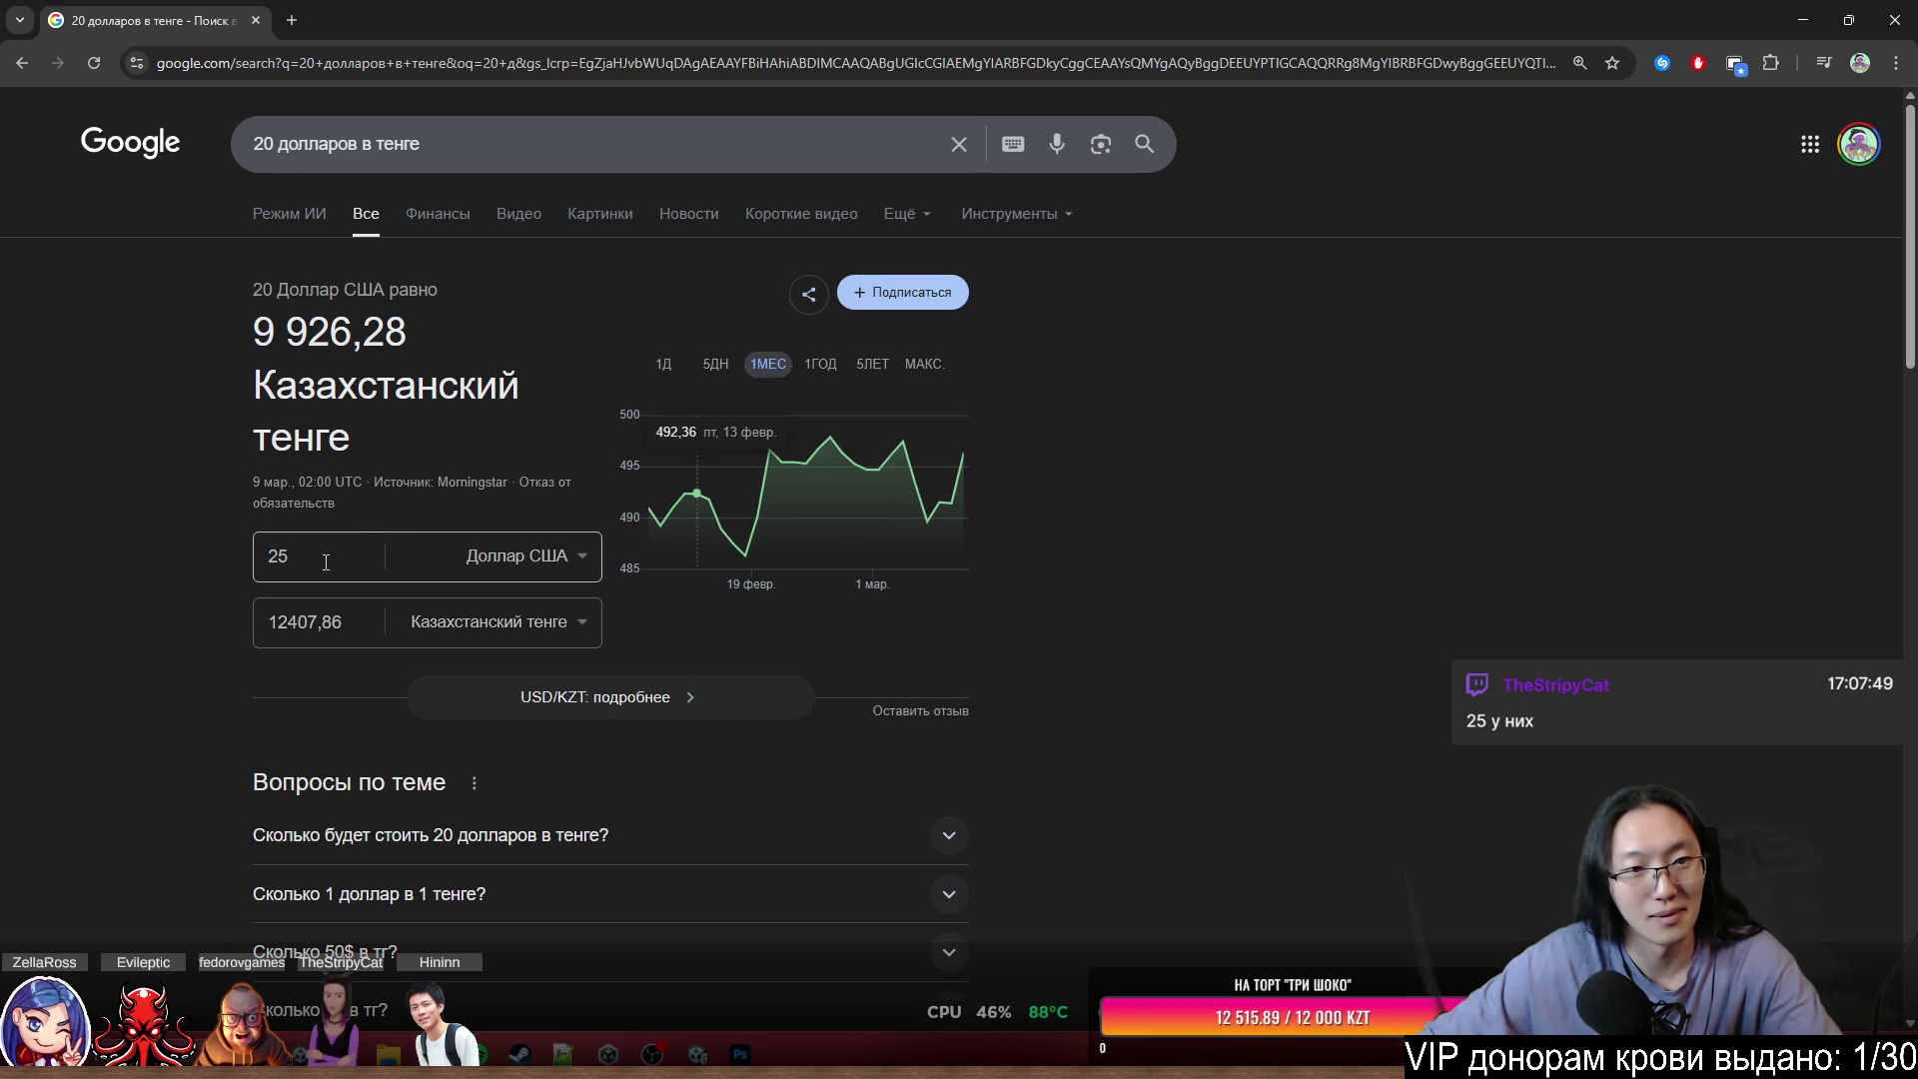
left_click(271, 621)
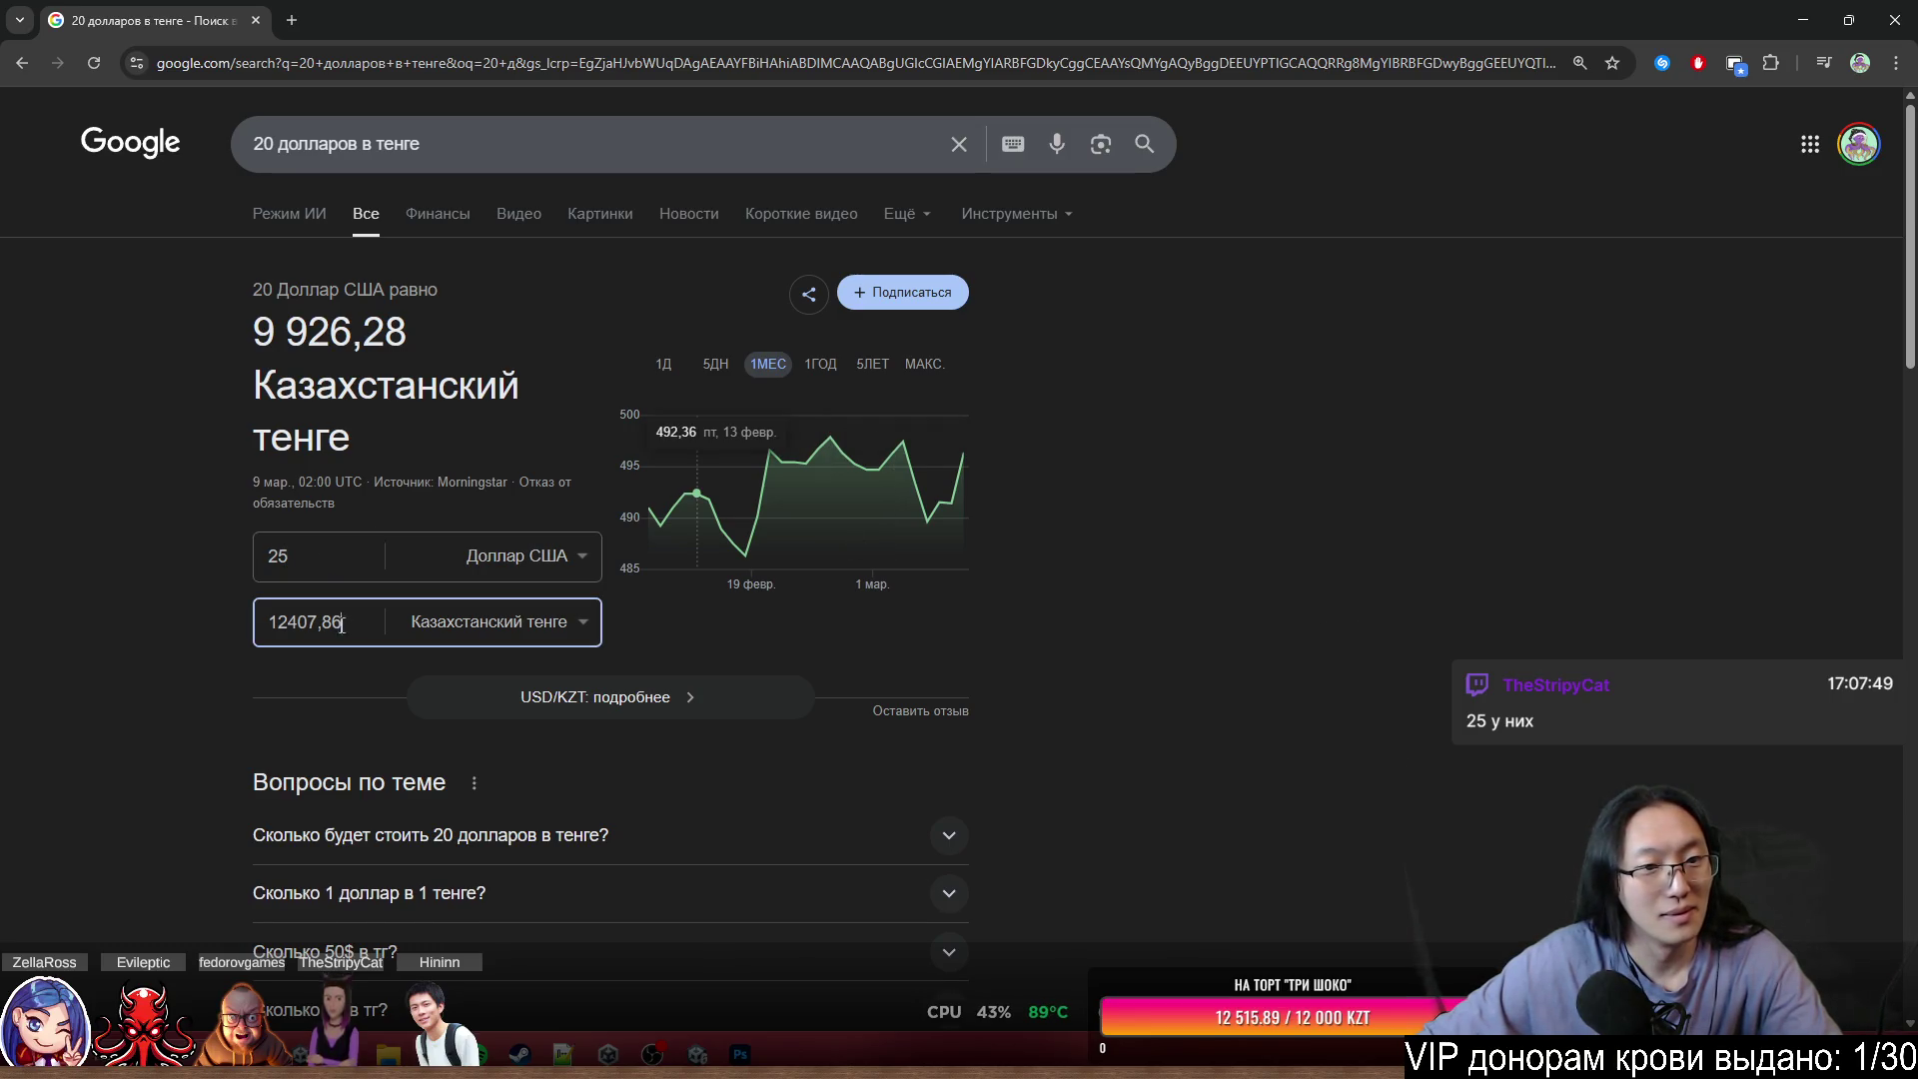
left_click(271, 622)
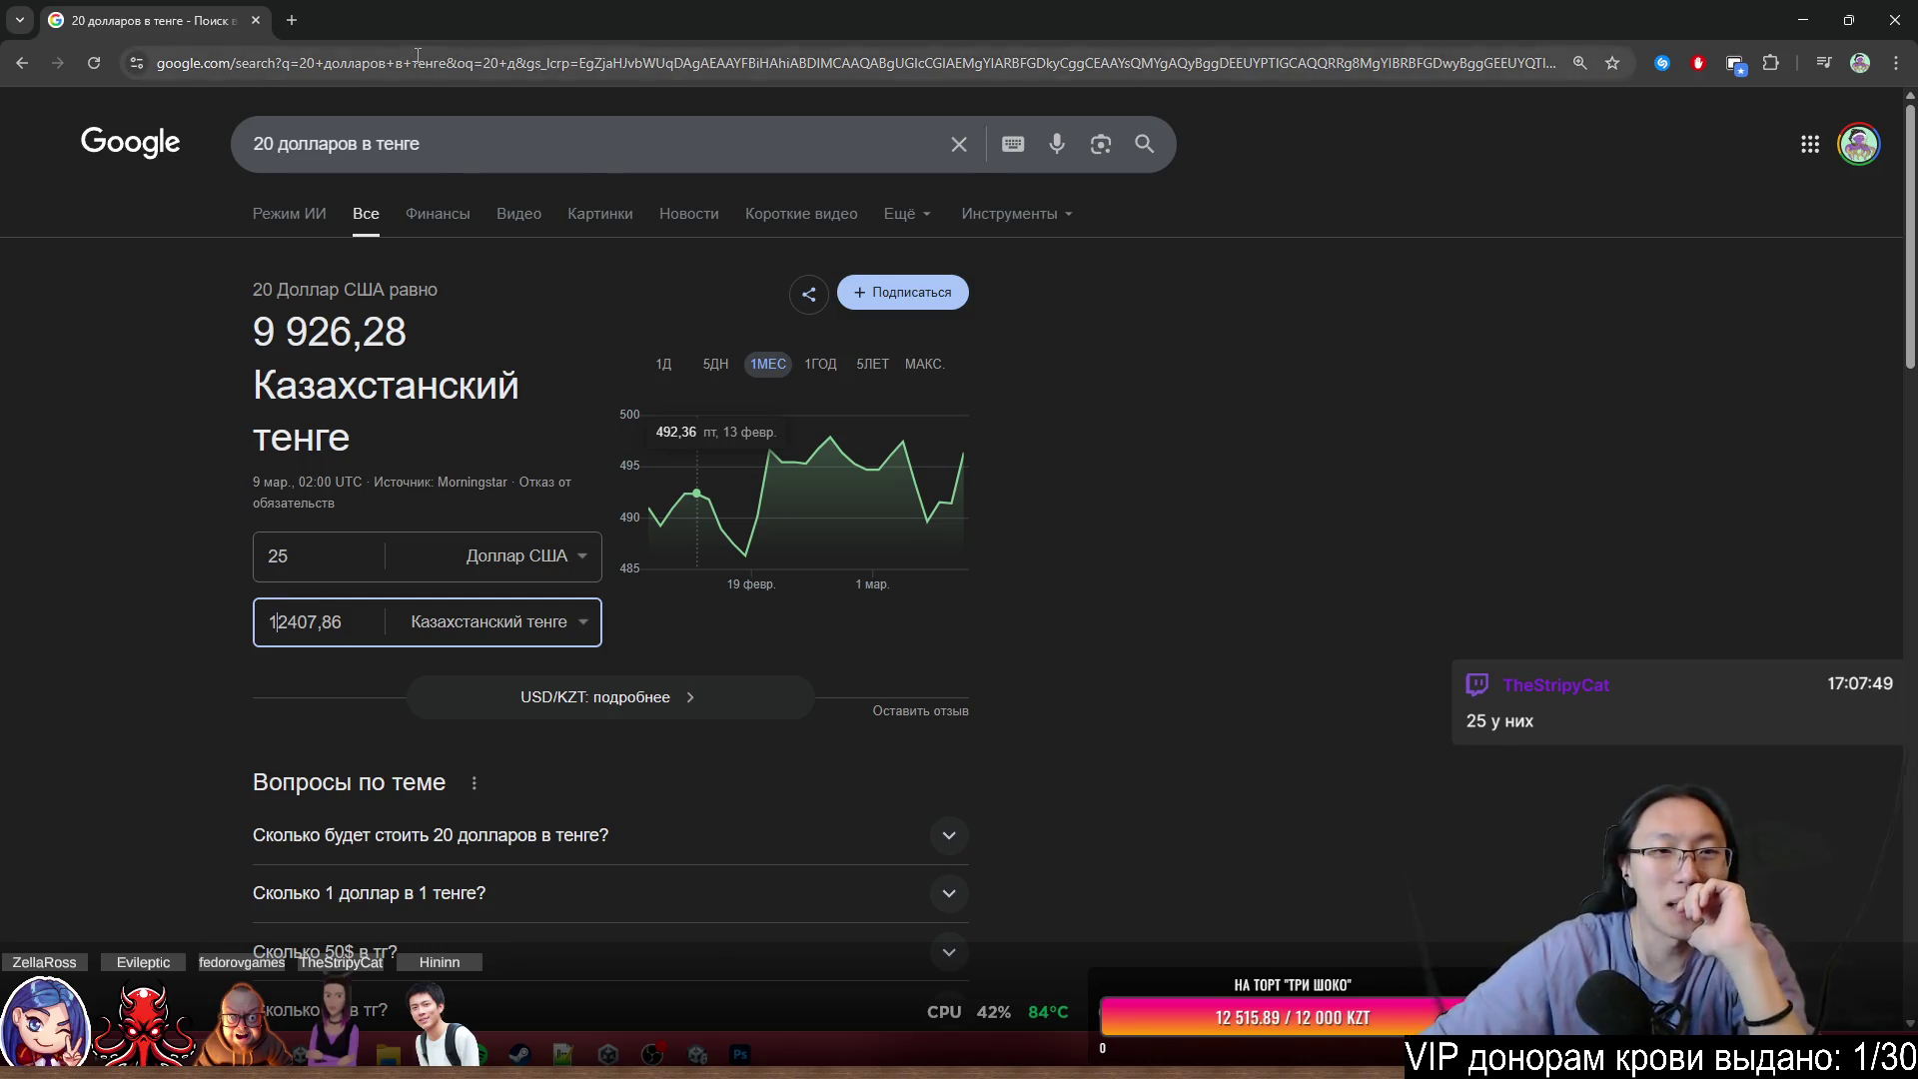
key("super+Down")
- Back on the canvas, nudge the second strand's line art slightly right onto the bangs
left_click(1239, 123)
scroll(1256, 130, "down", 3)
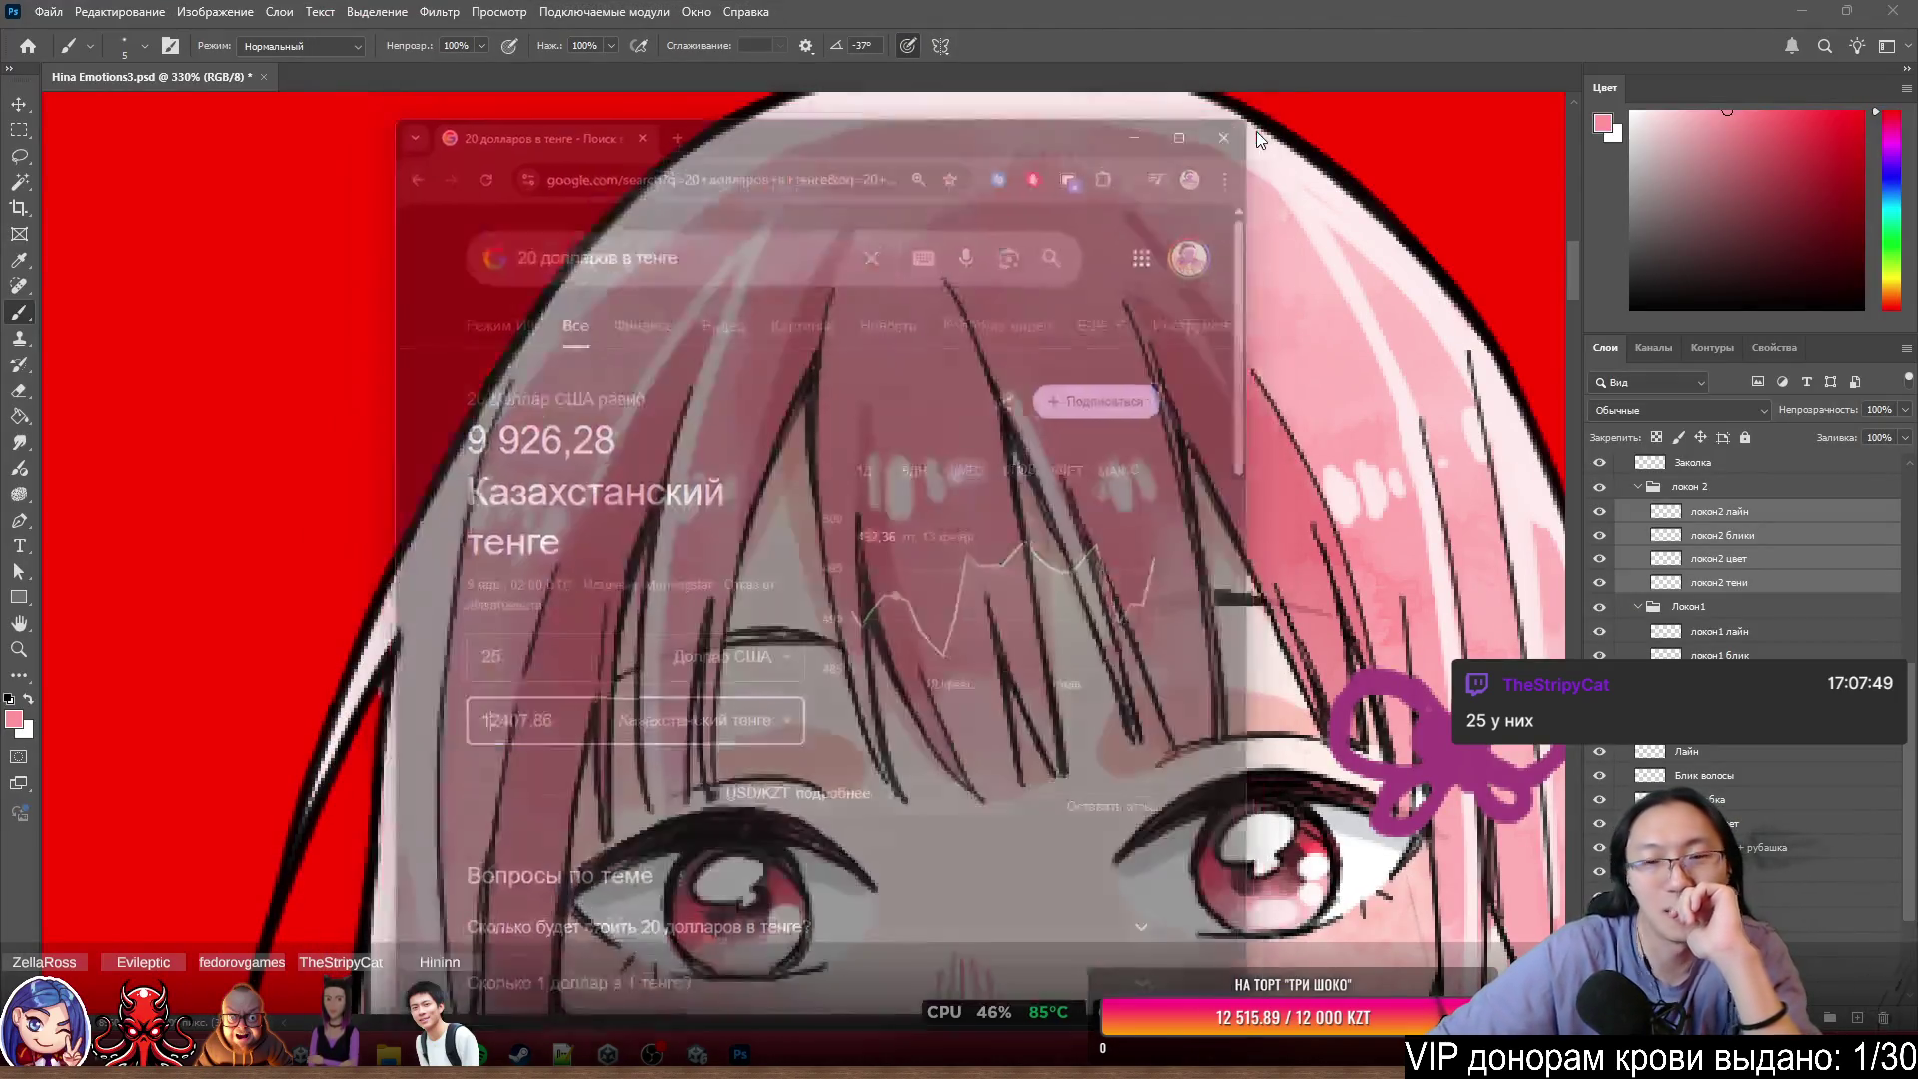
scroll(1135, 403, "down", 3)
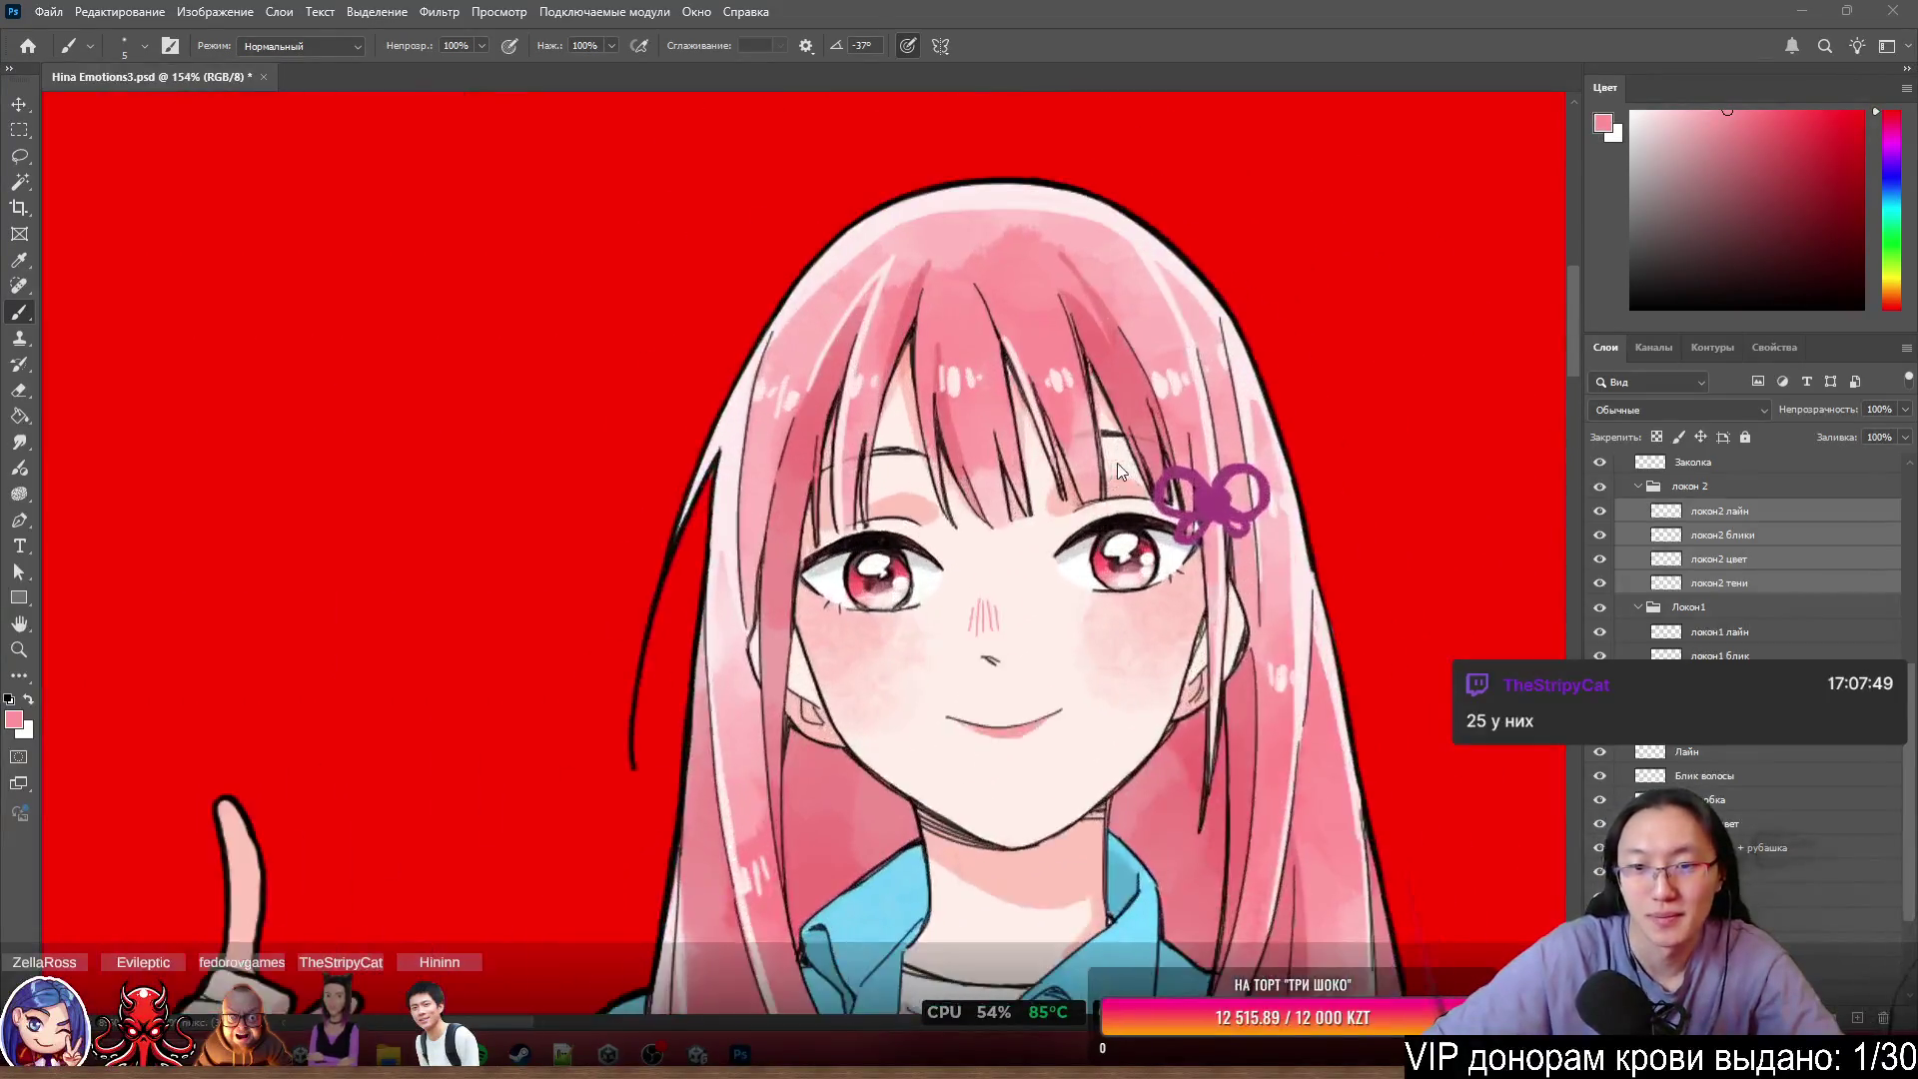
scroll(1121, 440, "up", 3)
scroll(1129, 410, "down", 4)
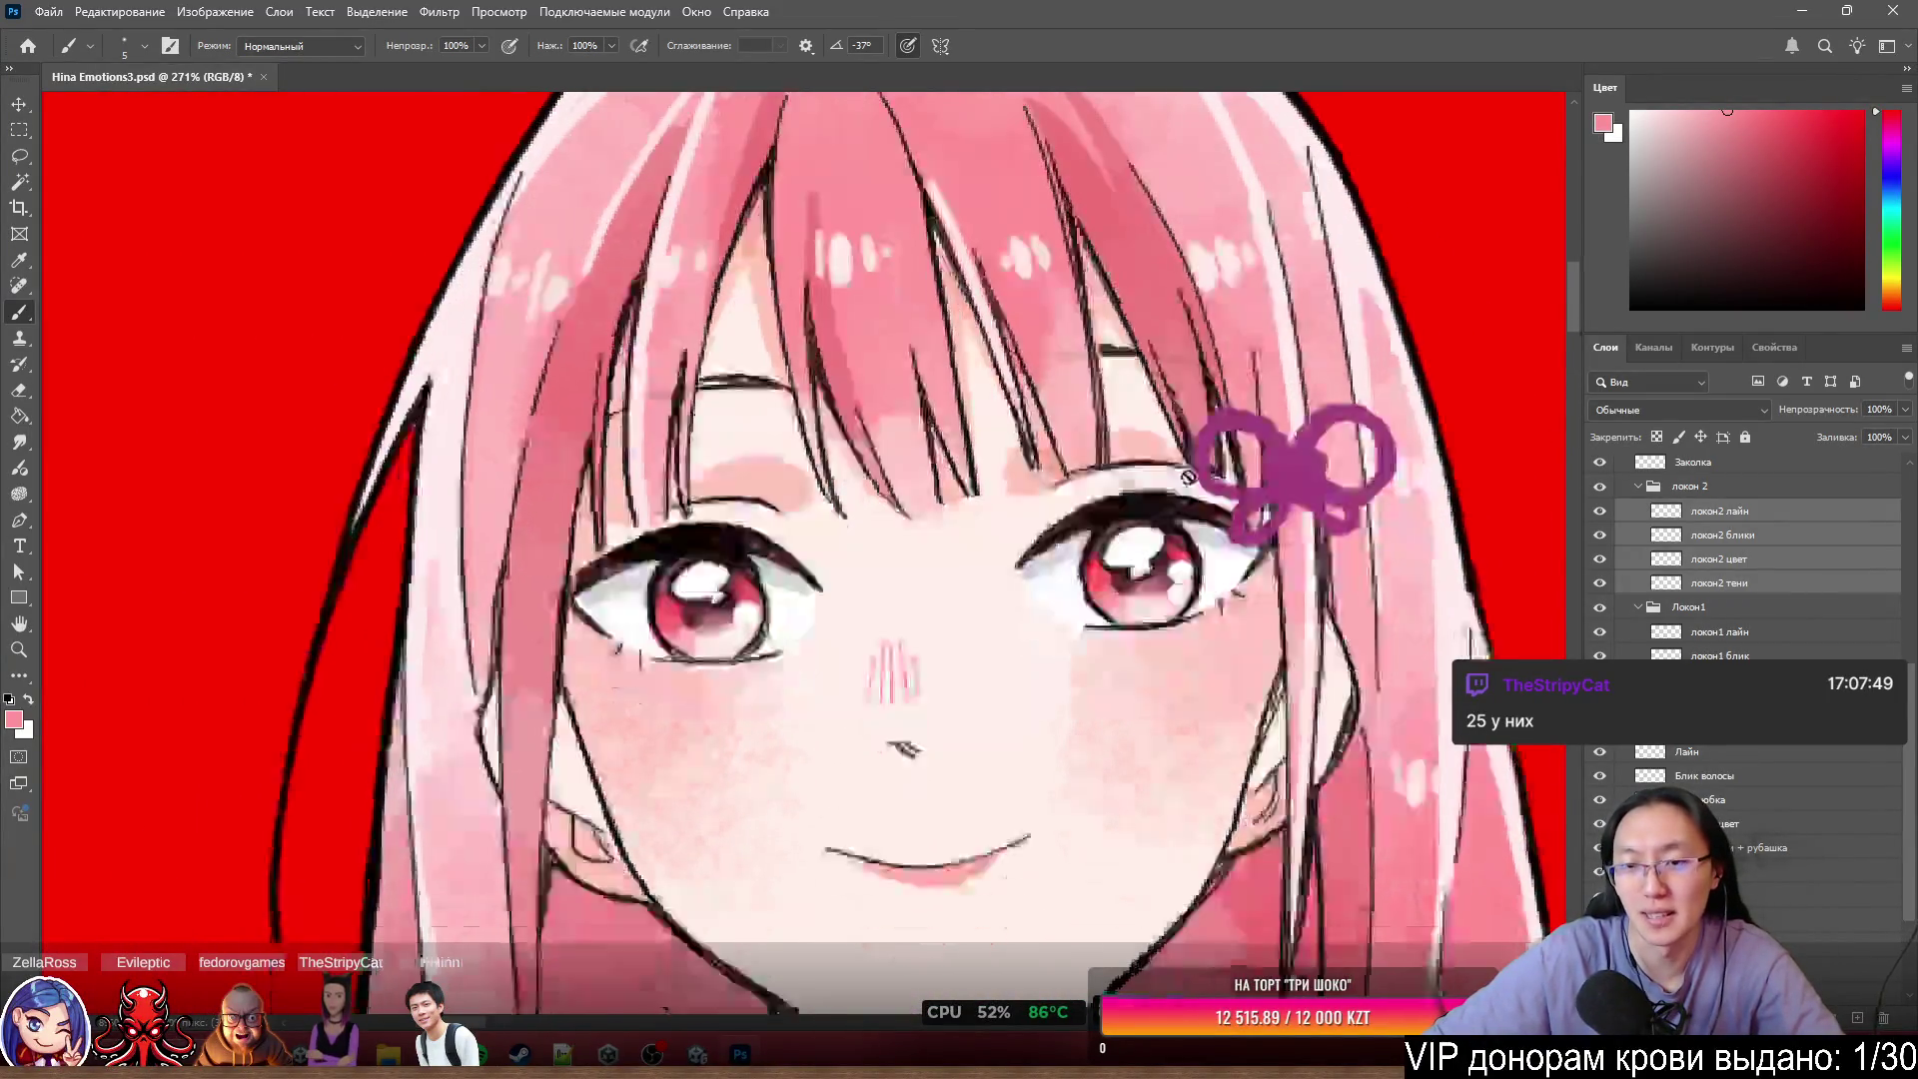
scroll(1217, 586, "up", 3)
scroll(1217, 586, "up", 4)
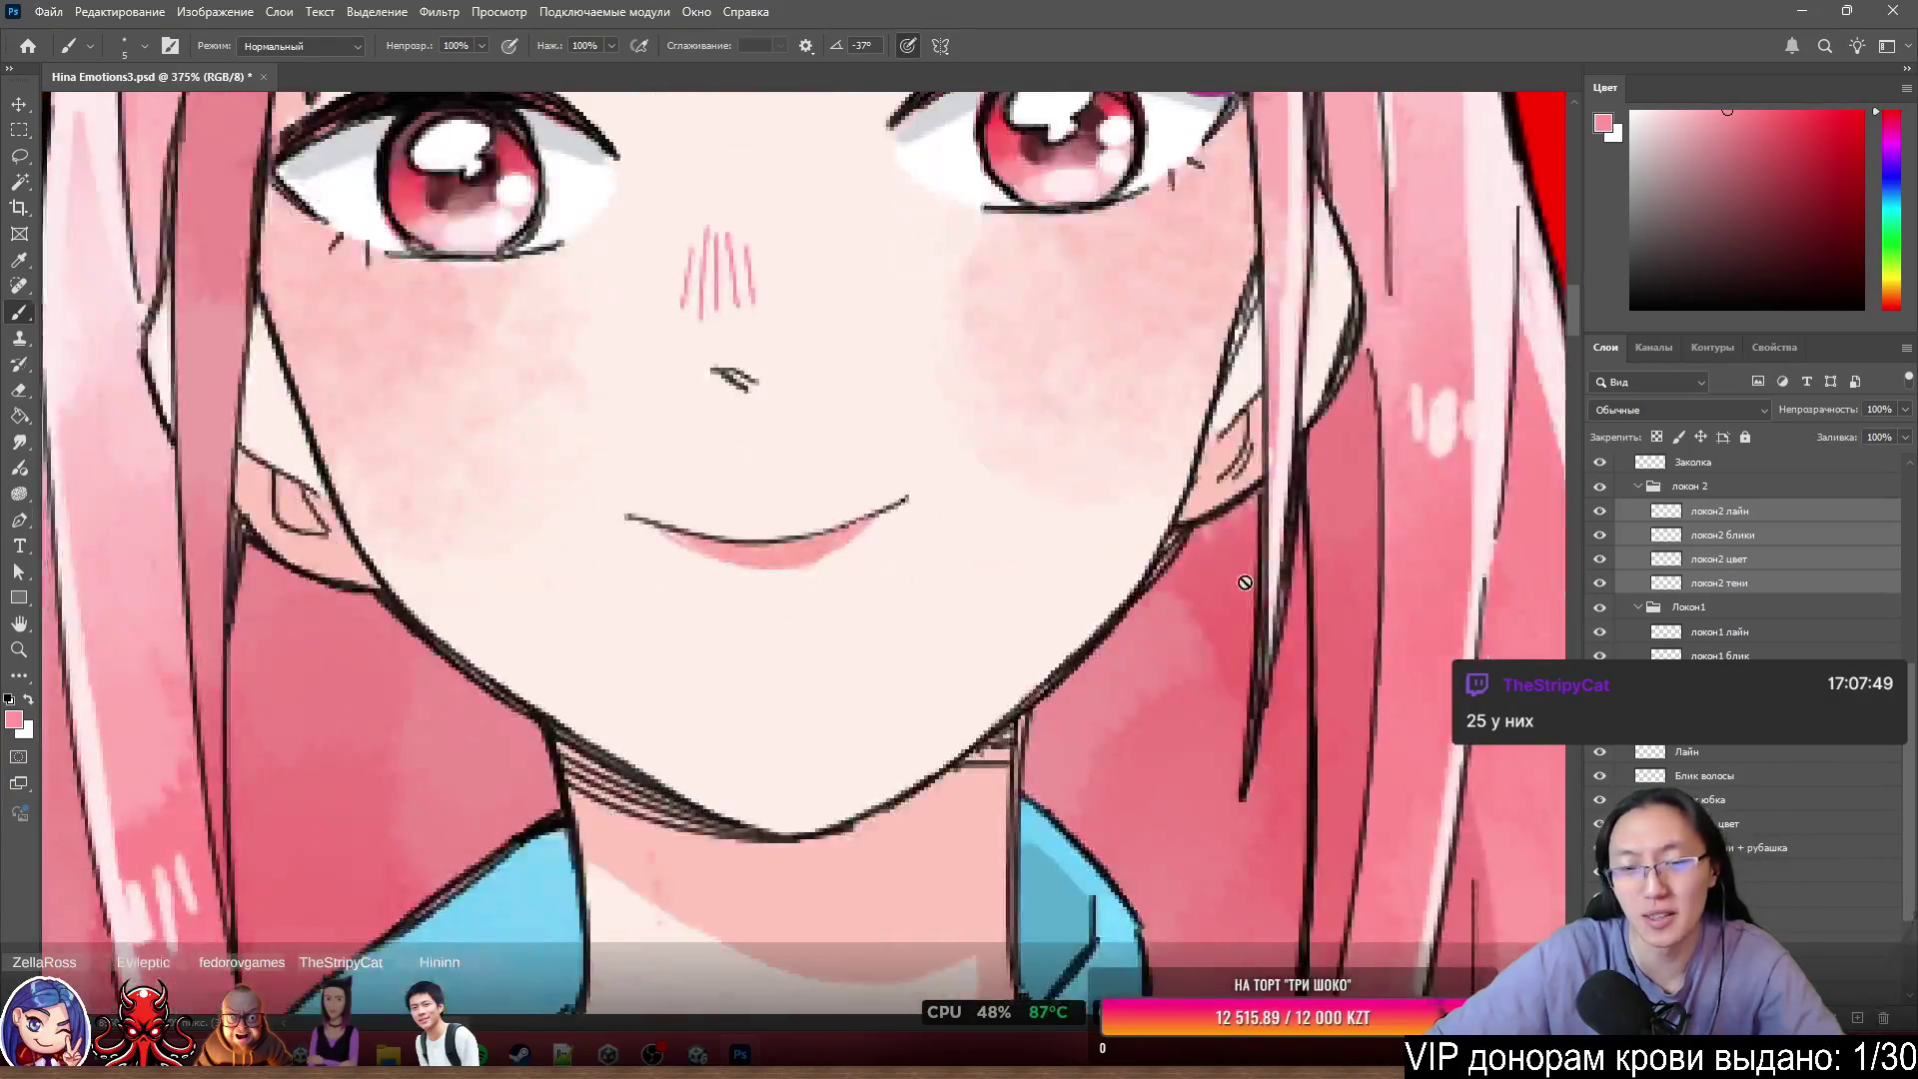
scroll(1252, 575, "down", 2)
scroll(1008, 444, "down", 3)
scroll(992, 437, "up", 4)
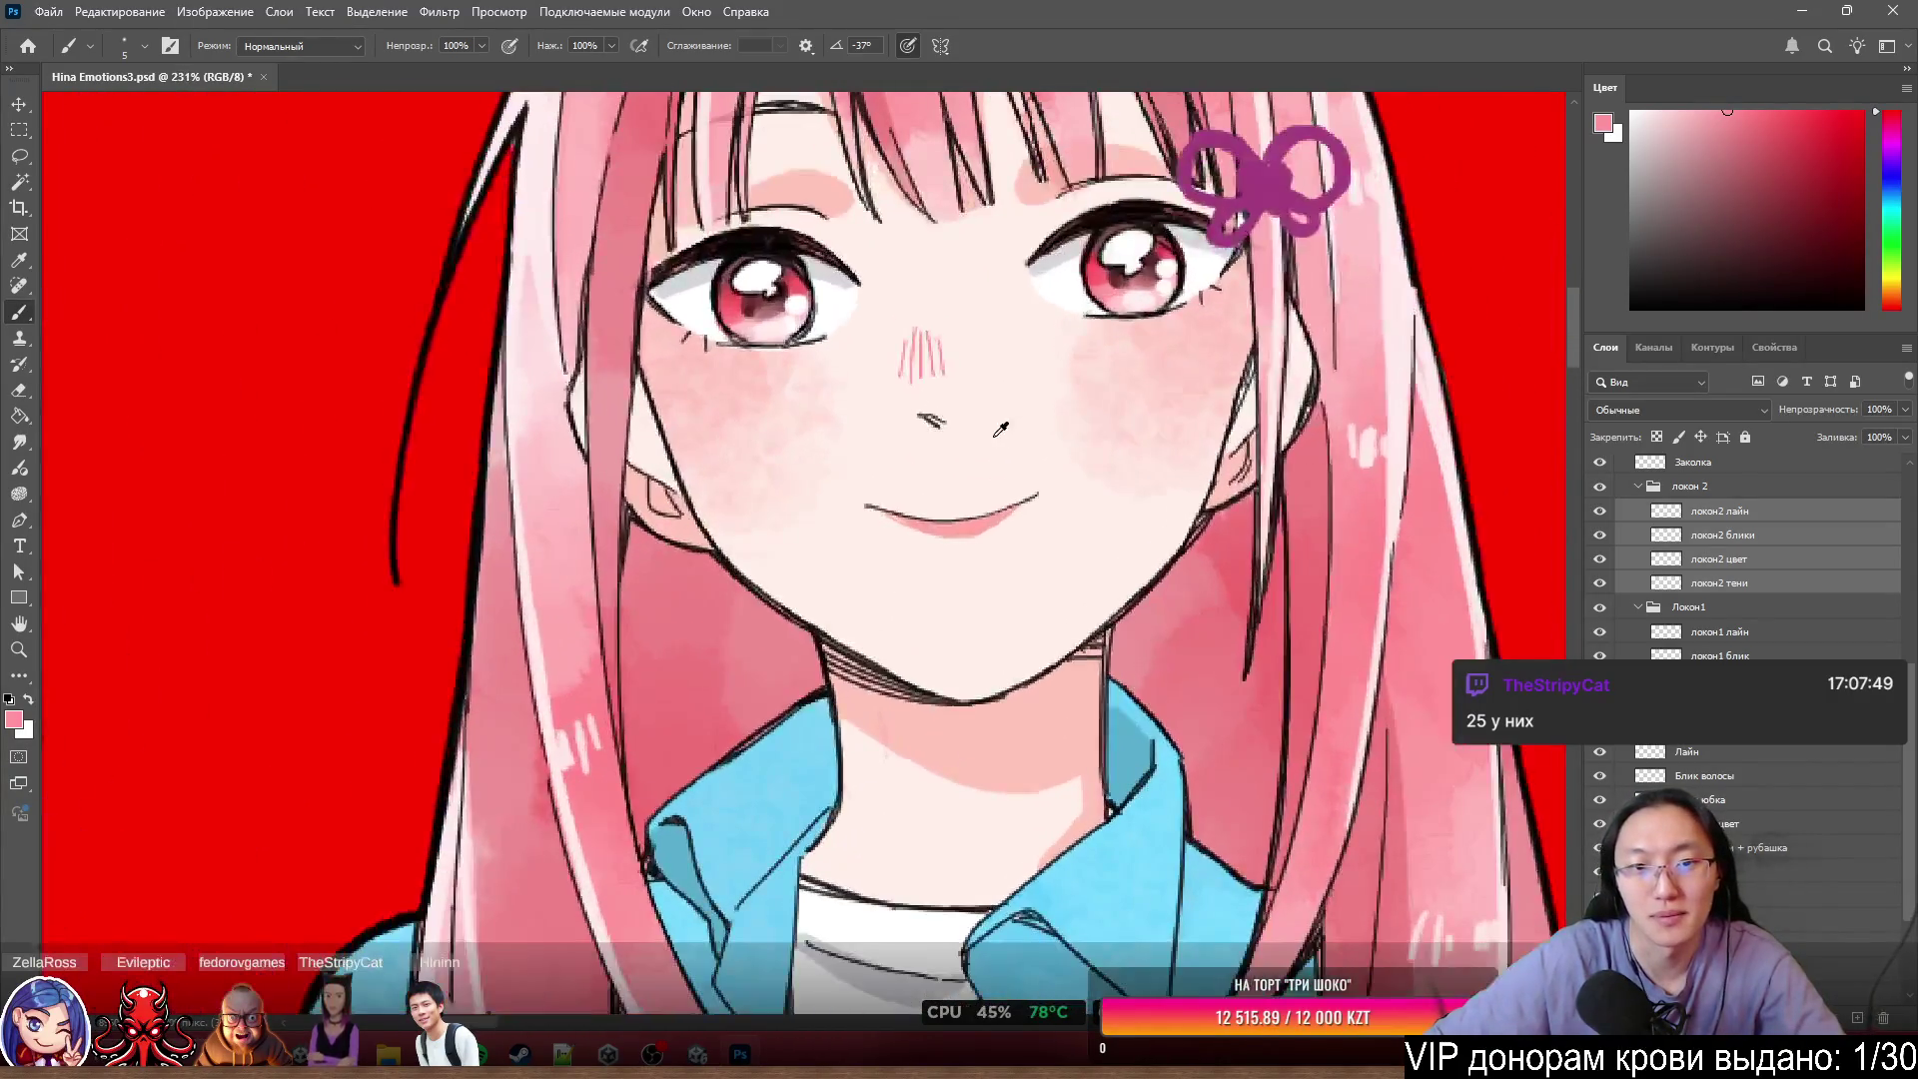
scroll(992, 437, "down", 1)
scroll(984, 419, "up", 4)
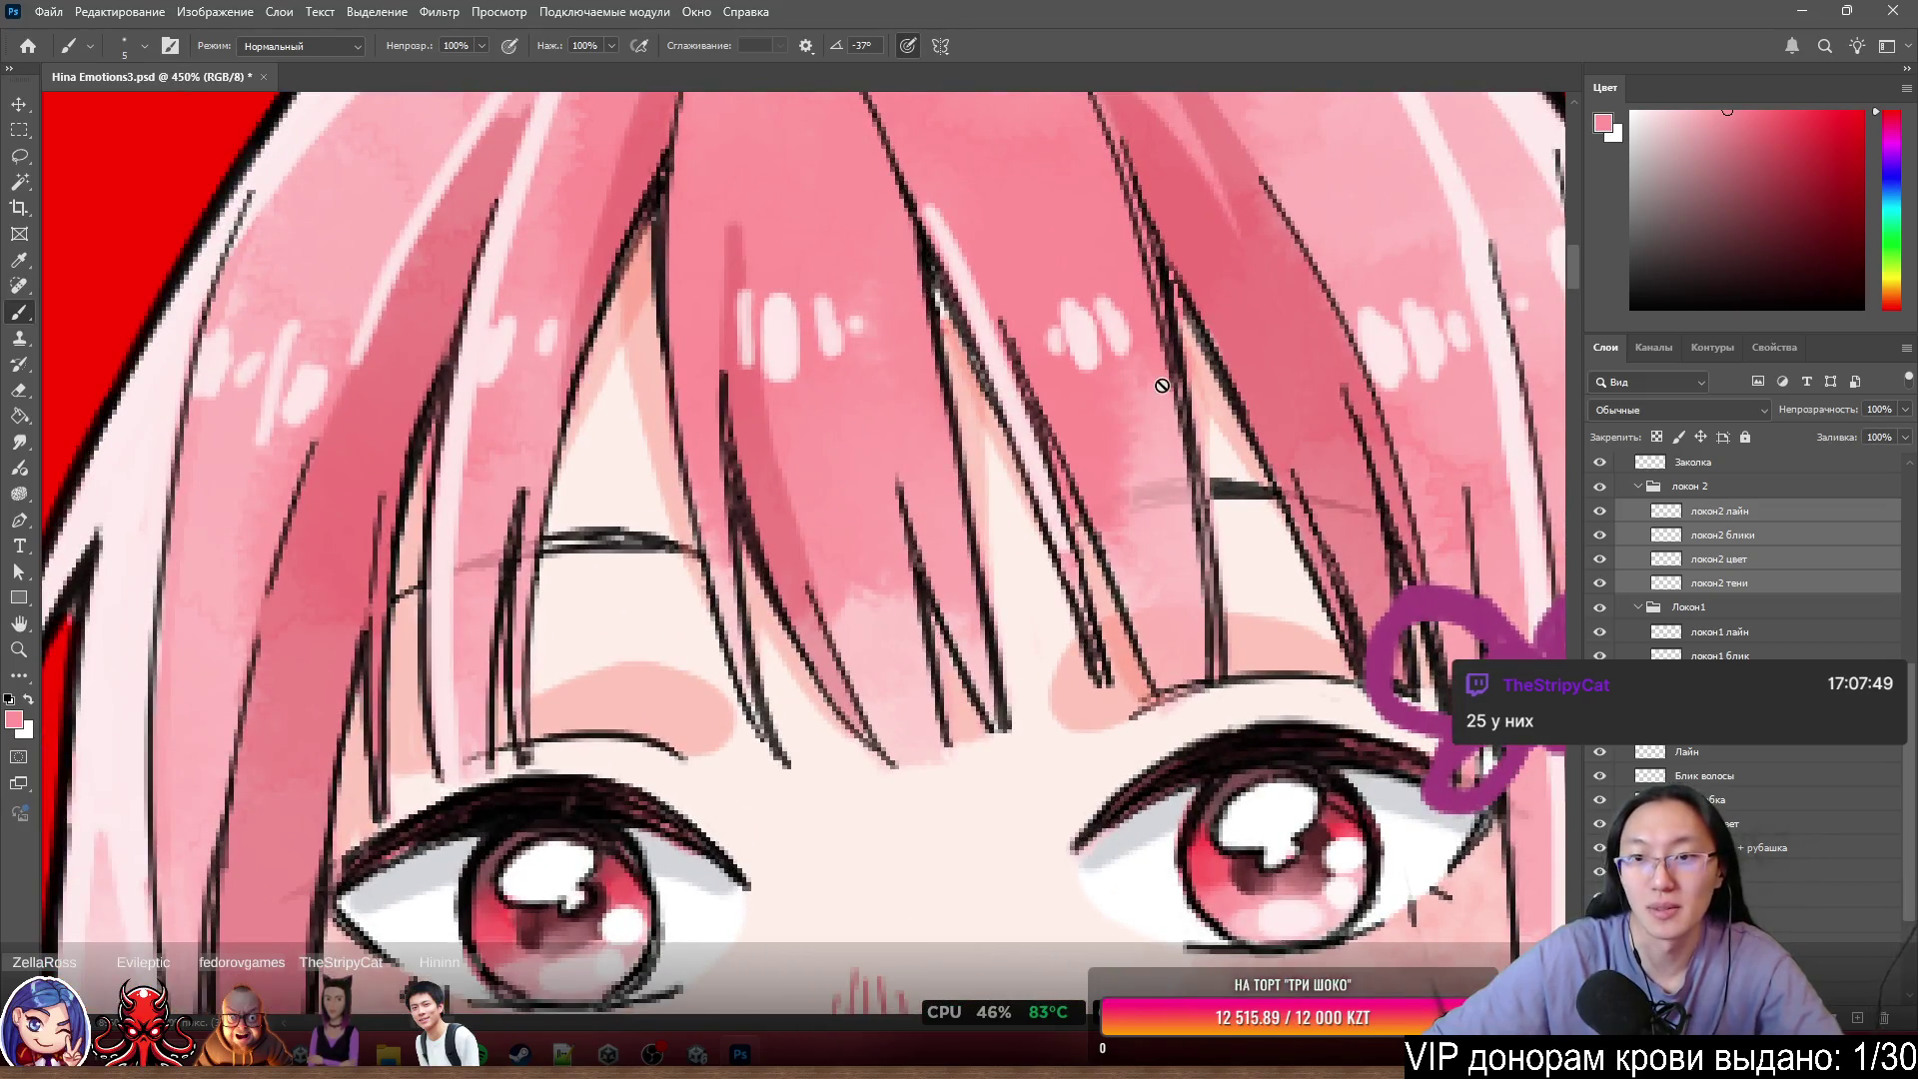
scroll(1162, 386, "down", 3)
scroll(1162, 386, "up", 3)
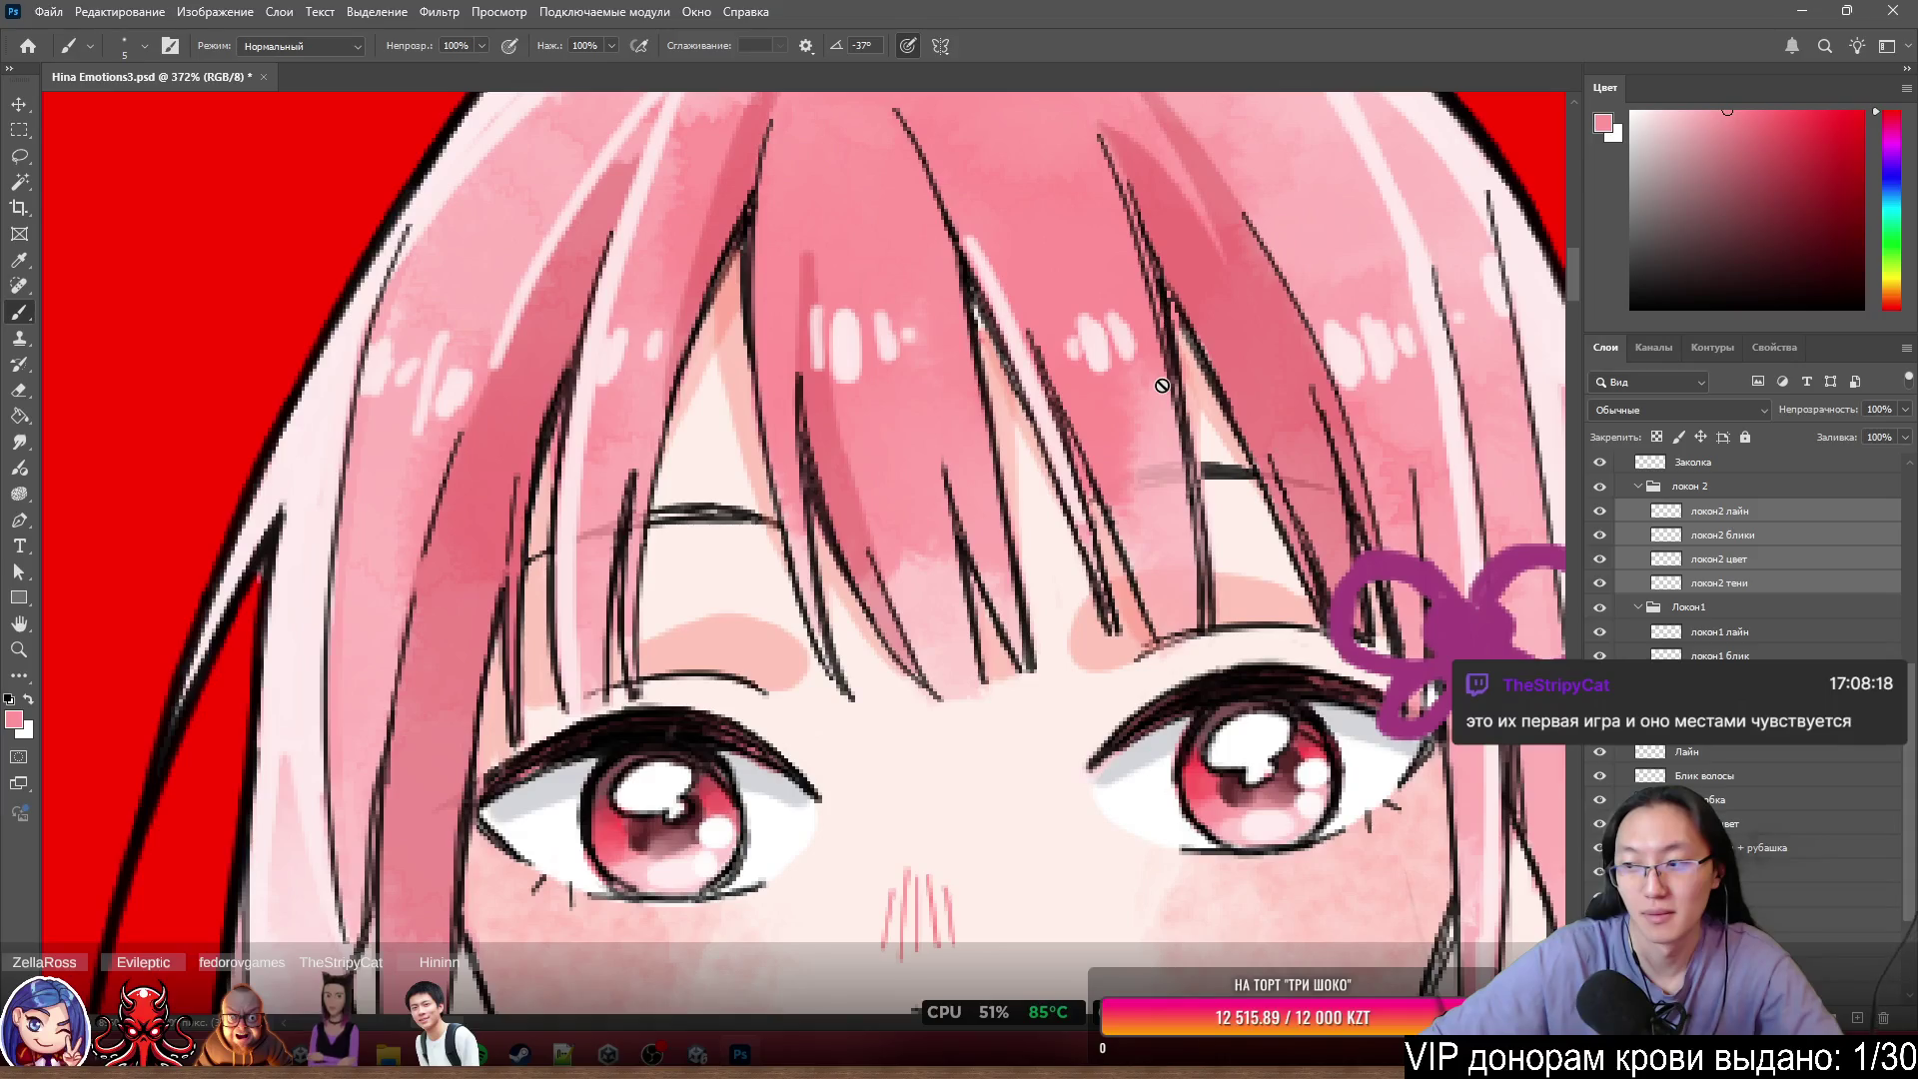
scroll(1164, 386, "up", 3)
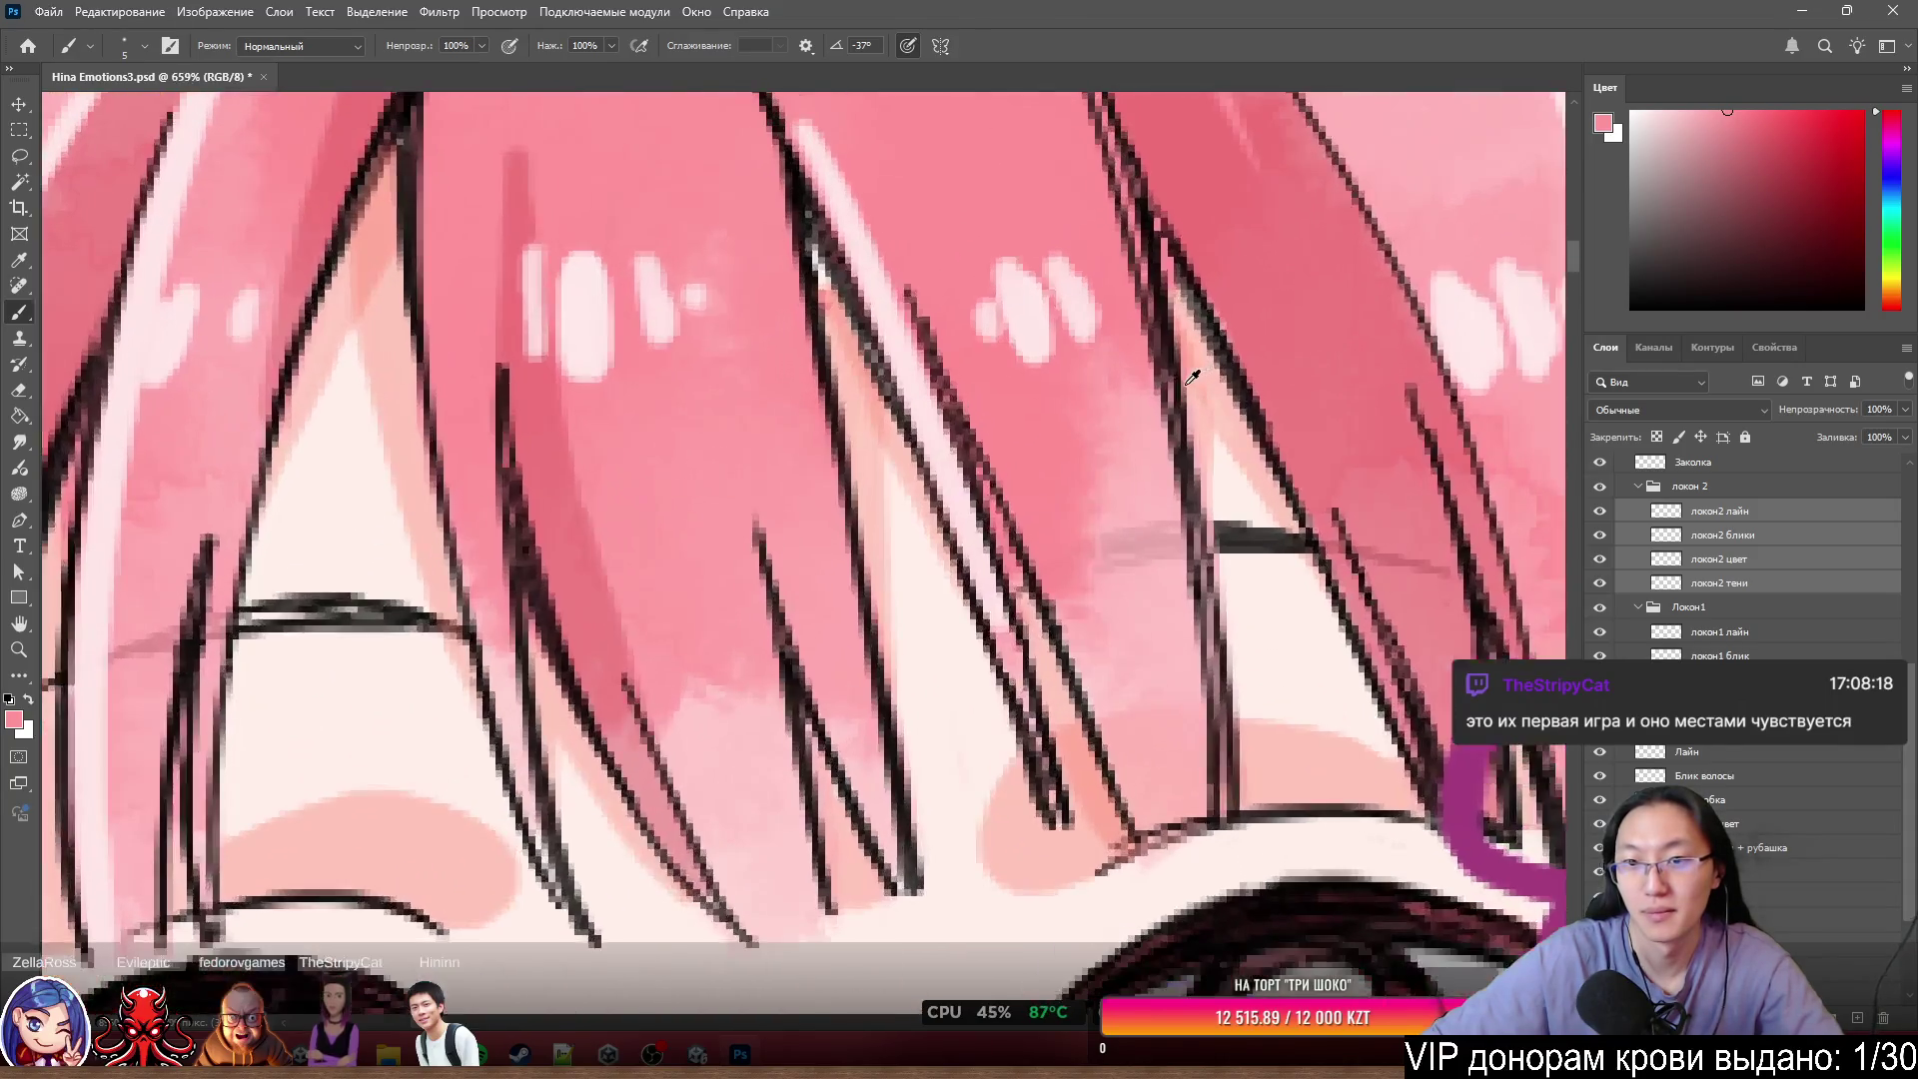
left_click_drag(1061, 376, 1272, 359)
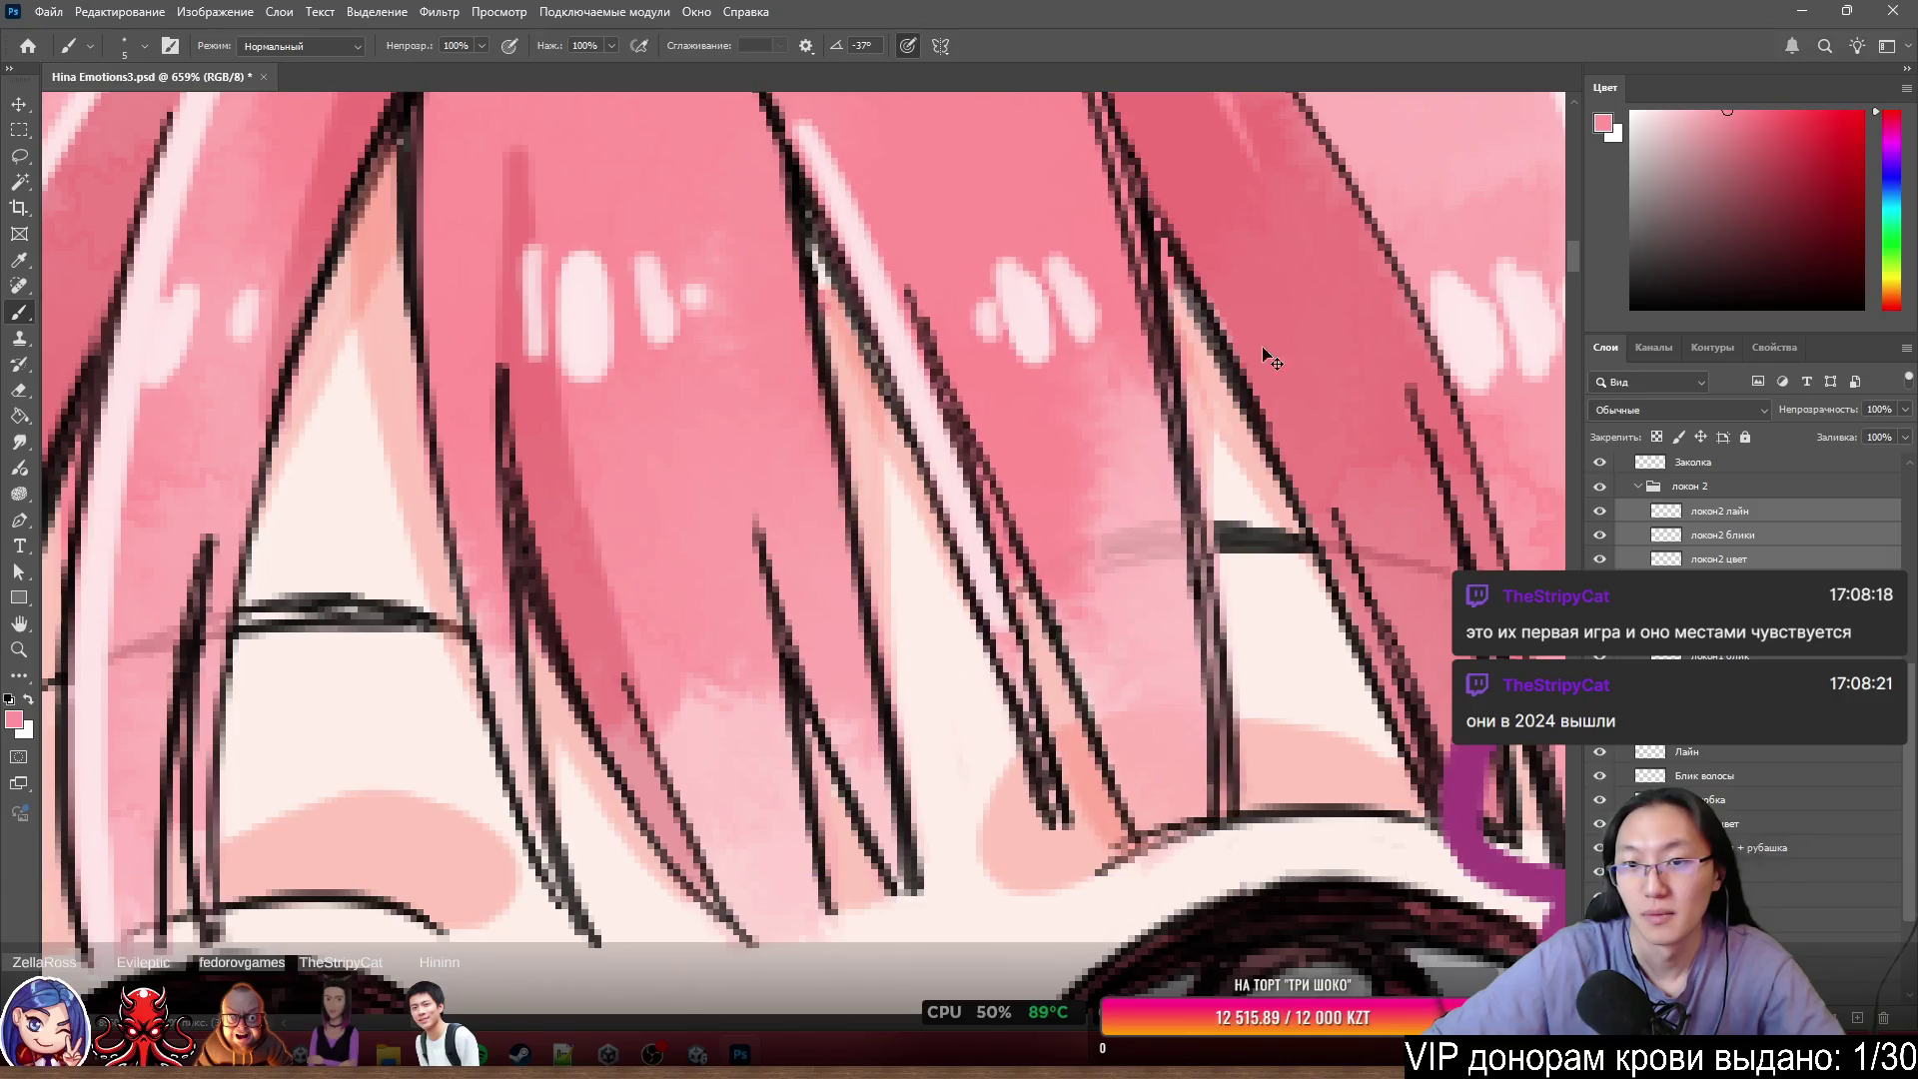
- Make the Волосы hair layer the active layer
scroll(1318, 335, "down", 4)
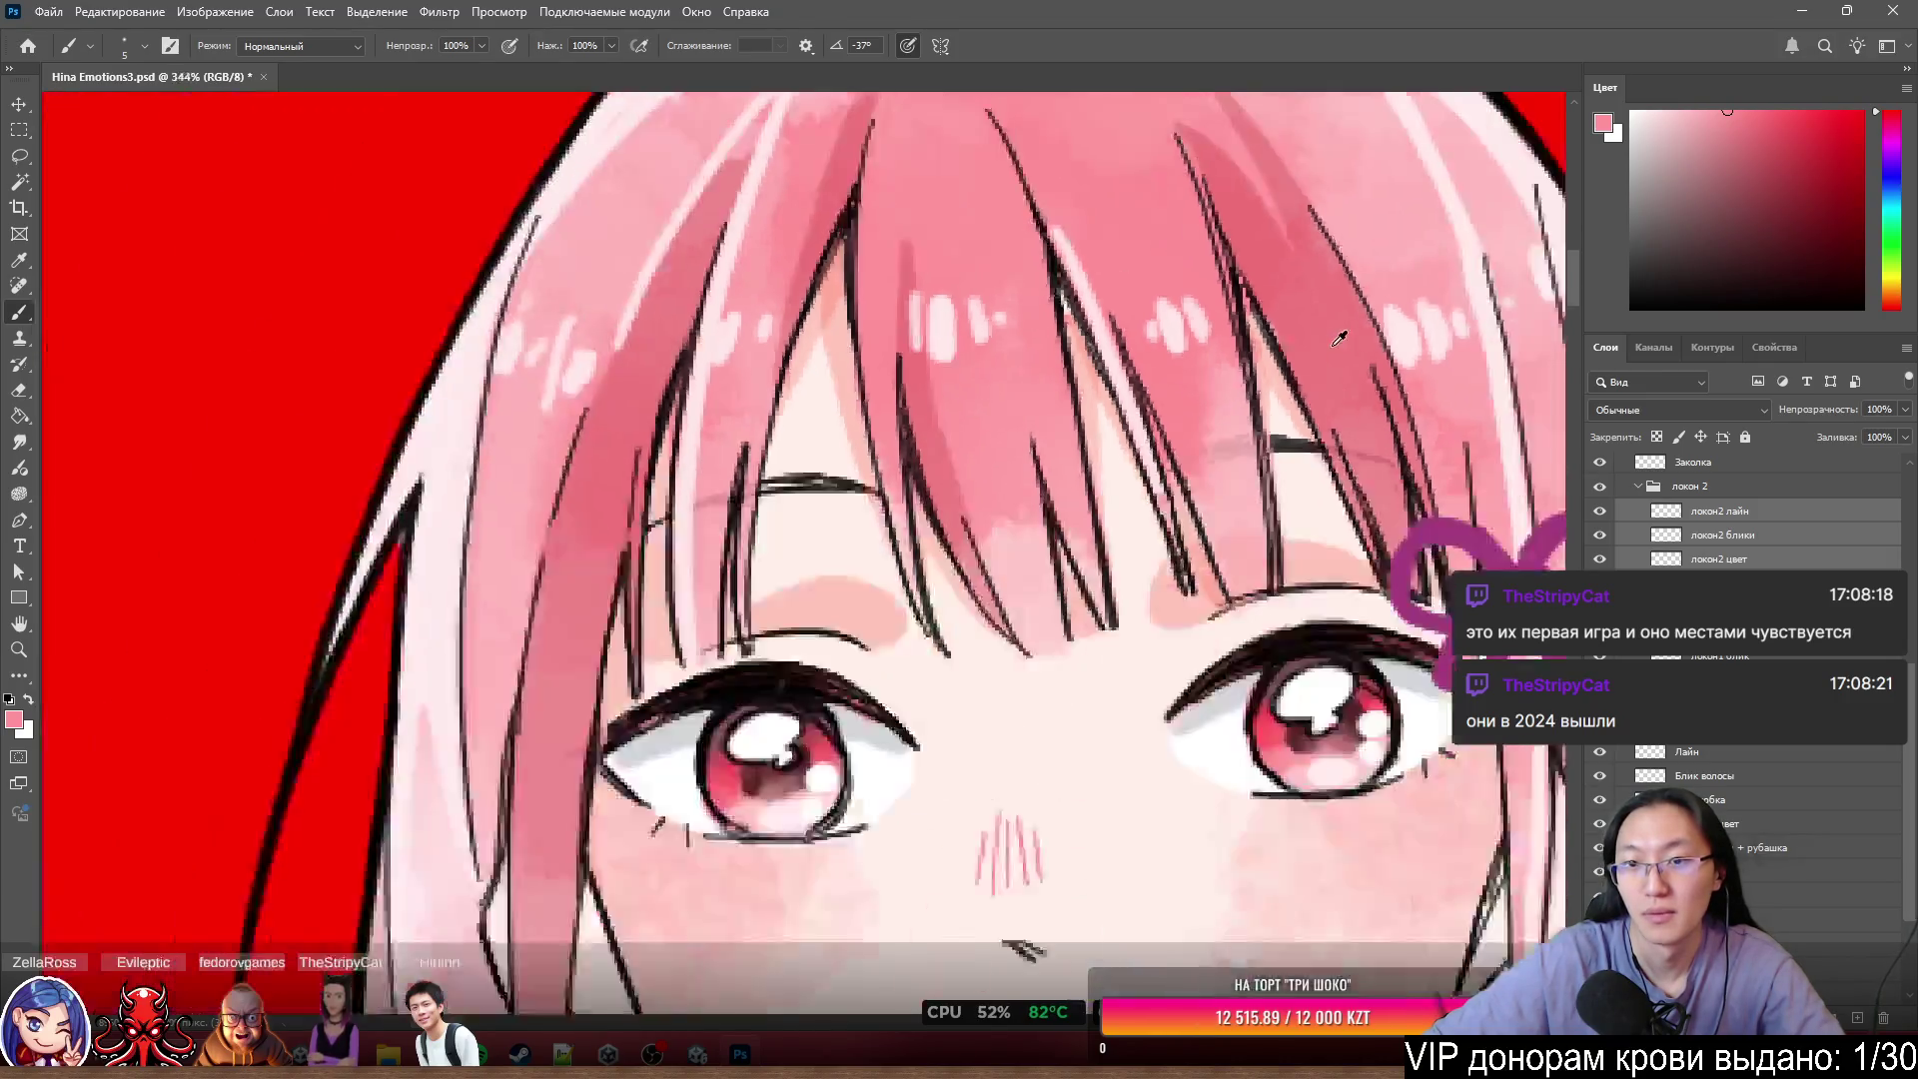
scroll(1370, 317, "up", 2)
scroll(1370, 317, "up", 1)
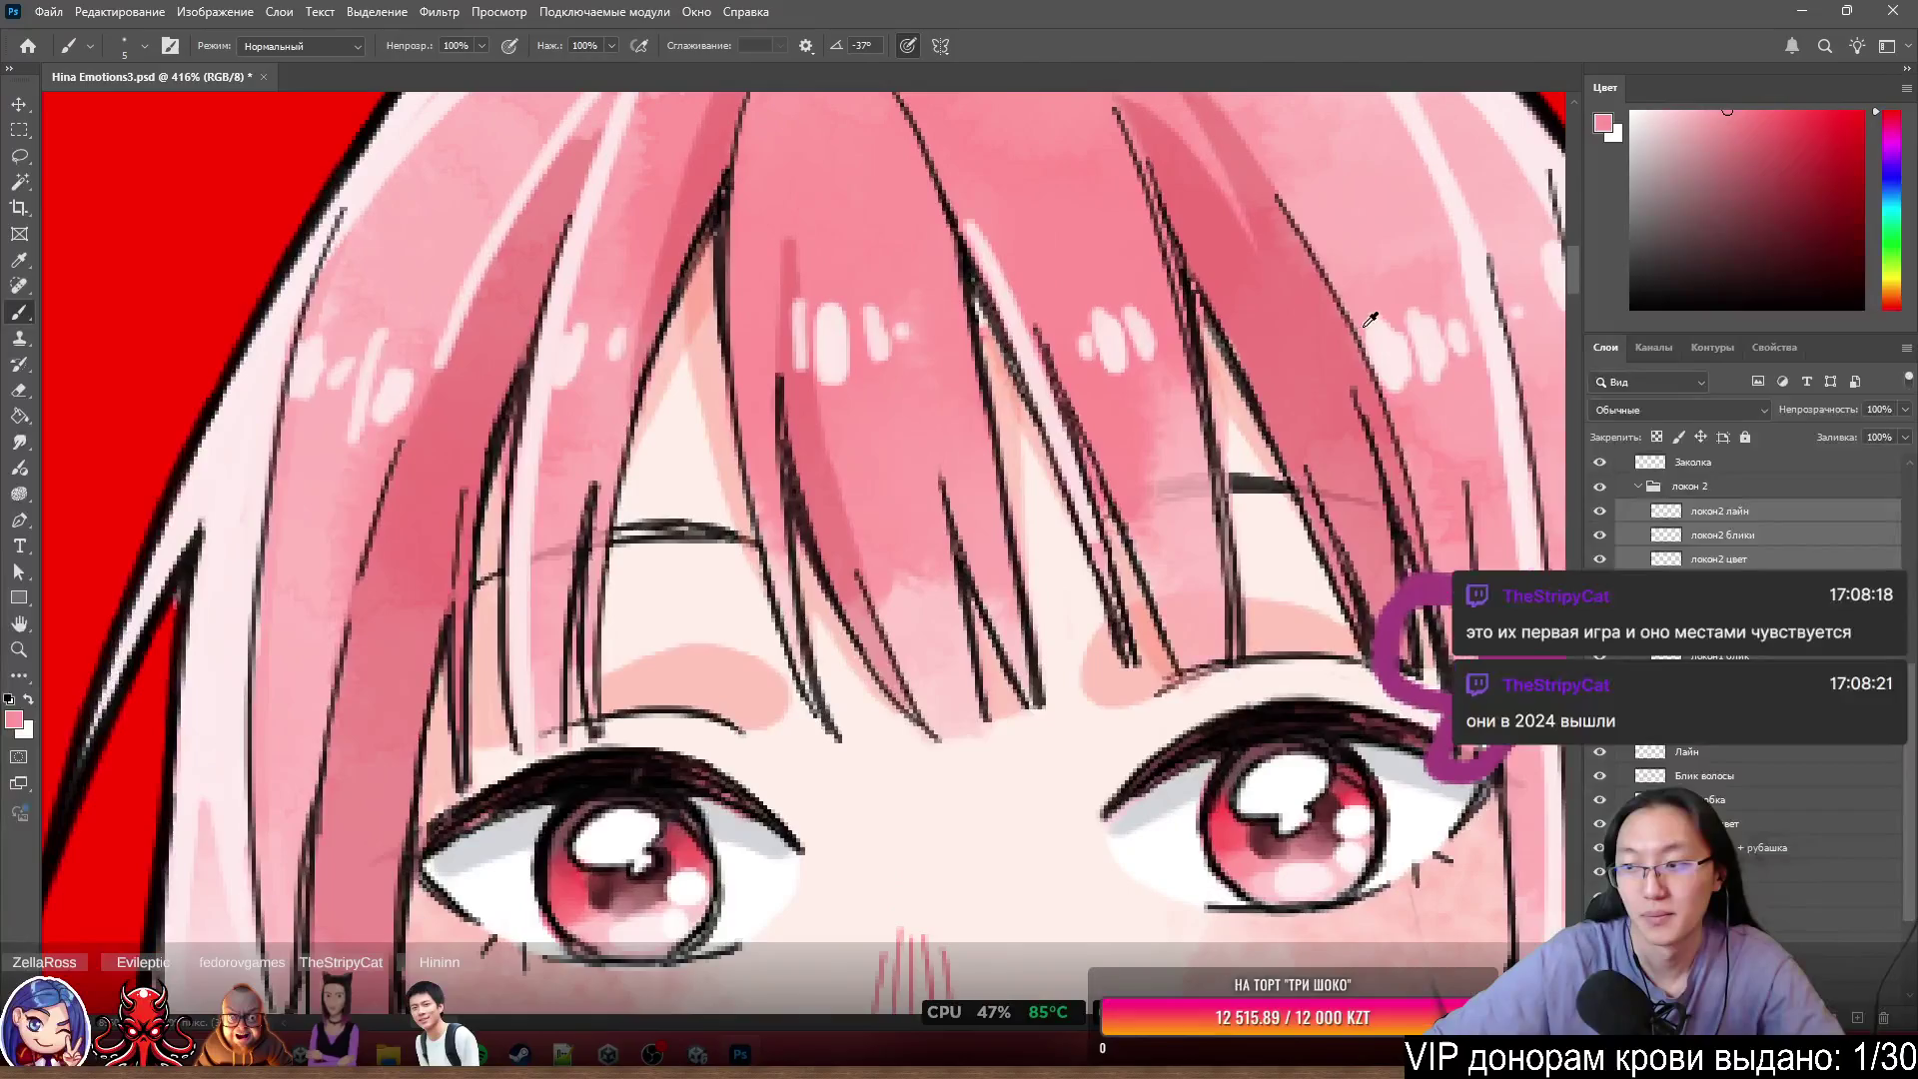
scroll(1362, 328, "down", 2)
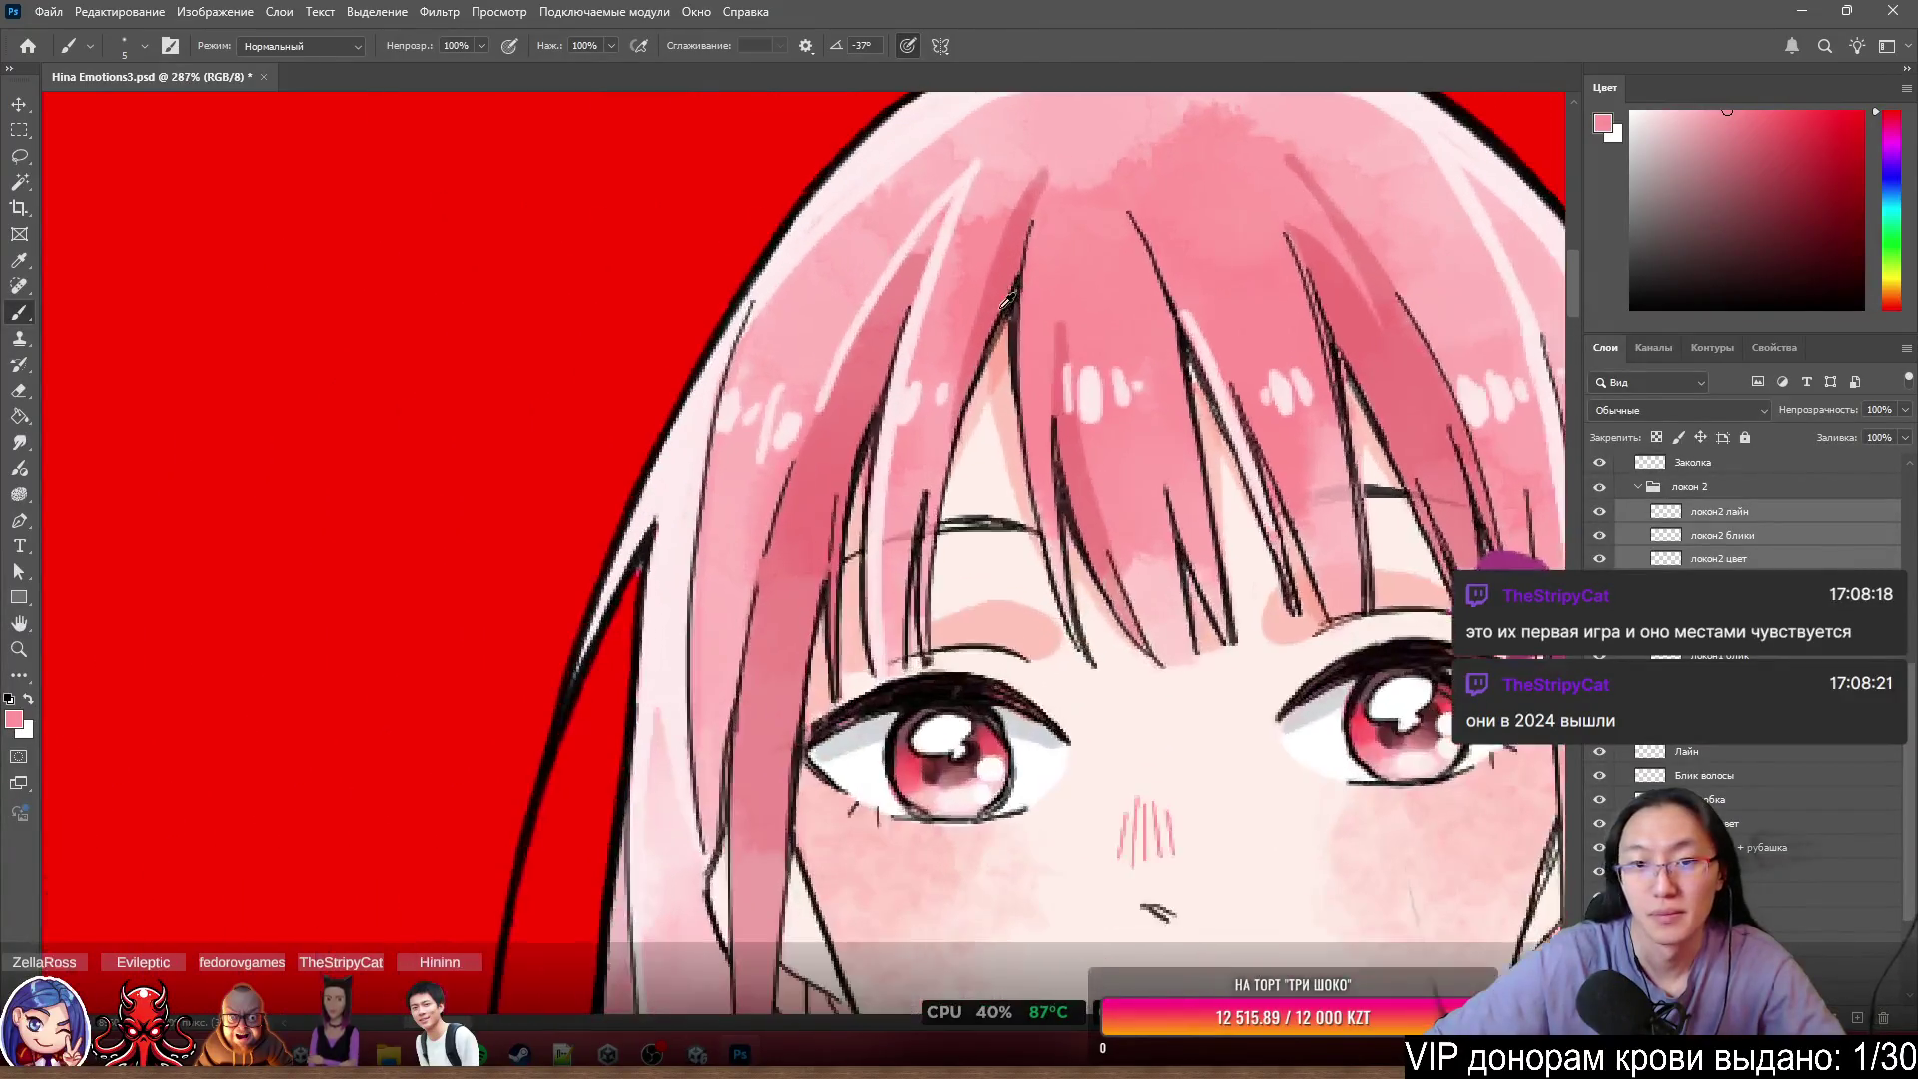
scroll(999, 308, "up", 2)
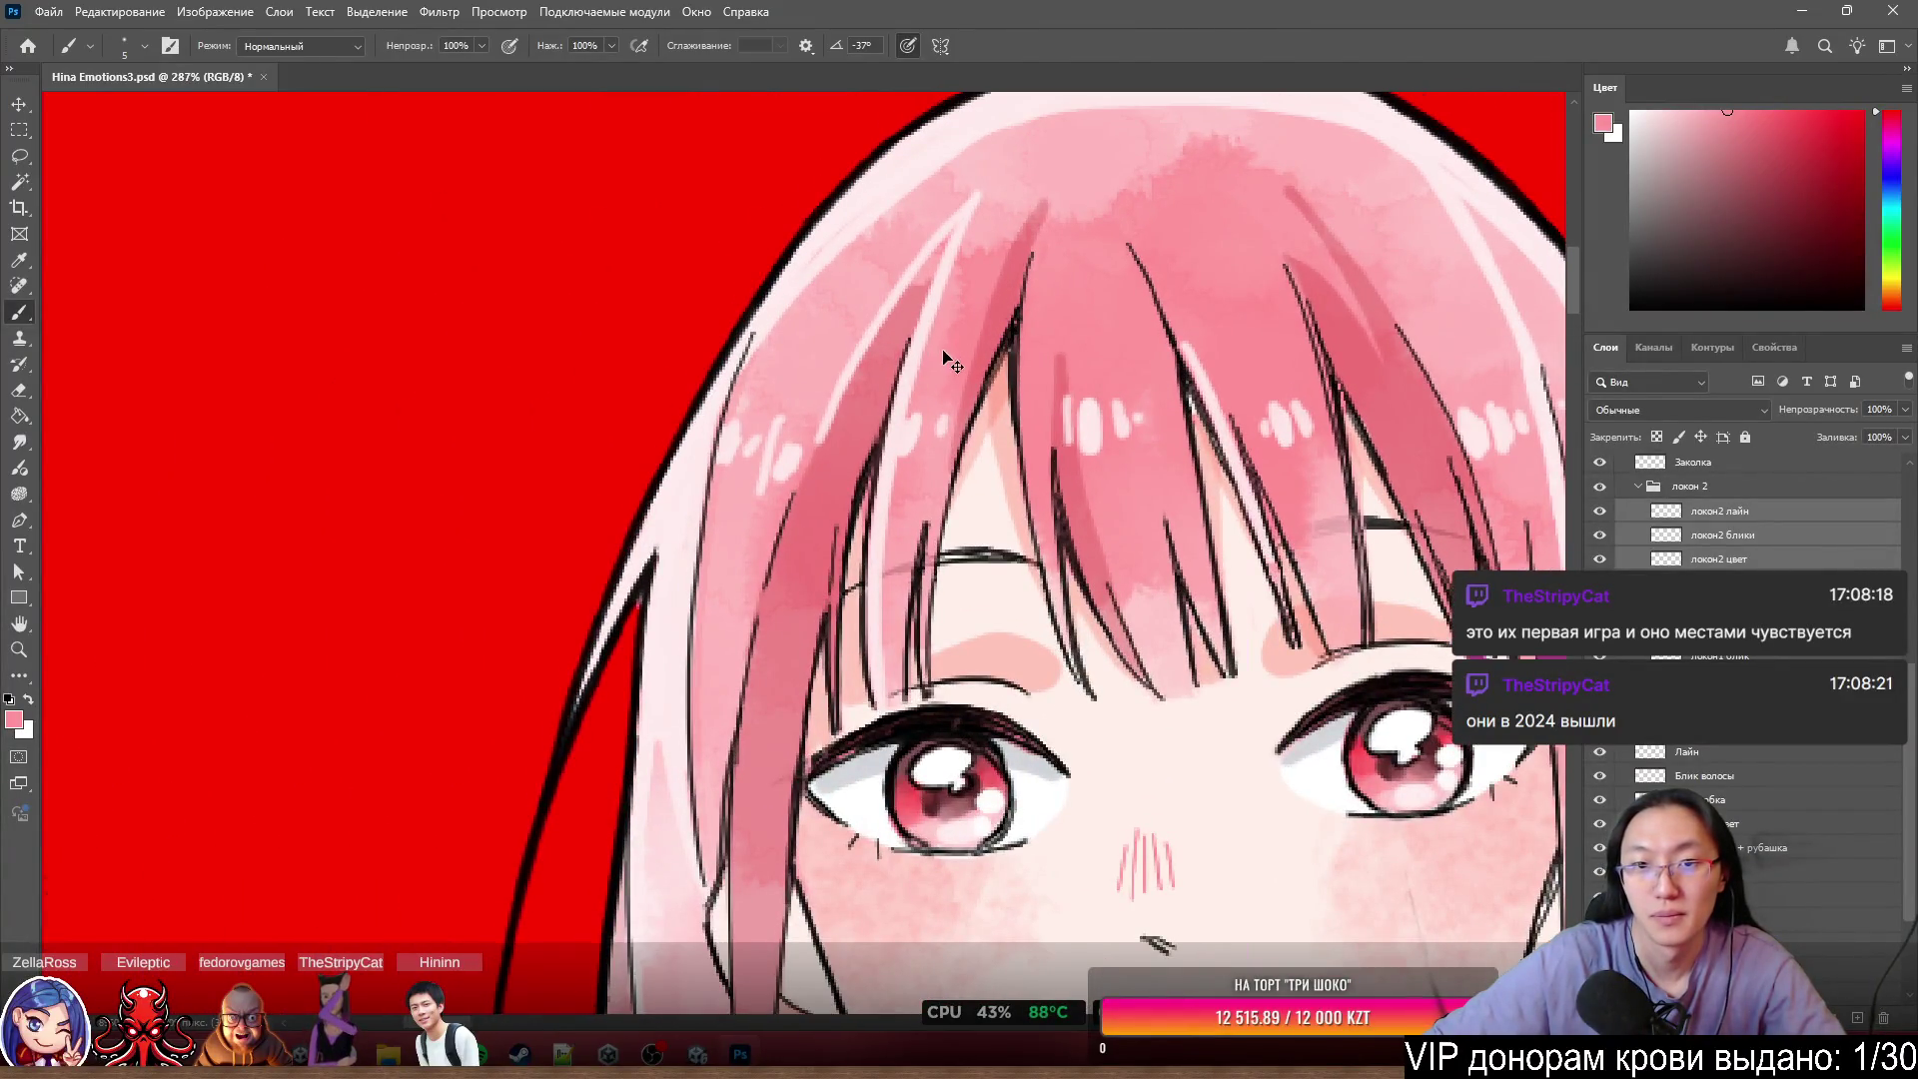
left_click(1014, 315, "ctrl")
scroll(1118, 246, "down", 5)
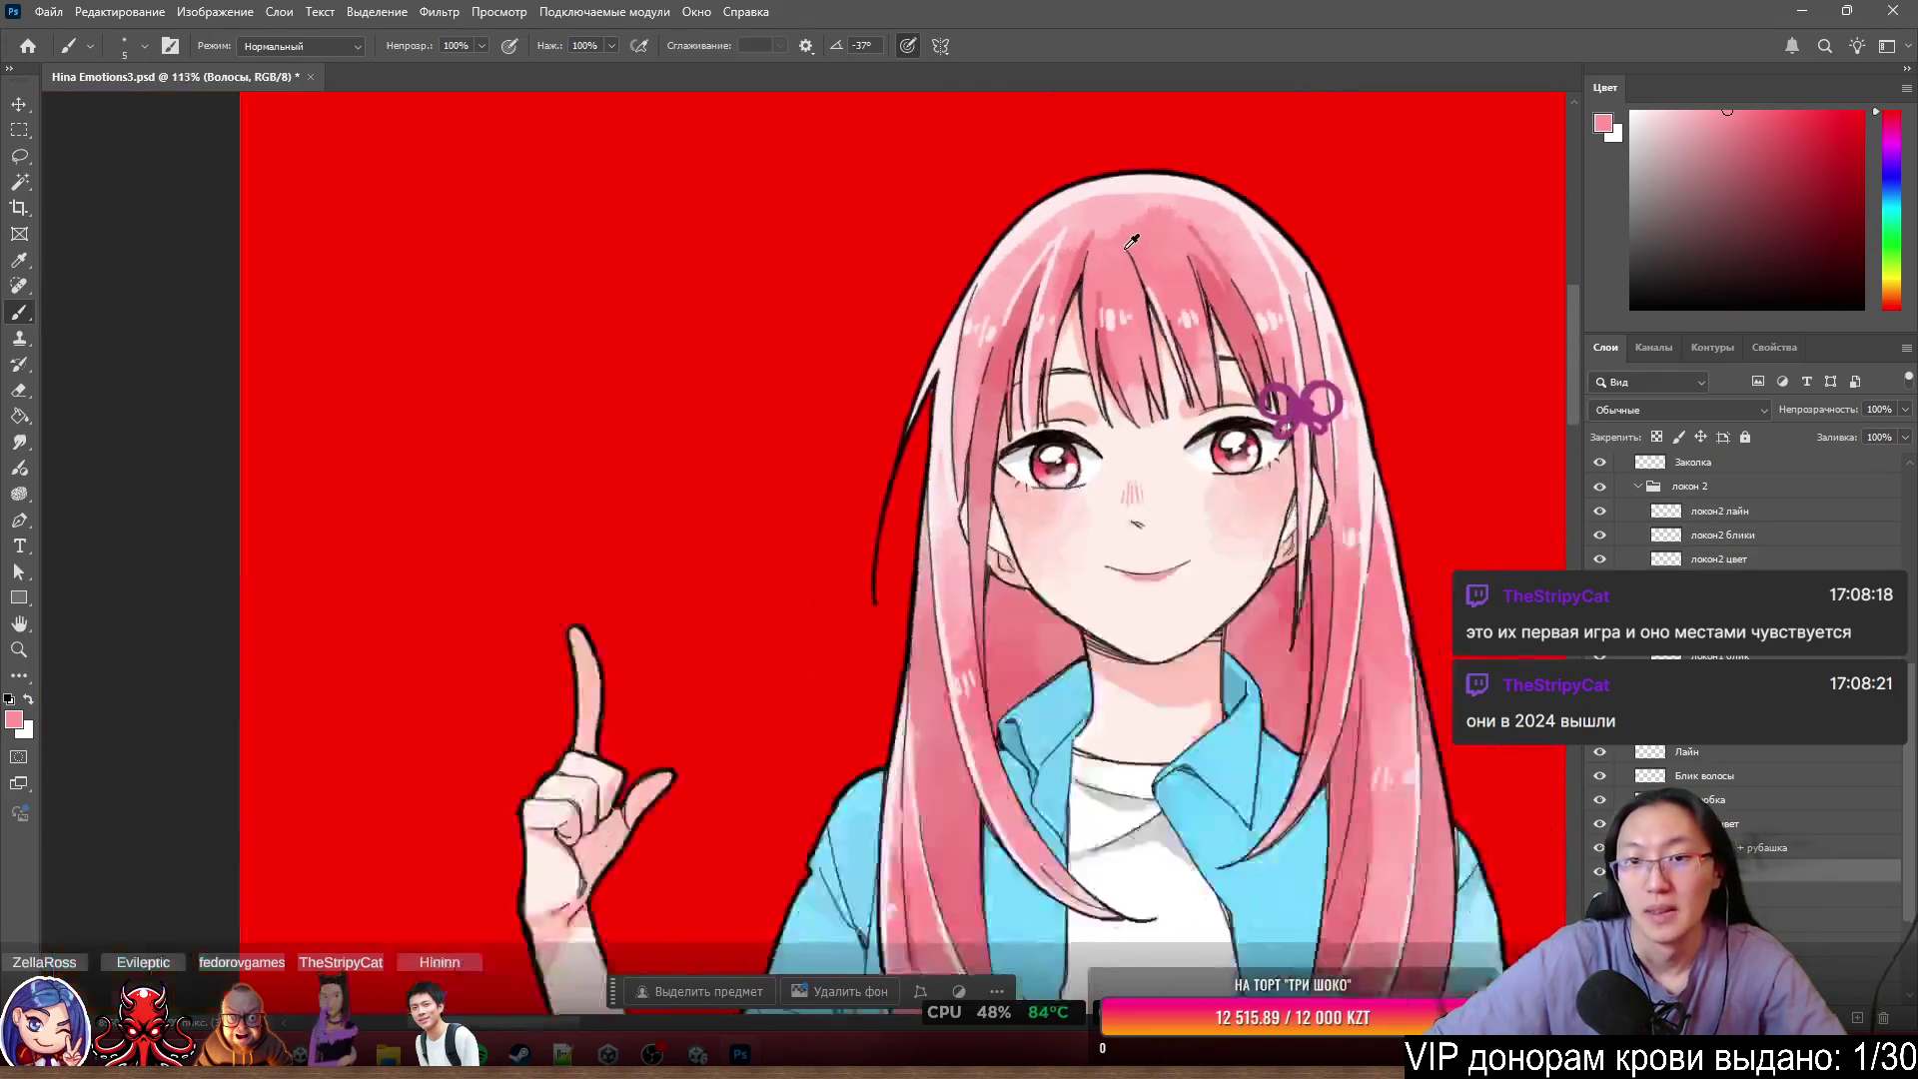
scroll(1045, 370, "up", 4)
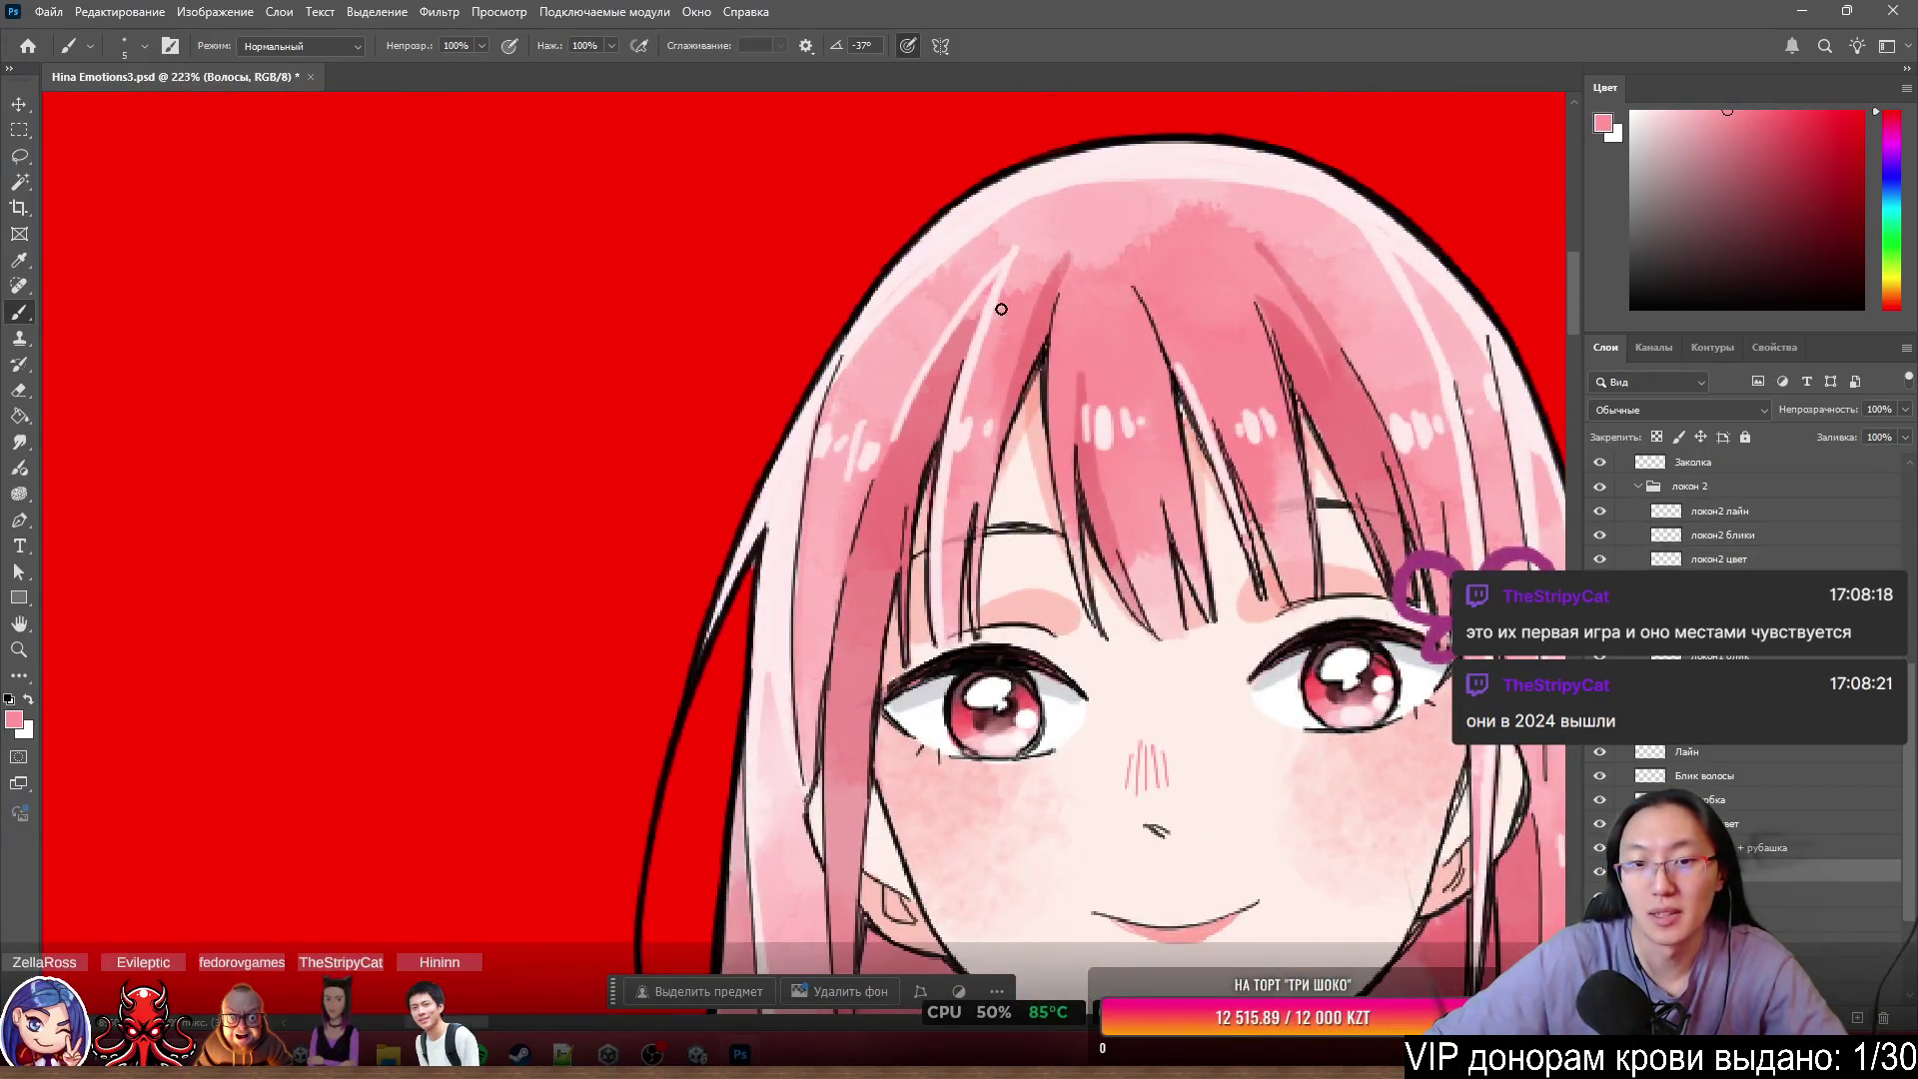
scroll(1119, 270, "down", 5)
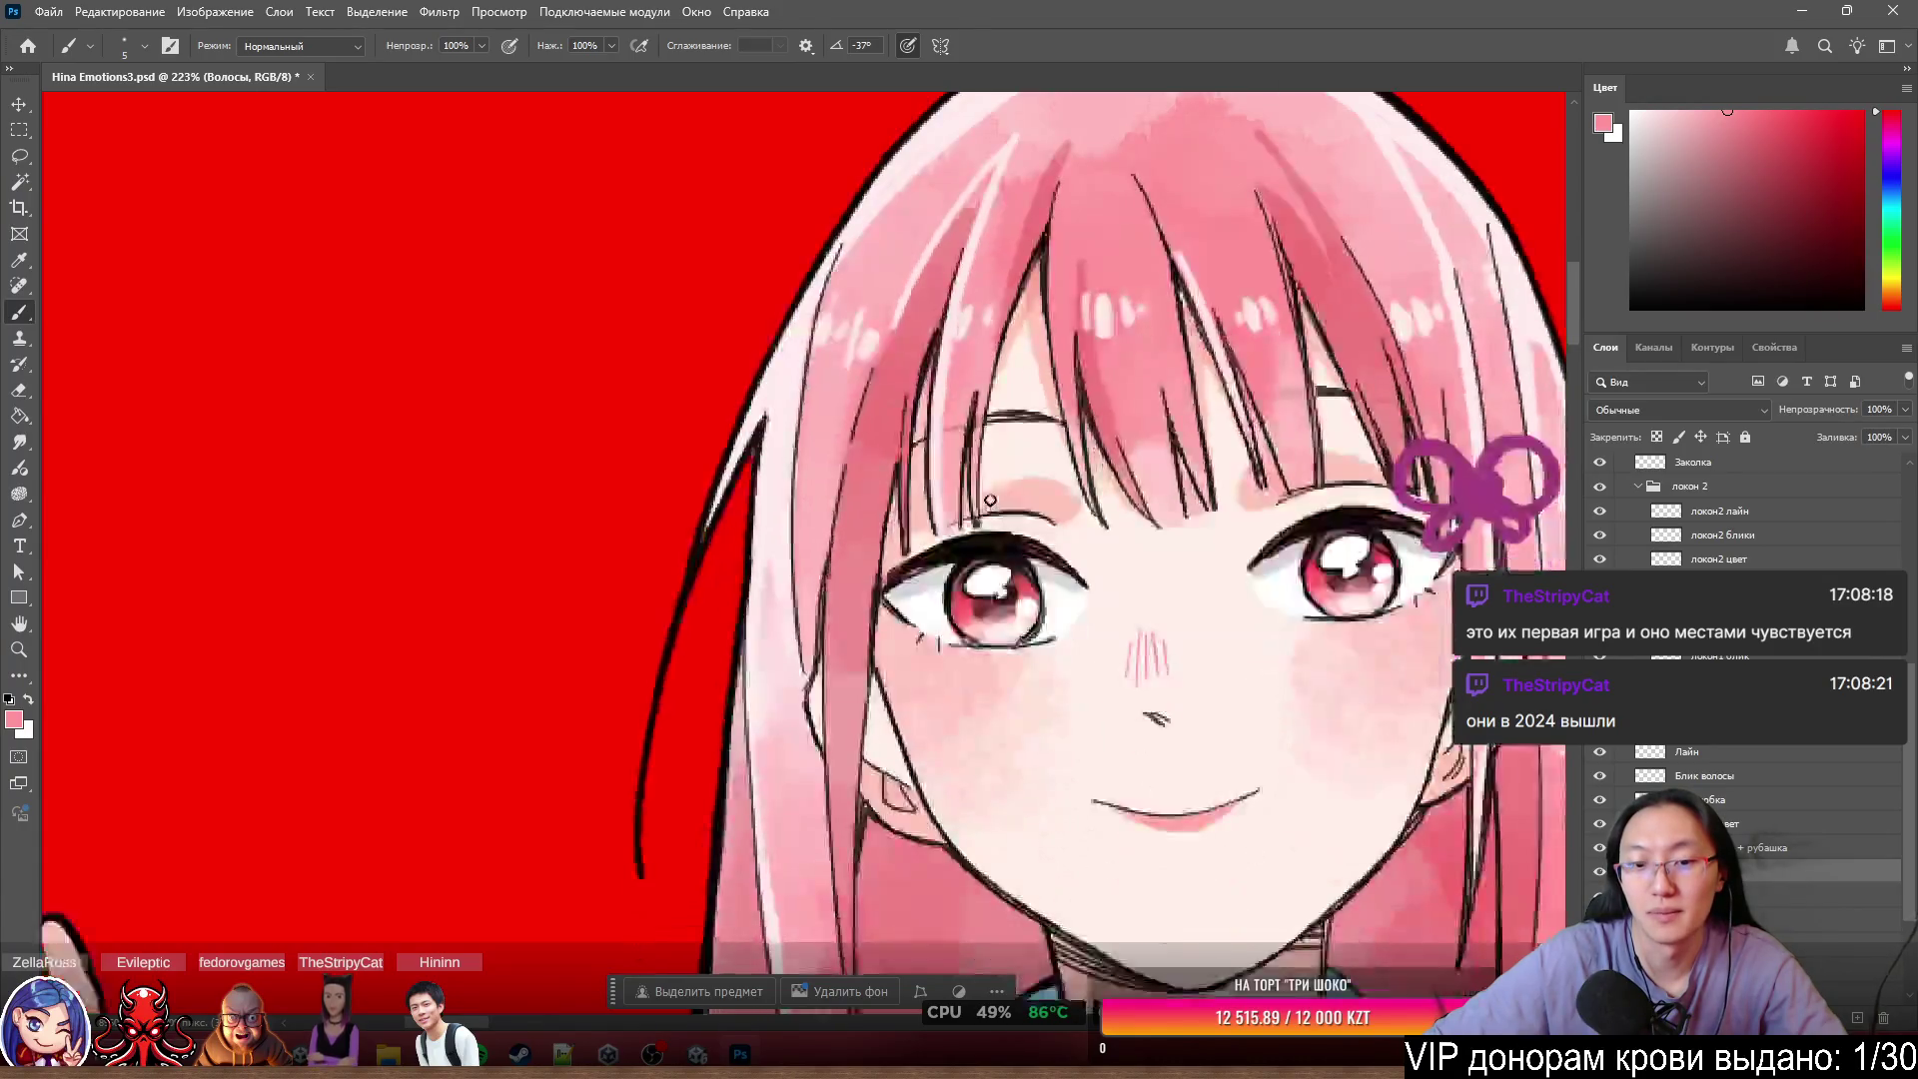
scroll(1000, 668, "down", 4)
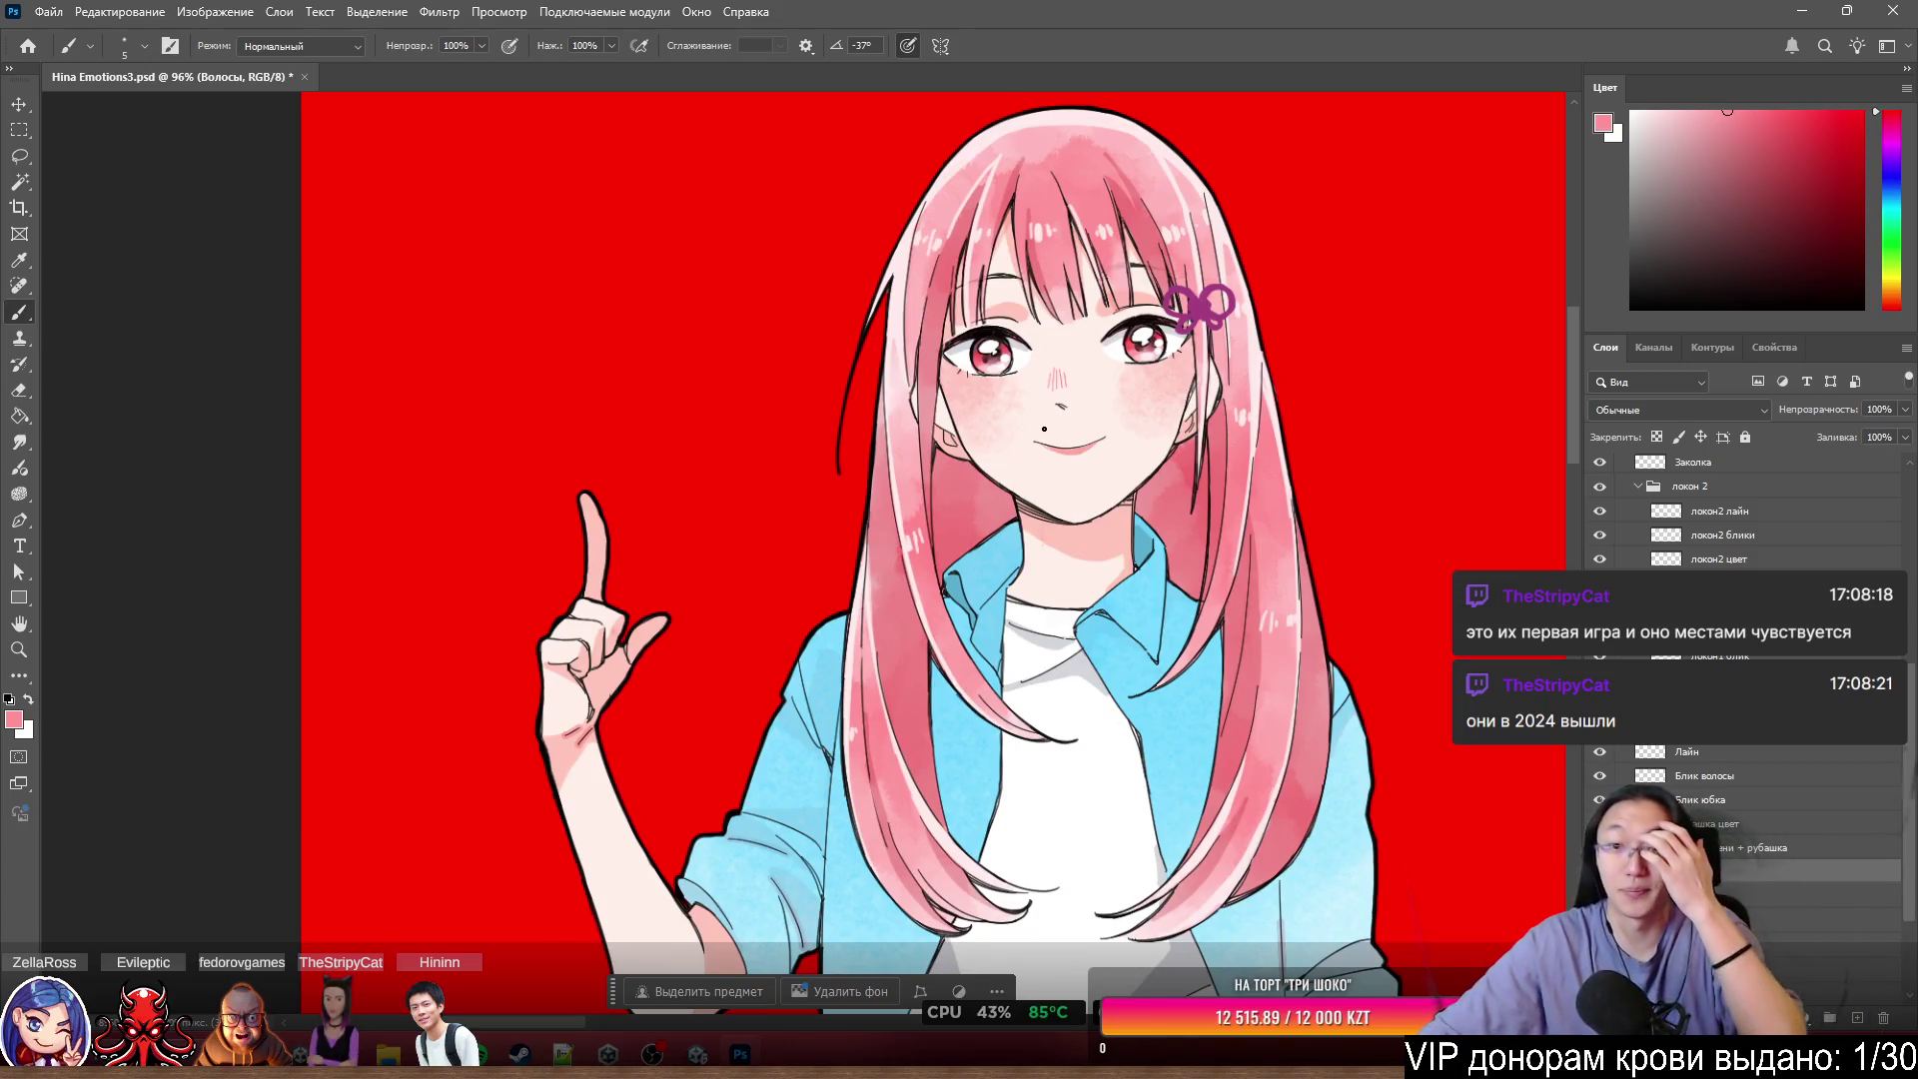
scroll(1026, 279, "up", 5)
scroll(1000, 385, "up", 6)
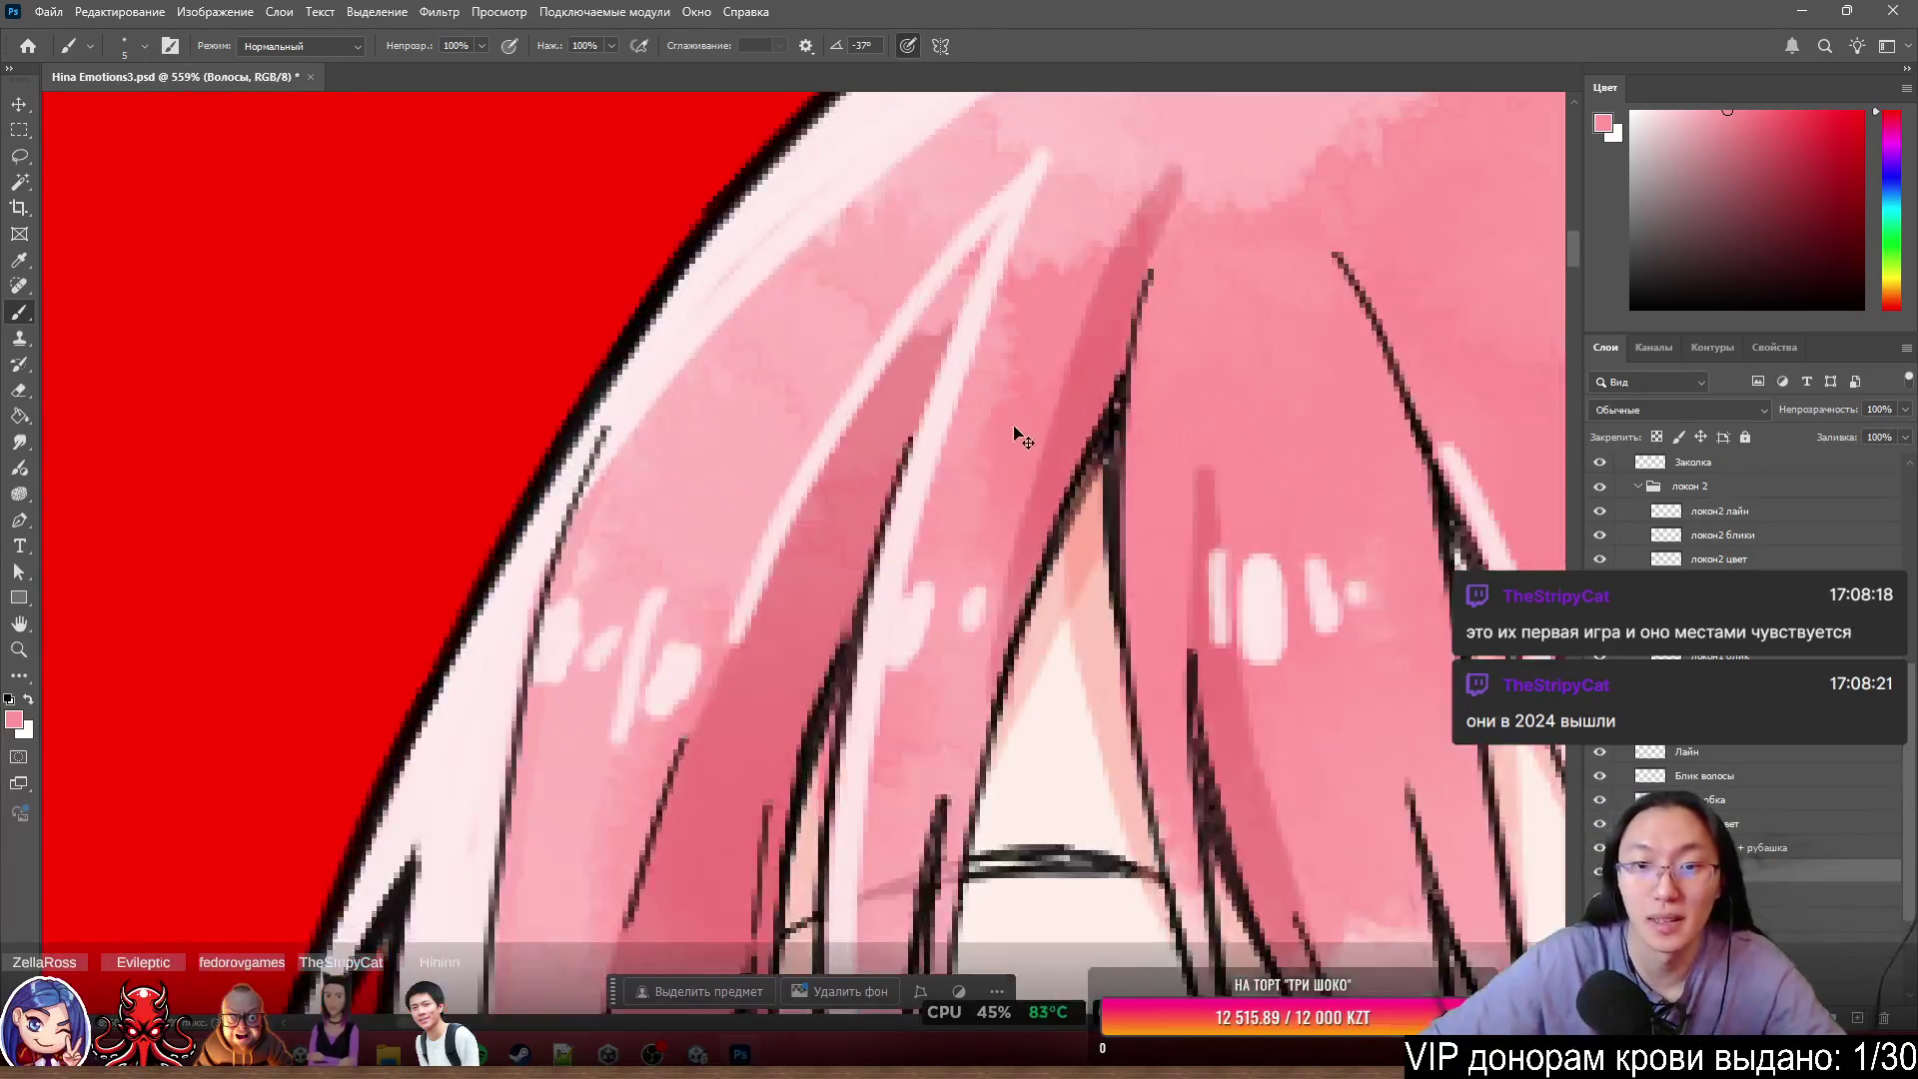
scroll(1031, 467, "up", 2)
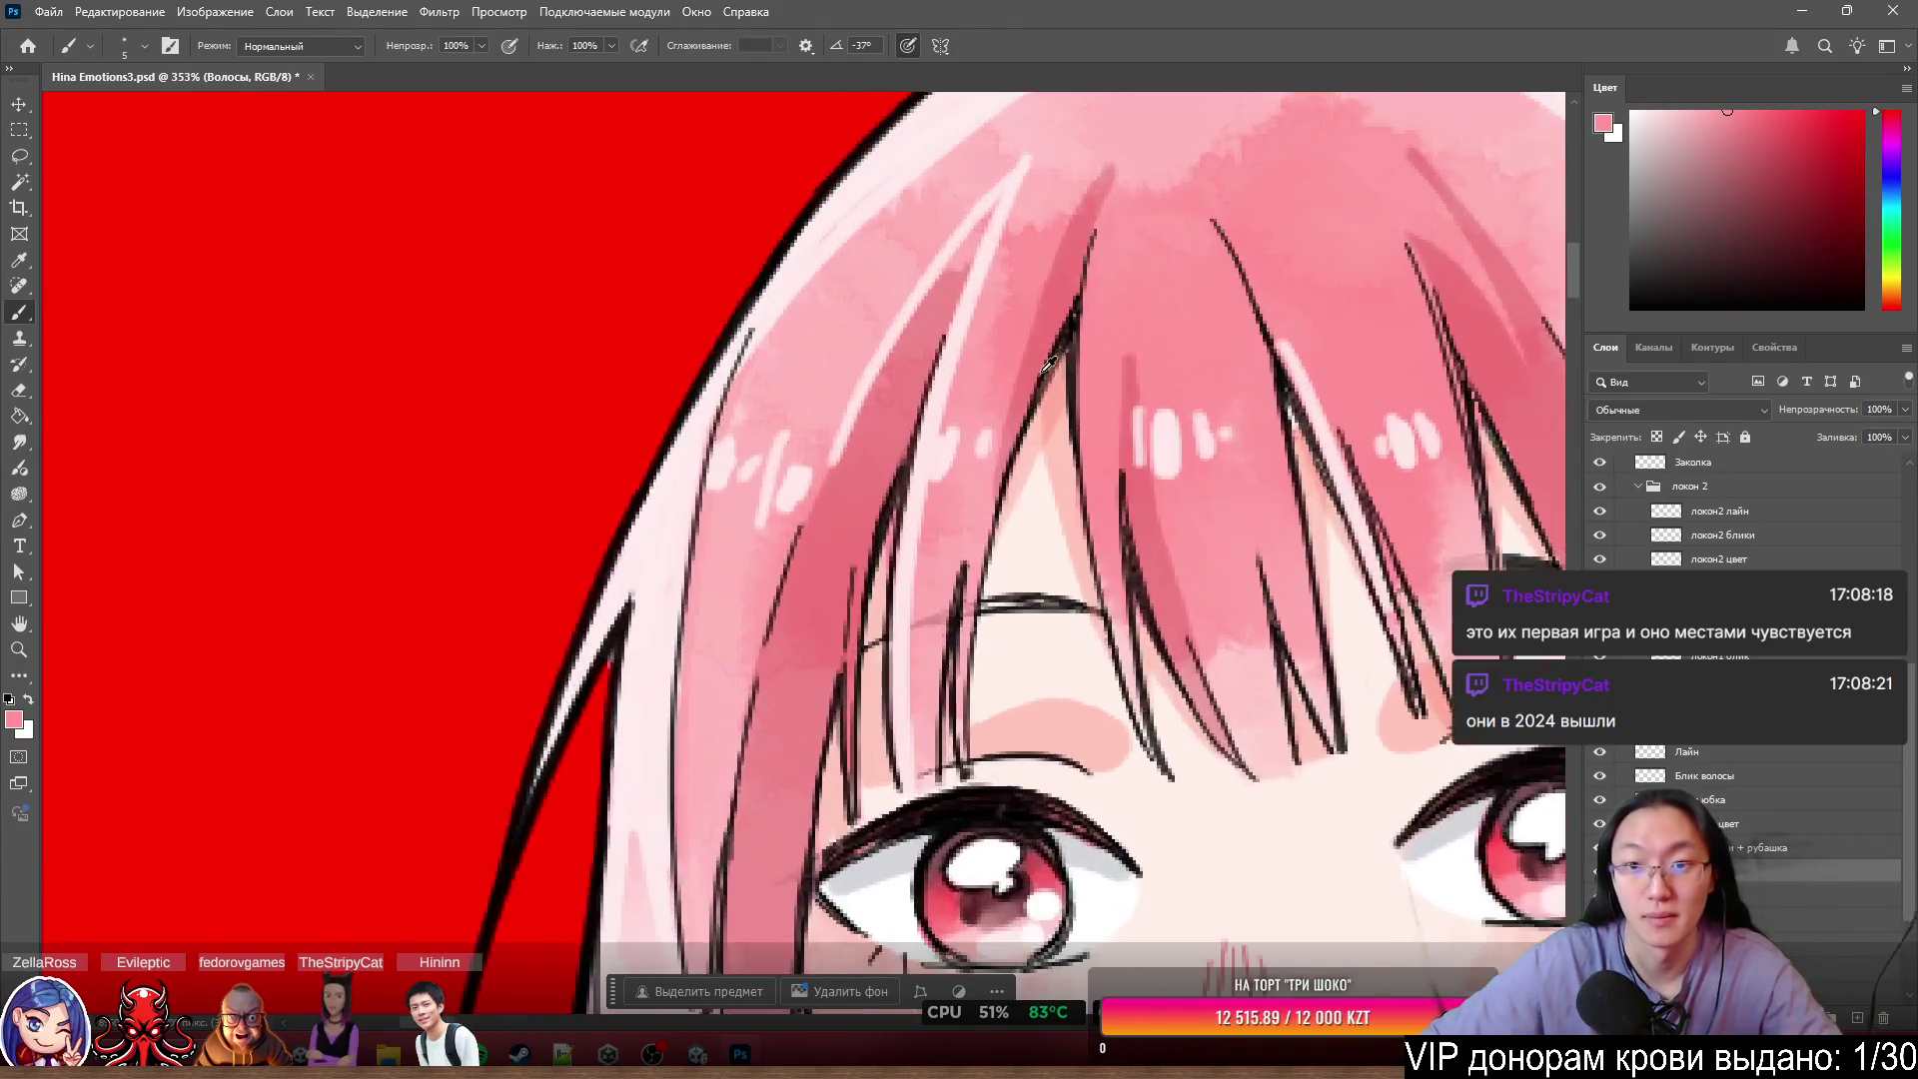
- Lasso the third forehead strand and copy it to a new layer, toggling its visibility to check
key("l")
scroll(1137, 292, "up", 2)
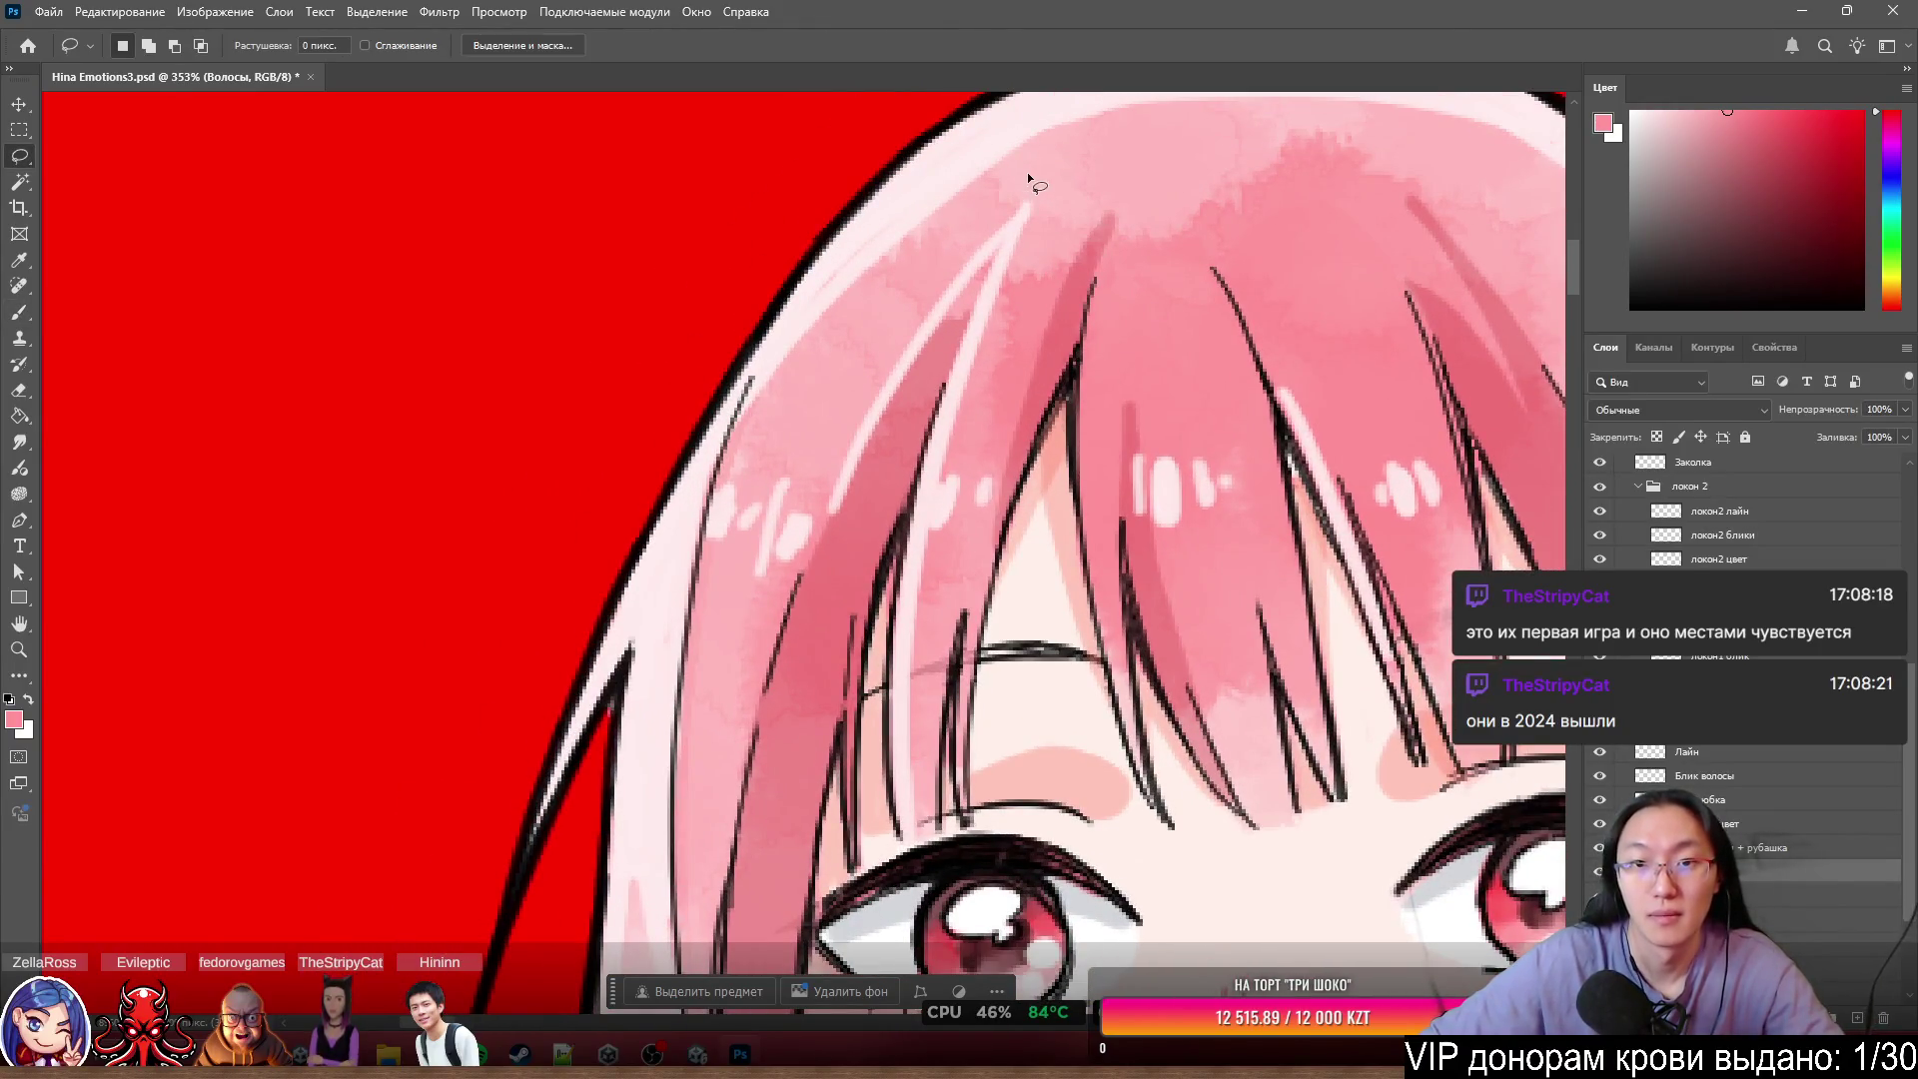
left_click_drag(1024, 195, 921, 350)
mouse_move(850, 601)
left_mouse_down()
mouse_move(864, 809)
mouse_move(959, 864)
mouse_move(1026, 613)
left_mouse_up()
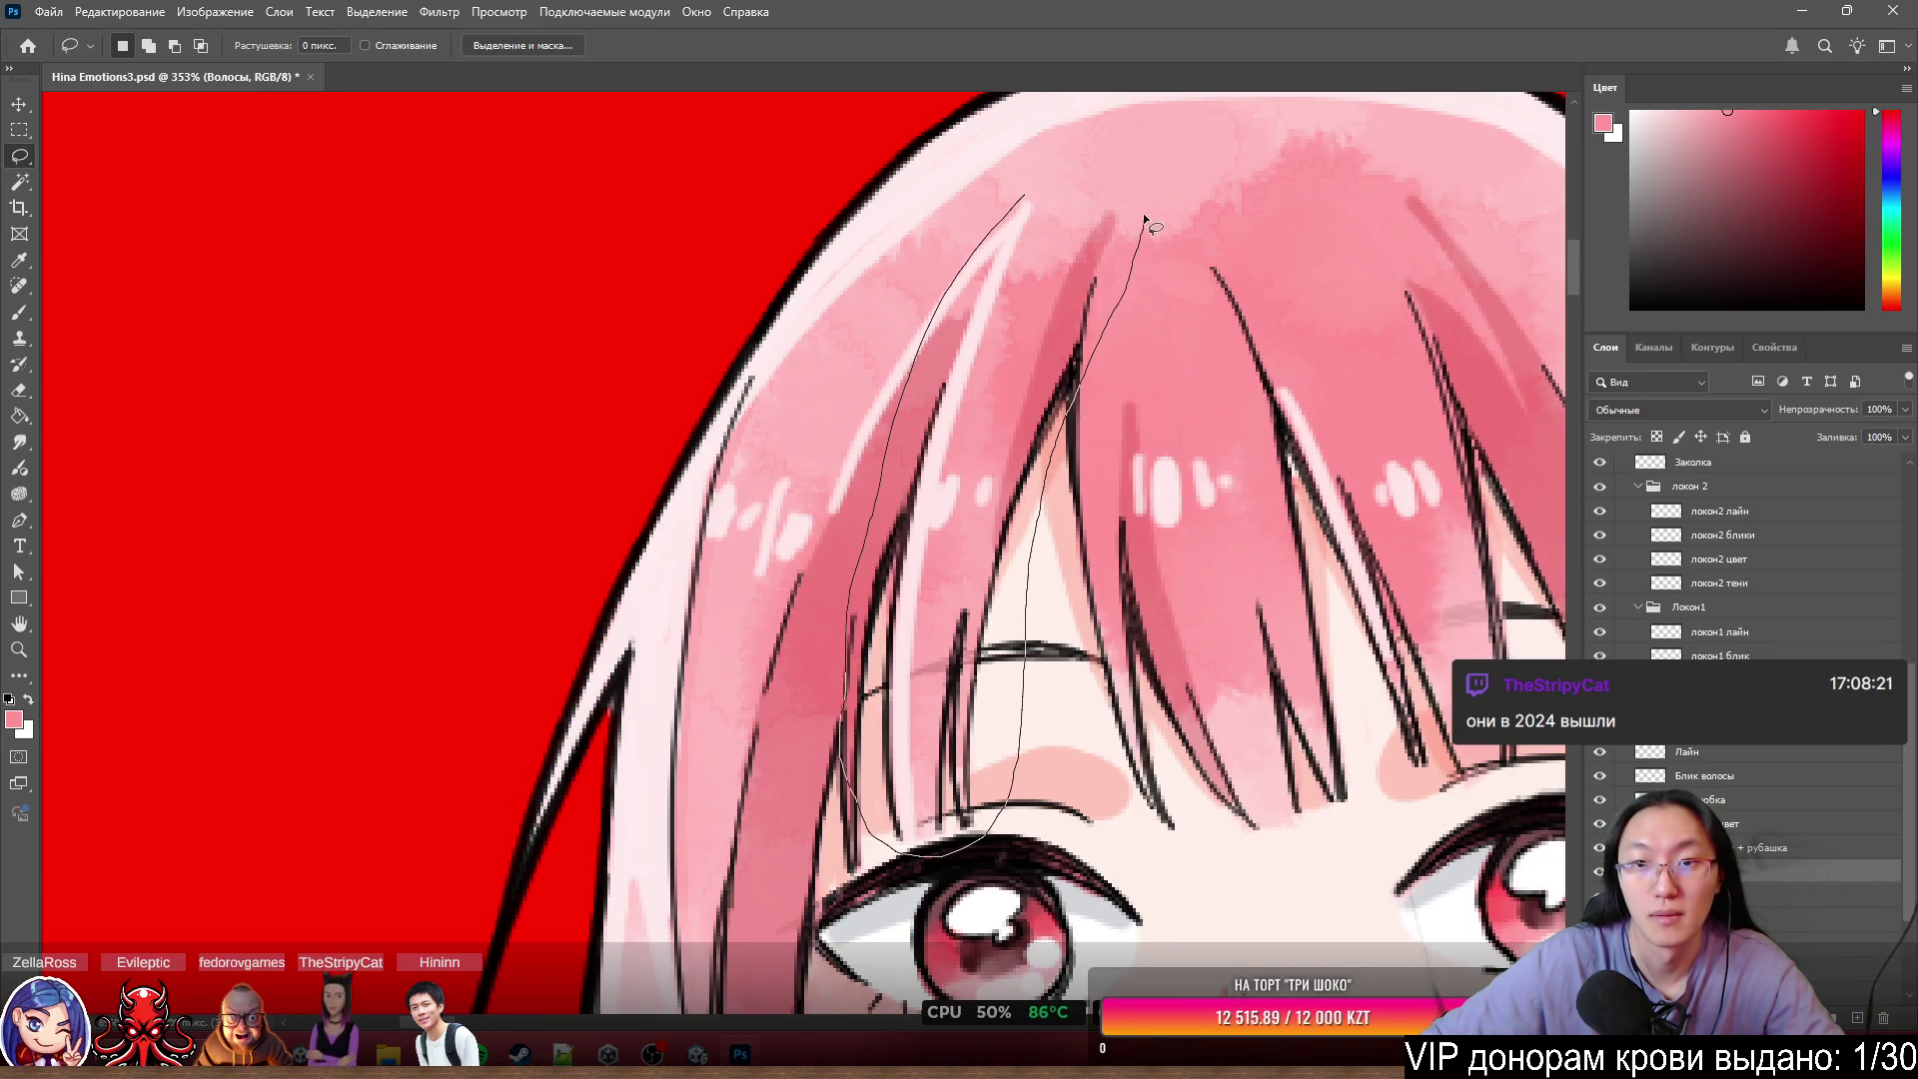
left_click_drag(1143, 213, 1014, 194)
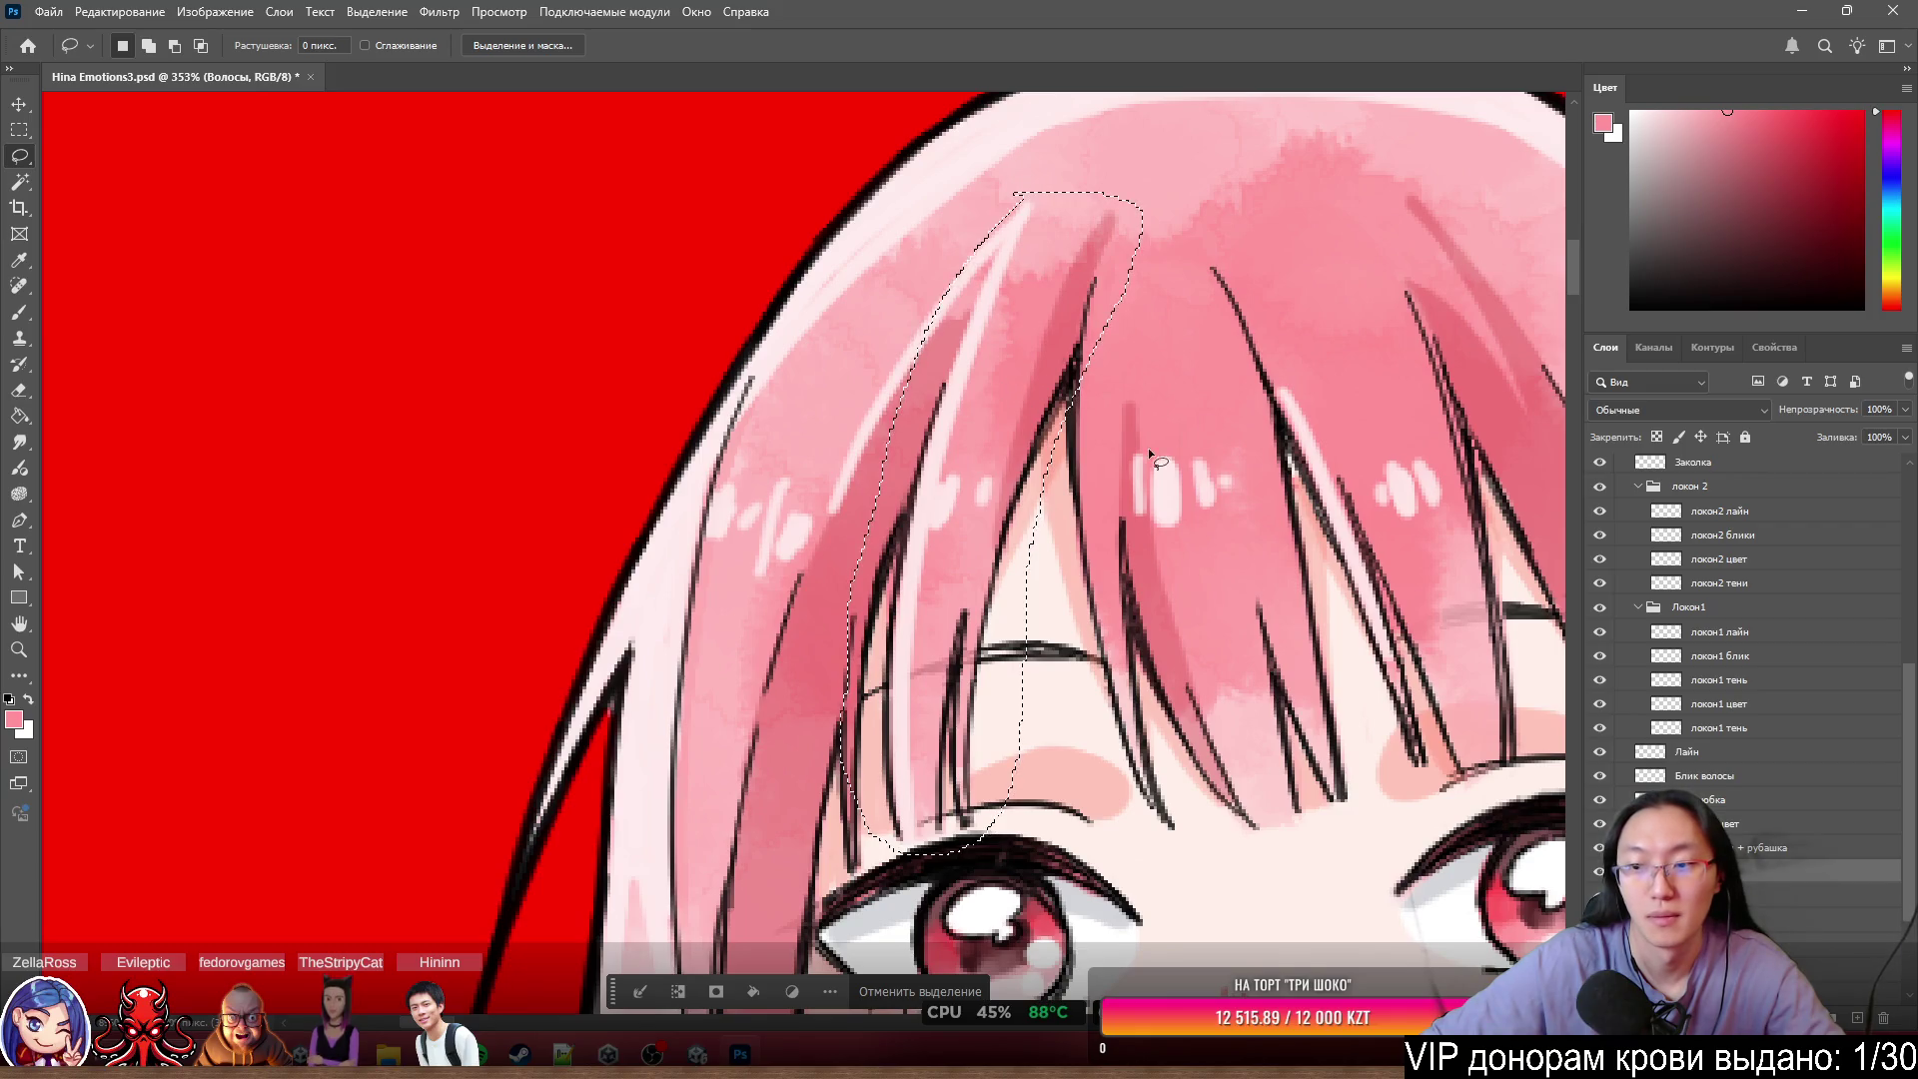
right_click(998, 402)
left_click(1094, 540)
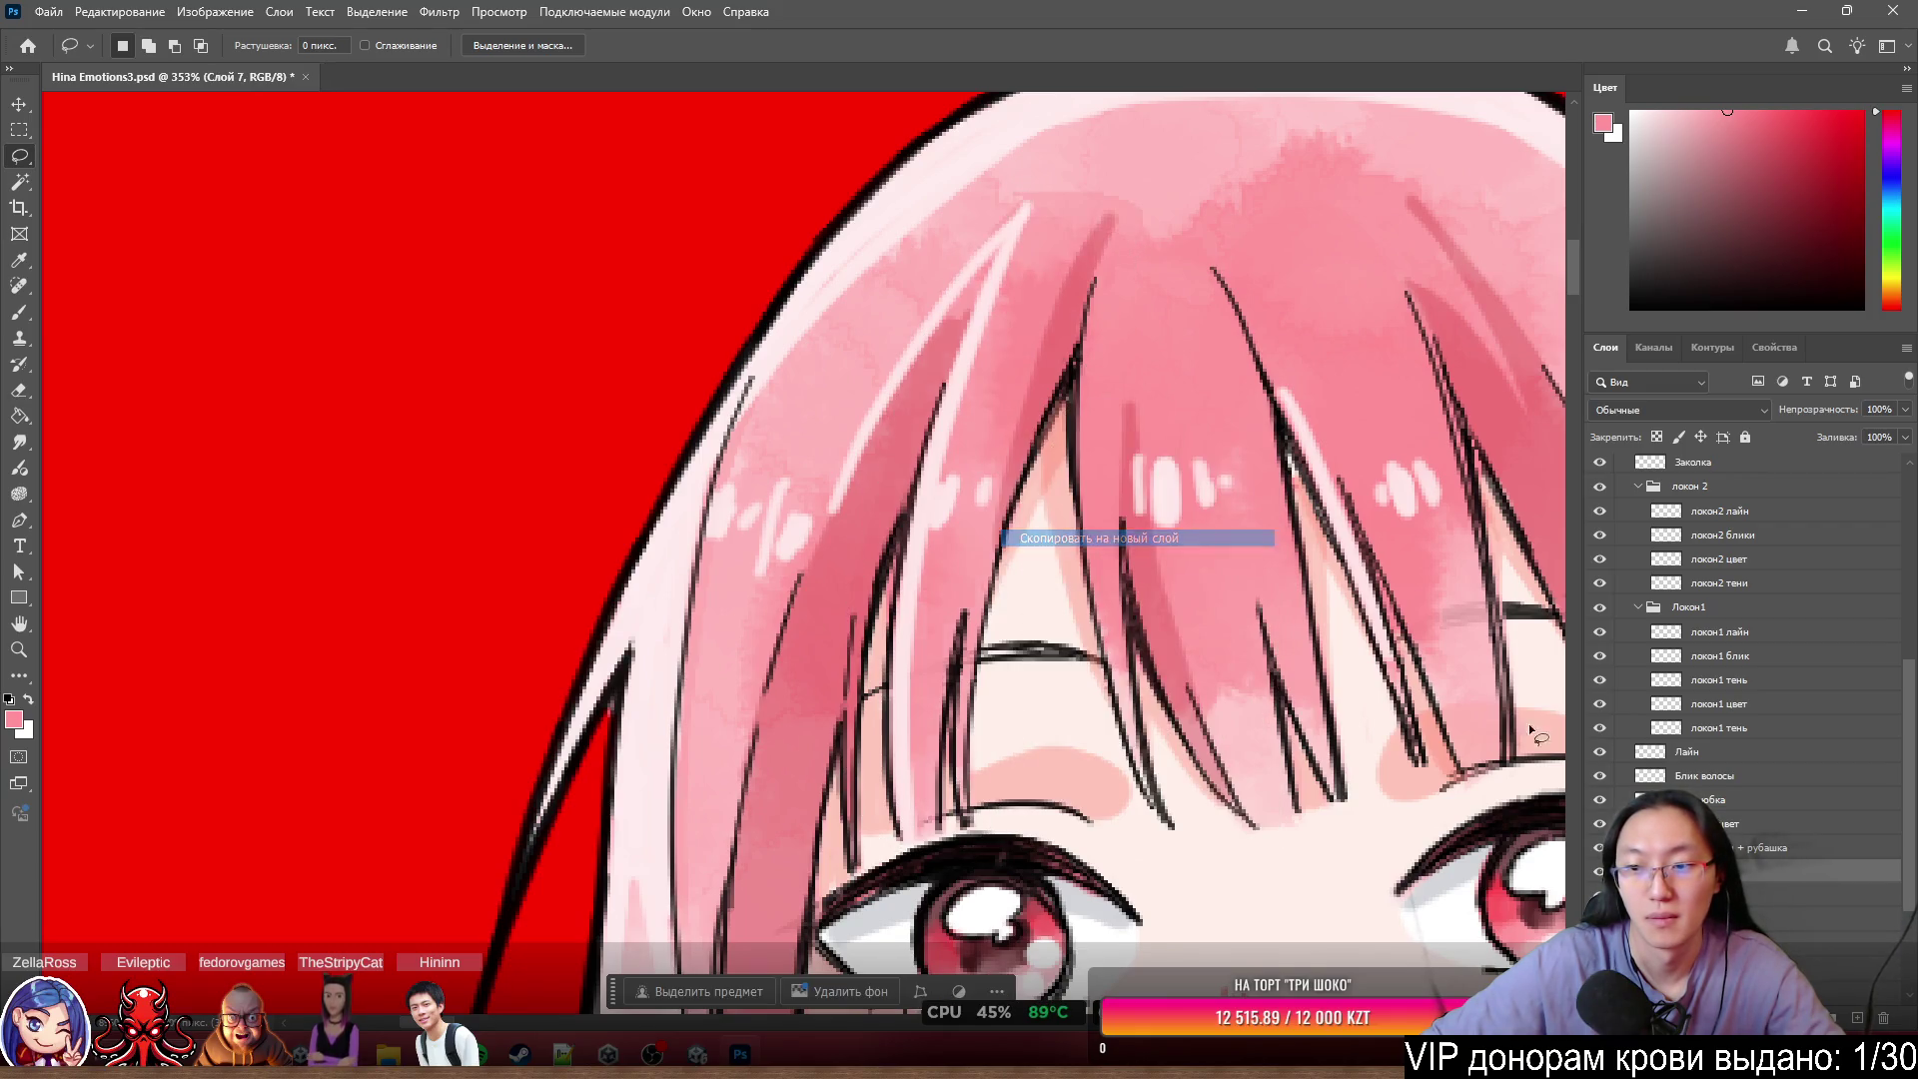
left_click(1599, 874)
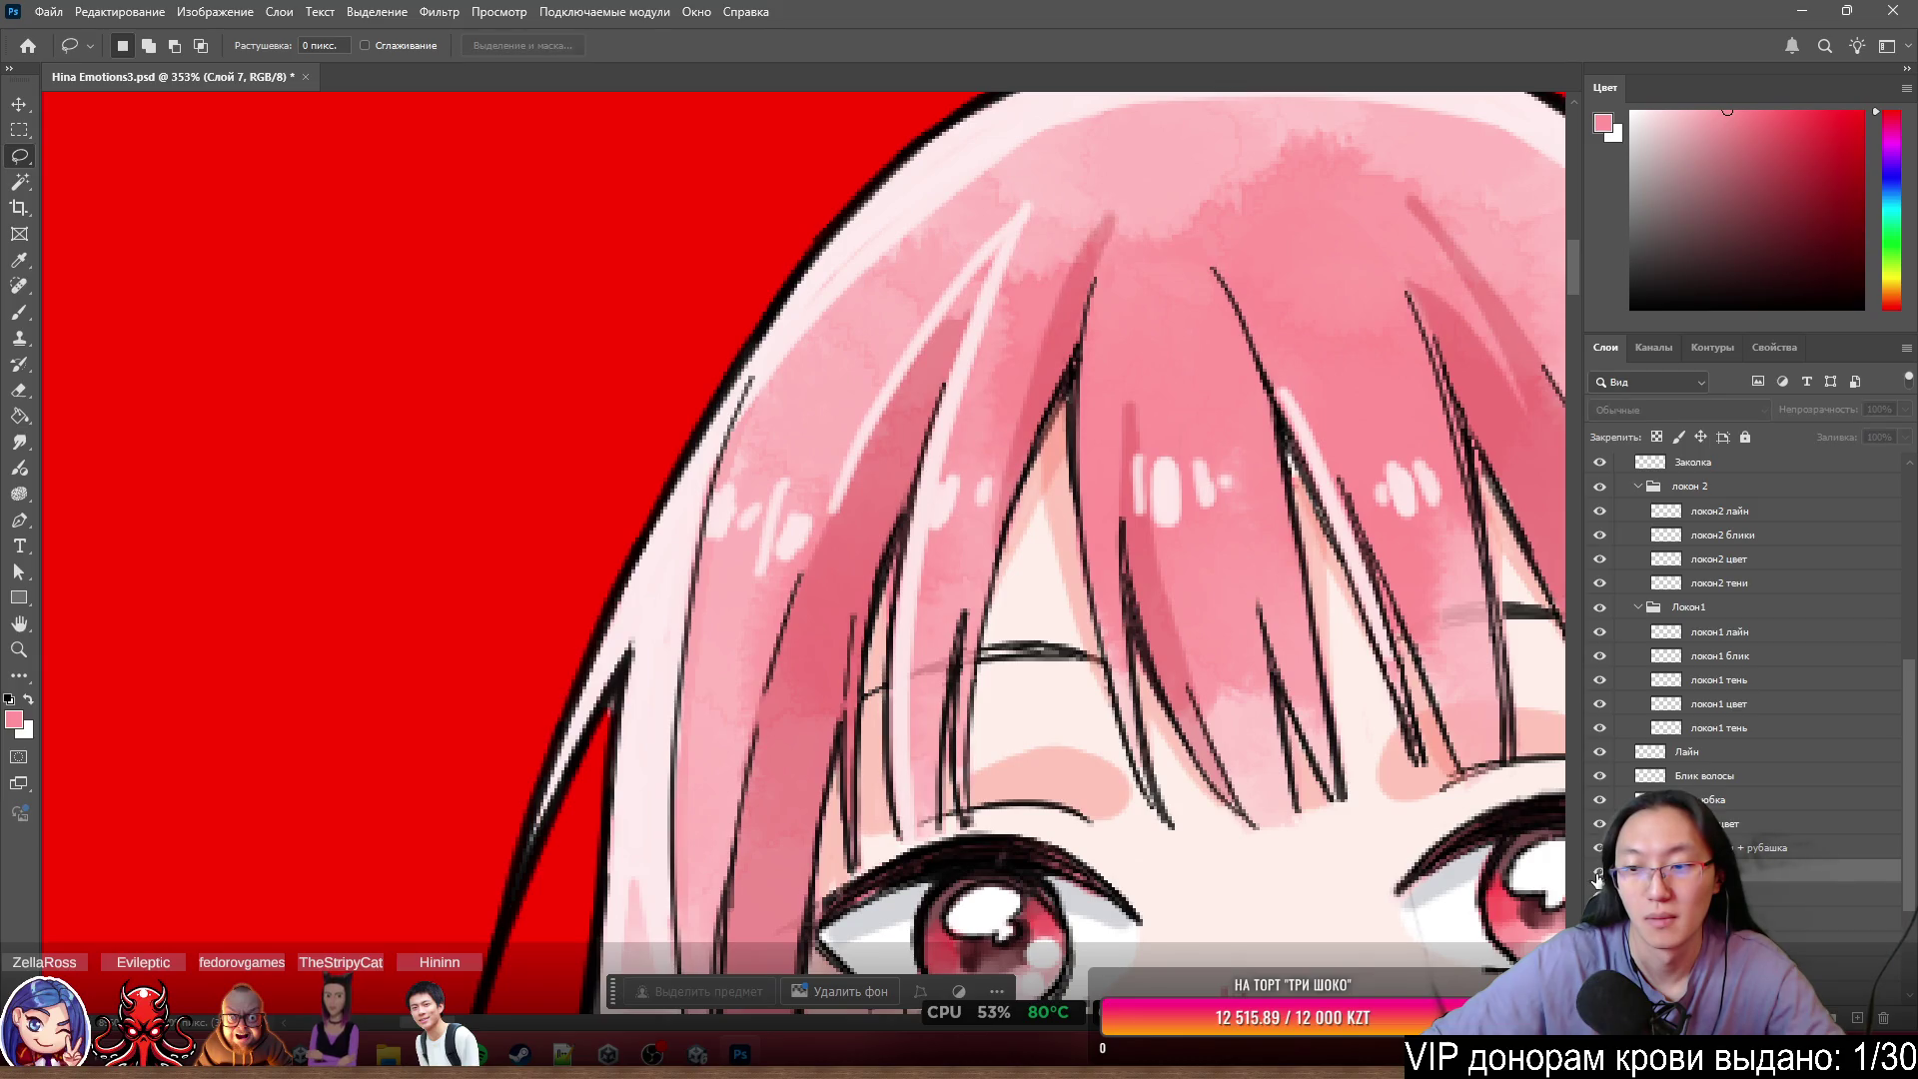
left_click(1598, 874)
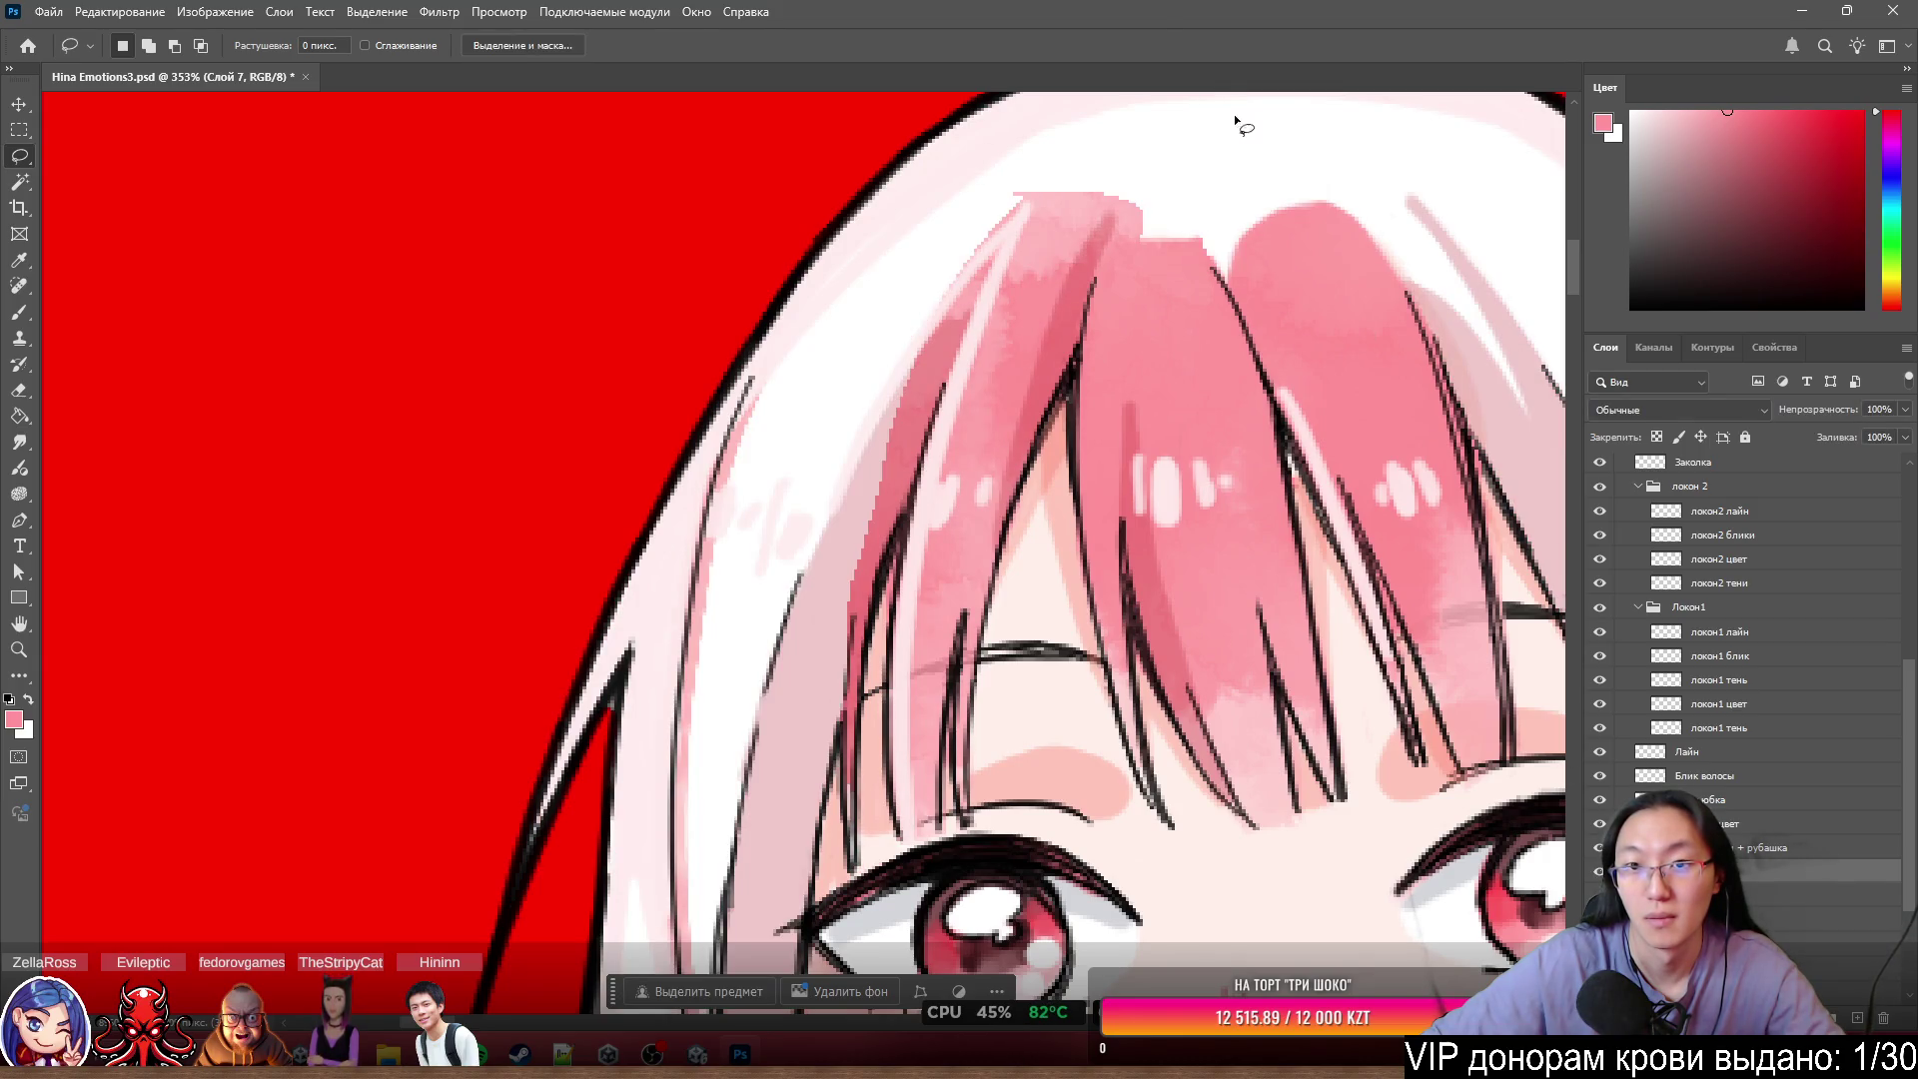
scroll(1239, 122, "down", 2)
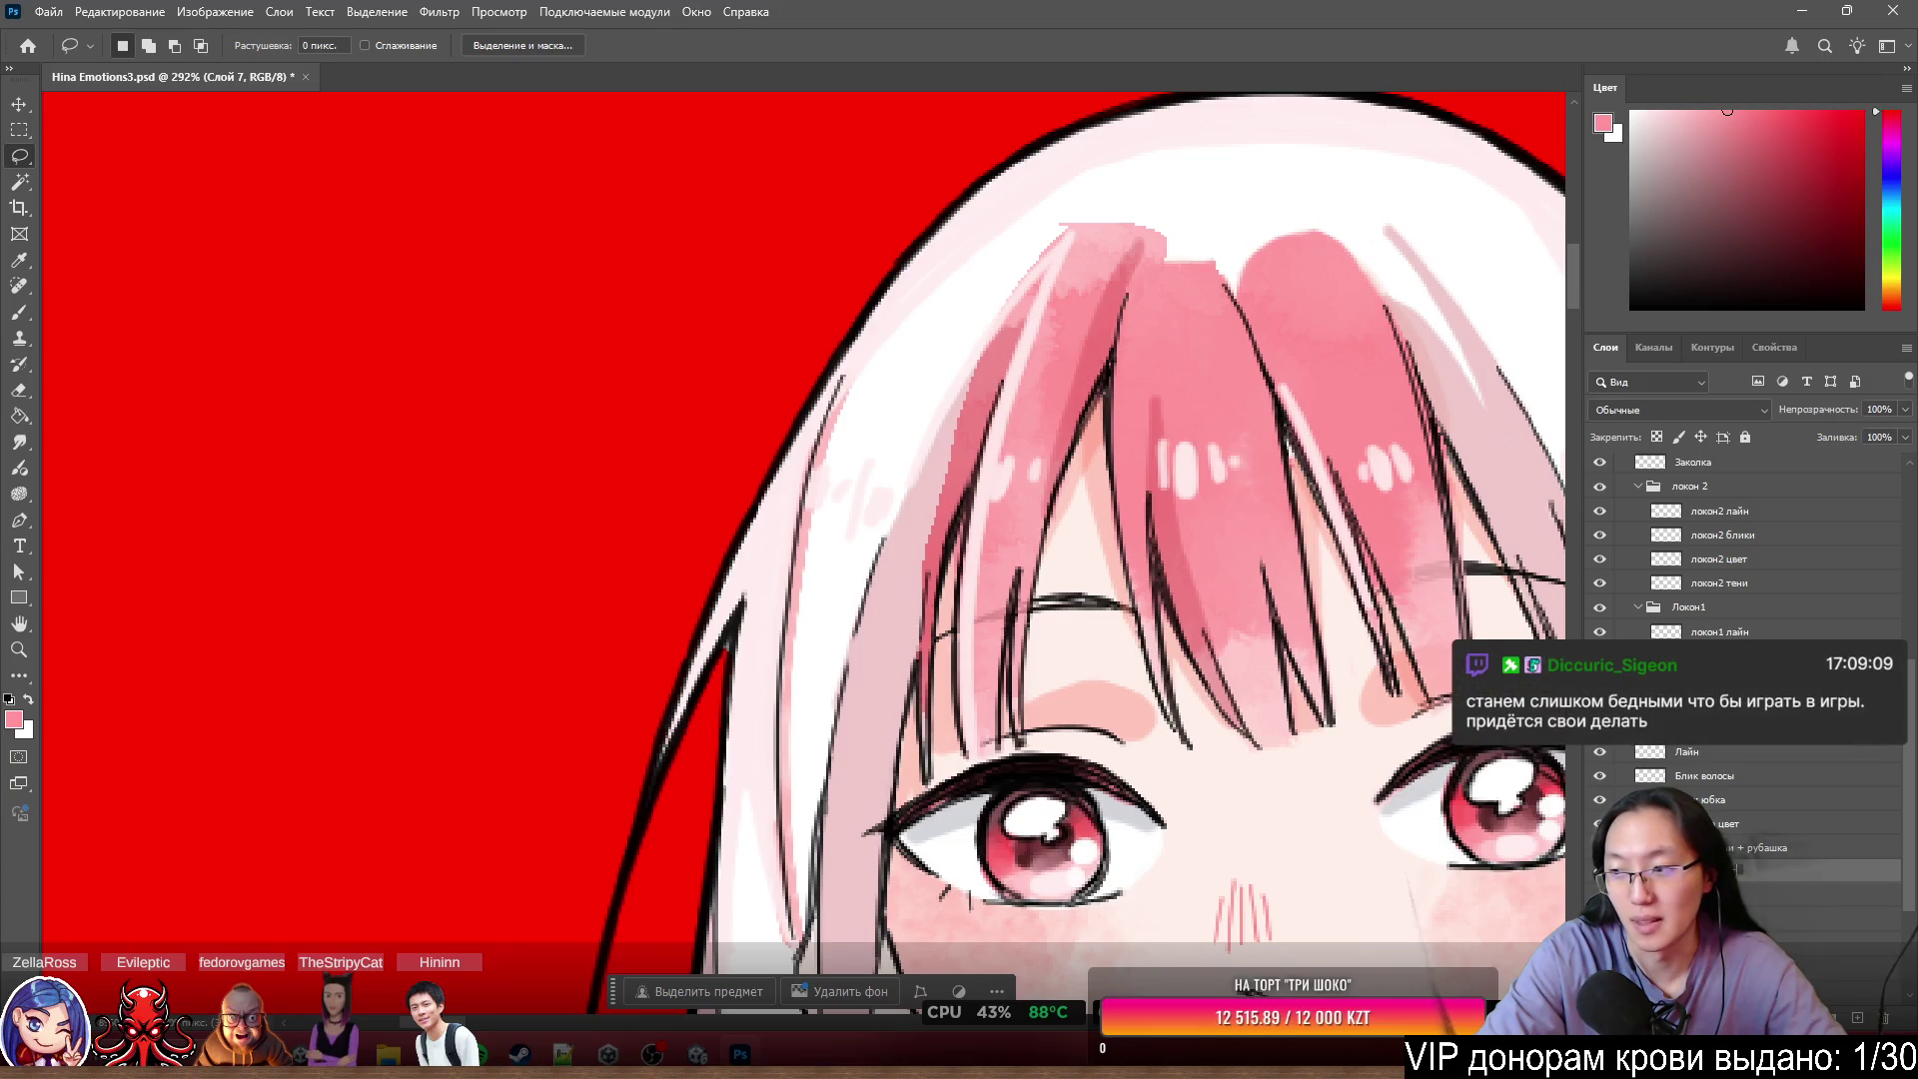
- Select the локон3 цвет layer and switch to the Eraser
key("alt+bracketleft")
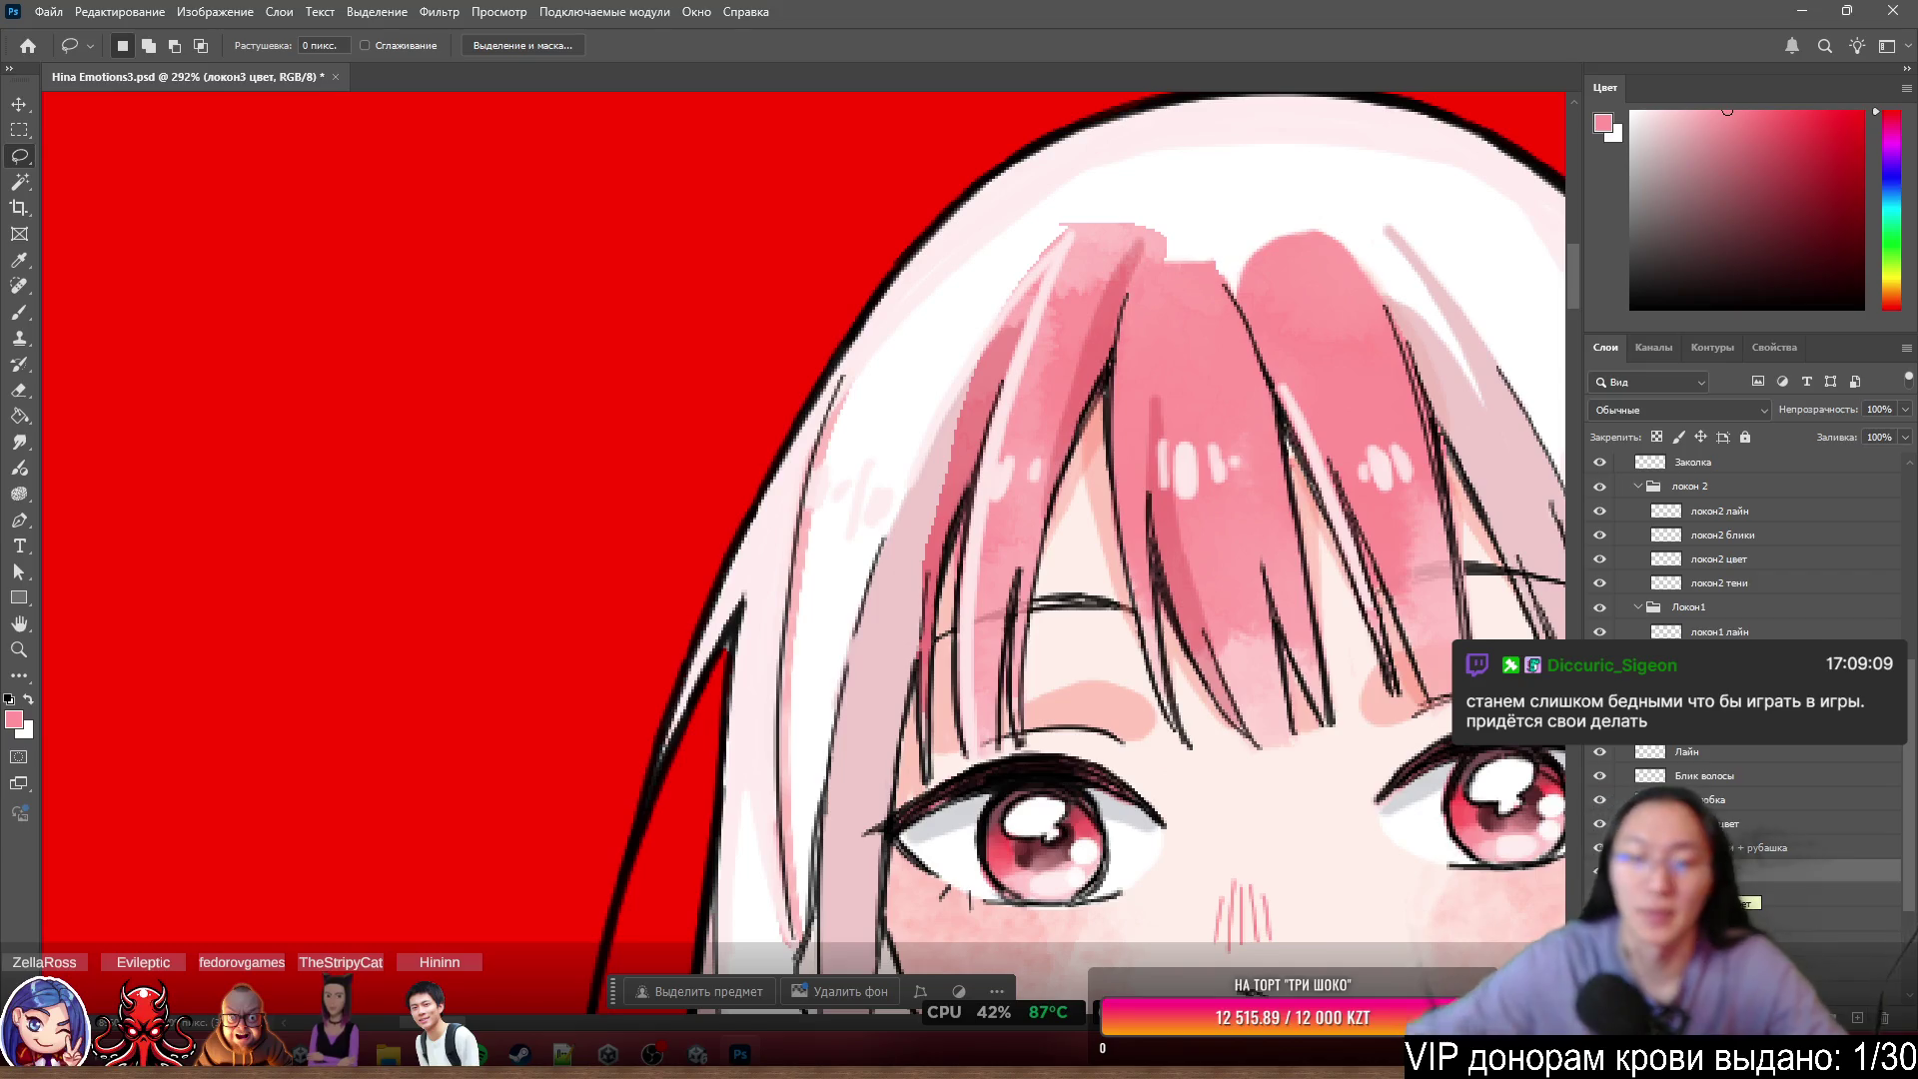
scroll(997, 627, "up", 5)
key("e")
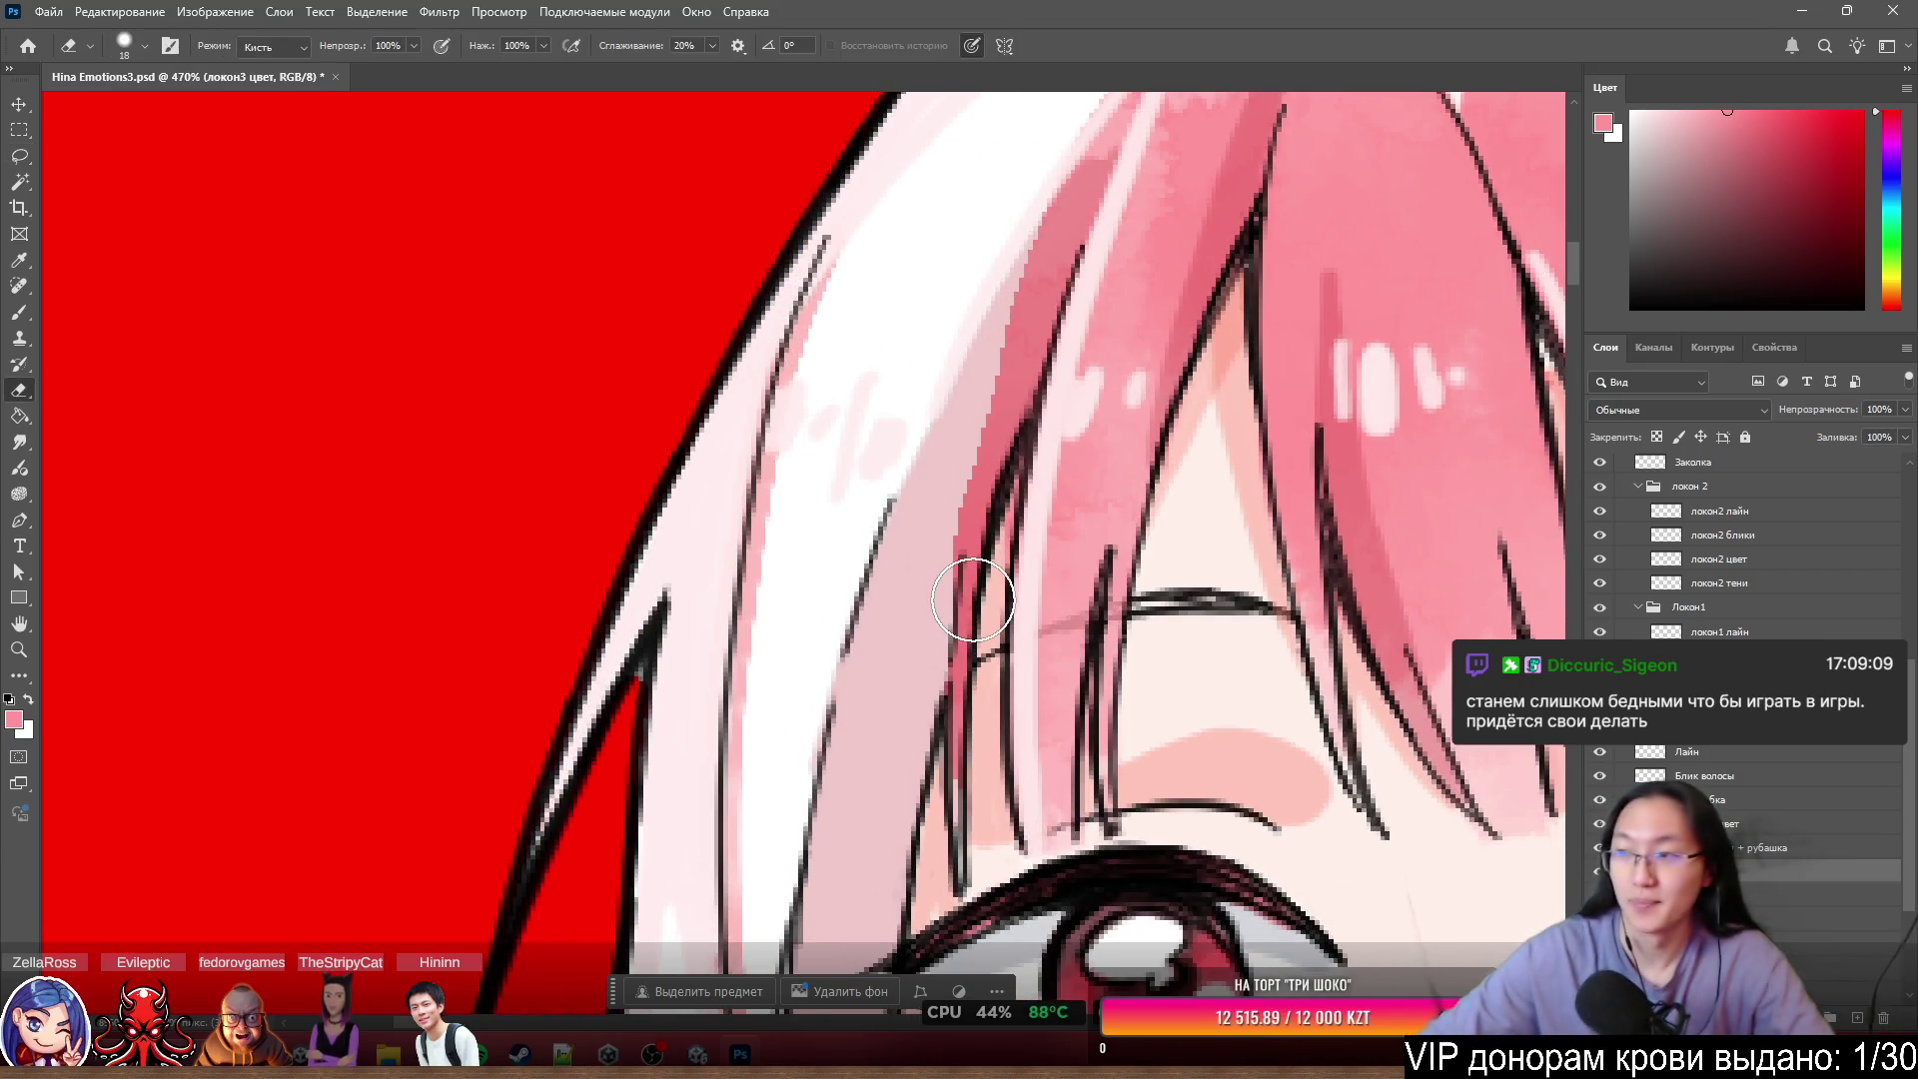